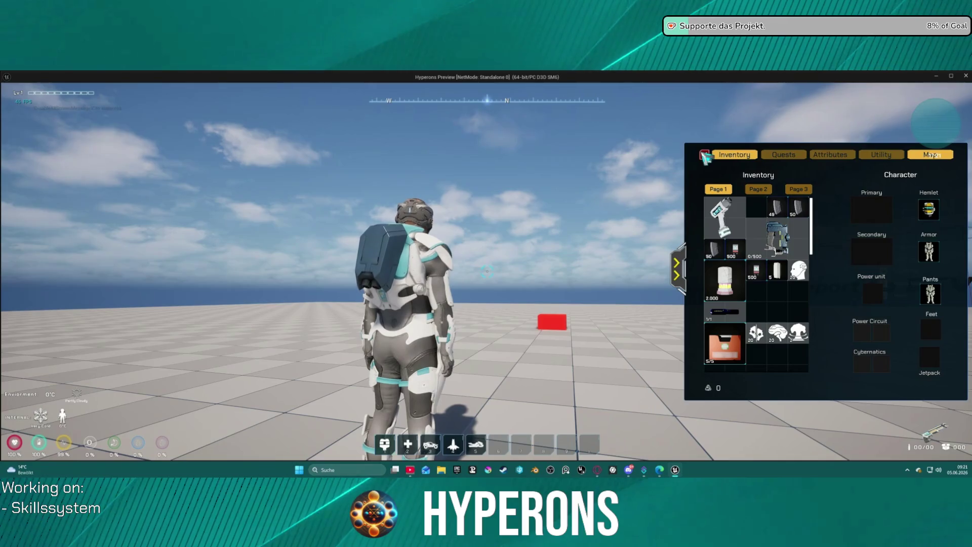
Step: Stop the play session and jump to the Branch node named in the first runtime error
{"action": "key", "text": "Escape"}
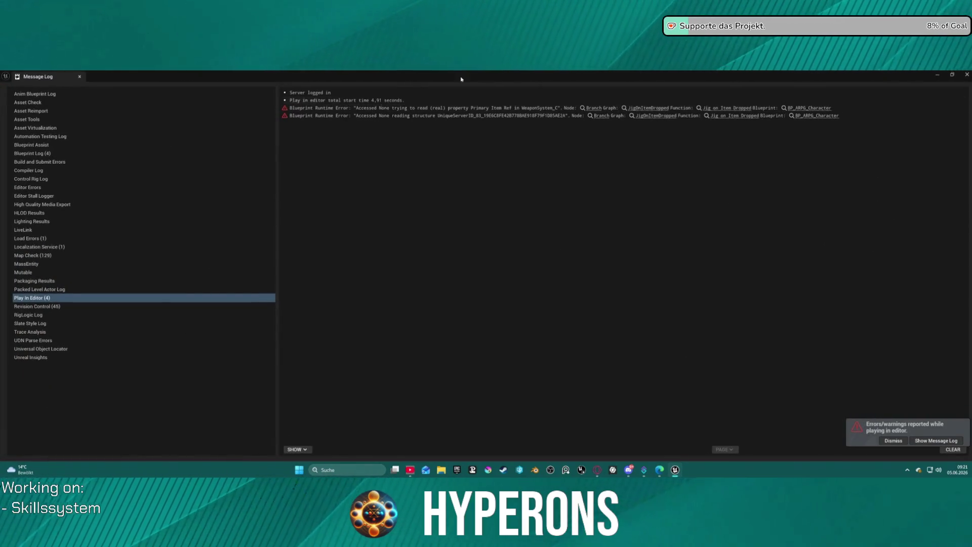
{"action": "left_click", "coordinate": [597, 109]}
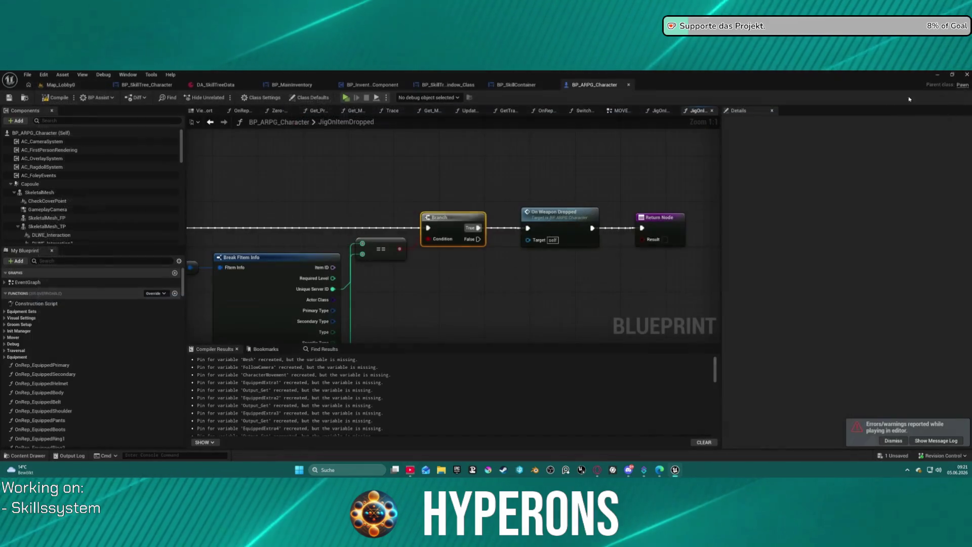
Step: Pan and zoom around JigOnItemDropped to inspect the Branch inputs, On Weapon Dropped and Return Node
{"action": "mouse_move", "coordinate": [392, 300]}
{"action": "left_mouse_down"}
{"action": "mouse_move", "coordinate": [438, 280]}
{"action": "mouse_move", "coordinate": [481, 221]}
{"action": "mouse_move", "coordinate": [491, 180]}
{"action": "mouse_move", "coordinate": [419, 252]}
{"action": "mouse_move", "coordinate": [442, 147]}
{"action": "mouse_move", "coordinate": [387, 340]}
{"action": "mouse_move", "coordinate": [457, 269]}
{"action": "mouse_move", "coordinate": [503, 302]}
{"action": "mouse_move", "coordinate": [459, 294]}
{"action": "left_mouse_up"}
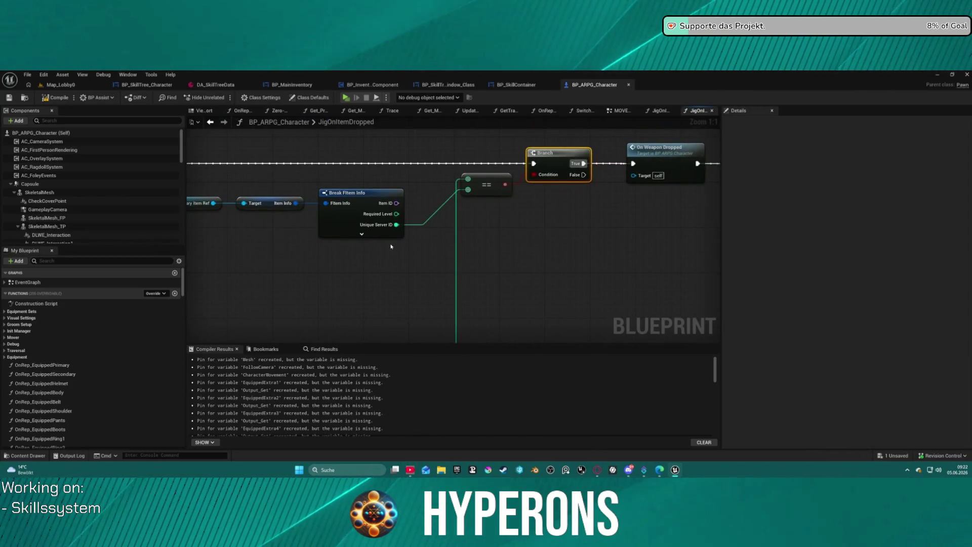
{"action": "mouse_move", "coordinate": [686, 211]}
{"action": "left_mouse_down"}
{"action": "mouse_move", "coordinate": [451, 199]}
{"action": "mouse_move", "coordinate": [588, 212]}
{"action": "mouse_move", "coordinate": [214, 205]}
{"action": "mouse_move", "coordinate": [449, 209]}
{"action": "left_mouse_up"}
{"action": "scroll", "coordinate": [630, 236], "scroll_direction": "down", "scroll_amount": 3}
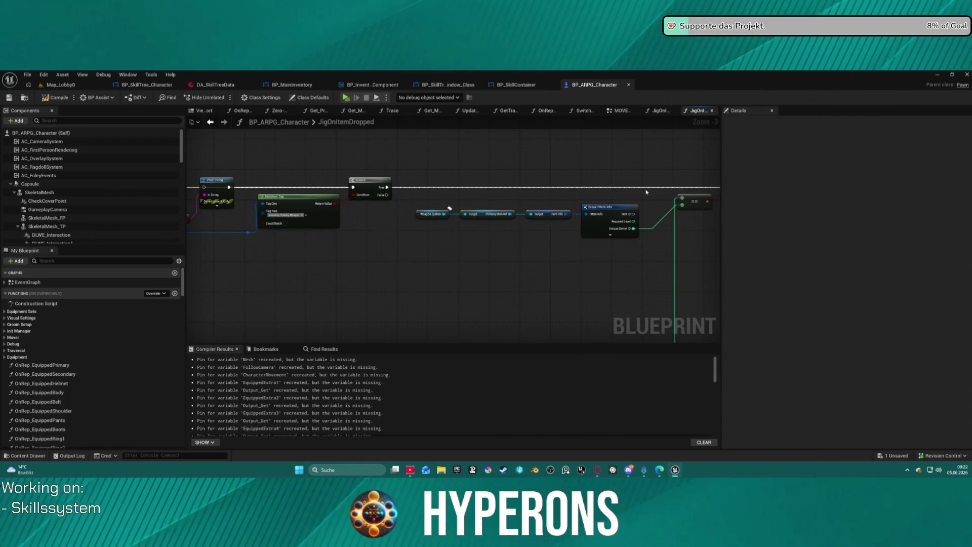
{"action": "mouse_move", "coordinate": [651, 191]}
{"action": "left_mouse_down"}
{"action": "mouse_move", "coordinate": [414, 192]}
{"action": "mouse_move", "coordinate": [408, 183]}
{"action": "left_mouse_up"}
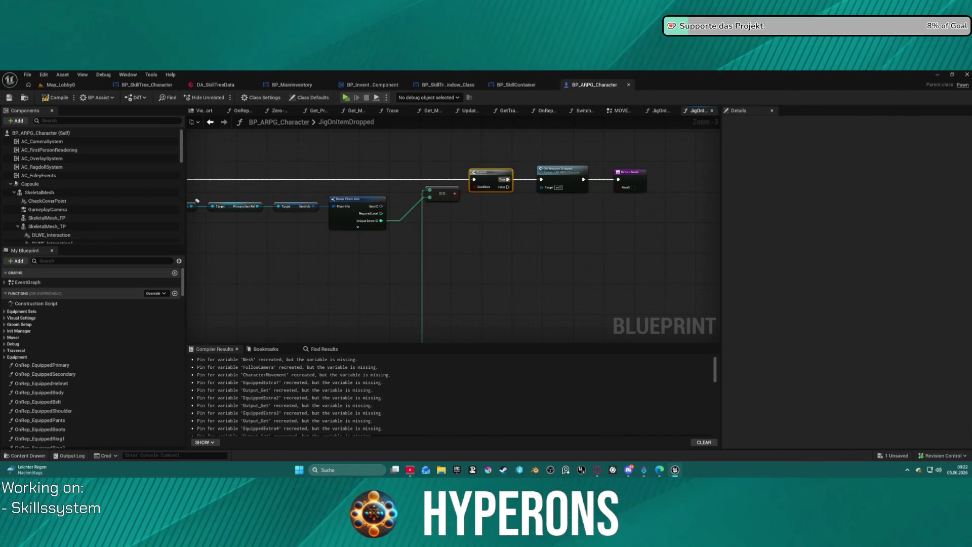
{"action": "scroll", "coordinate": [479, 182], "scroll_direction": "down", "scroll_amount": 9}
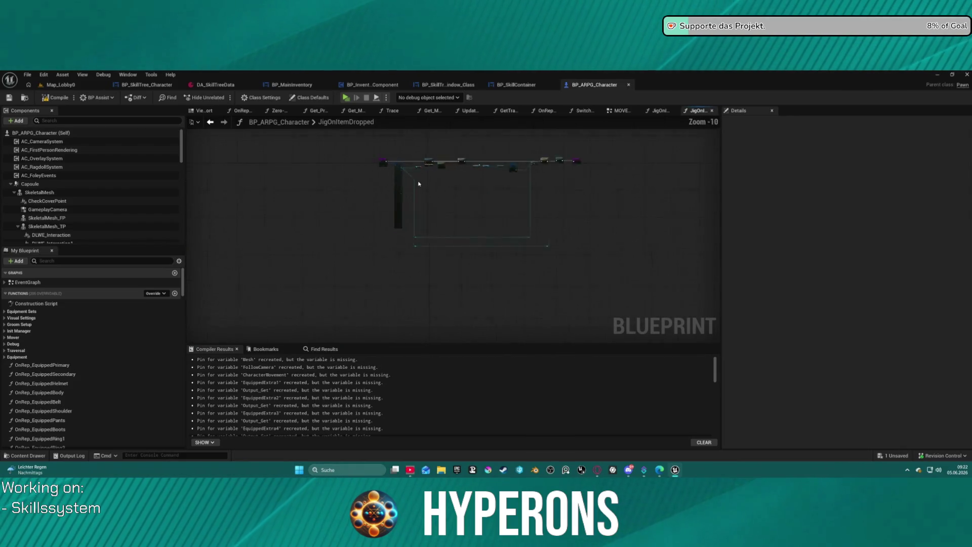
{"action": "scroll", "coordinate": [419, 184], "scroll_direction": "up", "scroll_amount": 9}
Step: Delete the Print String debug node and its conversion node, then inspect Break FItem Info
{"action": "mouse_move", "coordinate": [538, 217]}
{"action": "left_mouse_down"}
{"action": "mouse_move", "coordinate": [434, 234]}
{"action": "mouse_move", "coordinate": [429, 278]}
{"action": "mouse_move", "coordinate": [431, 246]}
{"action": "mouse_move", "coordinate": [484, 272]}
{"action": "mouse_move", "coordinate": [482, 192]}
{"action": "left_mouse_up"}
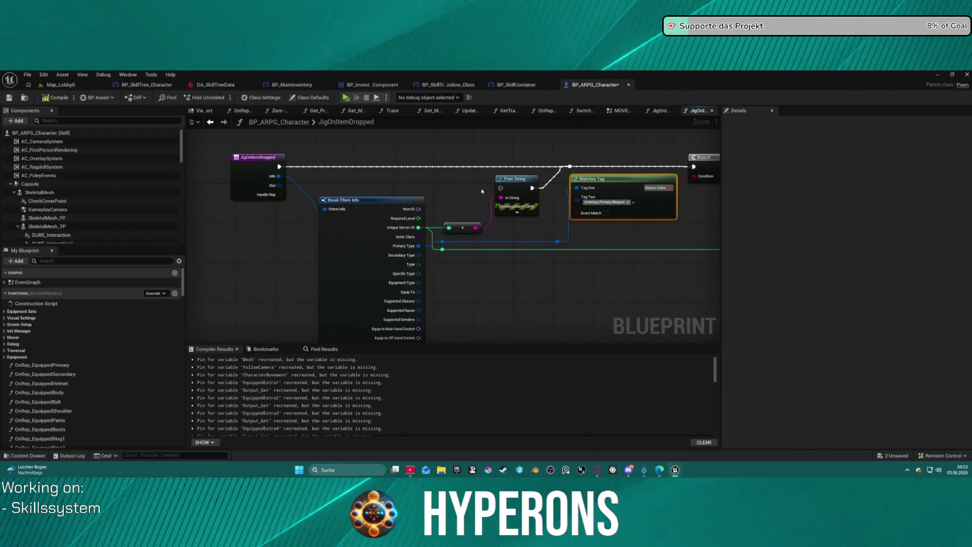
{"action": "key", "text": "Delete"}
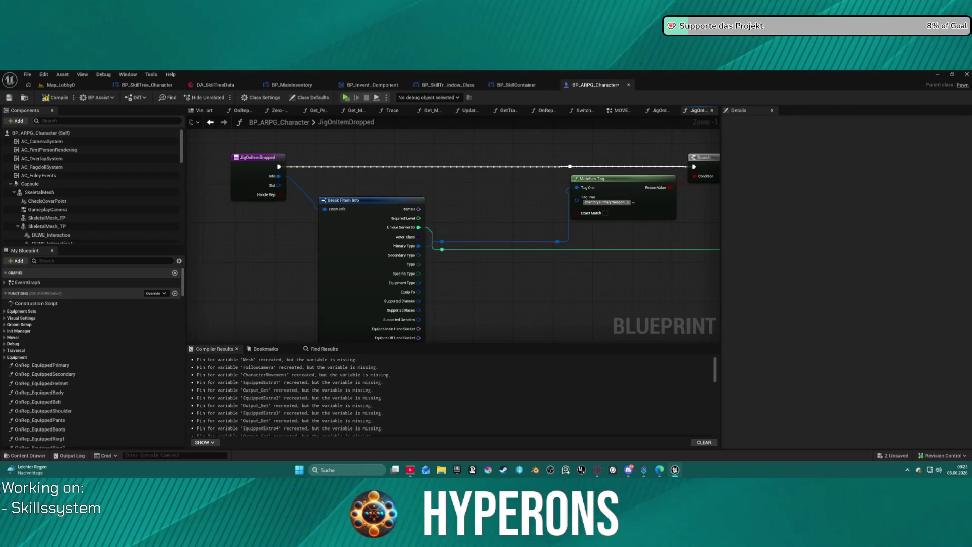
{"action": "left_click", "coordinate": [375, 218]}
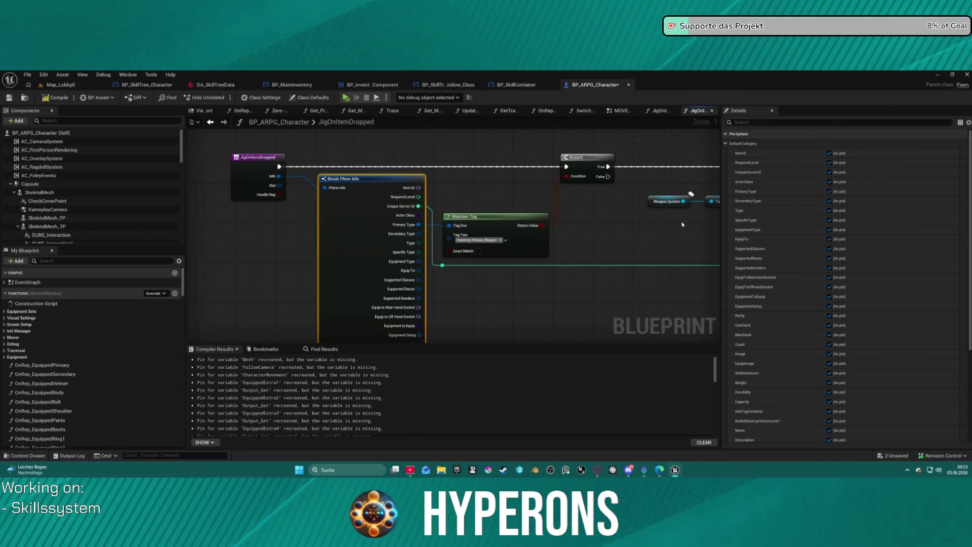
Step: Trace the Branch's True path to the OnWeaponDropped event definition and back to the Weapon System chain
{"action": "mouse_move", "coordinate": [637, 212]}
{"action": "left_mouse_down"}
{"action": "mouse_move", "coordinate": [571, 208]}
{"action": "mouse_move", "coordinate": [524, 156]}
{"action": "mouse_move", "coordinate": [499, 202]}
{"action": "mouse_move", "coordinate": [120, 200]}
{"action": "left_mouse_up"}
{"action": "left_click_drag", "start_coordinate": [360, 162], "coordinate": [276, 167]}
{"action": "double_click", "coordinate": [523, 153]}
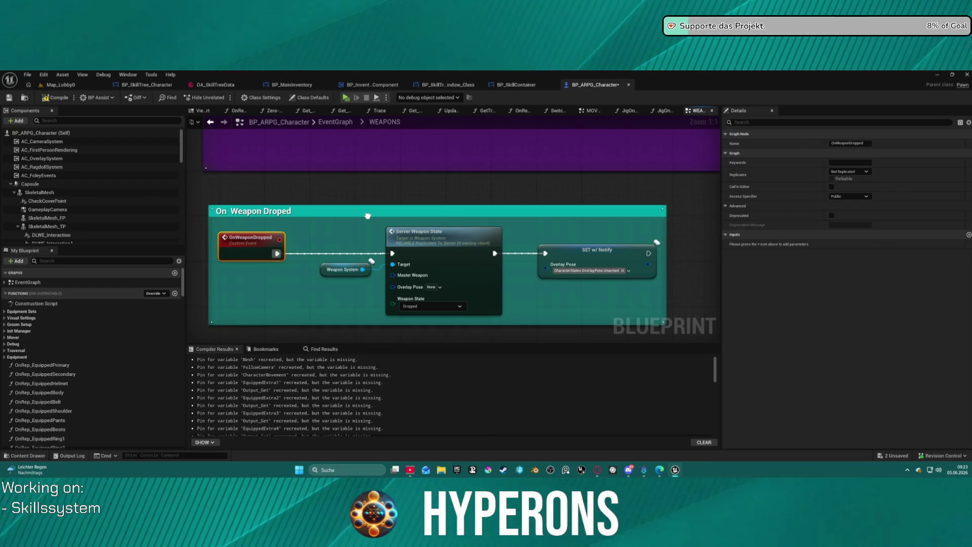
{"action": "left_click_drag", "start_coordinate": [381, 173], "coordinate": [382, 164]}
{"action": "left_click", "coordinate": [210, 124]}
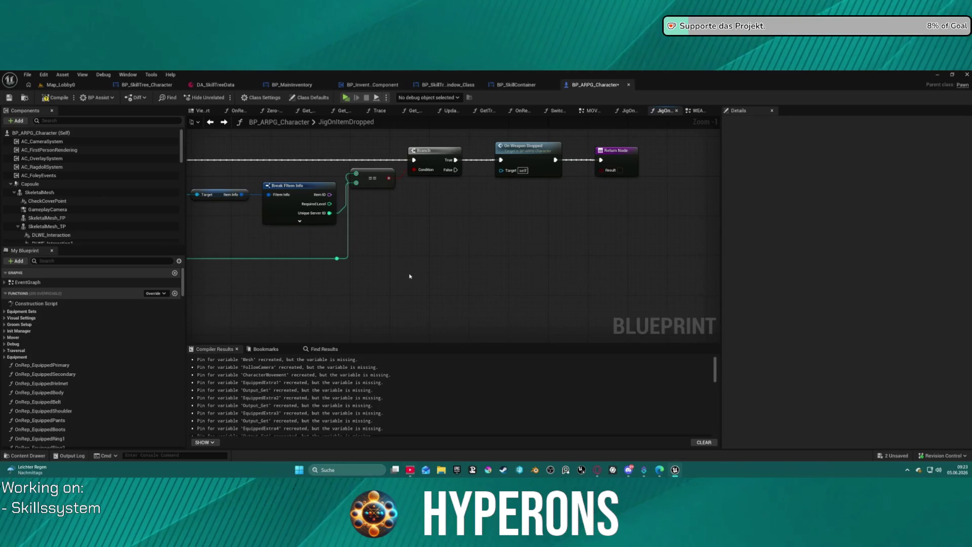
{"action": "mouse_move", "coordinate": [404, 275]}
{"action": "left_mouse_down"}
{"action": "mouse_move", "coordinate": [384, 262]}
{"action": "mouse_move", "coordinate": [395, 241]}
{"action": "mouse_move", "coordinate": [496, 235]}
{"action": "mouse_move", "coordinate": [613, 245]}
{"action": "left_mouse_up"}
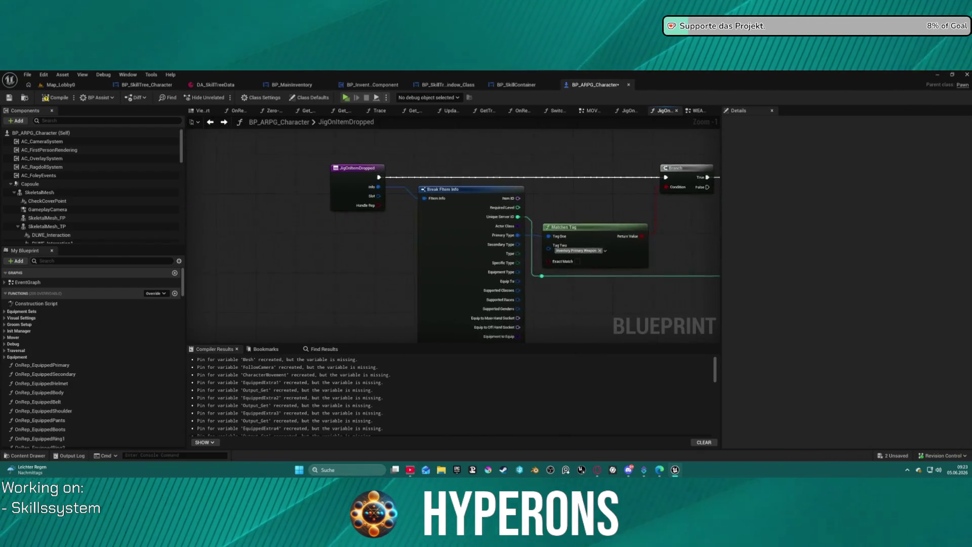
{"action": "mouse_move", "coordinate": [715, 177]}
{"action": "left_mouse_down"}
{"action": "mouse_move", "coordinate": [666, 201]}
{"action": "mouse_move", "coordinate": [495, 166]}
{"action": "left_mouse_up"}
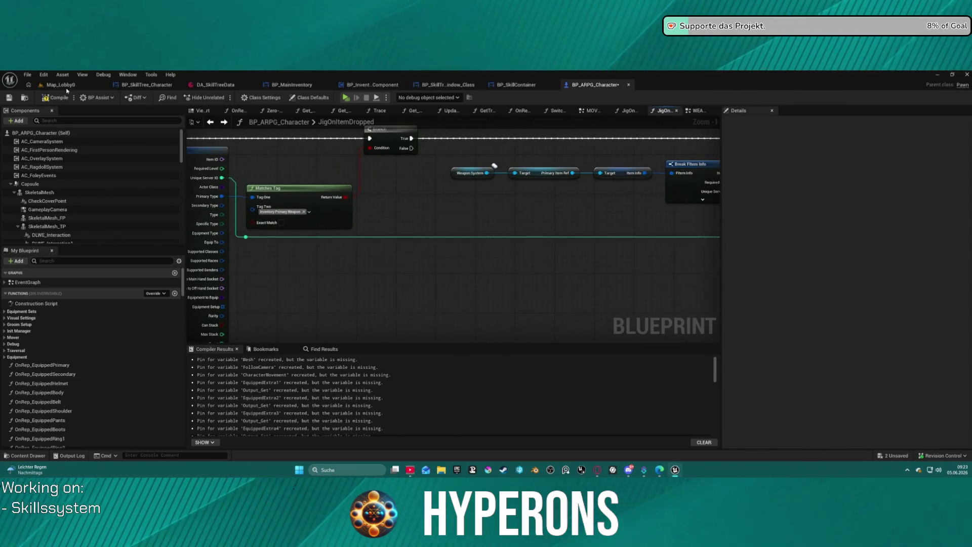
{"action": "left_click", "coordinate": [65, 88]}
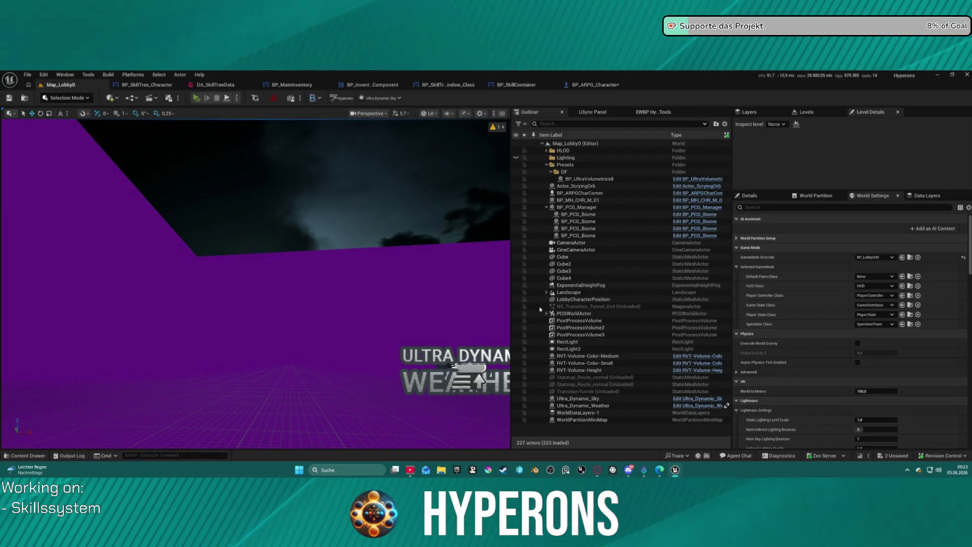
Step: Start Play in Editor with Alt+P despite the compilation errors and show the character list
{"action": "key", "text": "alt+p"}
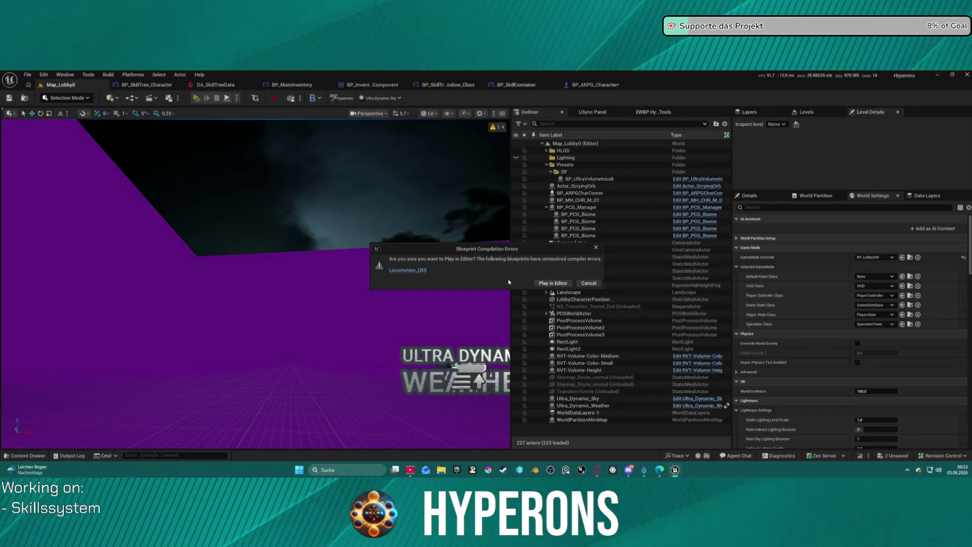
{"action": "left_click", "coordinate": [540, 284]}
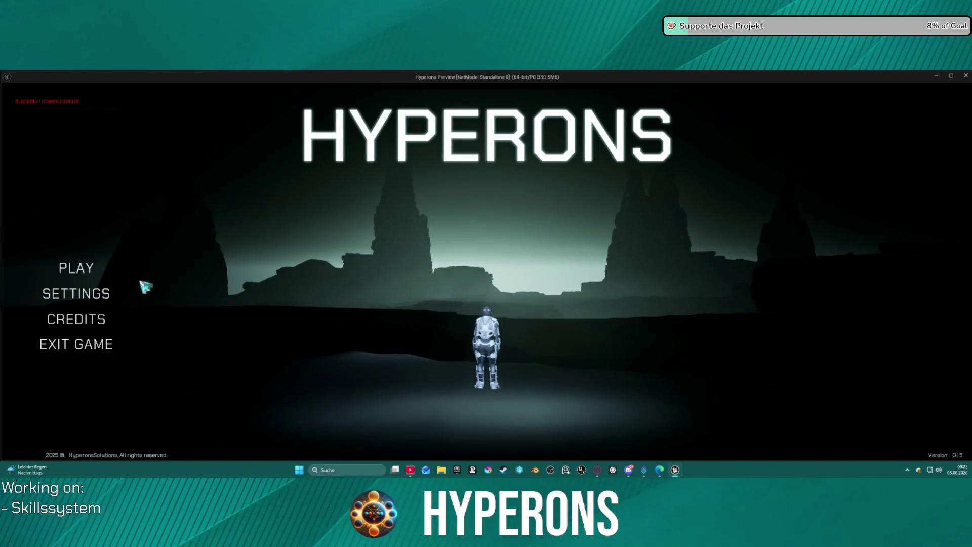
{"action": "left_click", "coordinate": [88, 268]}
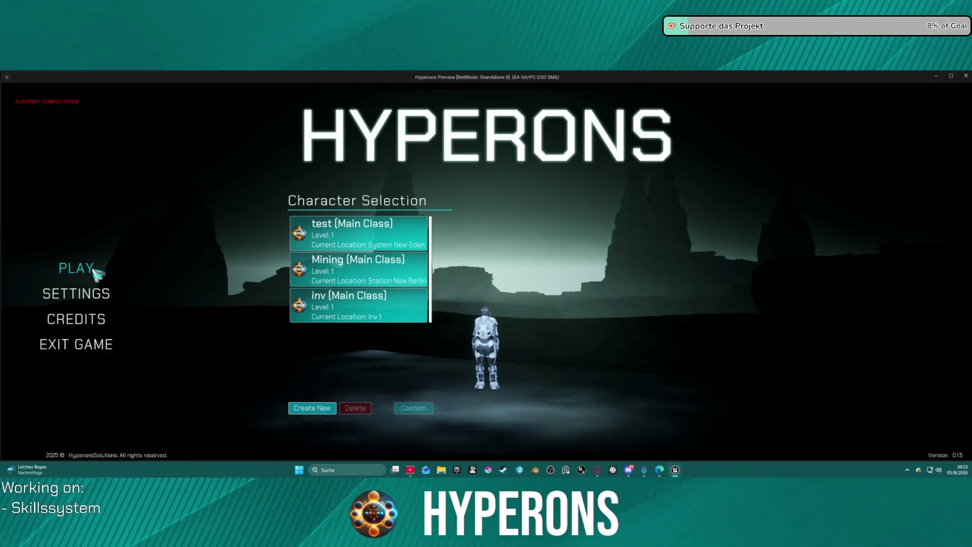
Step: Delete the old inv character, create a new one named INV, and start the game with it
{"action": "left_click", "coordinate": [359, 302]}
{"action": "left_click", "coordinate": [354, 409]}
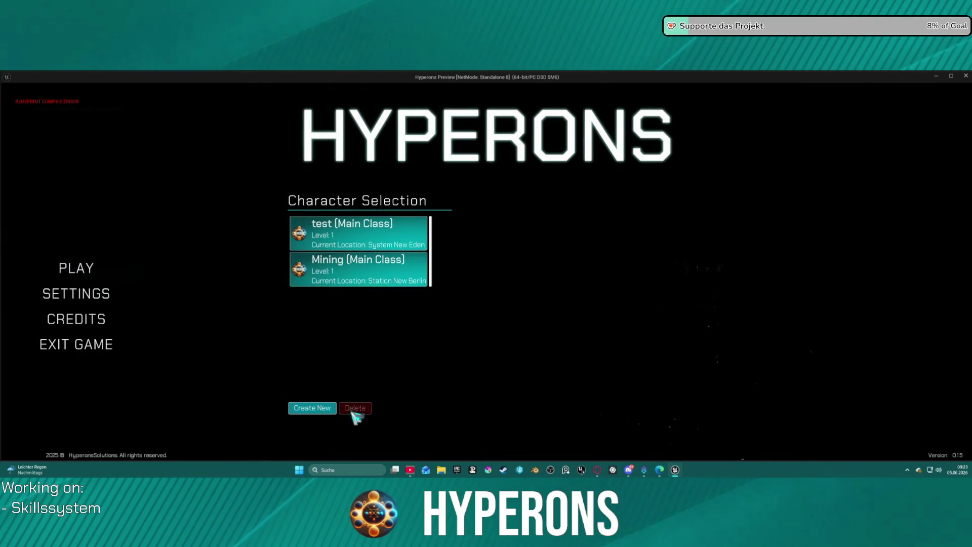
{"action": "left_click", "coordinate": [314, 408]}
{"action": "type", "text": "INV"}
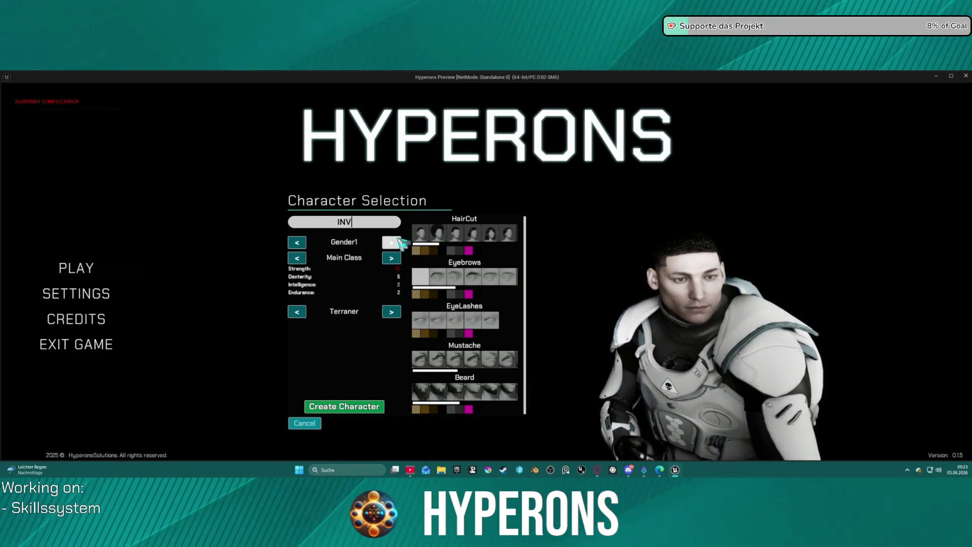
{"action": "left_click", "coordinate": [342, 407]}
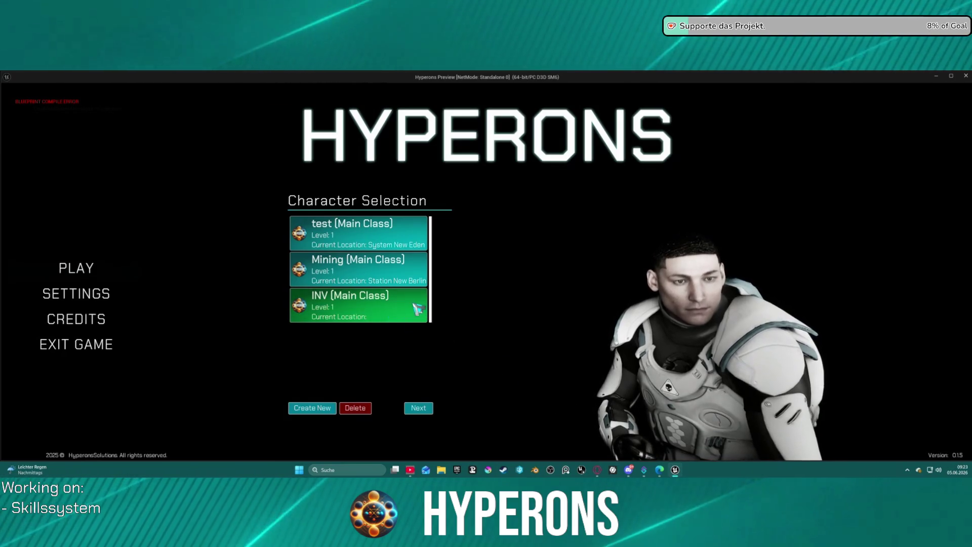
{"action": "left_click", "coordinate": [424, 407]}
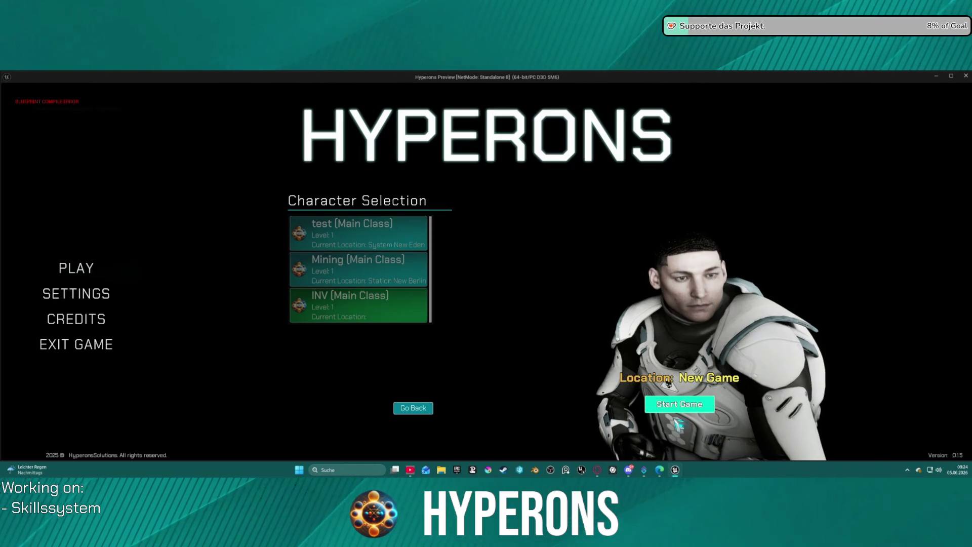
{"action": "left_click", "coordinate": [679, 404]}
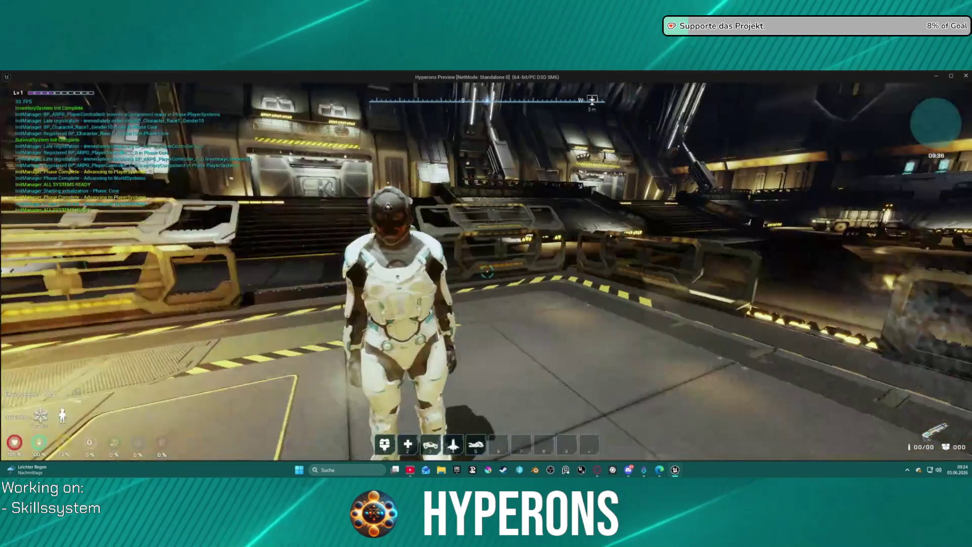
Step: Walk forward in the hangar, equip the gun from the inventory and reload it
{"action": "key", "text": "w"}
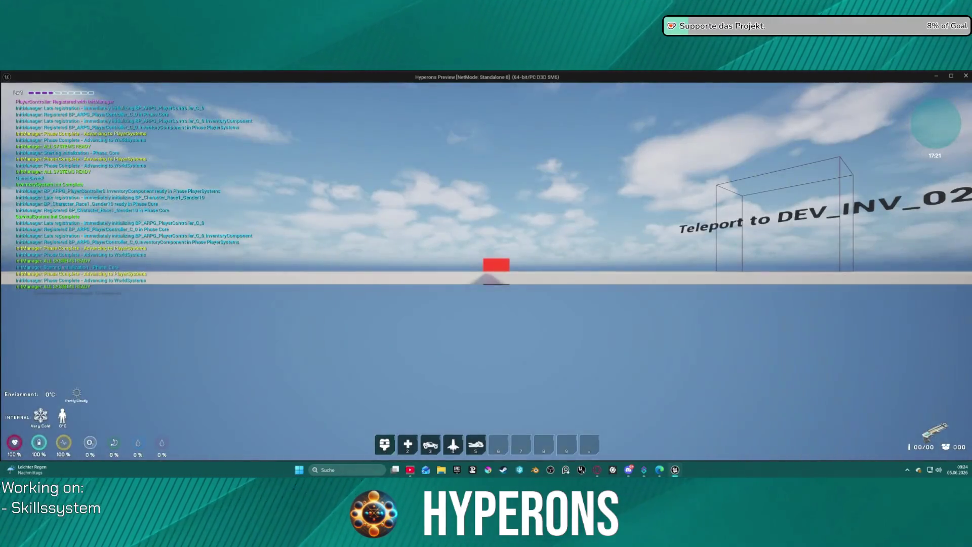
{"action": "key", "text": "i"}
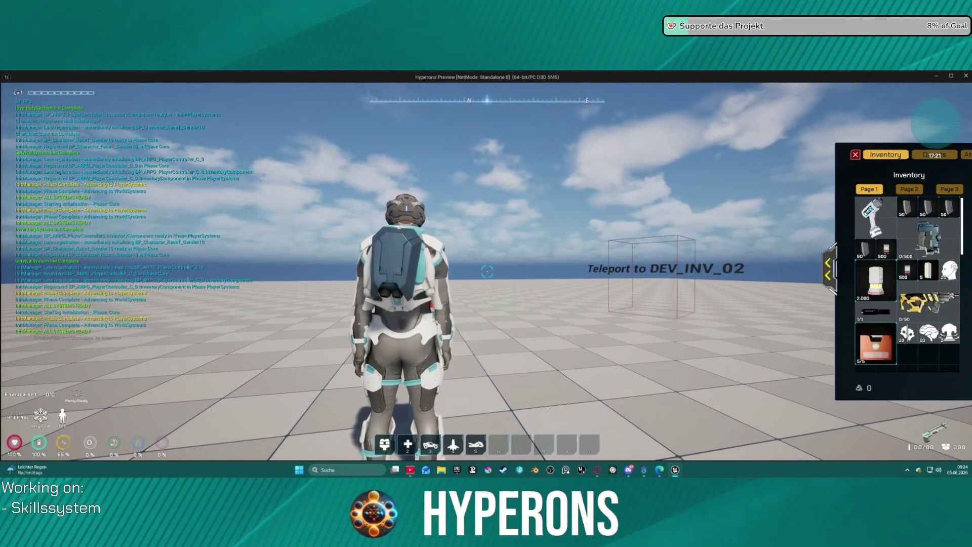
{"action": "double_click", "coordinate": [927, 301]}
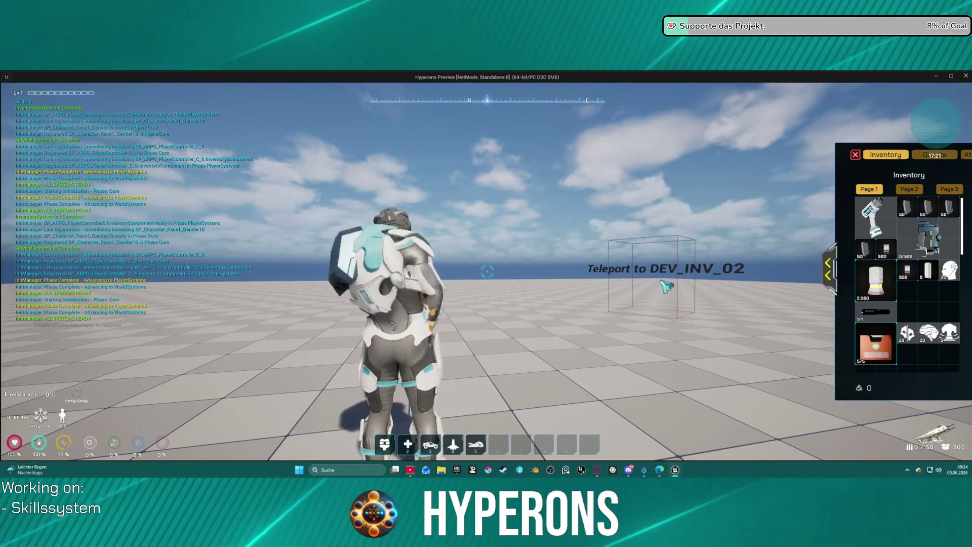
{"action": "key", "text": "r"}
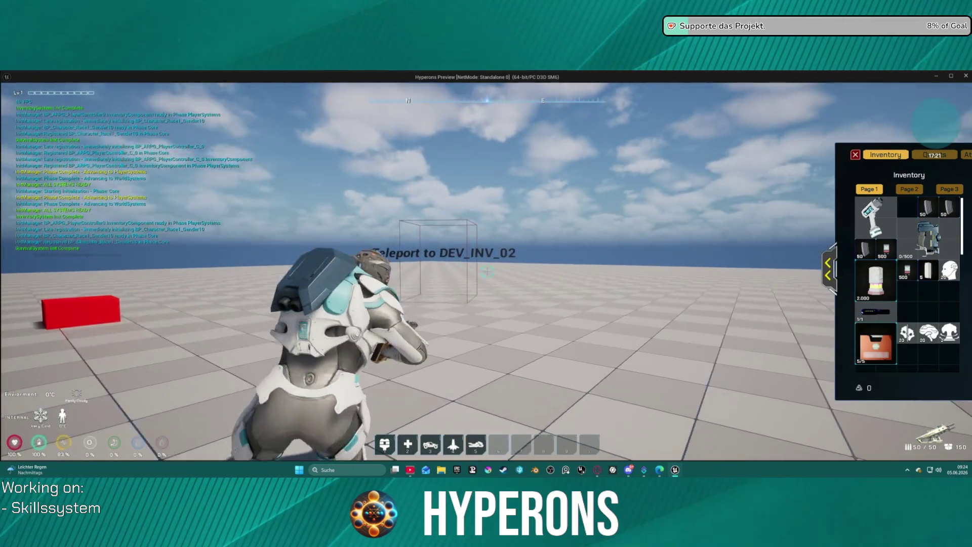
Step: Move the Secondary weapon from the equipment slots into the inventory grid and enter the teleport
{"action": "key", "text": "w"}
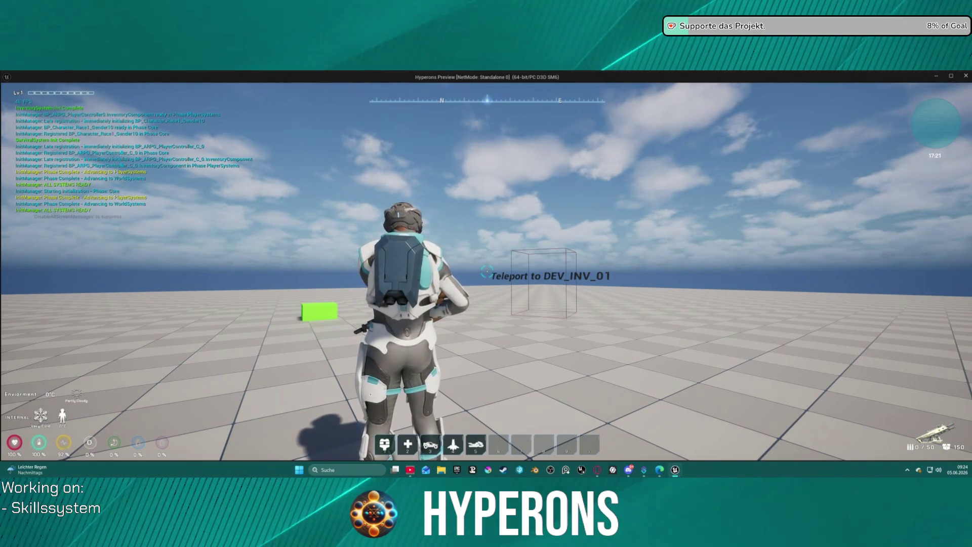
{"action": "key", "text": "i"}
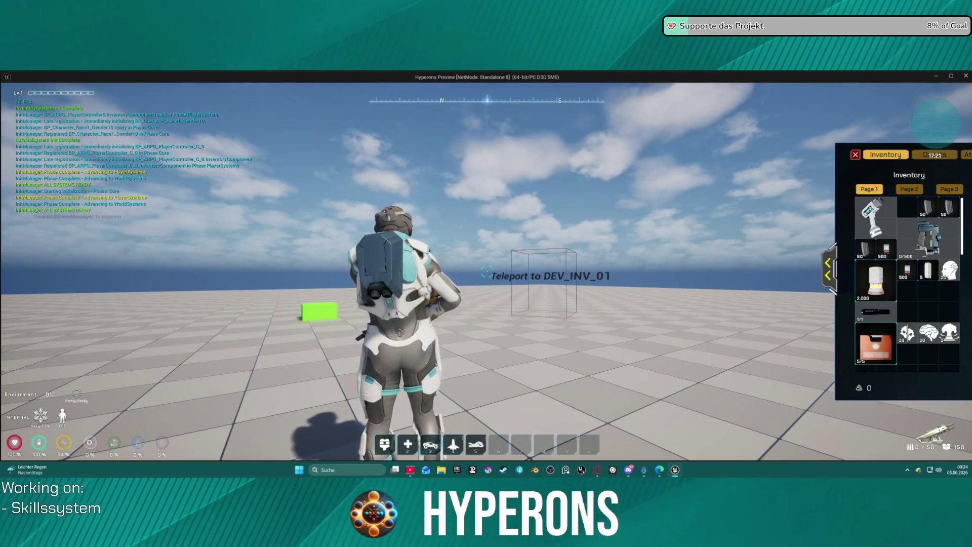
{"action": "left_click", "coordinate": [828, 269]}
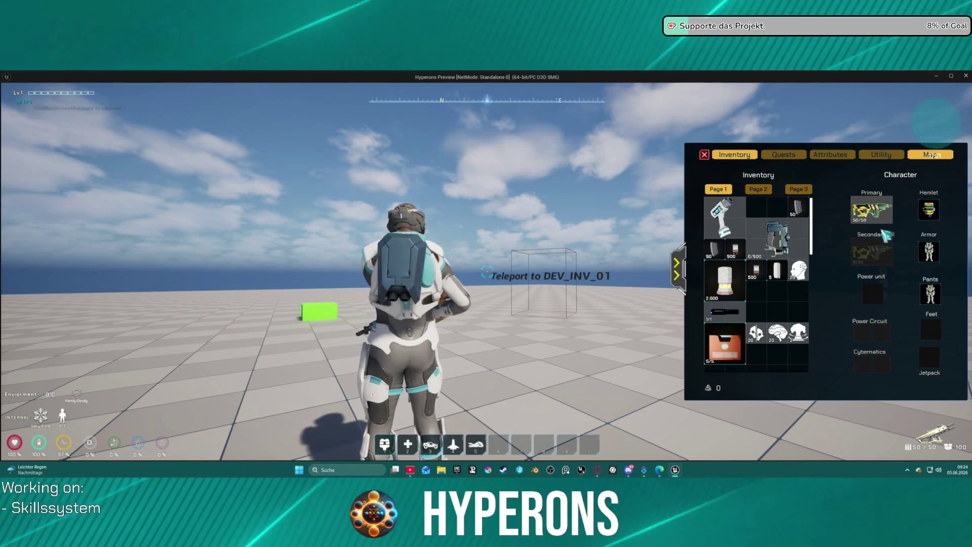
{"action": "mouse_move", "coordinate": [880, 248]}
{"action": "left_mouse_down"}
{"action": "mouse_move", "coordinate": [777, 301]}
{"action": "mouse_move", "coordinate": [765, 296]}
{"action": "mouse_move", "coordinate": [785, 302]}
{"action": "left_mouse_up"}
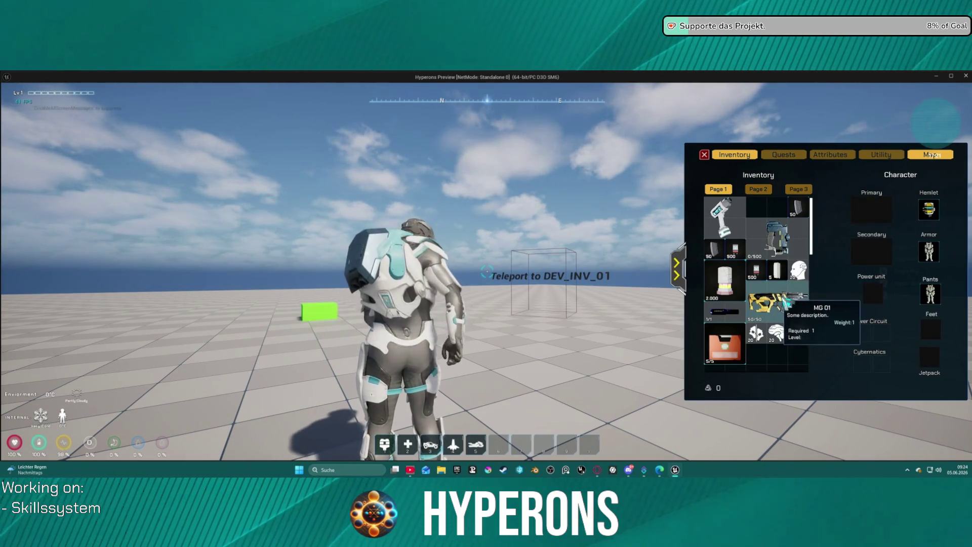
{"action": "key", "text": "s"}
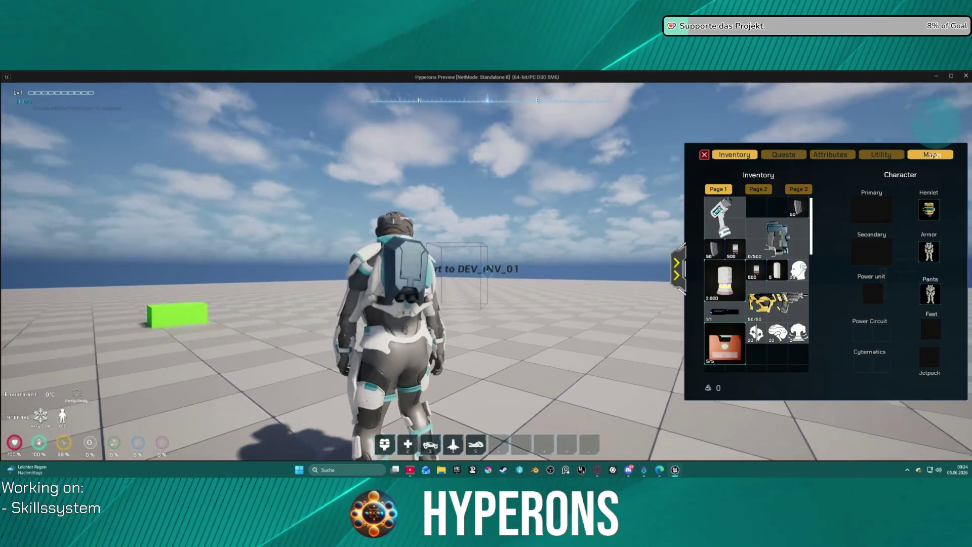
{"action": "key", "text": "w"}
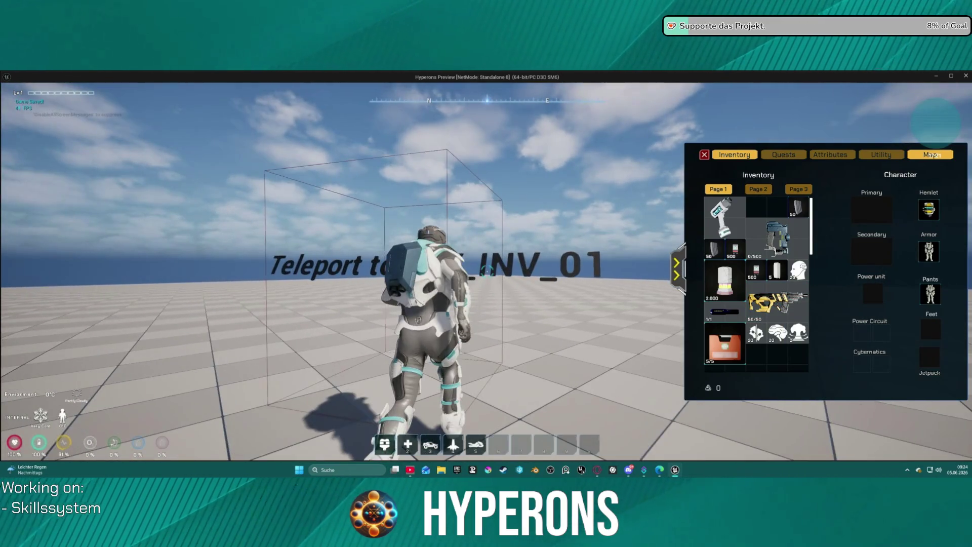
Step: At DEV_INV_02, equip the yellow gun and check the character equipment section
{"action": "key", "text": "i"}
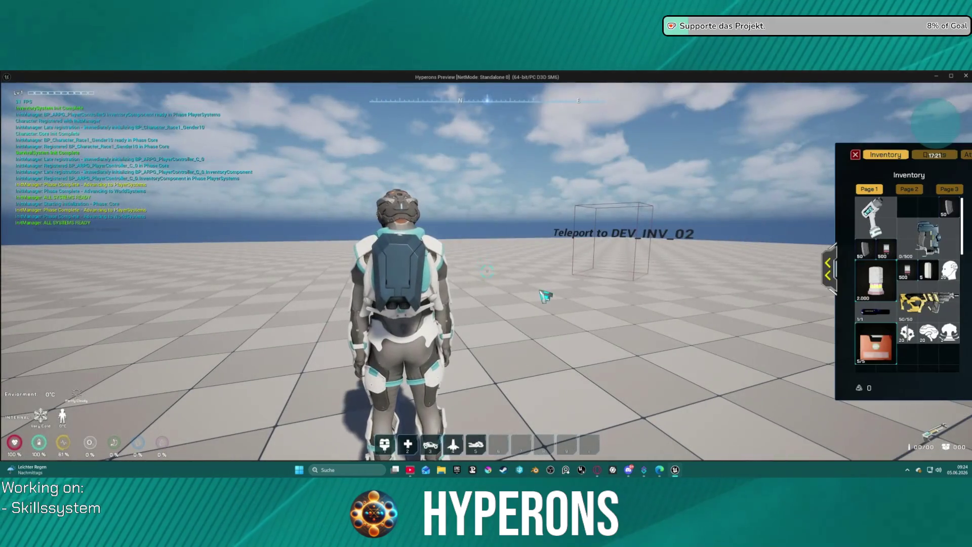
{"action": "double_click", "coordinate": [920, 303]}
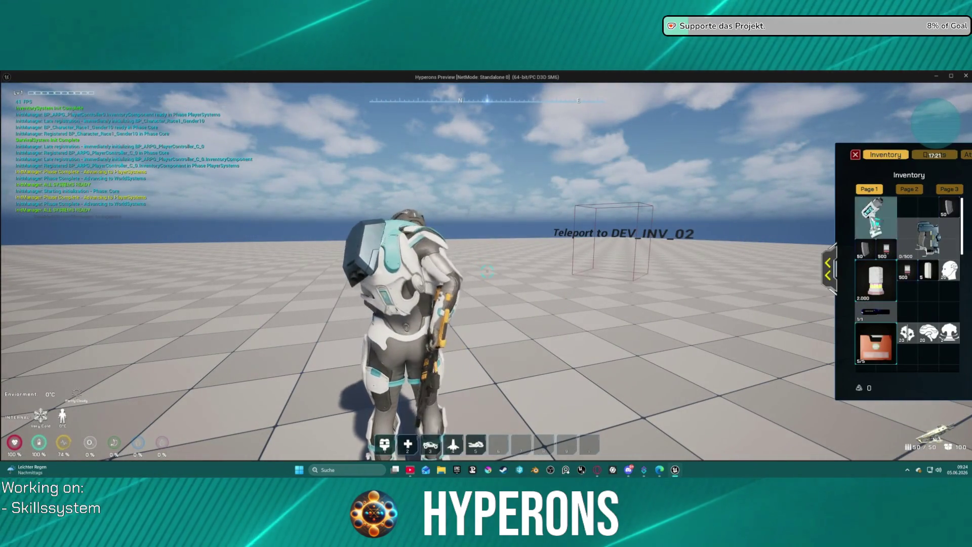
{"action": "left_click", "coordinate": [856, 155]}
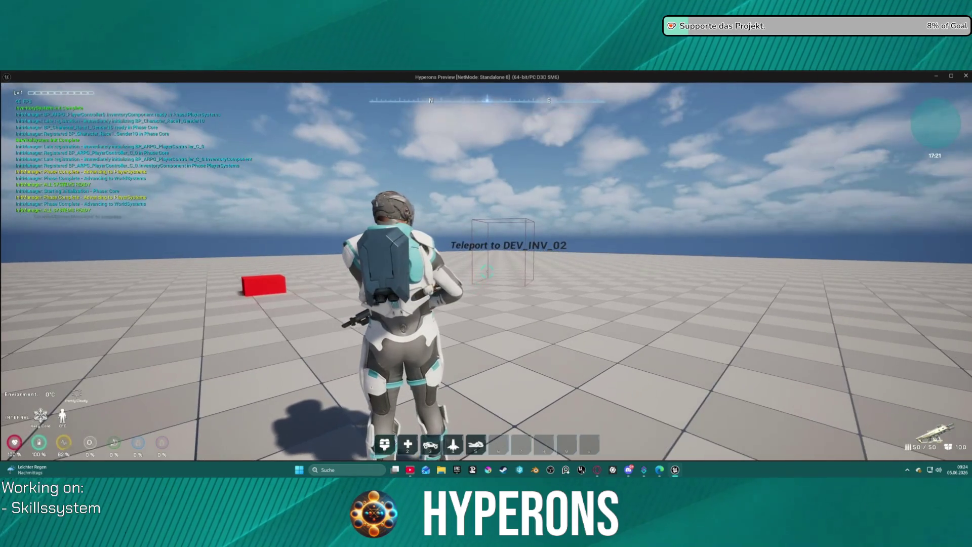
{"action": "key", "text": "i"}
{"action": "left_click", "coordinate": [833, 263]}
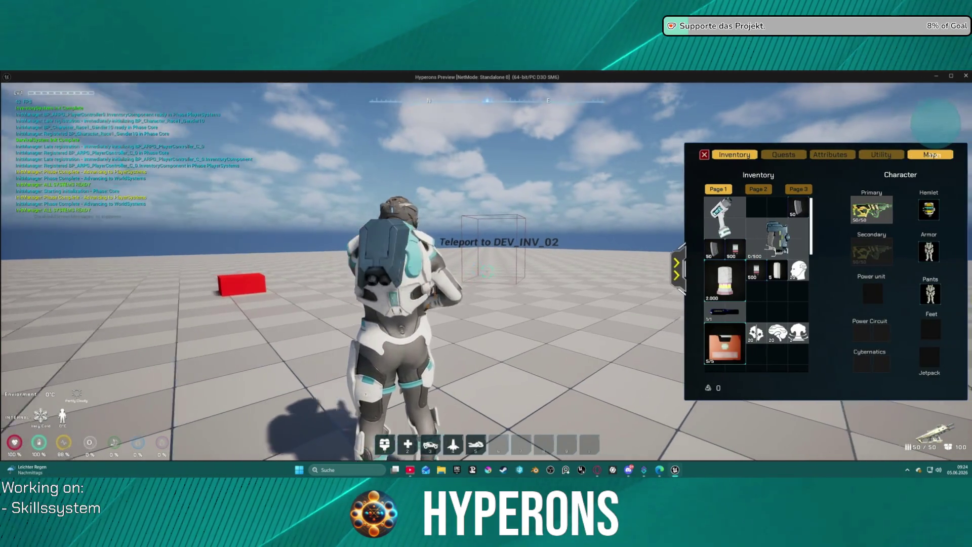
{"action": "key", "text": "w"}
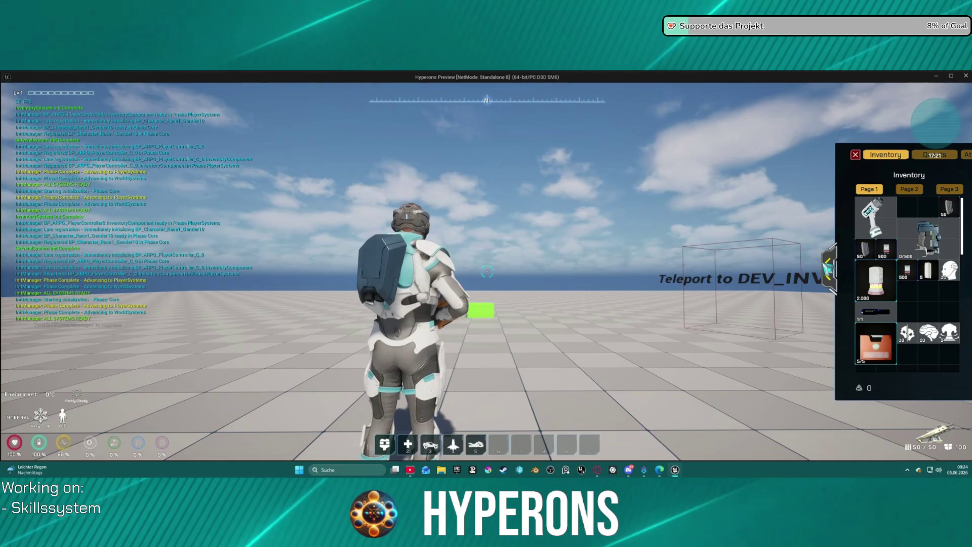
Step: Run to the DEV_INV_01 teleport and move the head item into an empty inventory slot
{"action": "left_click", "coordinate": [829, 268]}
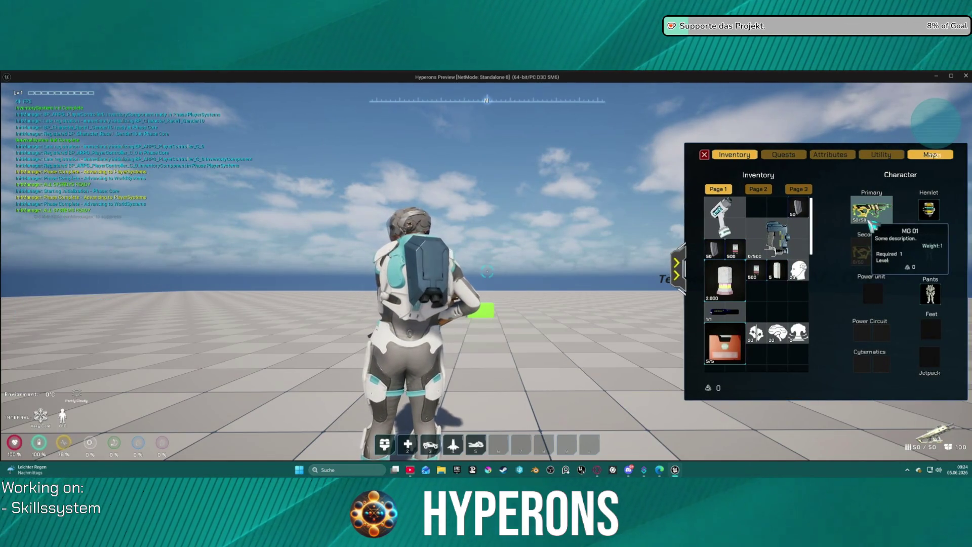
{"action": "key", "text": "i"}
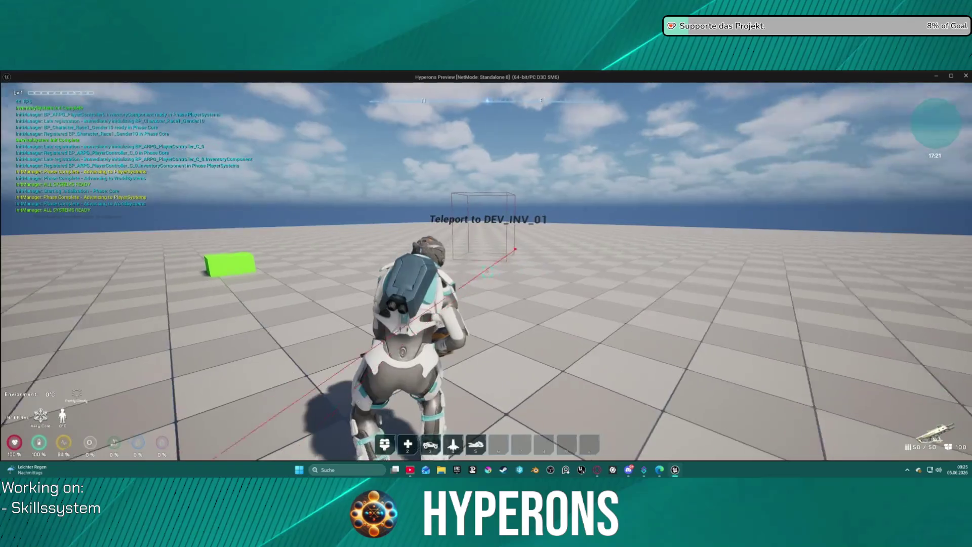
{"action": "key", "text": "w"}
{"action": "key", "text": "w"}
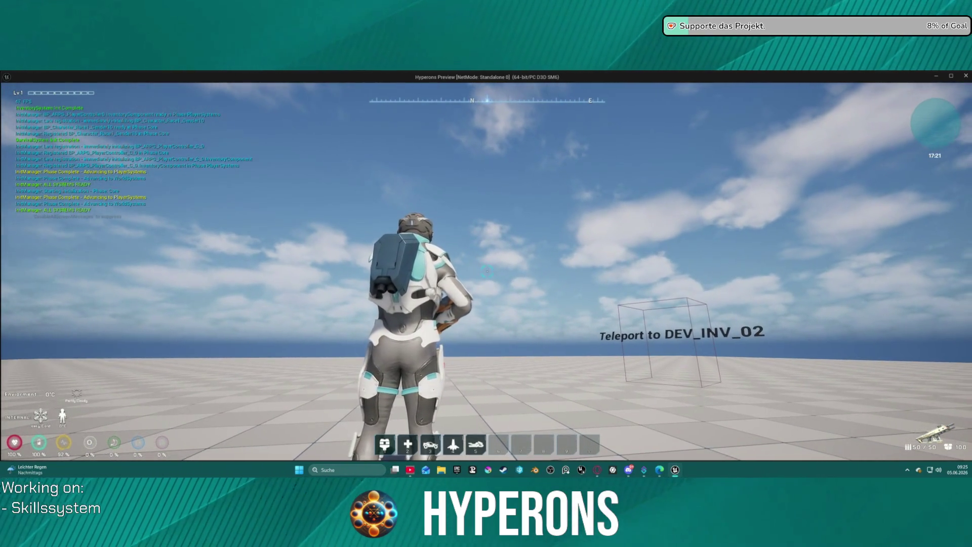
{"action": "key", "text": "i"}
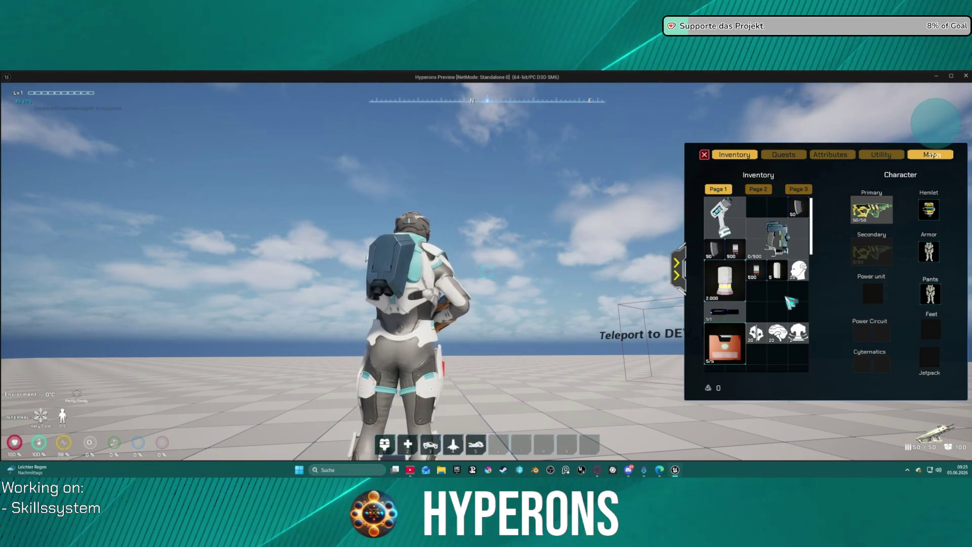
{"action": "mouse_move", "coordinate": [810, 268]}
{"action": "left_mouse_down"}
{"action": "mouse_move", "coordinate": [790, 319]}
{"action": "mouse_move", "coordinate": [757, 355]}
{"action": "left_mouse_up"}
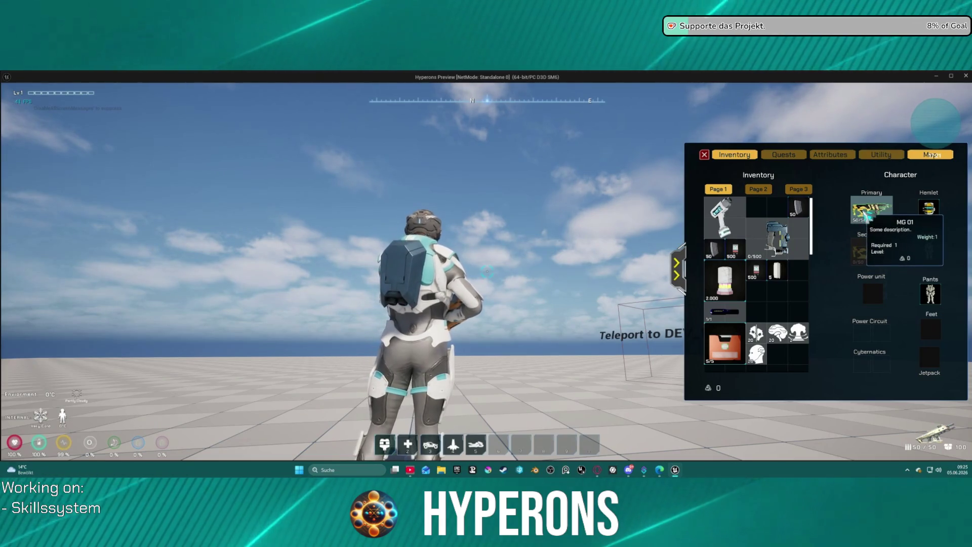
Step: Walk through the teleport to the other test spot, then stop the play session
{"action": "key", "text": "d"}
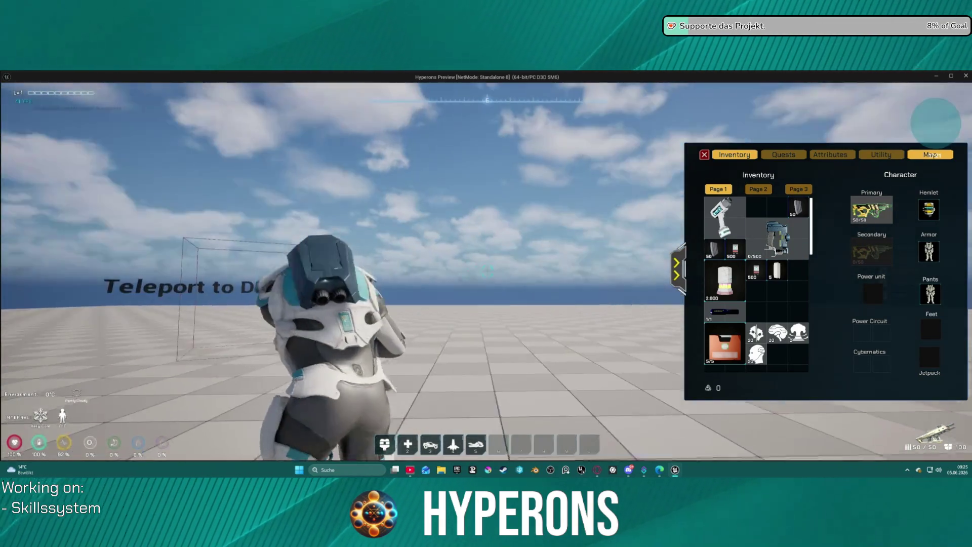
{"action": "key", "text": "d"}
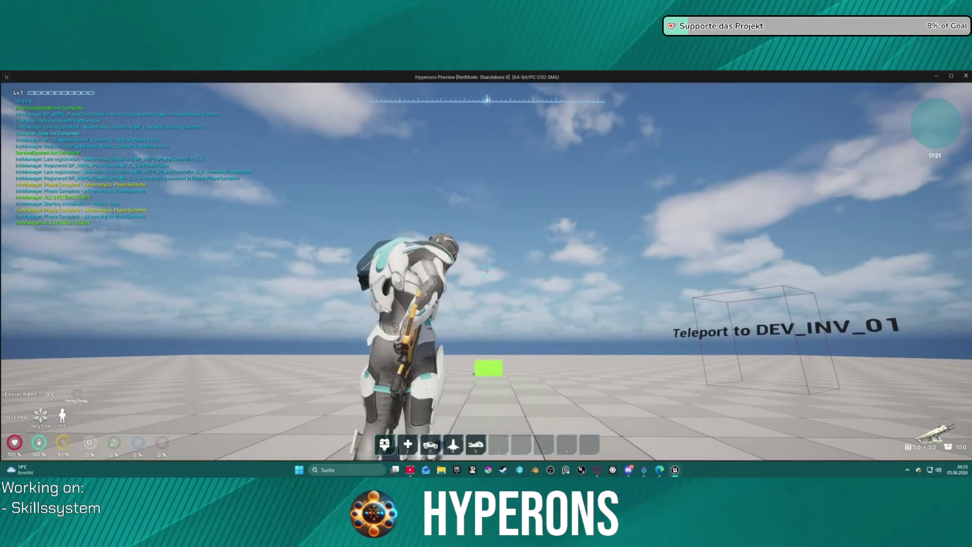
{"action": "key", "text": "s"}
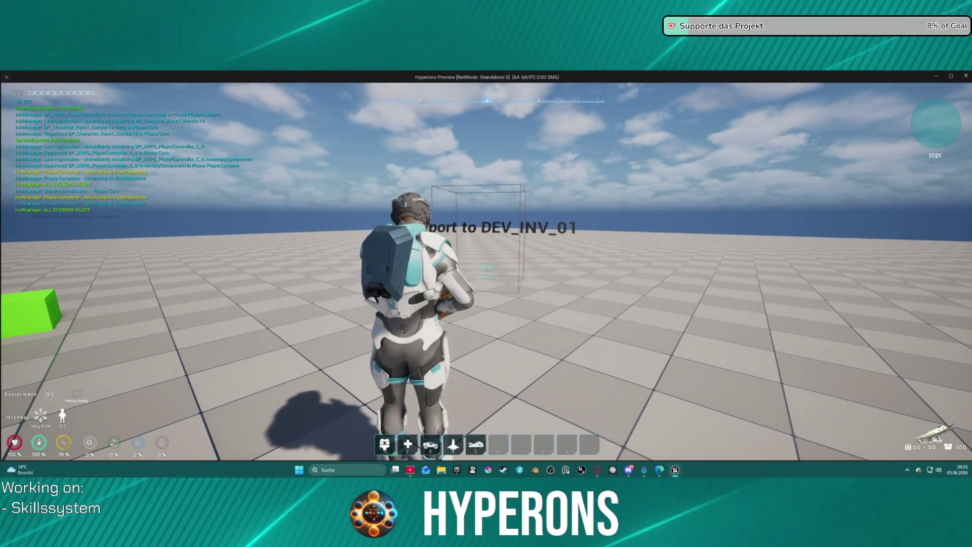
{"action": "key", "text": "w"}
{"action": "key", "text": "s"}
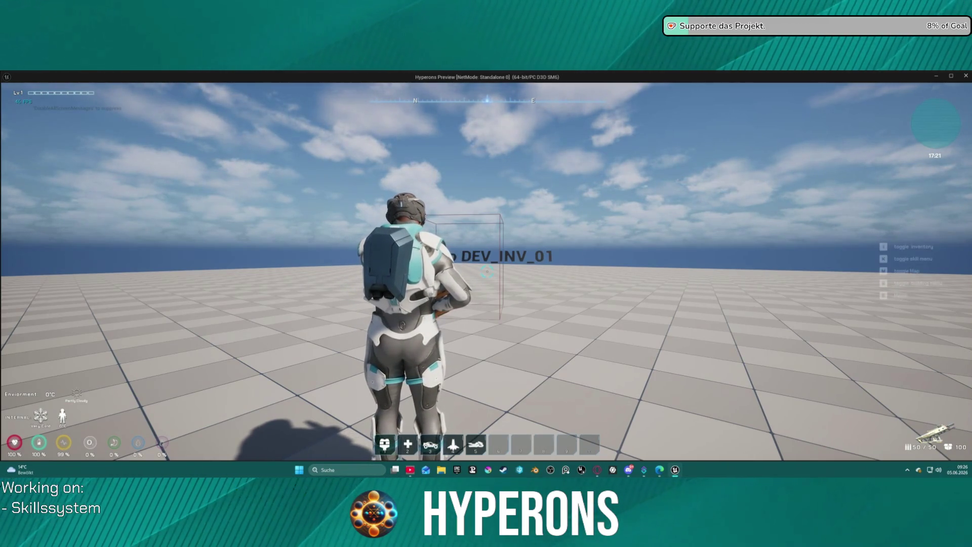
{"action": "key", "text": "Escape"}
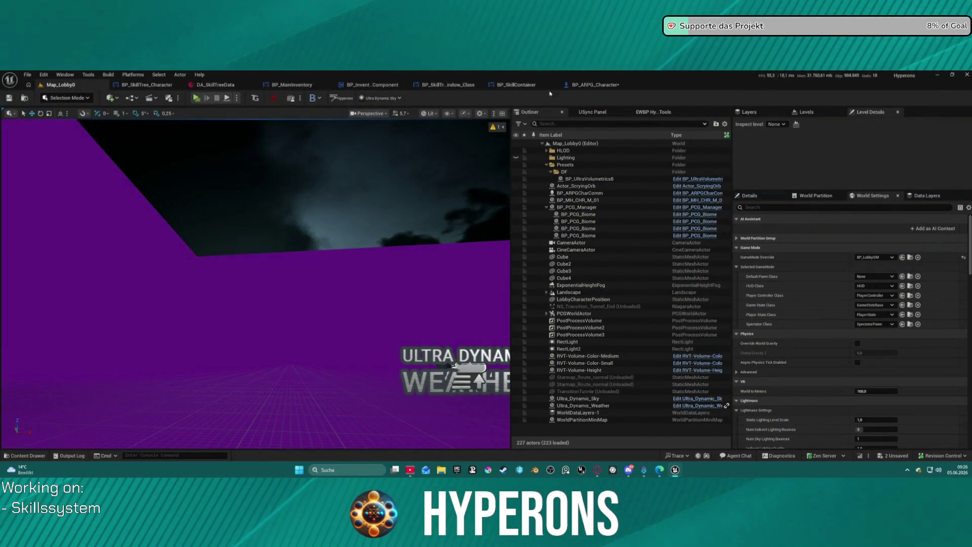
Step: Open BP_InventoryComponent's ServerFunc_HandleUnequipToInventory graph and move the From Slot node up and right
{"action": "left_click", "coordinate": [368, 85]}
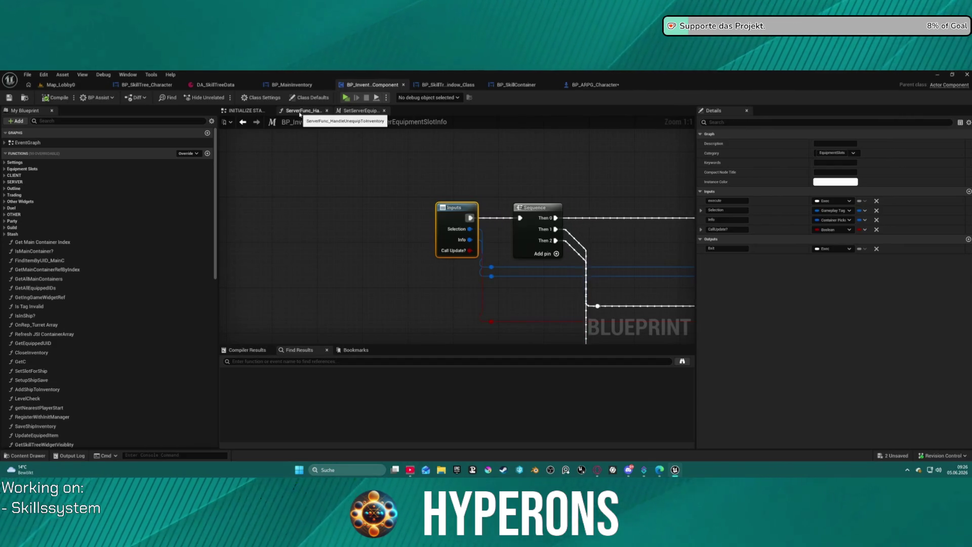
{"action": "left_click", "coordinate": [304, 111]}
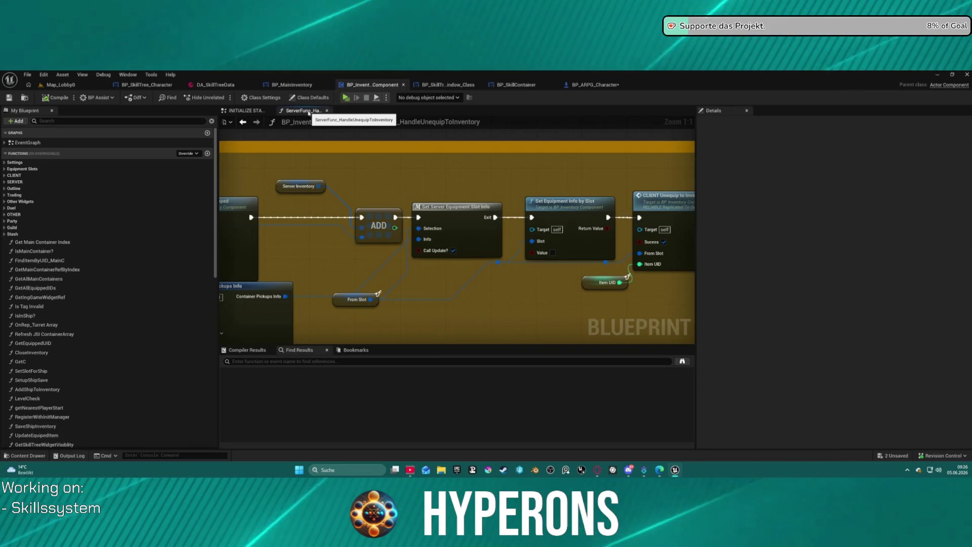
{"action": "scroll", "coordinate": [413, 302], "scroll_direction": "down", "scroll_amount": 1}
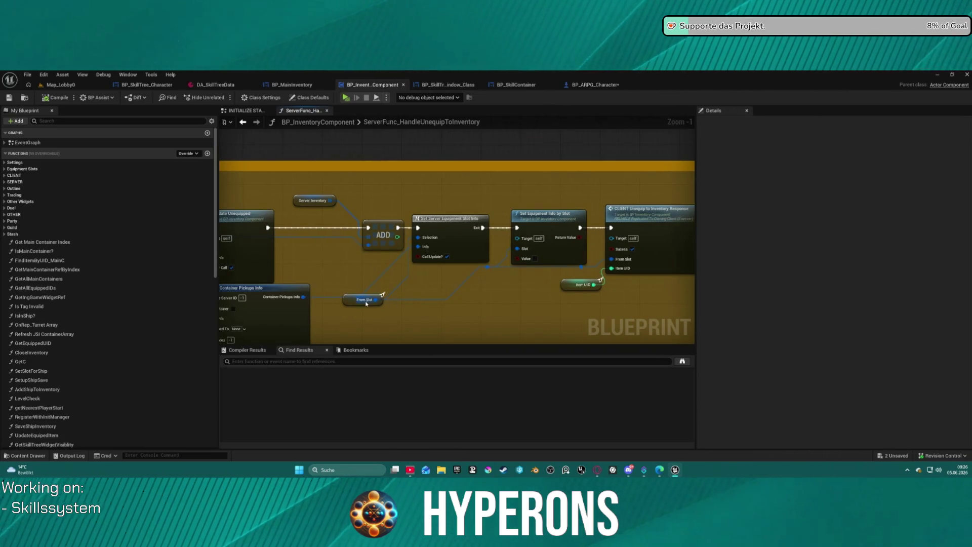
{"action": "mouse_move", "coordinate": [358, 295]}
{"action": "left_mouse_down"}
{"action": "mouse_move", "coordinate": [441, 277]}
{"action": "mouse_move", "coordinate": [237, 265]}
{"action": "mouse_move", "coordinate": [393, 270]}
{"action": "mouse_move", "coordinate": [299, 267]}
{"action": "mouse_move", "coordinate": [301, 170]}
{"action": "left_mouse_up"}
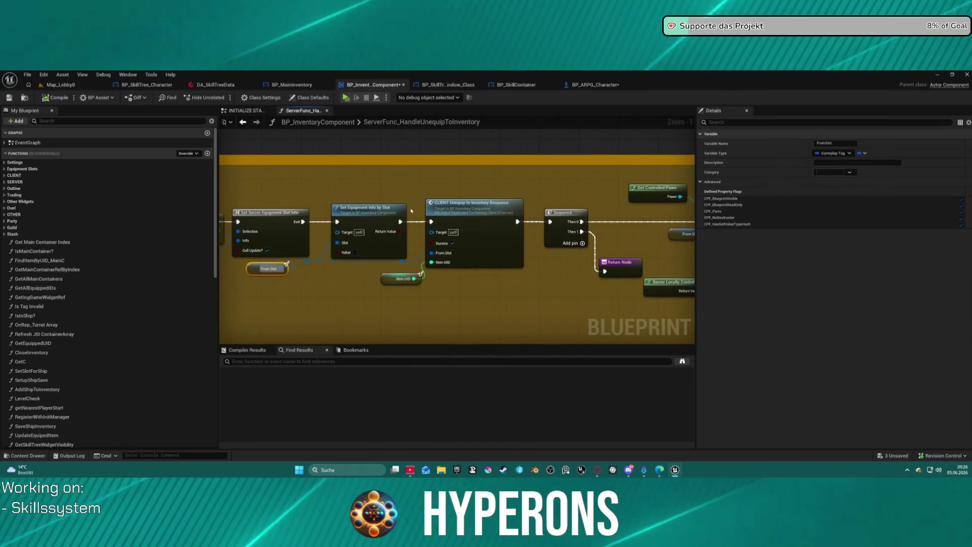
Step: Review the ADD, Branch, CLIENT Unequip and Equip Item by Slot nodes, then jump to CLIENT_UnequipToInventoryResponse
{"action": "mouse_move", "coordinate": [459, 216]}
{"action": "left_mouse_down"}
{"action": "mouse_move", "coordinate": [547, 234]}
{"action": "mouse_move", "coordinate": [702, 231]}
{"action": "left_mouse_up"}
{"action": "mouse_move", "coordinate": [557, 243]}
{"action": "left_mouse_down"}
{"action": "mouse_move", "coordinate": [532, 223]}
{"action": "mouse_move", "coordinate": [332, 145]}
{"action": "mouse_move", "coordinate": [344, 172]}
{"action": "mouse_move", "coordinate": [157, 179]}
{"action": "left_mouse_up"}
{"action": "mouse_move", "coordinate": [565, 278]}
{"action": "left_mouse_down"}
{"action": "mouse_move", "coordinate": [514, 206]}
{"action": "mouse_move", "coordinate": [304, 203]}
{"action": "mouse_move", "coordinate": [596, 208]}
{"action": "mouse_move", "coordinate": [682, 225]}
{"action": "mouse_move", "coordinate": [304, 213]}
{"action": "mouse_move", "coordinate": [675, 219]}
{"action": "mouse_move", "coordinate": [551, 214]}
{"action": "left_mouse_up"}
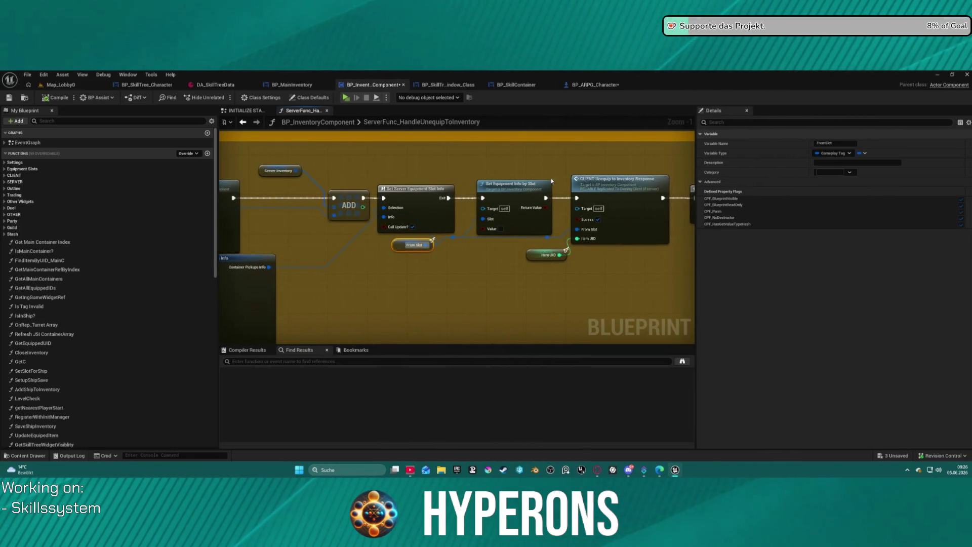
{"action": "mouse_move", "coordinate": [622, 203]}
{"action": "left_mouse_down"}
{"action": "mouse_move", "coordinate": [478, 235]}
{"action": "mouse_move", "coordinate": [237, 227]}
{"action": "mouse_move", "coordinate": [419, 234]}
{"action": "left_mouse_up"}
{"action": "double_click", "coordinate": [316, 206]}
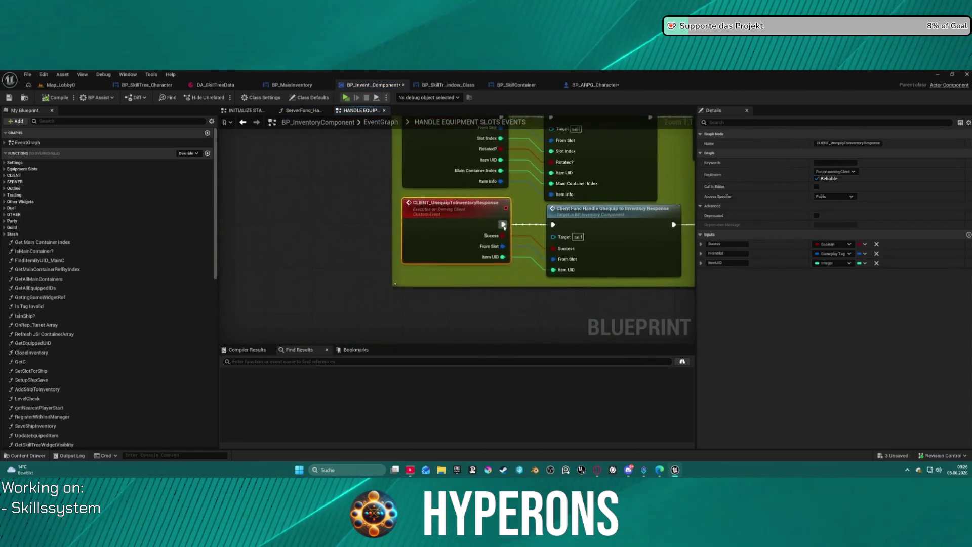
Step: Open the ClientFunc_HandleUnequipToInventoryResponse function and view its three comment sections
{"action": "left_click_drag", "start_coordinate": [281, 255], "coordinate": [350, 243]}
{"action": "double_click", "coordinate": [412, 231]}
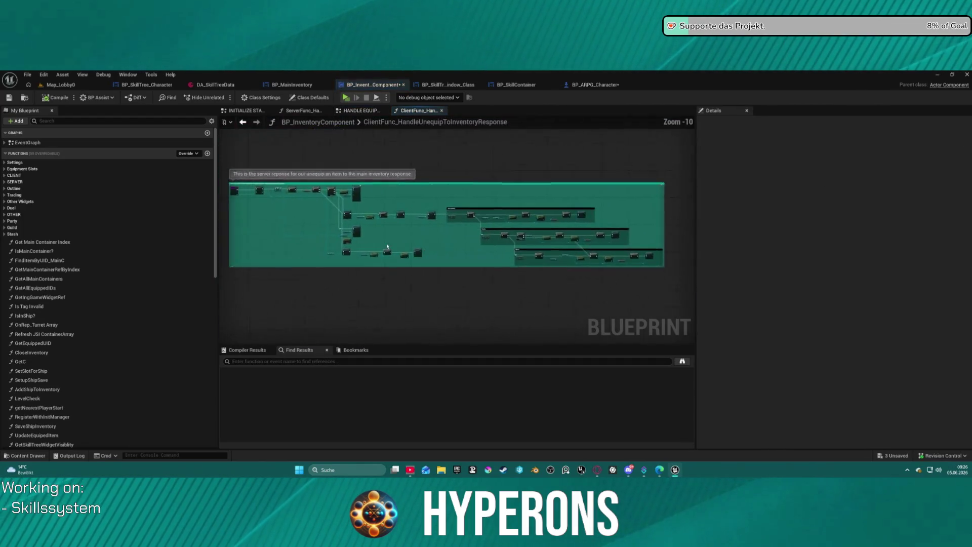
{"action": "scroll", "coordinate": [306, 262], "scroll_direction": "up", "scroll_amount": 1}
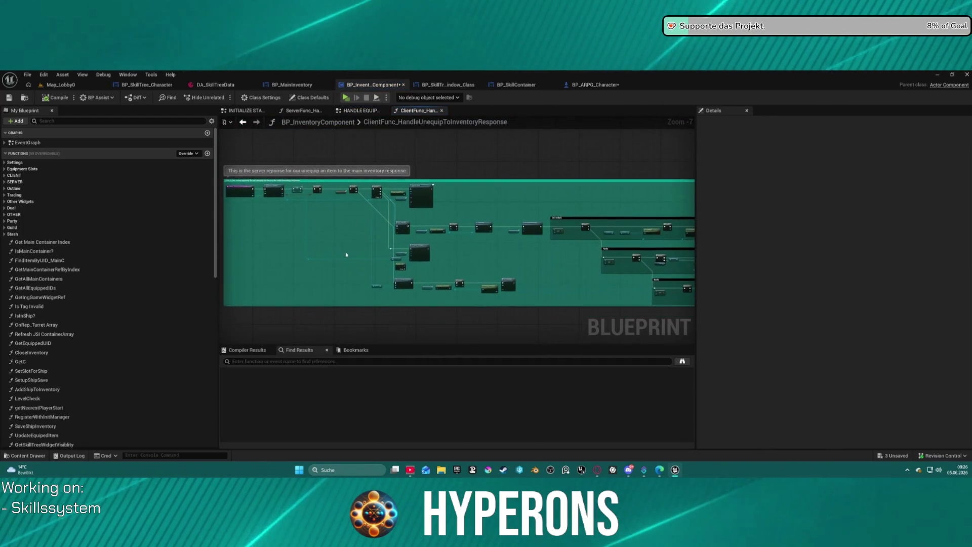
{"action": "mouse_move", "coordinate": [514, 251]}
{"action": "left_mouse_down"}
{"action": "mouse_move", "coordinate": [266, 245]}
{"action": "mouse_move", "coordinate": [512, 236]}
{"action": "left_mouse_up"}
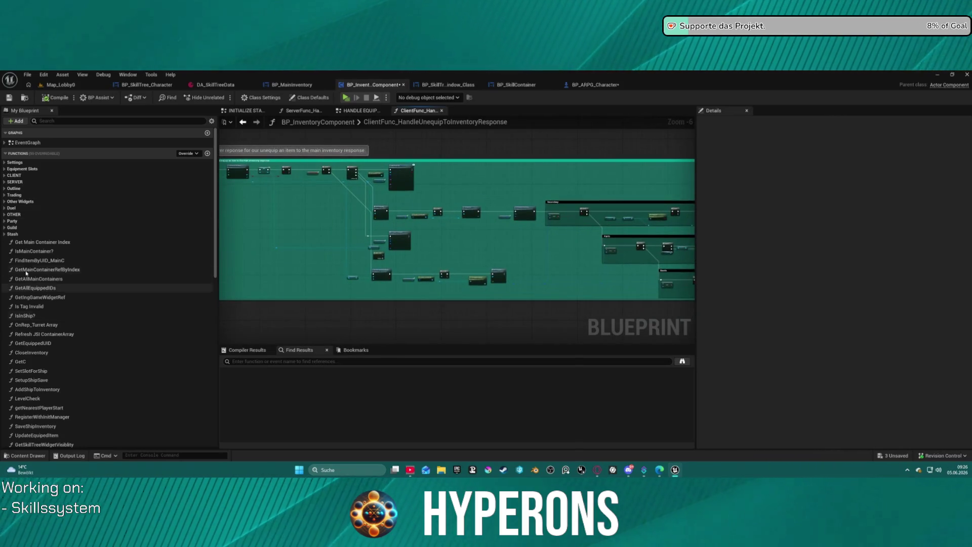
{"action": "scroll", "coordinate": [25, 363], "scroll_direction": "down", "scroll_amount": 4}
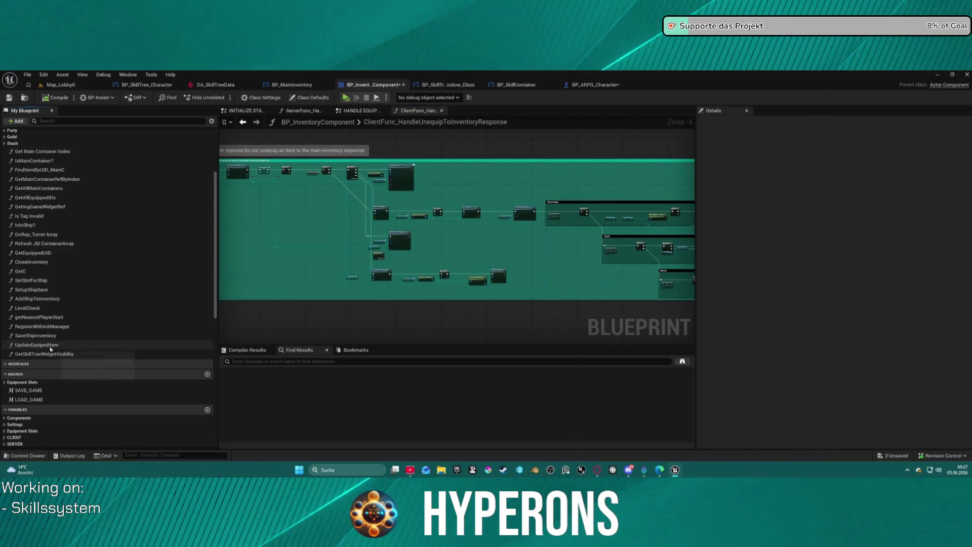
Step: Find all references to UpdateEquipedItem and open its function graph at the entry node
{"action": "right_click", "coordinate": [50, 346]}
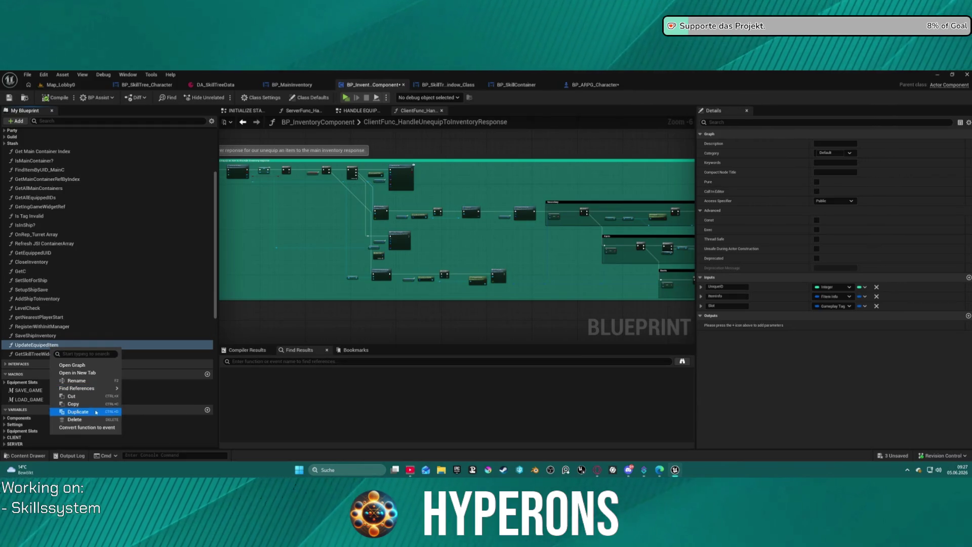
{"action": "left_click", "coordinate": [101, 406]}
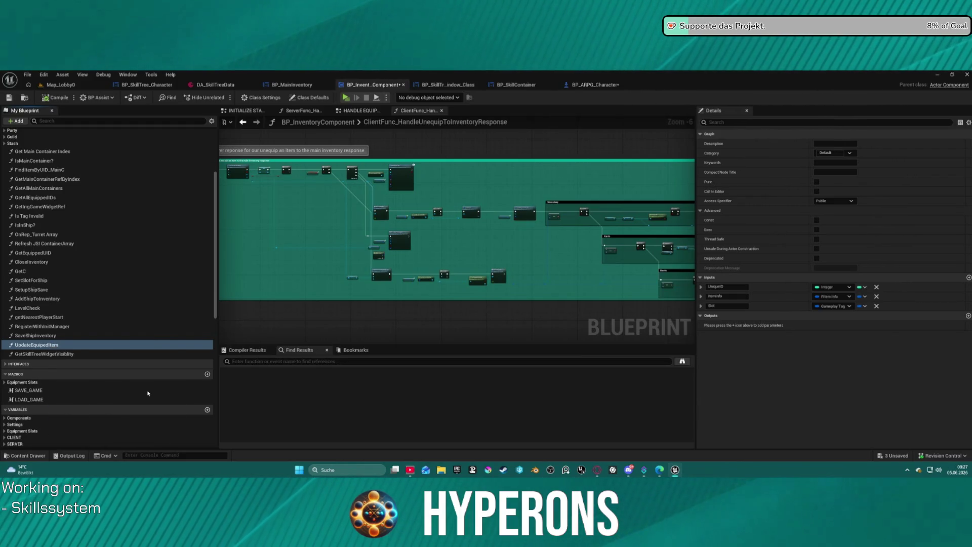
{"action": "right_click", "coordinate": [54, 346]}
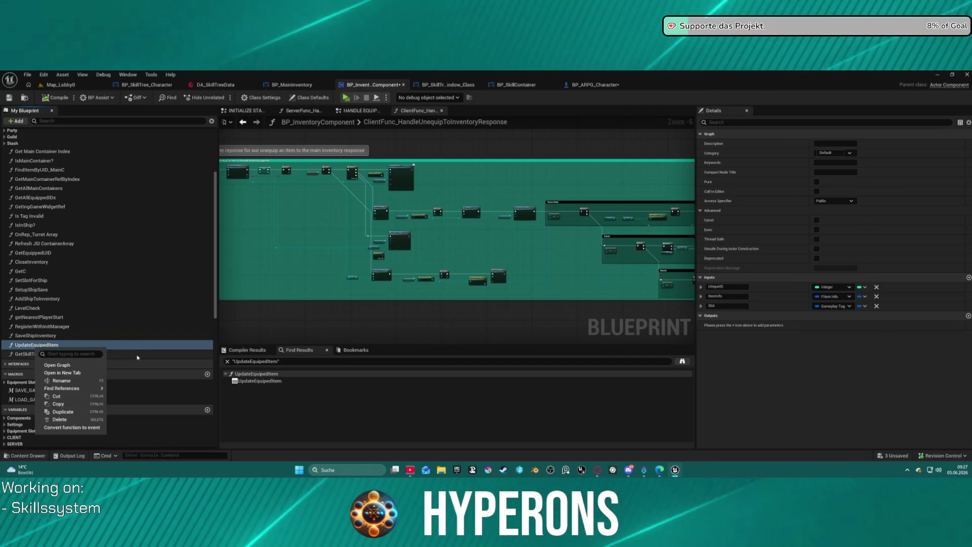
{"action": "left_click", "coordinate": [66, 387]}
{"action": "double_click", "coordinate": [275, 384]}
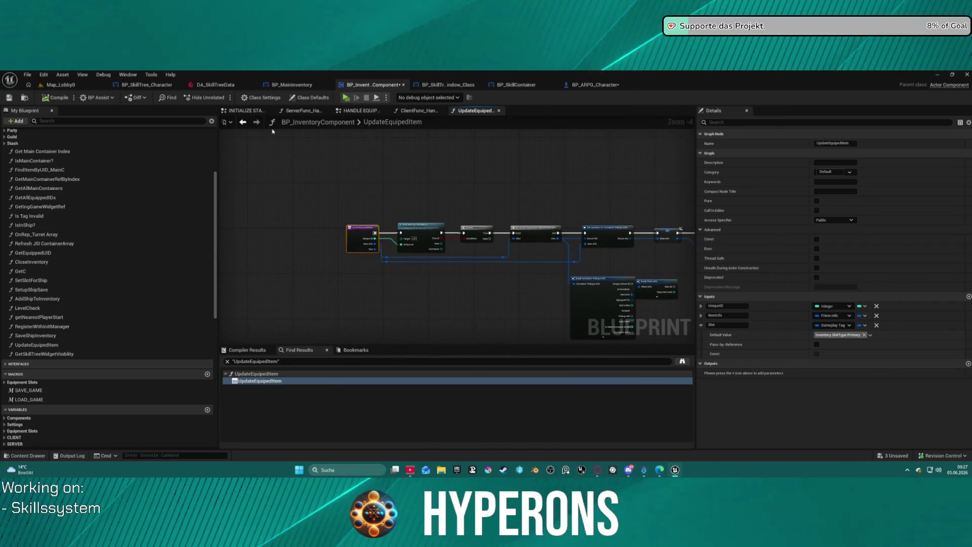
{"action": "left_click", "coordinate": [239, 123]}
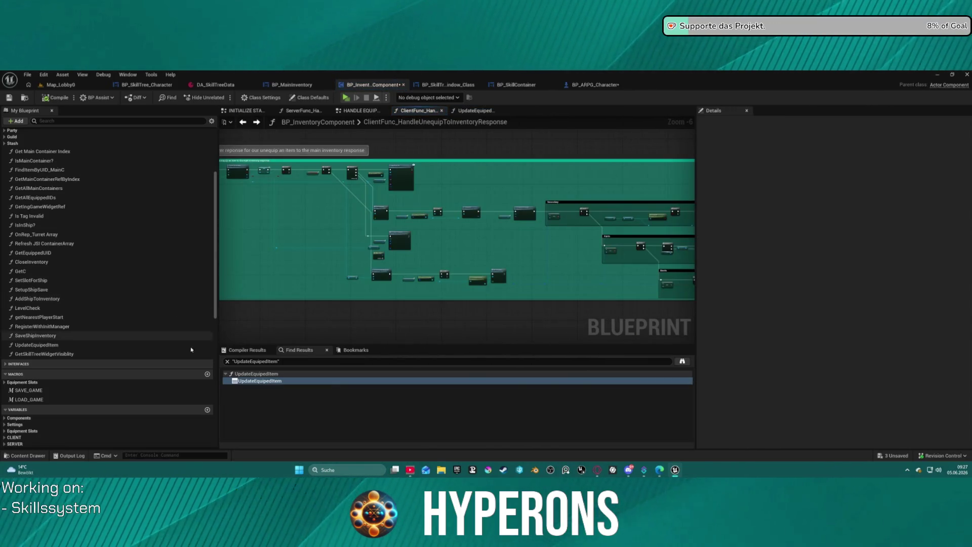
{"action": "double_click", "coordinate": [247, 374]}
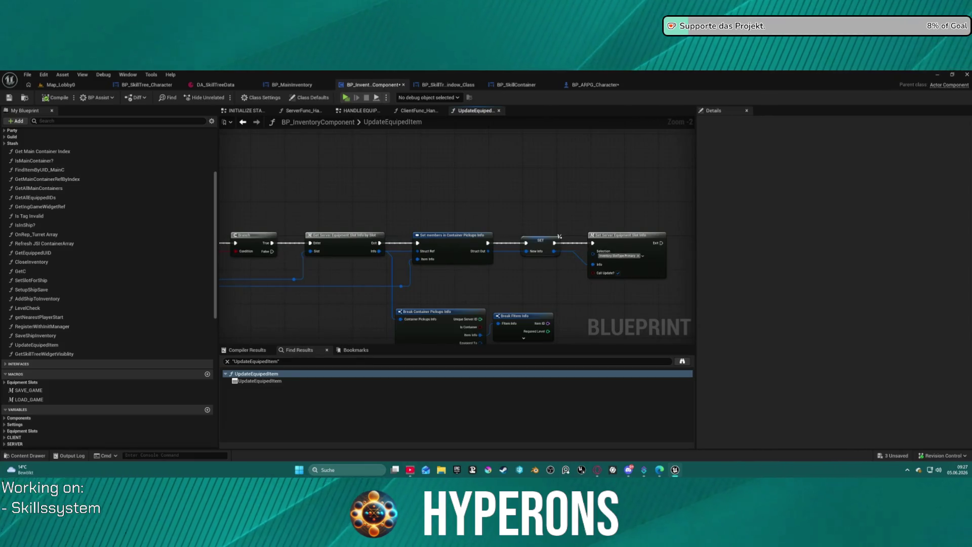
{"action": "mouse_move", "coordinate": [228, 227]}
{"action": "left_mouse_down"}
{"action": "mouse_move", "coordinate": [397, 226]}
{"action": "mouse_move", "coordinate": [412, 211]}
{"action": "mouse_move", "coordinate": [354, 211]}
{"action": "mouse_move", "coordinate": [469, 220]}
{"action": "left_mouse_up"}
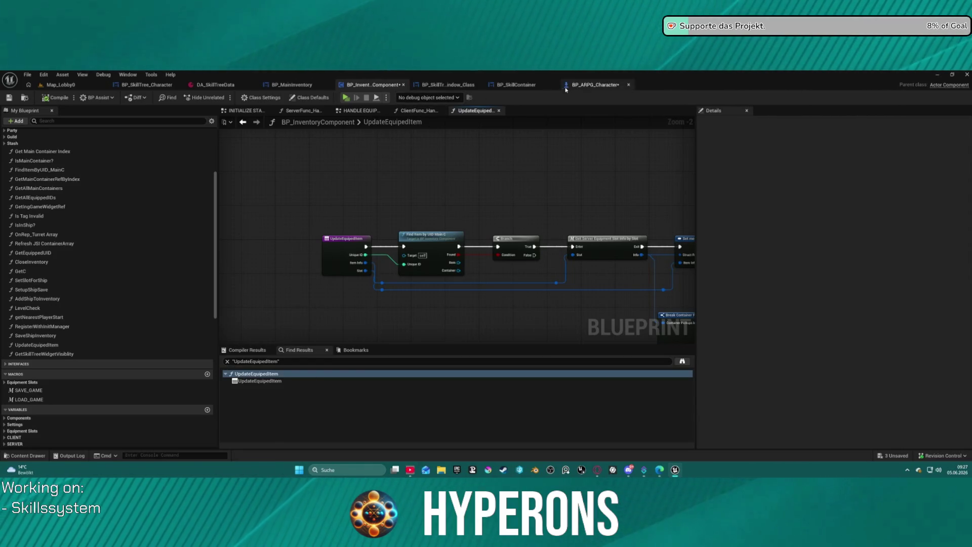
{"action": "key", "text": "ctrl+space"}
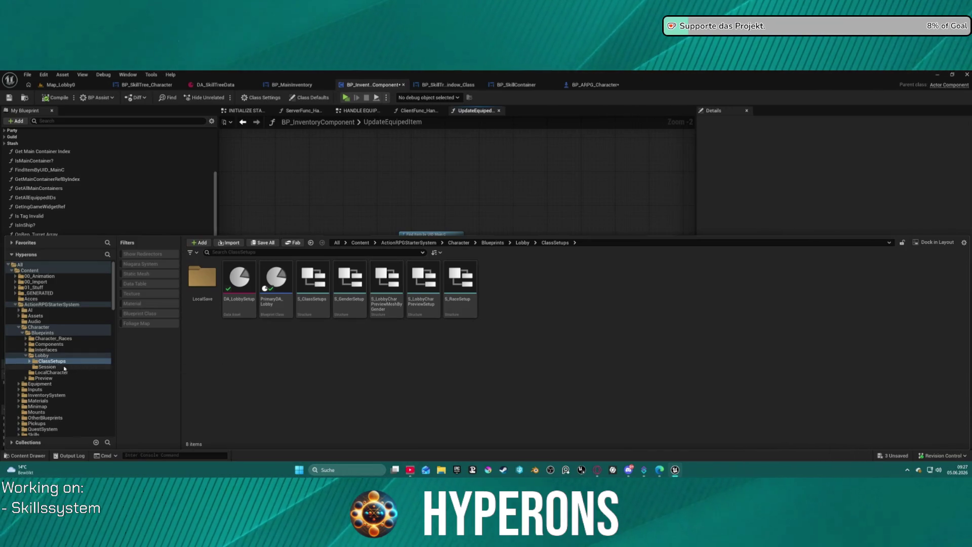
Step: Browse Content > Core > Systems > WeaponSystem and open the WeaponSystem Blueprint
{"action": "left_click", "coordinate": [26, 355]}
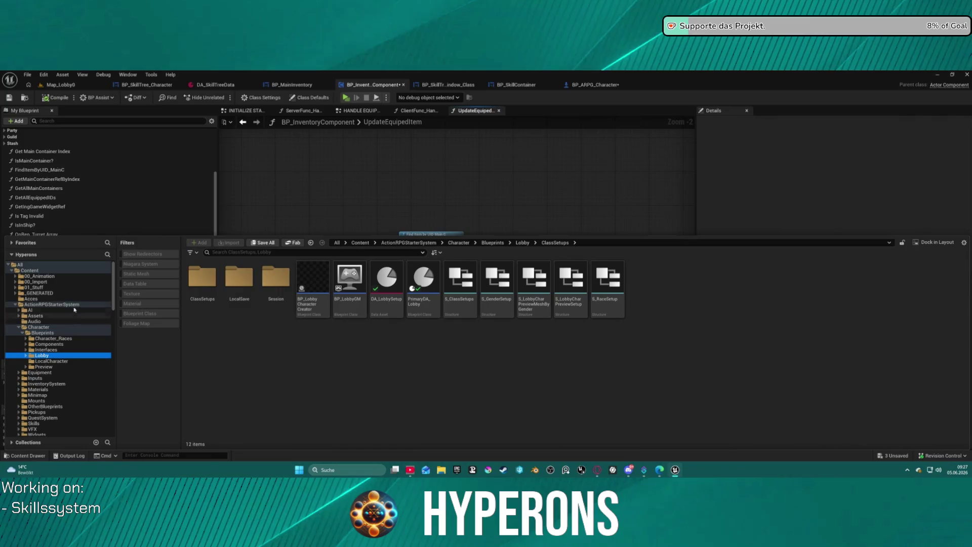
{"action": "scroll", "coordinate": [43, 321], "scroll_direction": "down", "scroll_amount": 10}
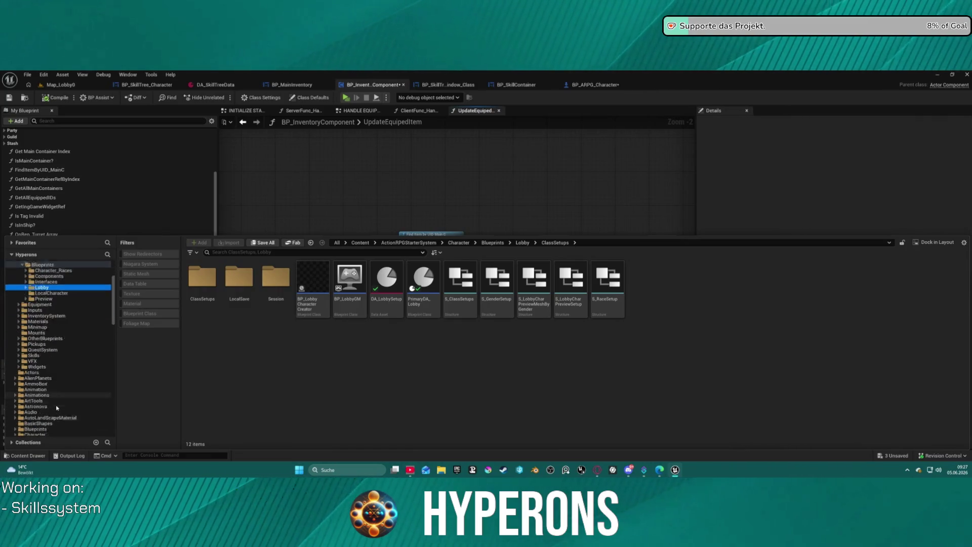
{"action": "left_click", "coordinate": [28, 277]}
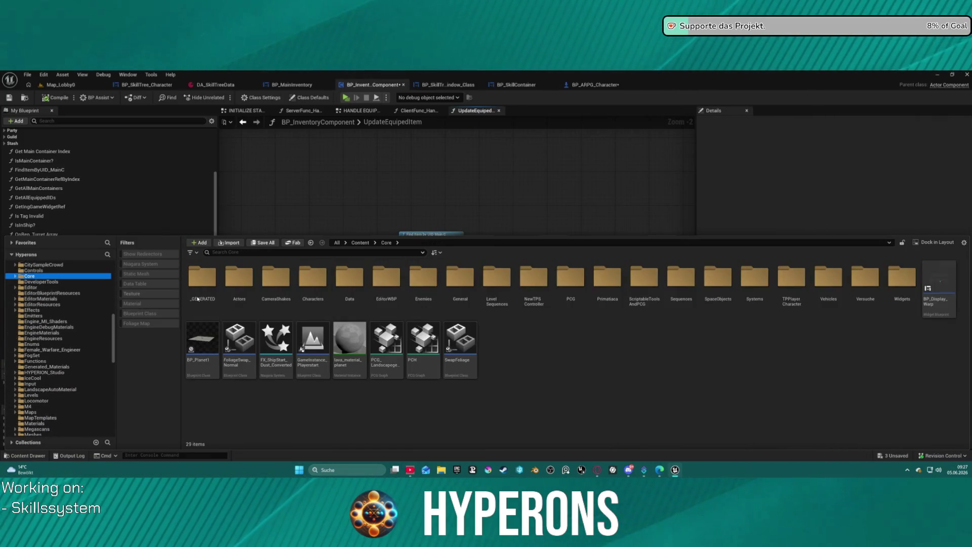
{"action": "double_click", "coordinate": [755, 278]}
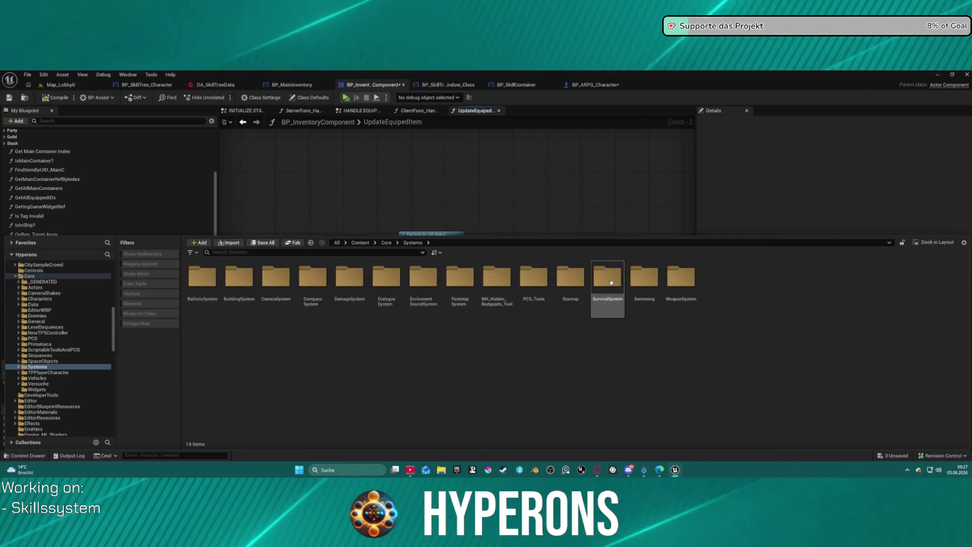
{"action": "double_click", "coordinate": [681, 276]}
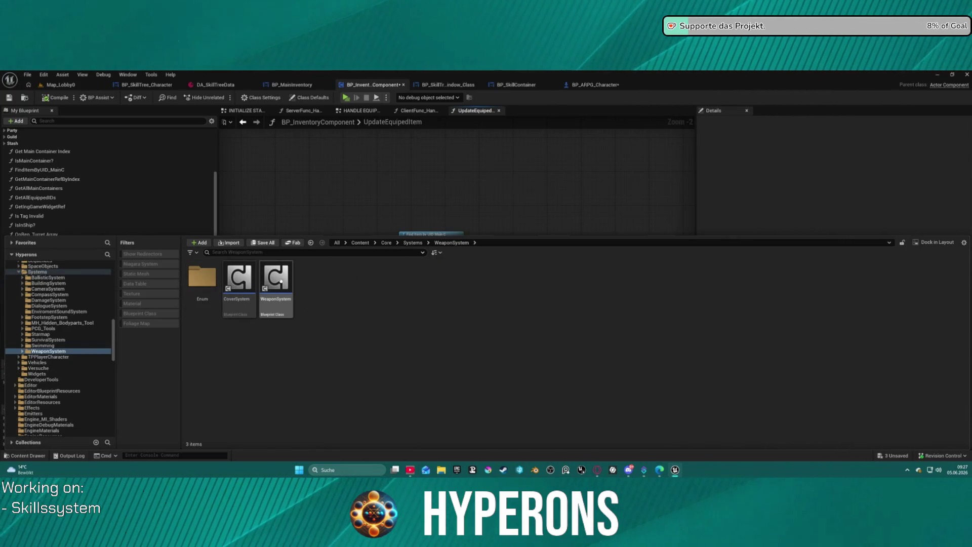
{"action": "double_click", "coordinate": [287, 284]}
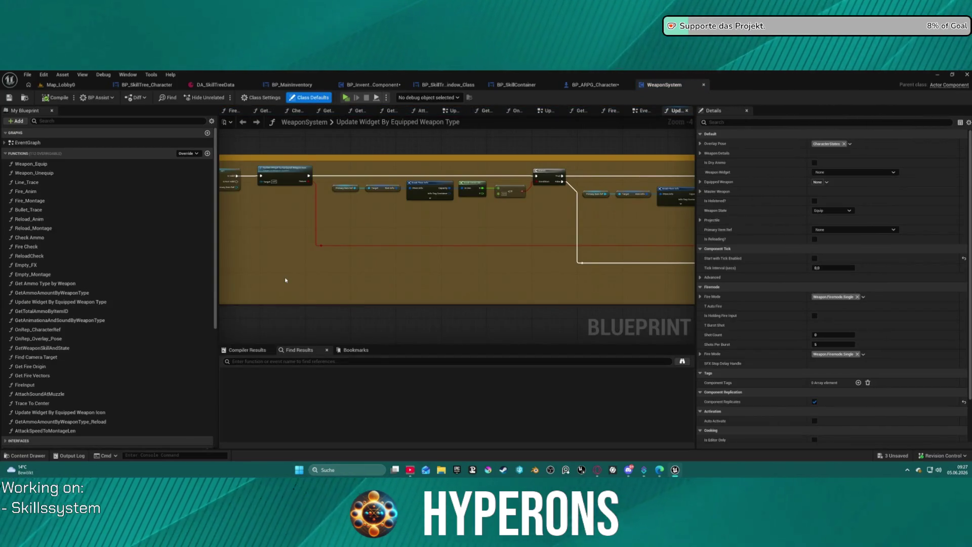
Step: Jump to the UpdateEquipedItem function definition and review its set and break nodes
{"action": "scroll", "coordinate": [511, 198], "scroll_direction": "down", "scroll_amount": 4}
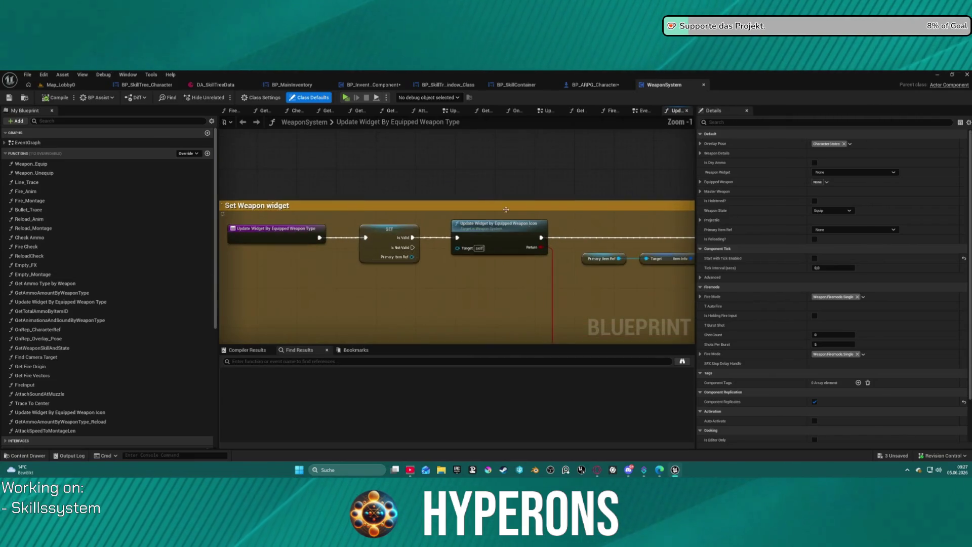
{"action": "scroll", "coordinate": [527, 200], "scroll_direction": "up", "scroll_amount": 9}
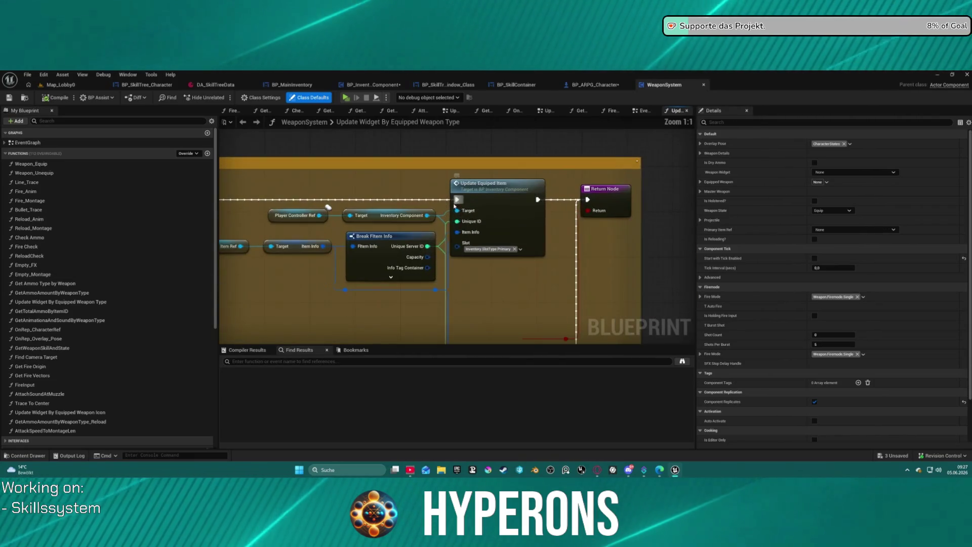
{"action": "double_click", "coordinate": [513, 215]}
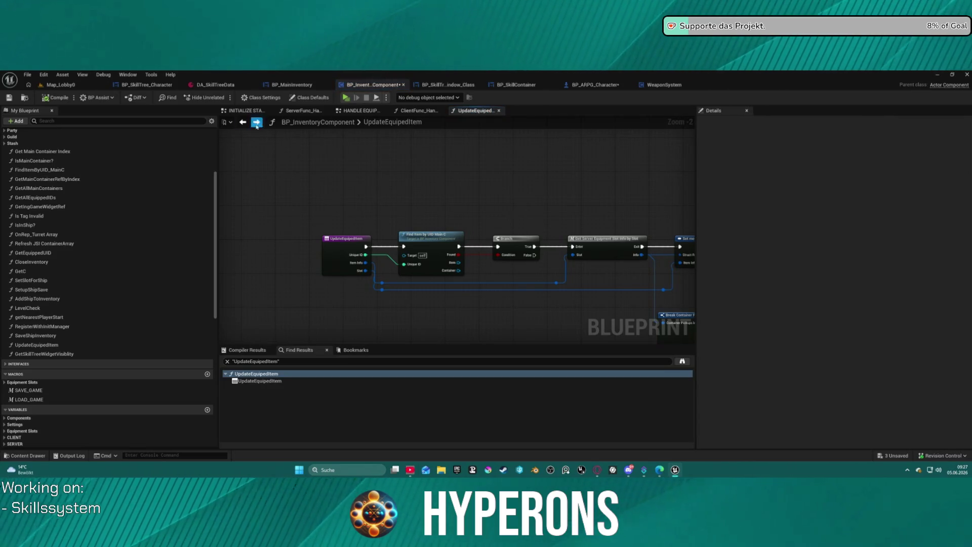
{"action": "left_click", "coordinate": [428, 111]}
{"action": "left_click", "coordinate": [476, 110]}
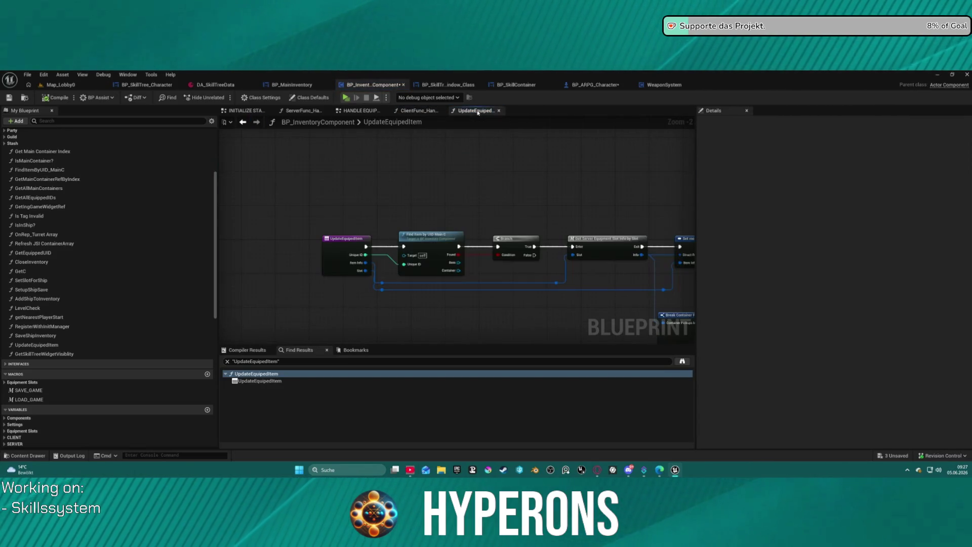
{"action": "mouse_move", "coordinate": [561, 183]}
{"action": "left_mouse_down"}
{"action": "mouse_move", "coordinate": [217, 139]}
{"action": "mouse_move", "coordinate": [286, 129]}
{"action": "left_mouse_up"}
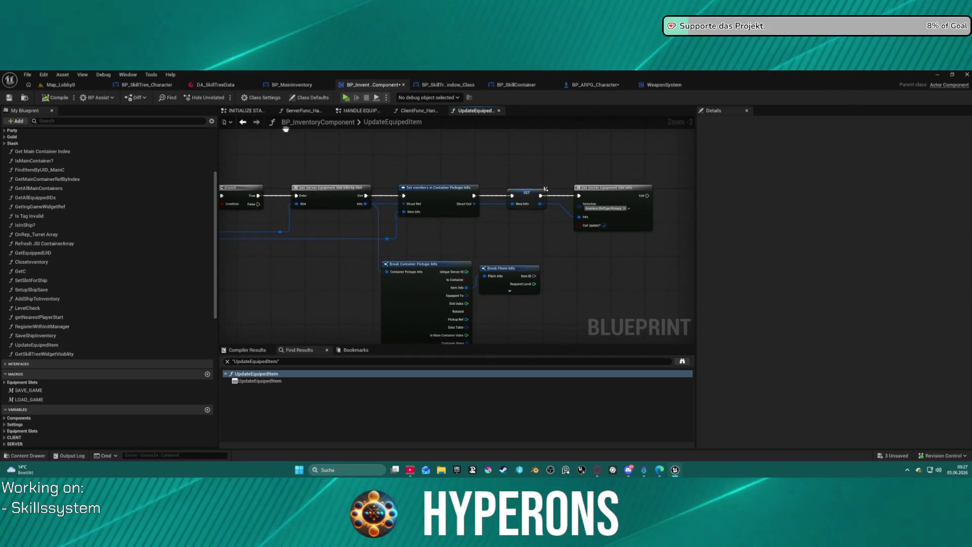
Step: Revisit UpdateEquipedItem from the WeaponSystem Blueprint, then return to the equipment slots event graph
{"action": "left_click", "coordinate": [662, 86]}
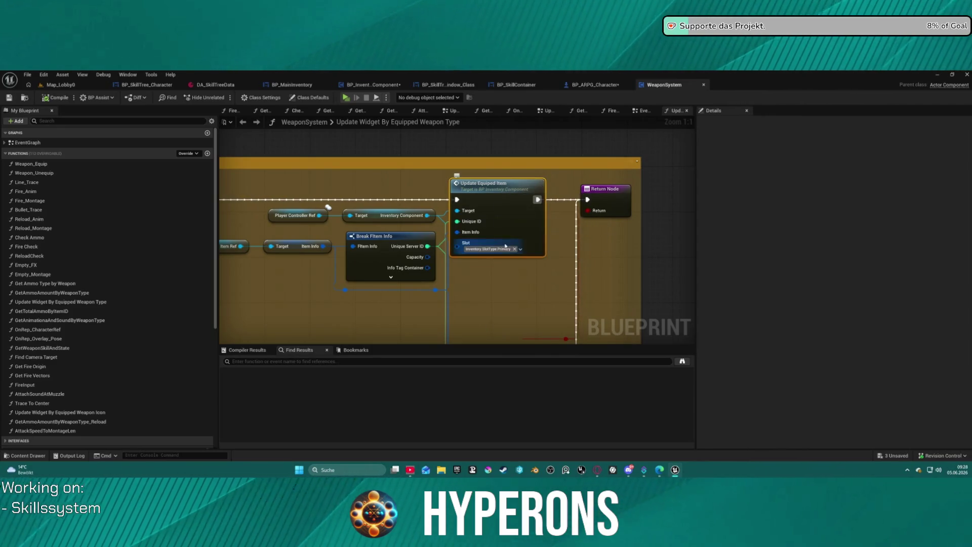
{"action": "double_click", "coordinate": [514, 230]}
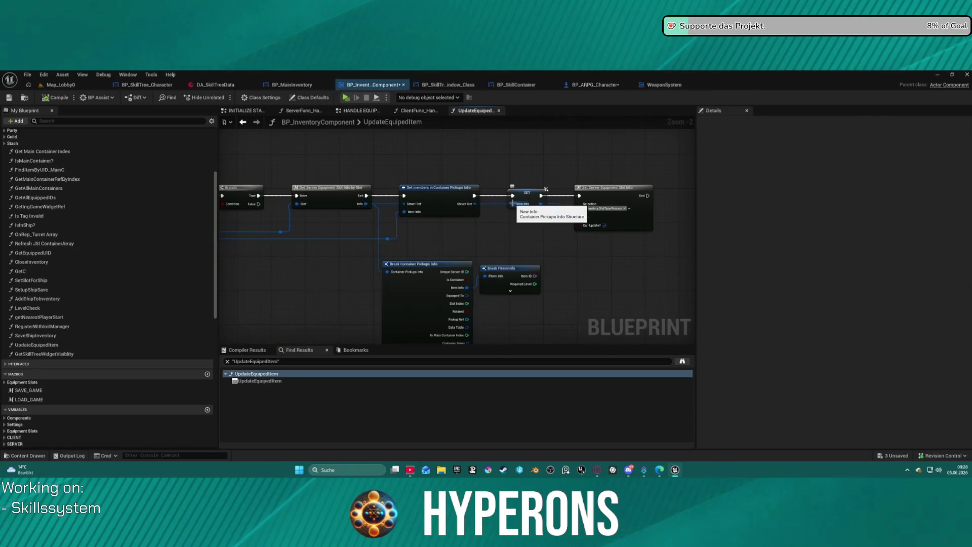
{"action": "scroll", "coordinate": [371, 248], "scroll_direction": "down", "scroll_amount": 4}
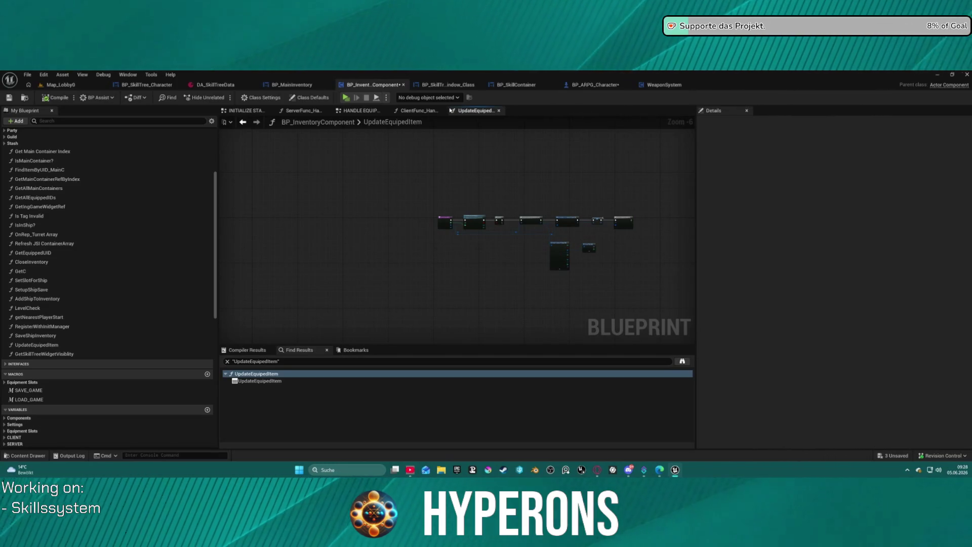
{"action": "double_click", "coordinate": [403, 122]}
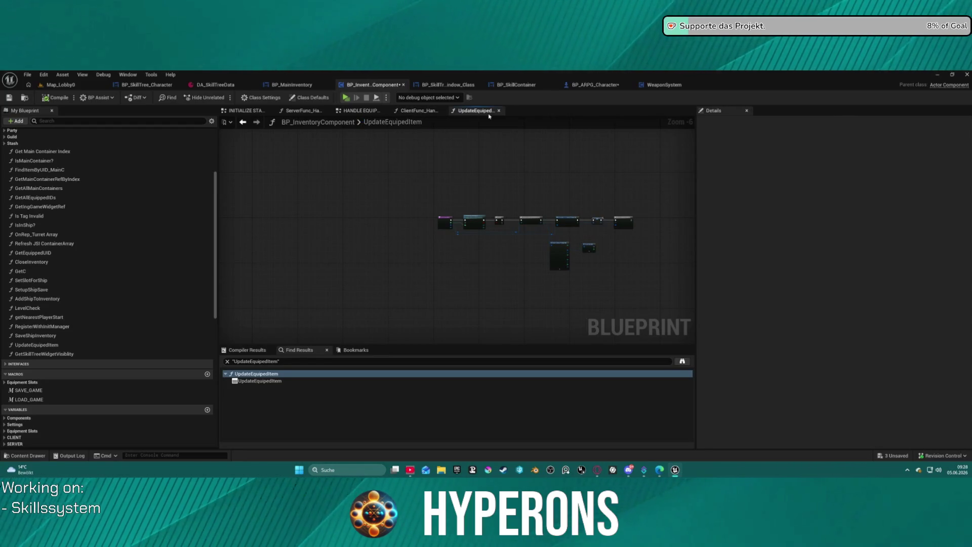
{"action": "scroll", "coordinate": [450, 224], "scroll_direction": "up", "scroll_amount": 5}
{"action": "left_click", "coordinate": [358, 111]}
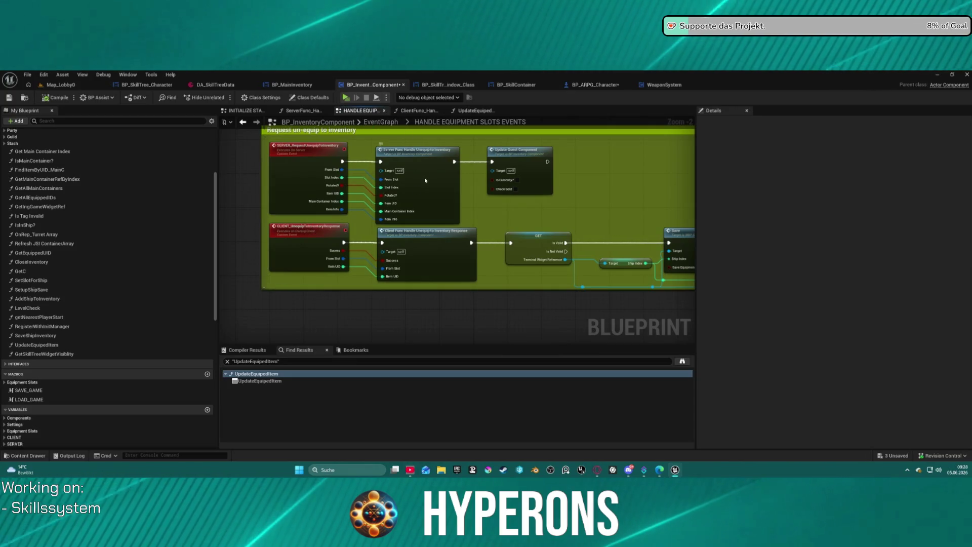
Step: Check Server Func Handle Unequip, UpdateEquipedItem and BP_ARPG_Character, then return to the equipment slots graph
{"action": "left_click", "coordinate": [420, 191]}
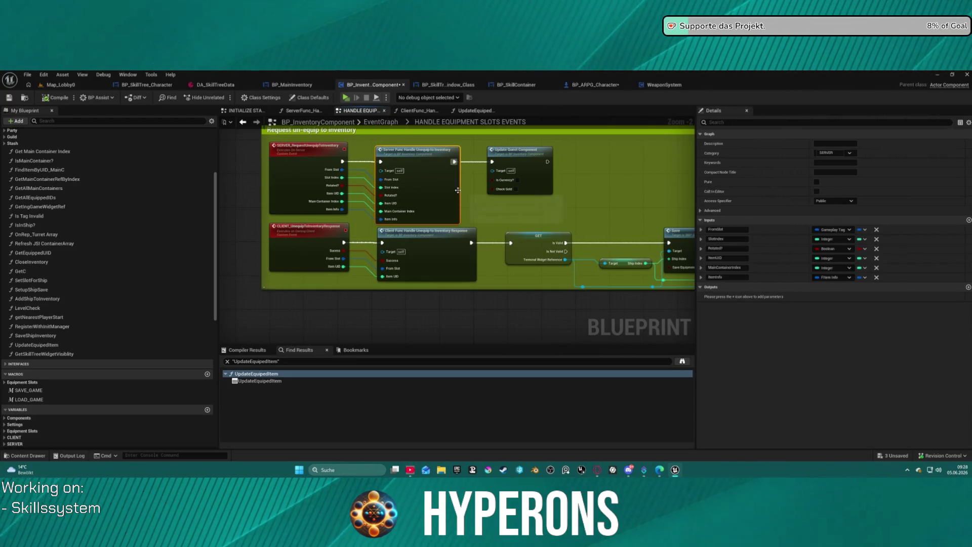
{"action": "left_click", "coordinate": [475, 110]}
{"action": "mouse_move", "coordinate": [261, 175]}
{"action": "left_mouse_down"}
{"action": "mouse_move", "coordinate": [79, 136]}
{"action": "mouse_move", "coordinate": [510, 154]}
{"action": "left_mouse_up"}
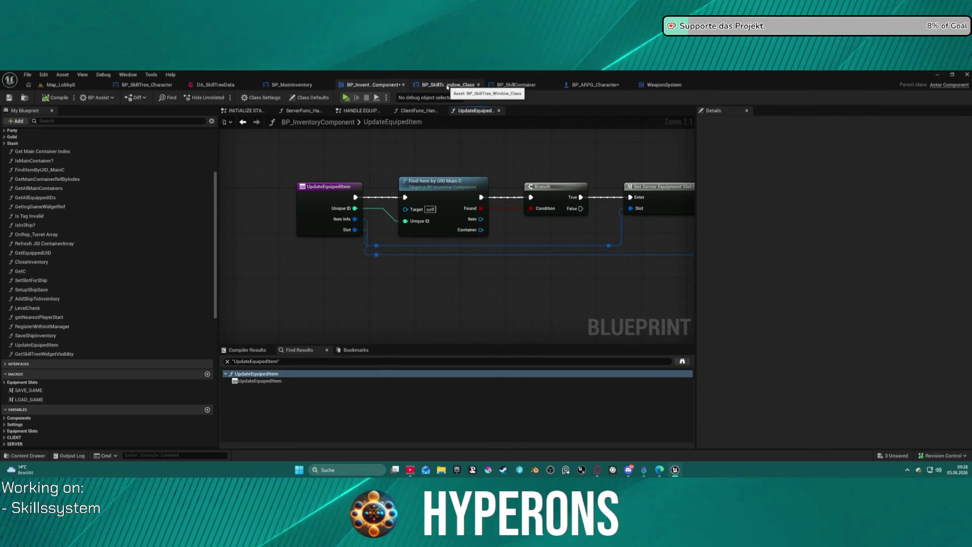
{"action": "left_click", "coordinate": [595, 85]}
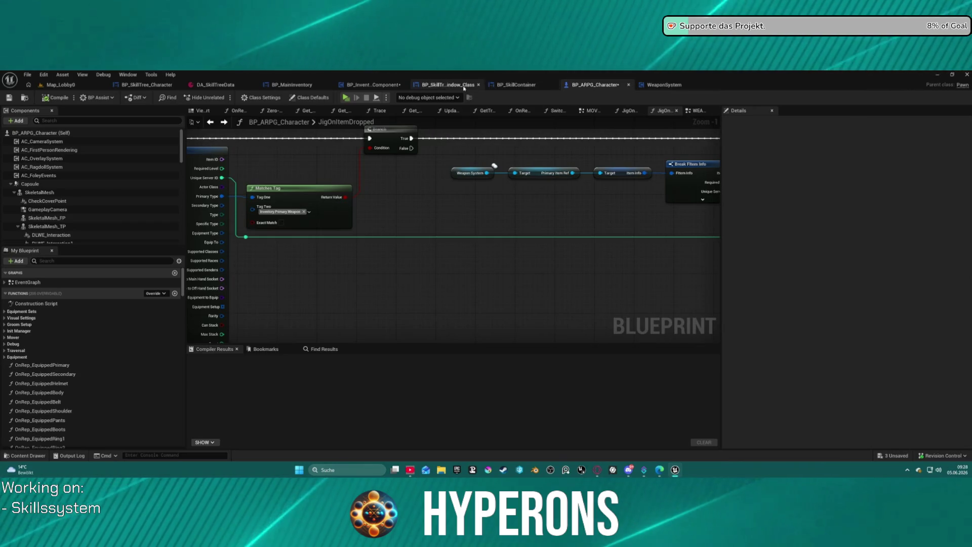
{"action": "left_click", "coordinate": [378, 85]}
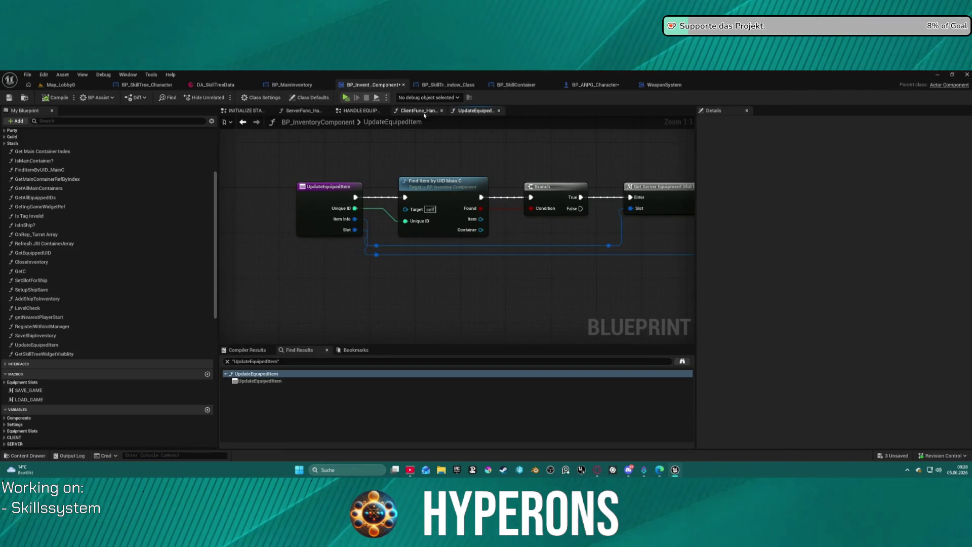
{"action": "left_click", "coordinate": [361, 110]}
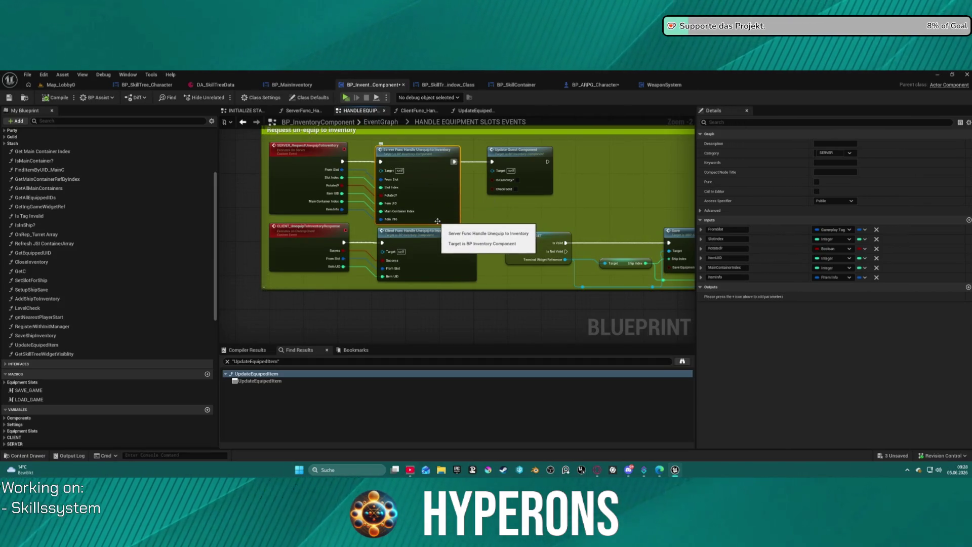
Step: Move the Update Quest Component, GET and client response nodes further right
{"action": "left_click_drag", "start_coordinate": [524, 154], "coordinate": [634, 152]}
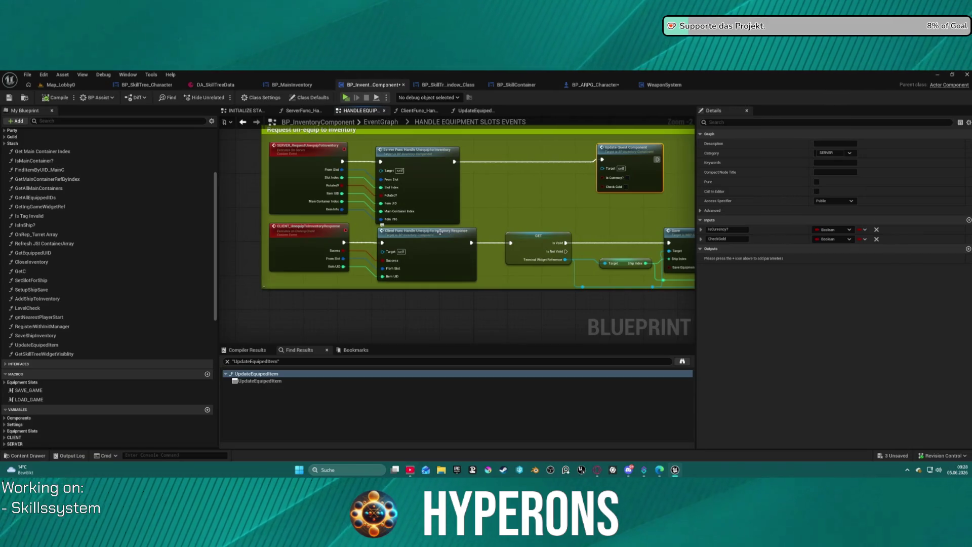
{"action": "left_click_drag", "start_coordinate": [539, 285], "coordinate": [456, 243]}
{"action": "left_click_drag", "start_coordinate": [522, 238], "coordinate": [580, 231]}
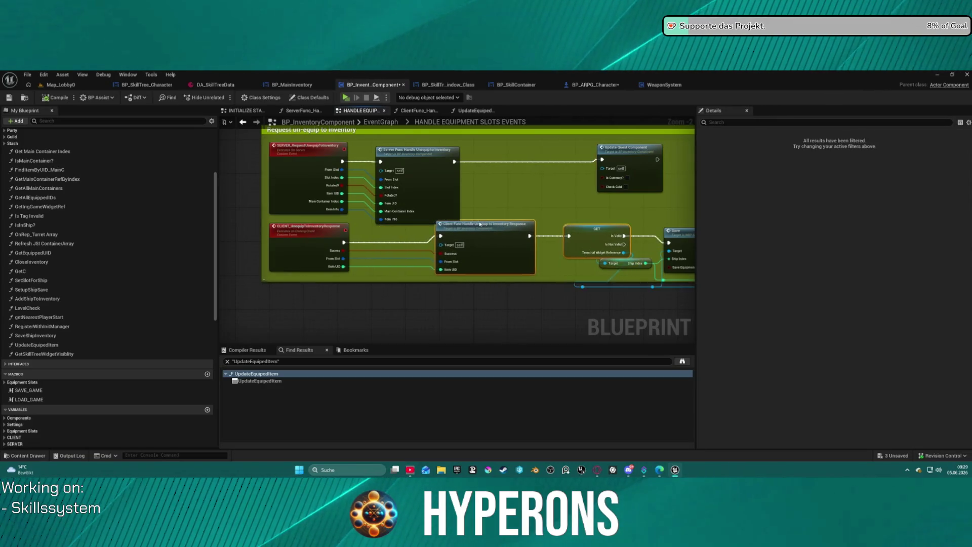
{"action": "scroll", "coordinate": [384, 199], "scroll_direction": "down", "scroll_amount": 5}
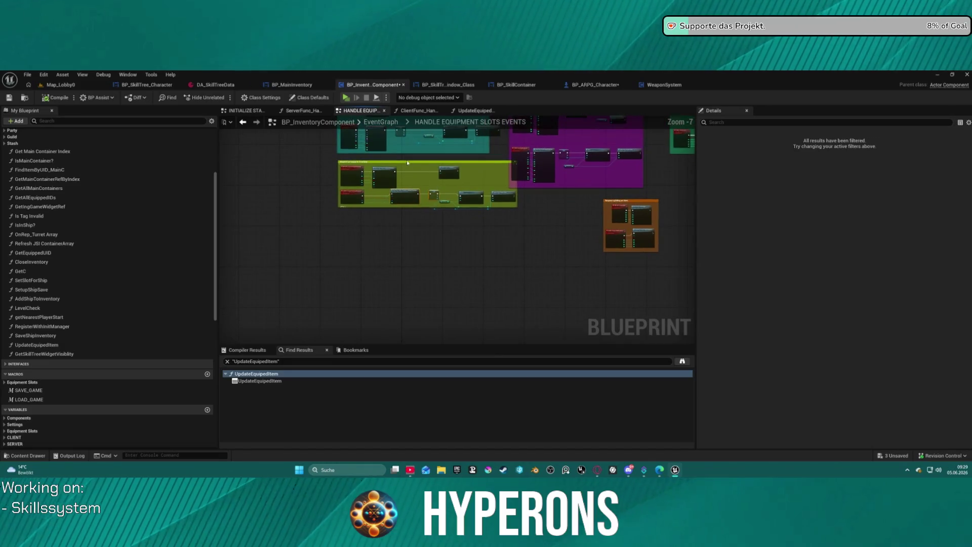
Step: Frame the yellow un-equip comment and shift its nodes right to widen it
{"action": "left_click", "coordinate": [409, 161]}
{"action": "key", "text": "f"}
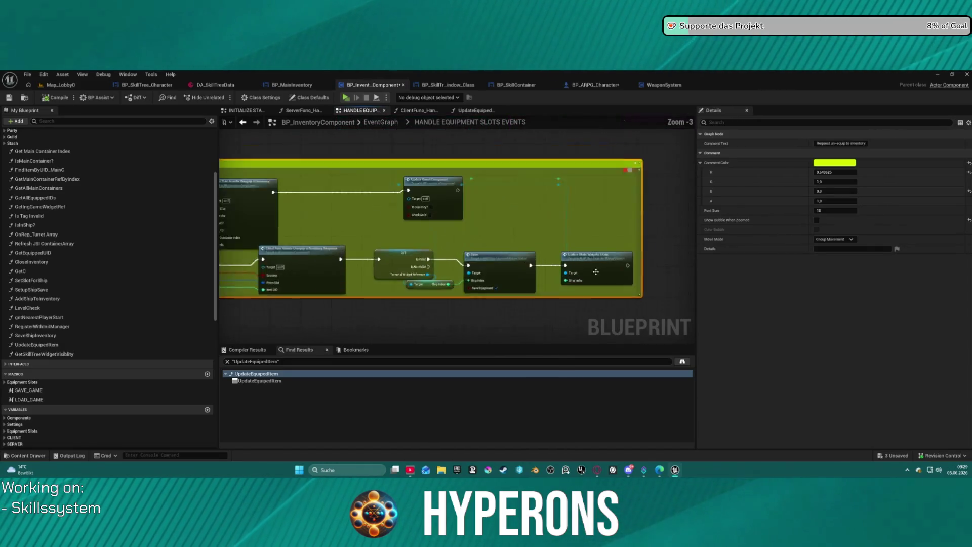
{"action": "scroll", "coordinate": [603, 273], "scroll_direction": "down", "scroll_amount": 4}
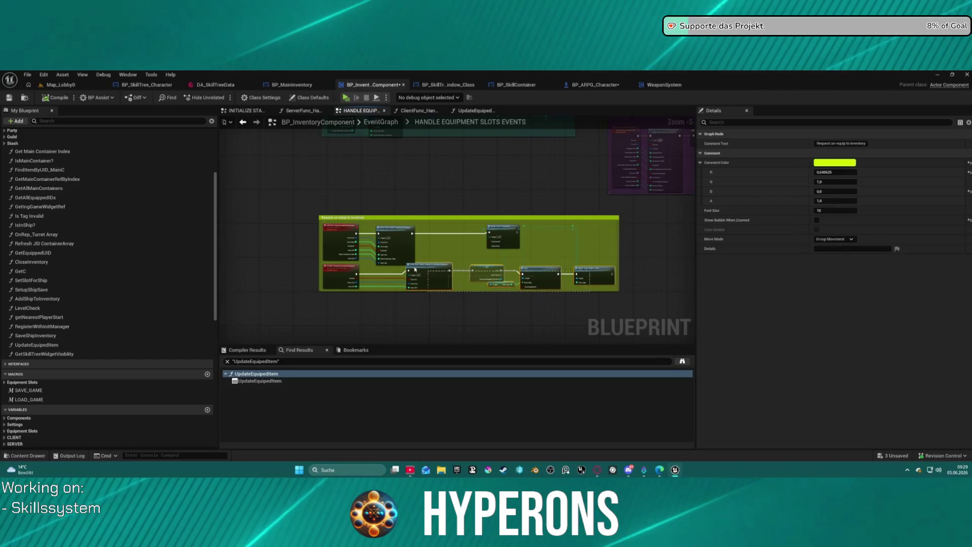
{"action": "left_click", "coordinate": [412, 264]}
{"action": "left_click_drag", "start_coordinate": [412, 264], "coordinate": [439, 265]}
{"action": "left_click", "coordinate": [406, 279]}
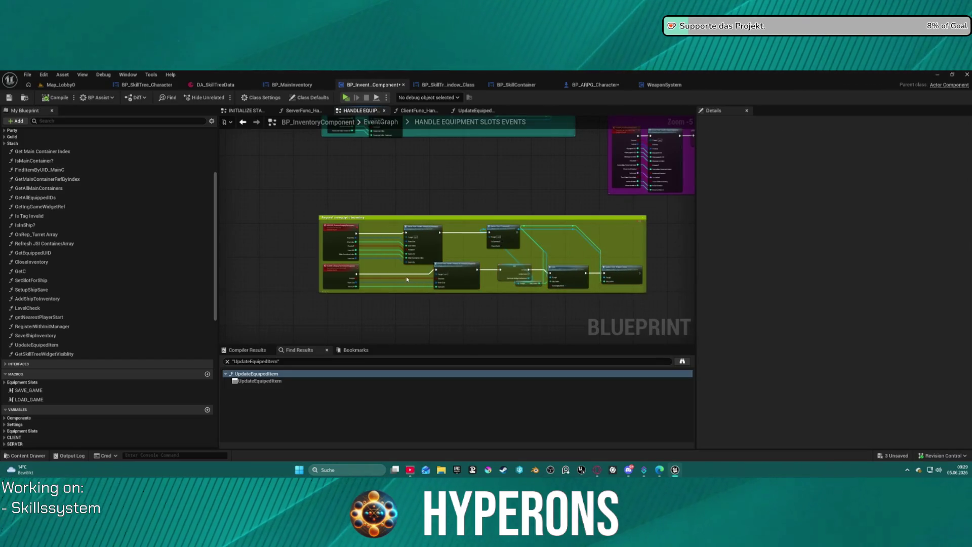
Step: Shift the un-equip nodes and client response node left to make room
{"action": "left_click", "coordinate": [423, 232]}
{"action": "left_click_drag", "start_coordinate": [422, 232], "coordinate": [388, 232]}
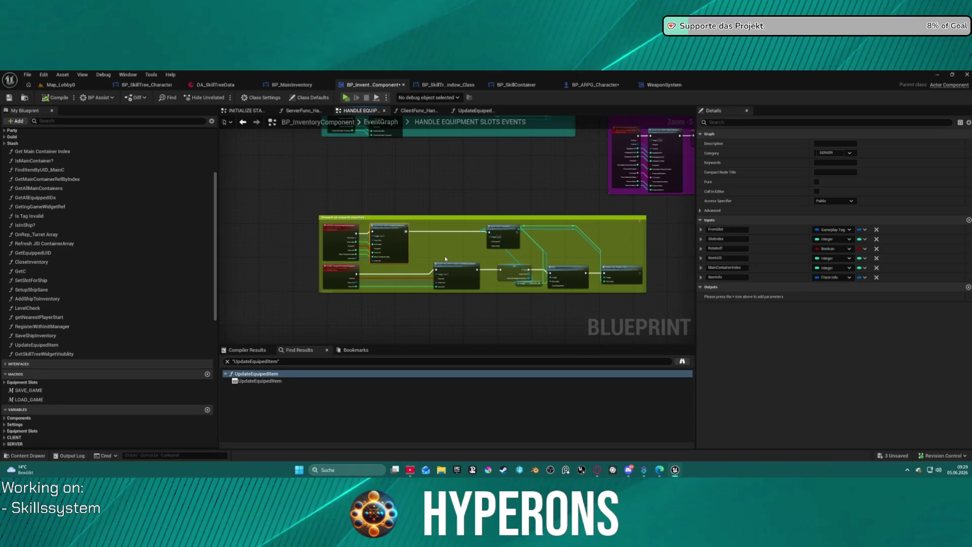
{"action": "left_click_drag", "start_coordinate": [447, 270], "coordinate": [406, 270]}
{"action": "scroll", "coordinate": [407, 270], "scroll_direction": "up", "scroll_amount": 6}
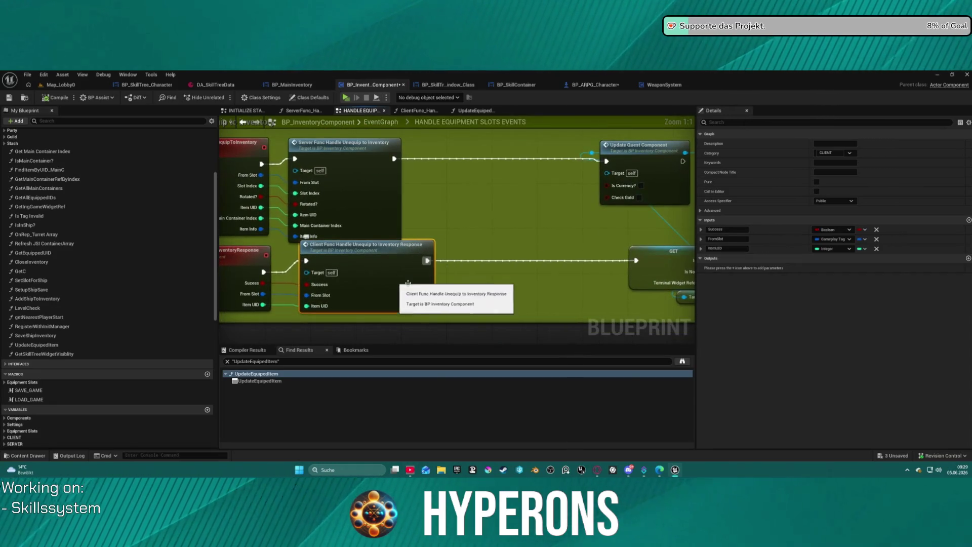
Step: Place an Update Equiped Item call in the un-equip chain and wire its execution flow
{"action": "left_click", "coordinate": [36, 345]}
{"action": "mouse_move", "coordinate": [37, 345]}
{"action": "left_mouse_down"}
{"action": "mouse_move", "coordinate": [522, 276]}
{"action": "mouse_move", "coordinate": [427, 261]}
{"action": "left_mouse_up"}
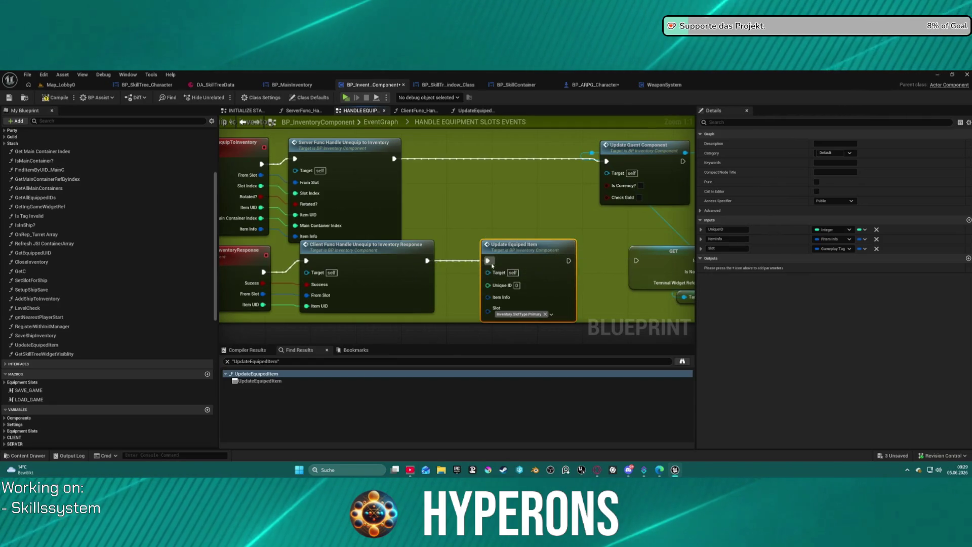
{"action": "mouse_move", "coordinate": [569, 261]}
{"action": "left_mouse_down"}
{"action": "mouse_move", "coordinate": [653, 260]}
{"action": "mouse_move", "coordinate": [637, 260]}
{"action": "left_mouse_up"}
{"action": "mouse_move", "coordinate": [488, 285]}
{"action": "left_mouse_down"}
{"action": "mouse_move", "coordinate": [263, 304]}
{"action": "mouse_move", "coordinate": [516, 306]}
{"action": "left_mouse_up"}
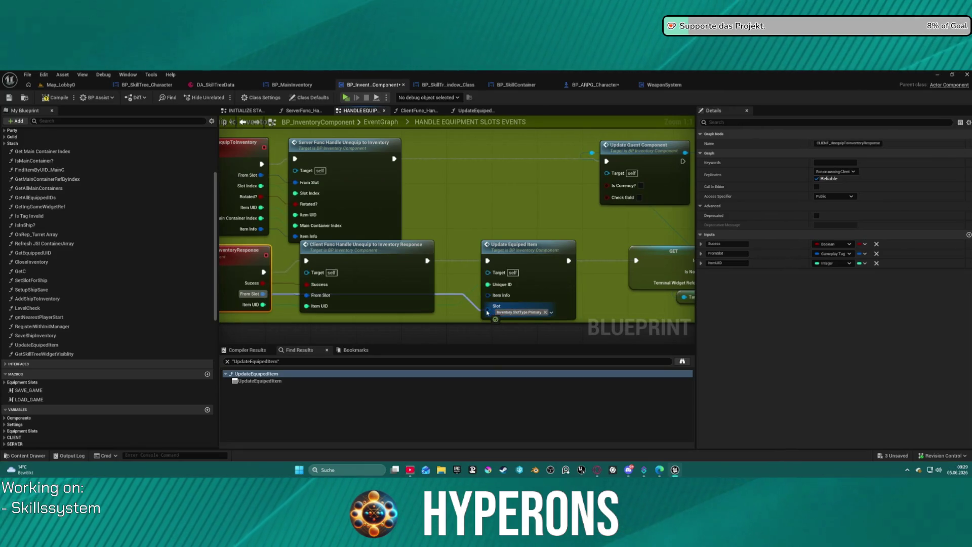
{"action": "left_click_drag", "start_coordinate": [487, 312], "coordinate": [441, 304]}
{"action": "left_click_drag", "start_coordinate": [259, 296], "coordinate": [259, 296]}
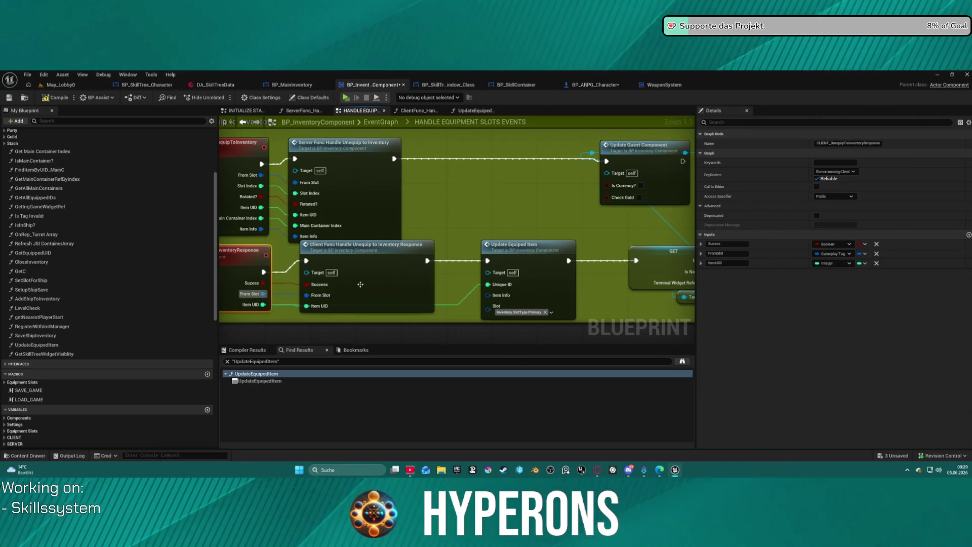
{"action": "left_click", "coordinate": [494, 235]}
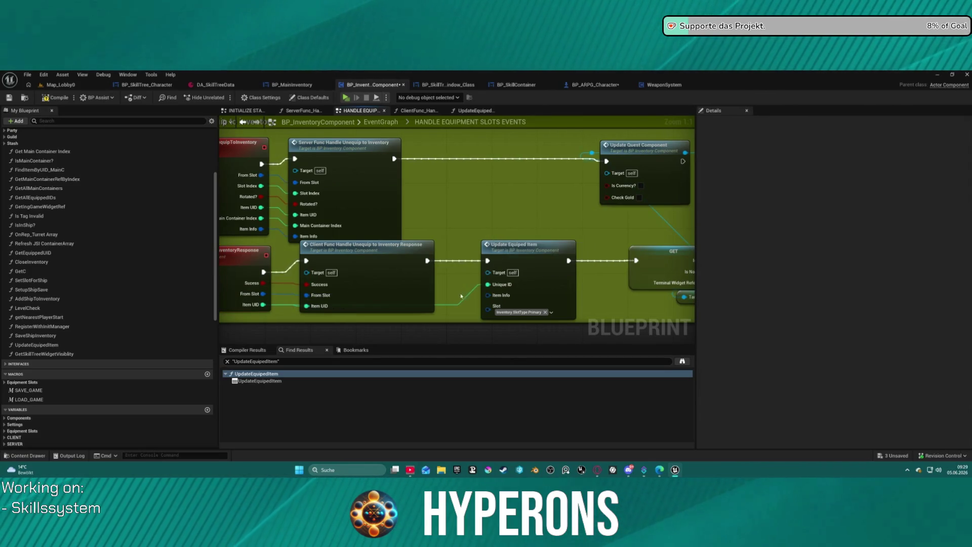
Step: Reconnect the client response directly to GET and route Server Func Handle Unequip into Update Equiped Item
{"action": "left_click", "coordinate": [426, 260]}
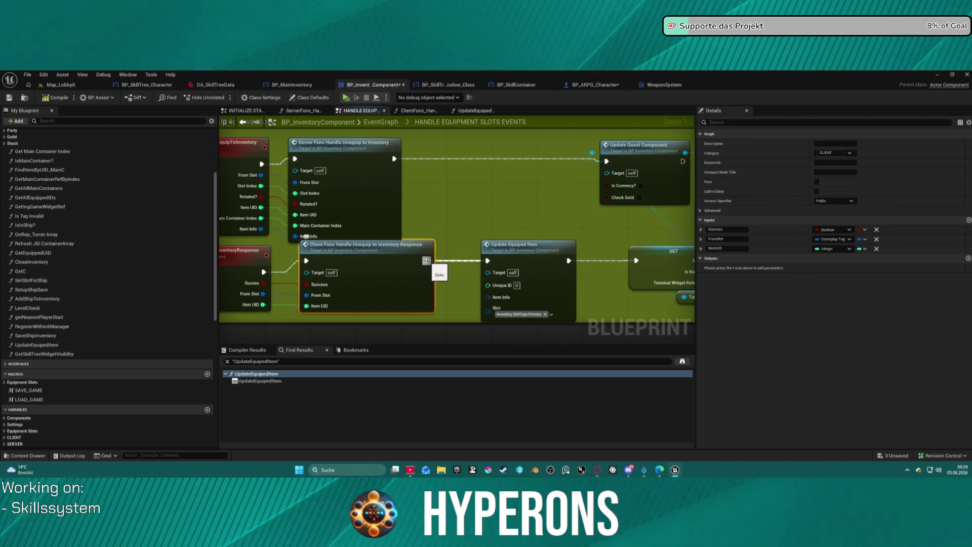
{"action": "double_click", "coordinate": [390, 264]}
{"action": "scroll", "coordinate": [521, 209], "scroll_direction": "down", "scroll_amount": 2}
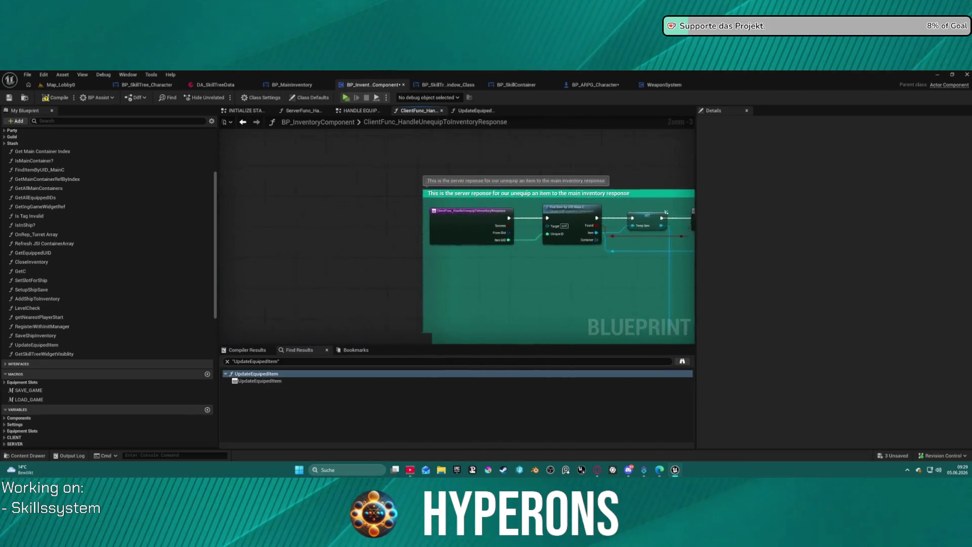
{"action": "left_click", "coordinate": [243, 123]}
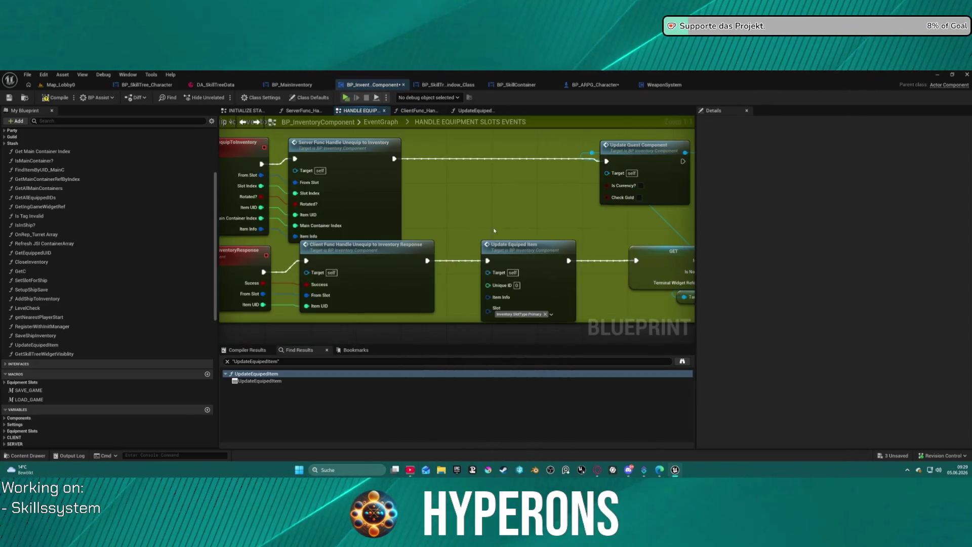
{"action": "left_click_drag", "start_coordinate": [427, 260], "coordinate": [637, 261]}
{"action": "mouse_move", "coordinate": [506, 221]}
{"action": "left_mouse_down"}
{"action": "mouse_move", "coordinate": [450, 154]}
{"action": "mouse_move", "coordinate": [431, 169]}
{"action": "mouse_move", "coordinate": [261, 208]}
{"action": "mouse_move", "coordinate": [267, 234]}
{"action": "mouse_move", "coordinate": [424, 193]}
{"action": "mouse_move", "coordinate": [364, 213]}
{"action": "mouse_move", "coordinate": [266, 175]}
{"action": "left_mouse_up"}
{"action": "left_click", "coordinate": [505, 166]}
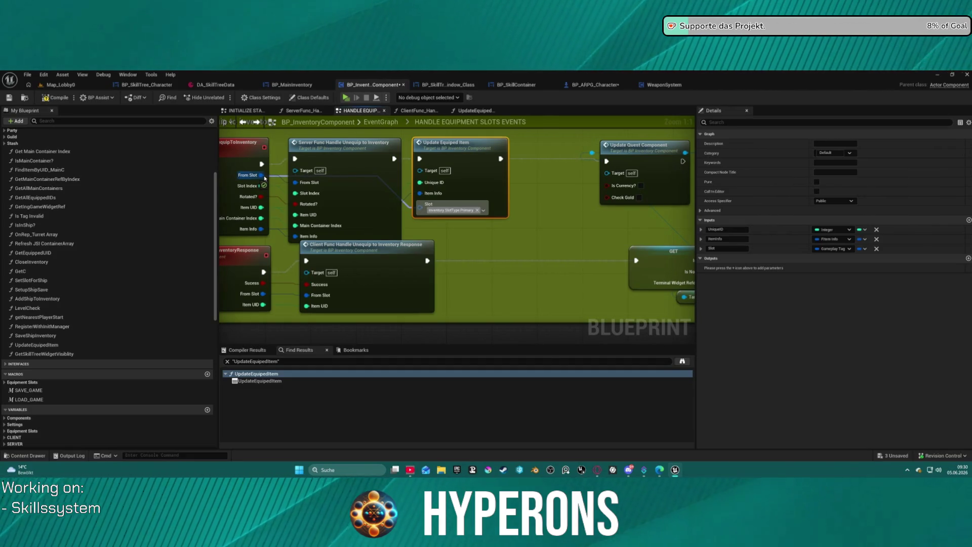
Step: Feed From Slot into the Update Equiped Item call's Slot input
{"action": "left_click_drag", "start_coordinate": [265, 177], "coordinate": [265, 178]}
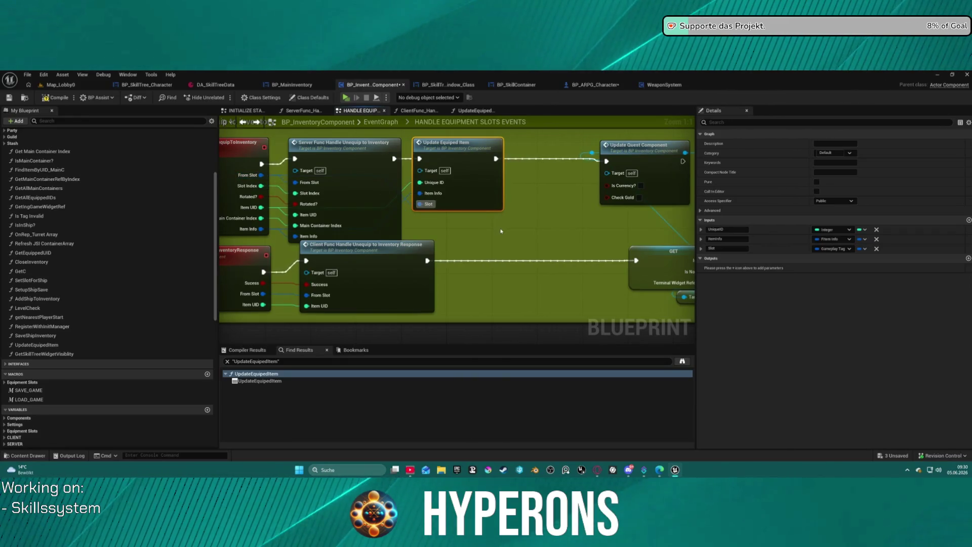
{"action": "left_click", "coordinate": [482, 238]}
{"action": "left_click_drag", "start_coordinate": [481, 239], "coordinate": [596, 255]}
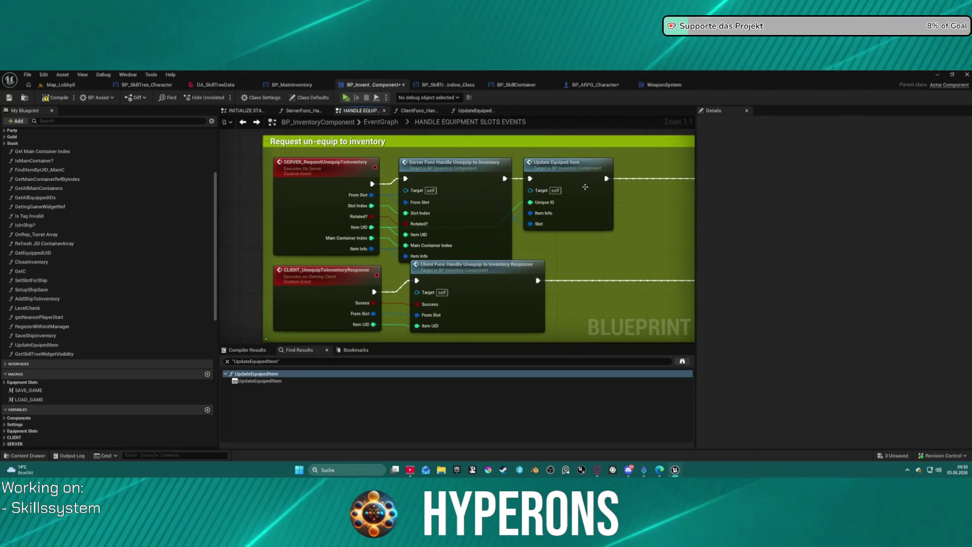
{"action": "left_click", "coordinate": [570, 192]}
Step: In the equip-an-item section, move Update Quest Component to the right
{"action": "scroll", "coordinate": [593, 239], "scroll_direction": "down", "scroll_amount": 4}
{"action": "left_click_drag", "start_coordinate": [383, 127], "coordinate": [383, 230]}
{"action": "scroll", "coordinate": [384, 230], "scroll_direction": "up", "scroll_amount": 4}
{"action": "left_click", "coordinate": [456, 240]}
{"action": "mouse_move", "coordinate": [456, 240]}
{"action": "left_mouse_down"}
{"action": "mouse_move", "coordinate": [585, 241]}
{"action": "mouse_move", "coordinate": [381, 175]}
{"action": "left_mouse_up"}
{"action": "left_click", "coordinate": [415, 171]}
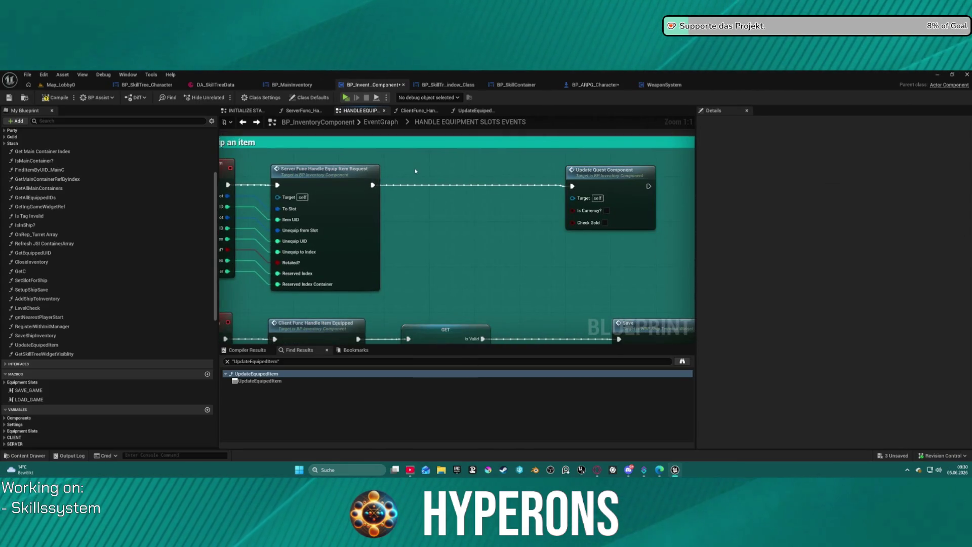
Step: Paste a copy of Update Equiped Item and route the server equip request into it
{"action": "scroll", "coordinate": [428, 210], "scroll_direction": "down", "scroll_amount": 5}
{"action": "scroll", "coordinate": [413, 201], "scroll_direction": "up", "scroll_amount": 4}
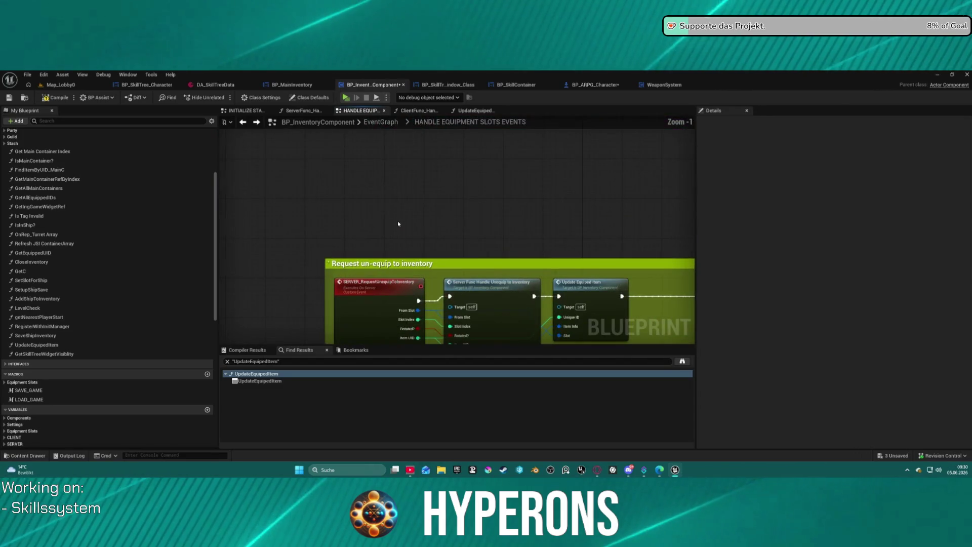
{"action": "scroll", "coordinate": [438, 211], "scroll_direction": "down", "scroll_amount": 3}
{"action": "scroll", "coordinate": [439, 211], "scroll_direction": "up", "scroll_amount": 3}
{"action": "mouse_move", "coordinate": [421, 301]}
{"action": "left_mouse_down"}
{"action": "mouse_move", "coordinate": [421, 212]}
{"action": "mouse_move", "coordinate": [453, 236]}
{"action": "left_mouse_up"}
{"action": "key", "text": "ctrl+z"}
{"action": "left_click_drag", "start_coordinate": [534, 236], "coordinate": [602, 227]}
Step: Align the pasted call, wire it into Update Quest Component, and disconnect Unique ID from Unequip UID
{"action": "key", "text": "q"}
{"action": "mouse_move", "coordinate": [454, 250]}
{"action": "left_mouse_down"}
{"action": "mouse_move", "coordinate": [268, 269]}
{"action": "mouse_move", "coordinate": [258, 245]}
{"action": "left_mouse_up"}
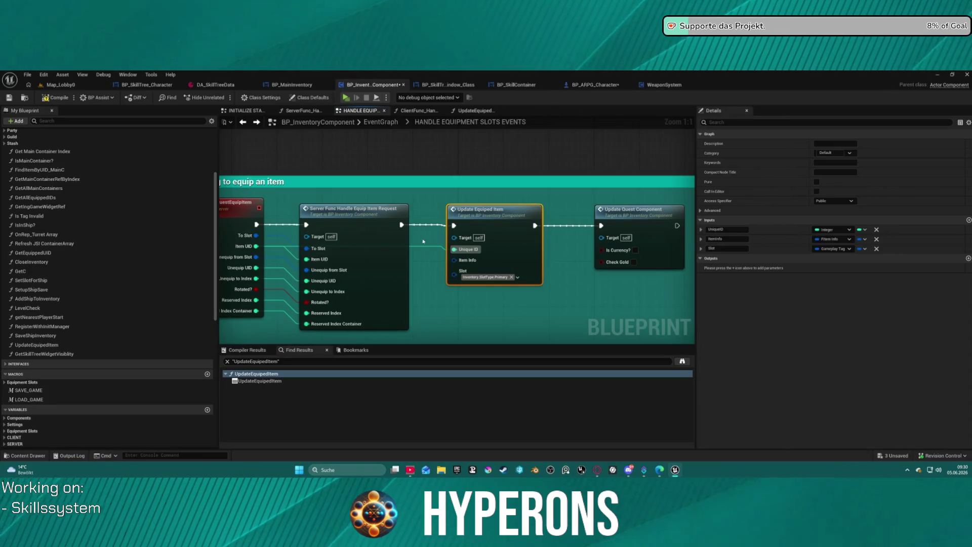
{"action": "left_click", "coordinate": [441, 249]}
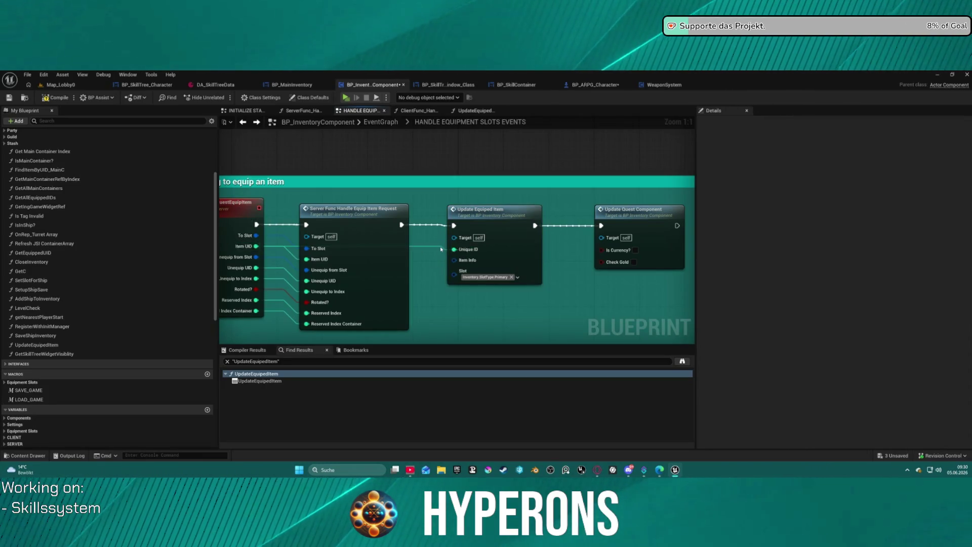
{"action": "left_click", "coordinate": [453, 250]}
{"action": "mouse_move", "coordinate": [452, 250]}
{"action": "left_mouse_down"}
{"action": "mouse_move", "coordinate": [309, 250]}
{"action": "mouse_move", "coordinate": [492, 250]}
{"action": "mouse_move", "coordinate": [255, 271]}
{"action": "left_mouse_up"}
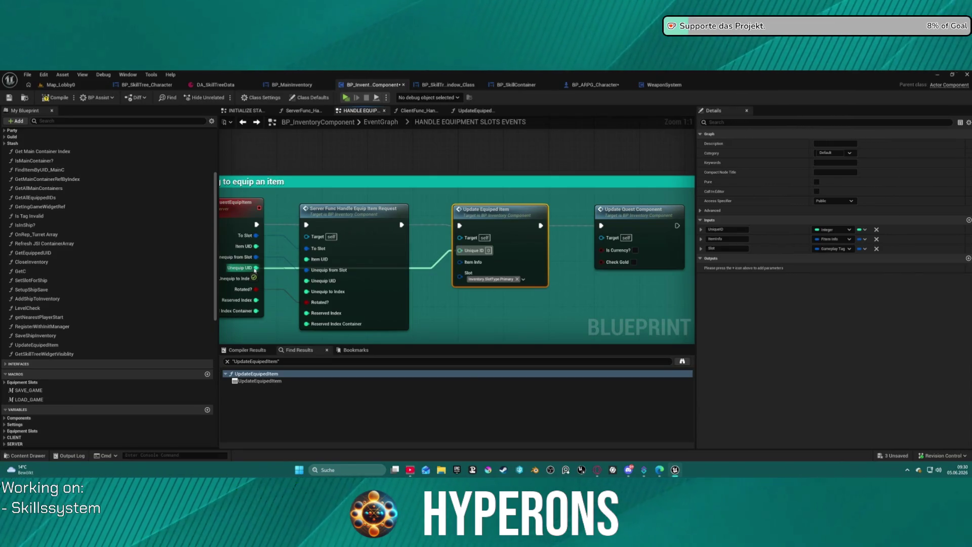
{"action": "mouse_move", "coordinate": [254, 270]}
{"action": "left_mouse_down"}
{"action": "mouse_move", "coordinate": [425, 307]}
{"action": "mouse_move", "coordinate": [252, 334]}
{"action": "left_mouse_up"}
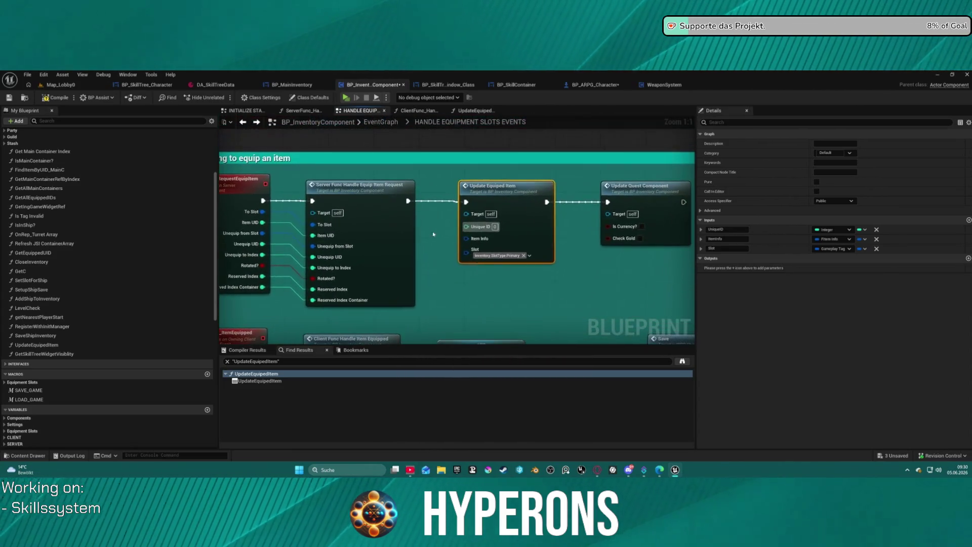
Step: Connect the server equip request straight to Update Quest Component, delete the pasted call, and open its function graph
{"action": "left_click_drag", "start_coordinate": [407, 201], "coordinate": [610, 203]}
{"action": "left_click", "coordinate": [515, 196]}
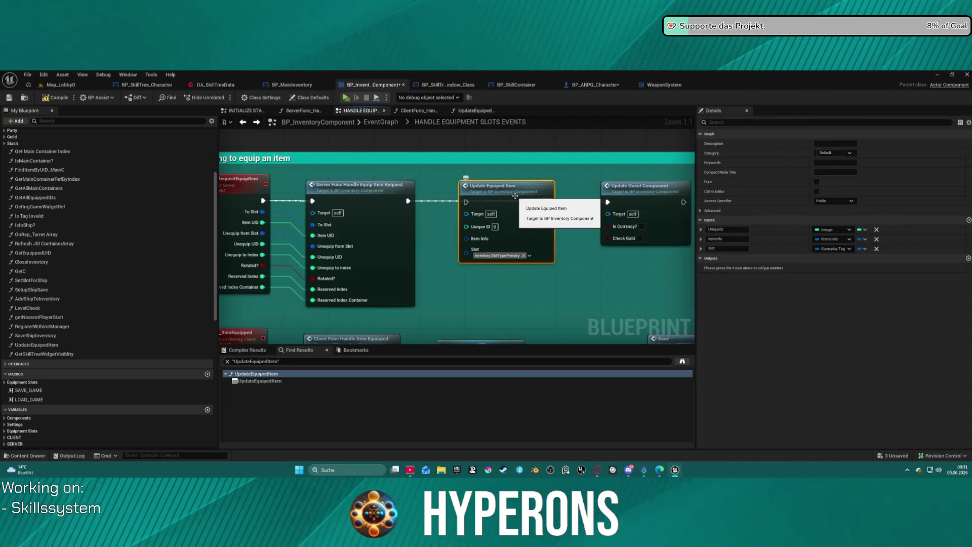
{"action": "key", "text": "Delete"}
{"action": "double_click", "coordinate": [390, 242]}
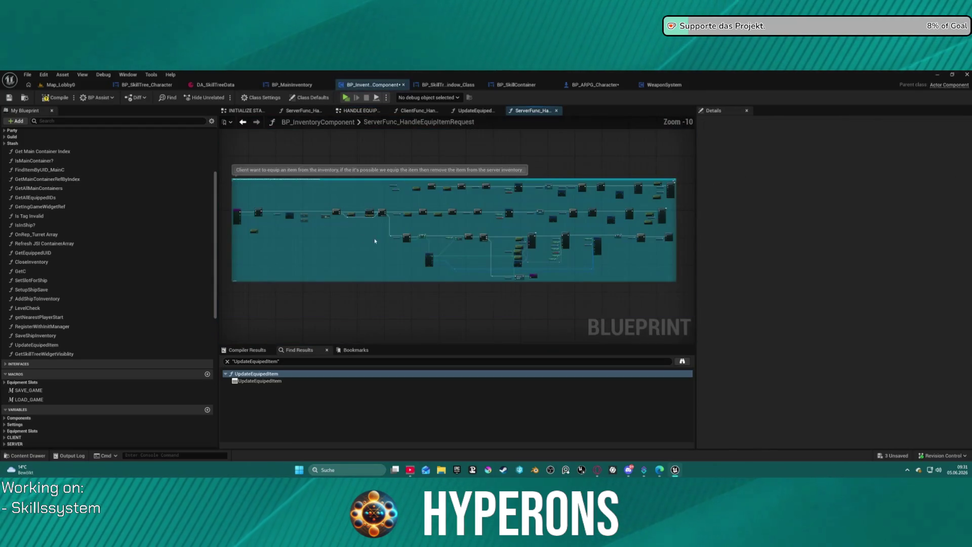
Step: Add an Update Equiped Item call after SET, continuing into Set Server Equipment Slot Info
{"action": "scroll", "coordinate": [463, 222], "scroll_direction": "up", "scroll_amount": 3}
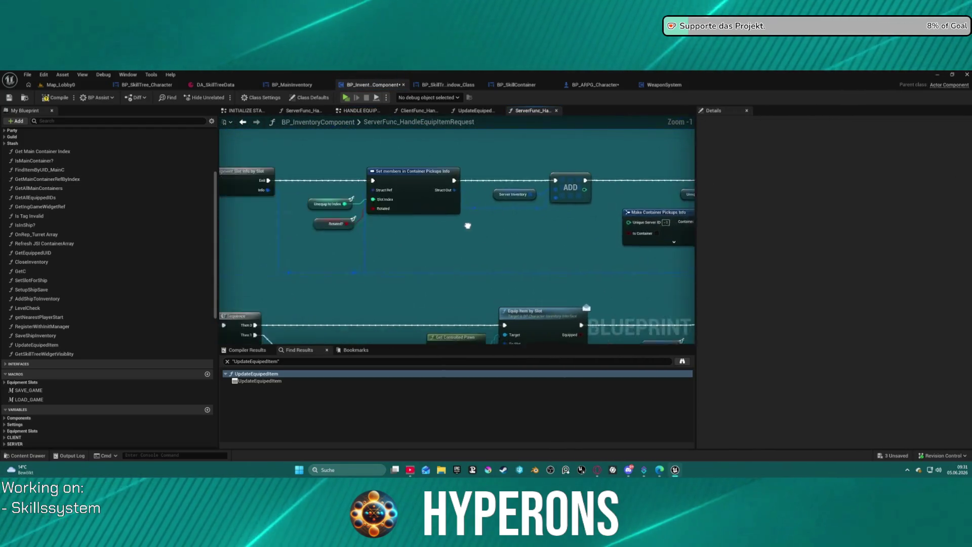
{"action": "scroll", "coordinate": [615, 216], "scroll_direction": "down", "scroll_amount": 2}
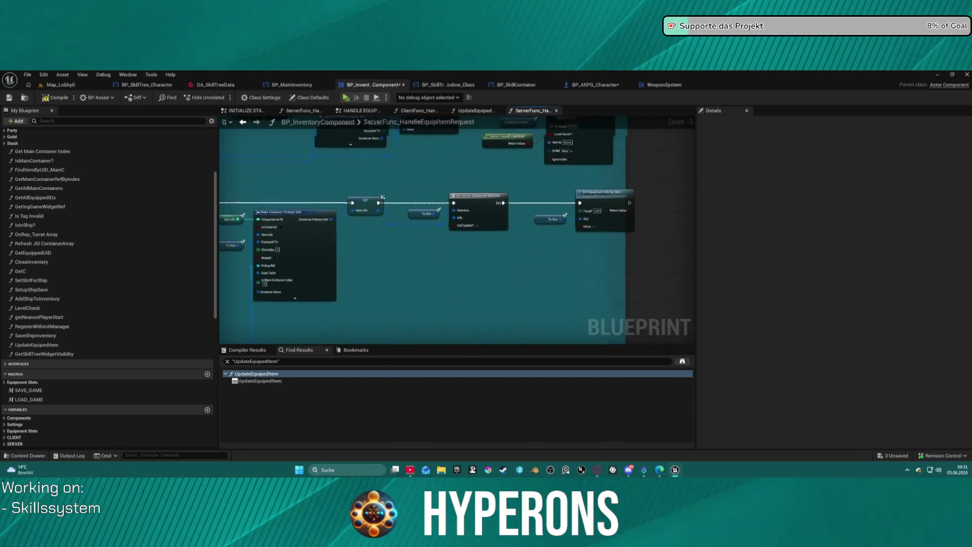
{"action": "scroll", "coordinate": [414, 203], "scroll_direction": "up", "scroll_amount": 3}
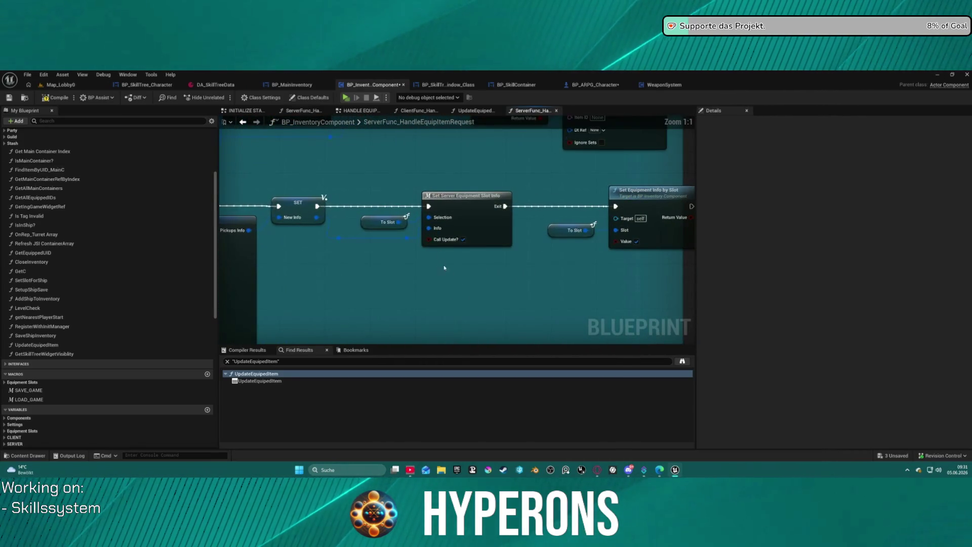
{"action": "right_click", "coordinate": [391, 289]}
{"action": "left_click", "coordinate": [408, 284]}
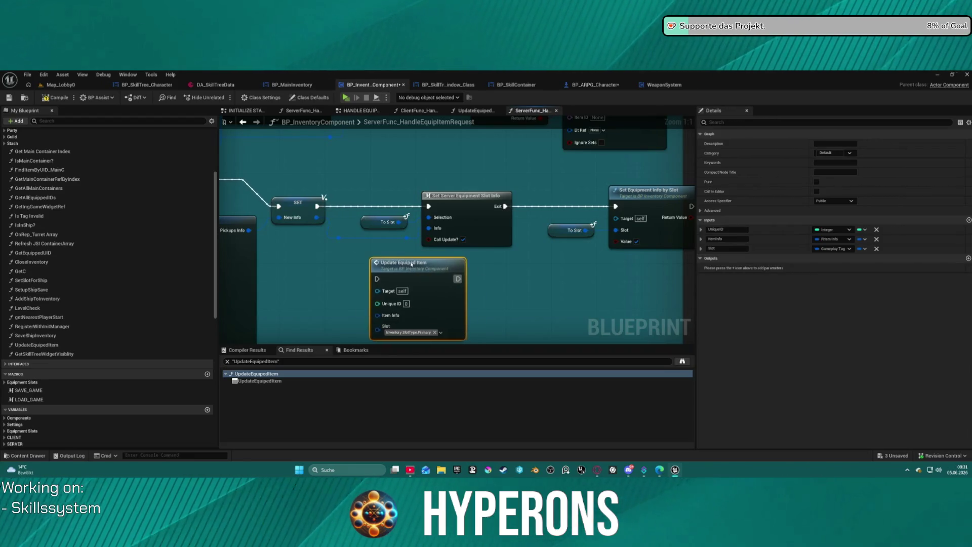
{"action": "left_click_drag", "start_coordinate": [385, 259], "coordinate": [365, 252]}
{"action": "left_click_drag", "start_coordinate": [317, 206], "coordinate": [361, 254]}
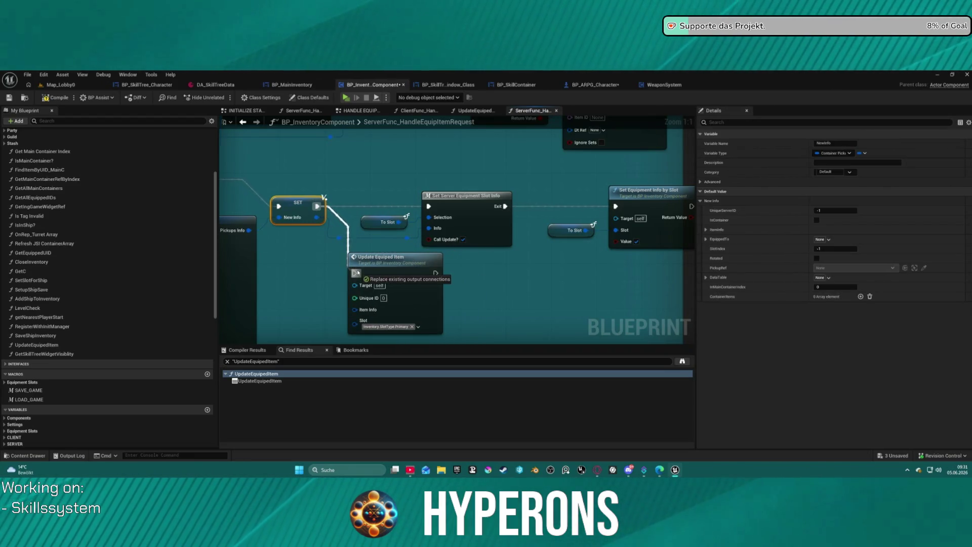
{"action": "left_click_drag", "start_coordinate": [357, 273], "coordinate": [358, 273]}
{"action": "mouse_move", "coordinate": [436, 273]}
{"action": "left_mouse_down"}
{"action": "mouse_move", "coordinate": [424, 209]}
{"action": "mouse_move", "coordinate": [360, 318]}
{"action": "mouse_move", "coordinate": [337, 238]}
{"action": "mouse_move", "coordinate": [317, 215]}
{"action": "left_mouse_up"}
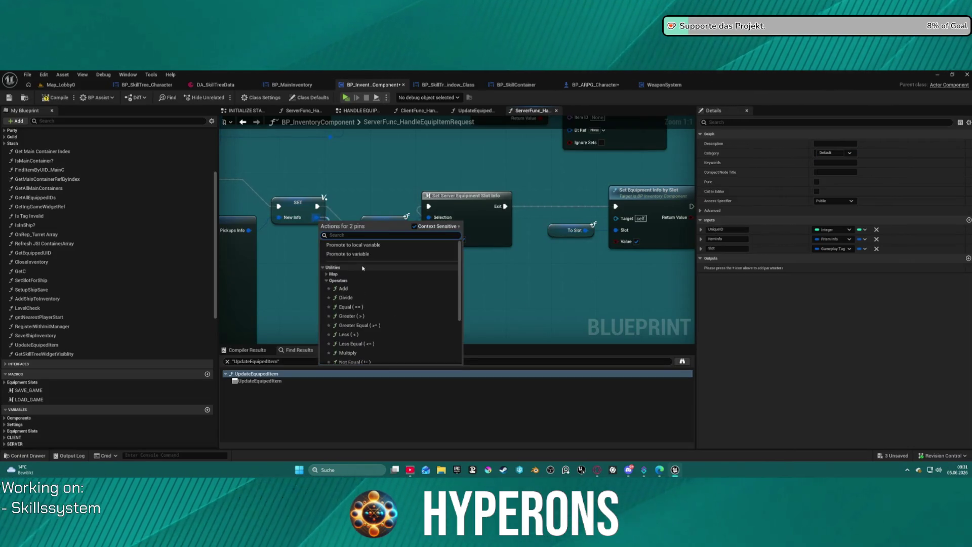
Step: Wire the container pickup's item info into Item Info and Unique ID into Item UID
{"action": "left_click", "coordinate": [344, 216]}
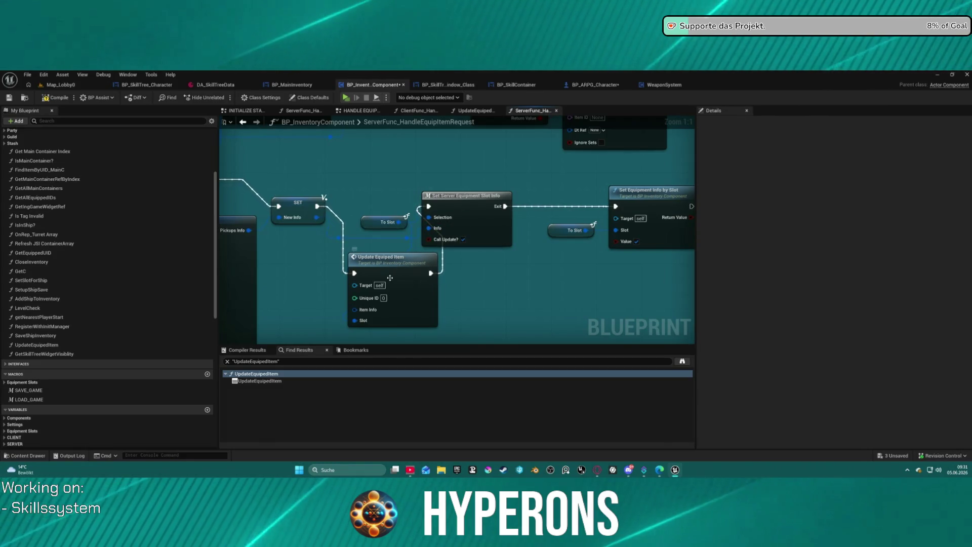
{"action": "mouse_move", "coordinate": [344, 310]}
{"action": "left_mouse_down"}
{"action": "mouse_move", "coordinate": [473, 284]}
{"action": "mouse_move", "coordinate": [554, 215]}
{"action": "left_mouse_up"}
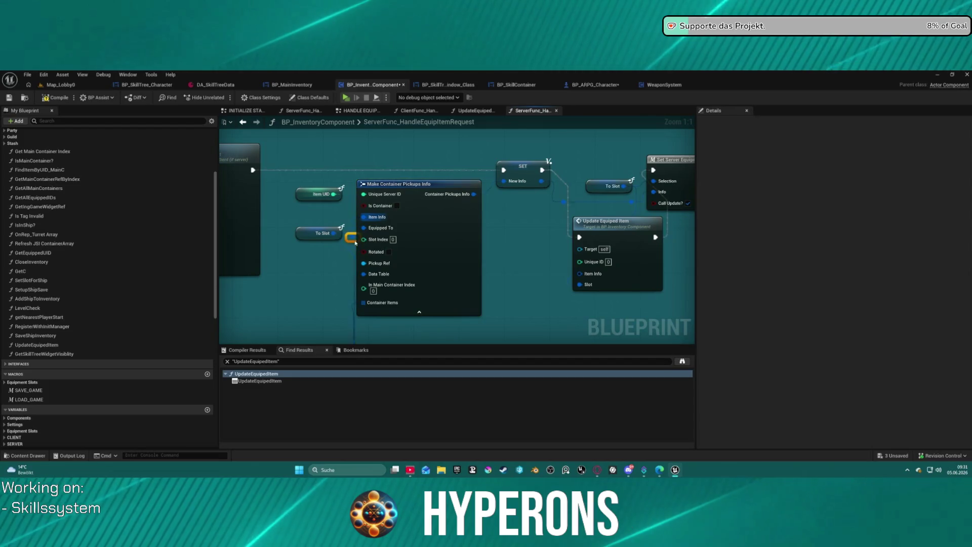
{"action": "mouse_move", "coordinate": [356, 243]}
{"action": "left_mouse_down"}
{"action": "mouse_move", "coordinate": [591, 275]}
{"action": "mouse_move", "coordinate": [456, 223]}
{"action": "mouse_move", "coordinate": [336, 199]}
{"action": "left_mouse_up"}
{"action": "left_click", "coordinate": [592, 262]}
{"action": "left_click_drag", "start_coordinate": [606, 179], "coordinate": [410, 175]}
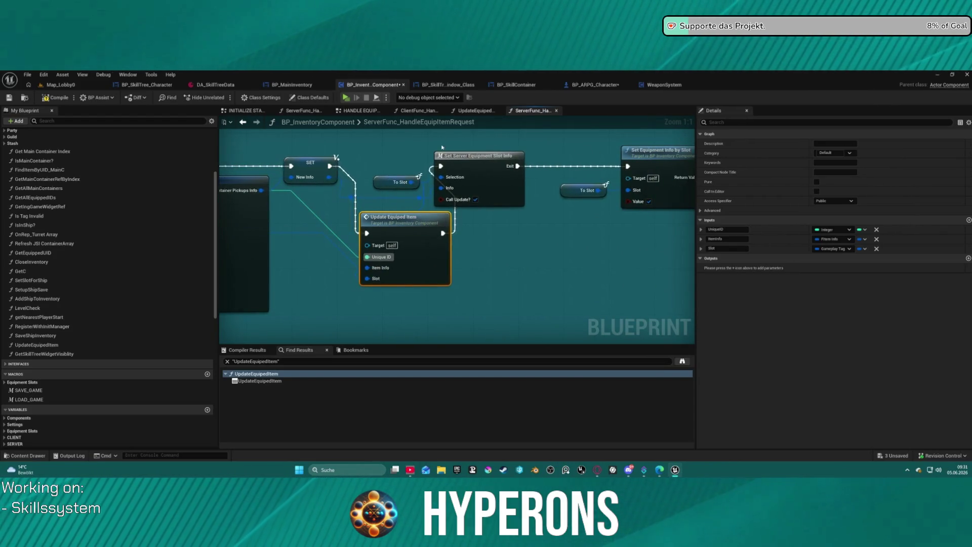
Step: Compile the Blueprint, then open Character Selection in the game and choose INV
{"action": "left_click", "coordinate": [45, 98]}
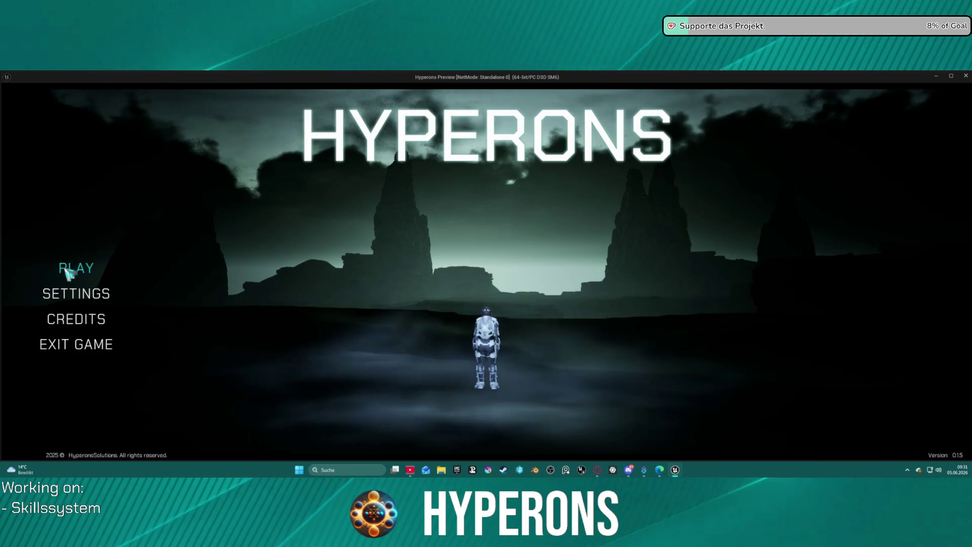
{"action": "left_click", "coordinate": [76, 268]}
{"action": "left_click", "coordinate": [346, 307]}
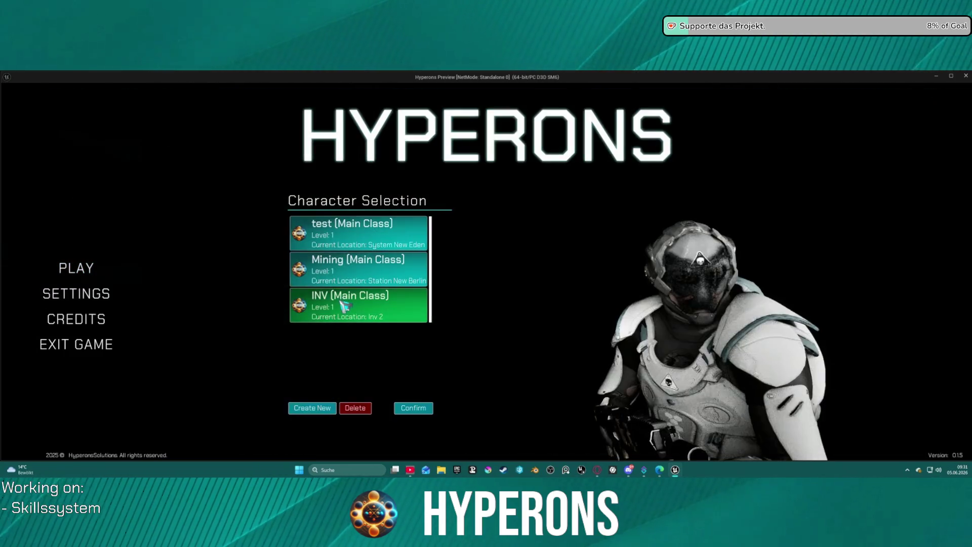
Step: Start the game as INV, check the equipment panel, and walk into the DEV_INV_01 teleport
{"action": "left_click", "coordinate": [413, 408]}
{"action": "left_click", "coordinate": [707, 413]}
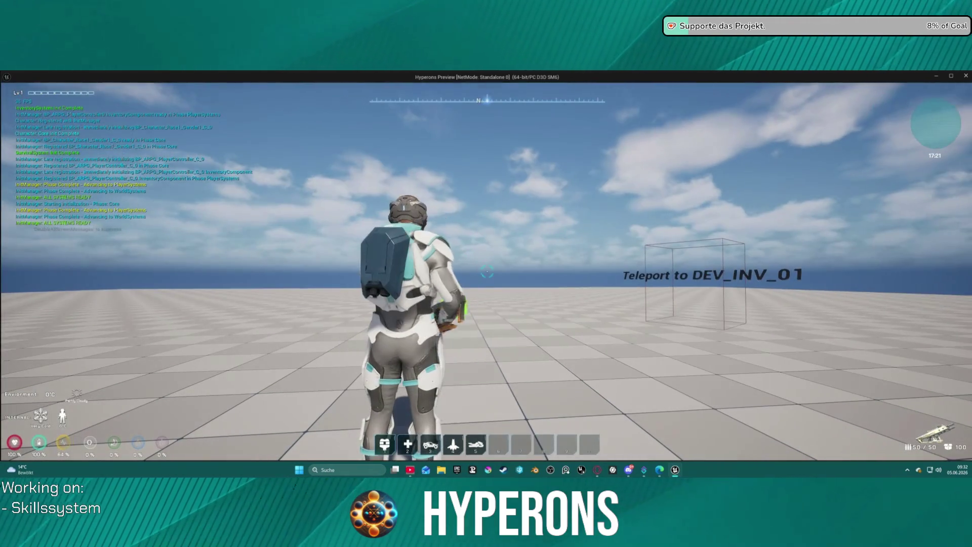
{"action": "key", "text": "i"}
{"action": "left_click", "coordinate": [830, 273]}
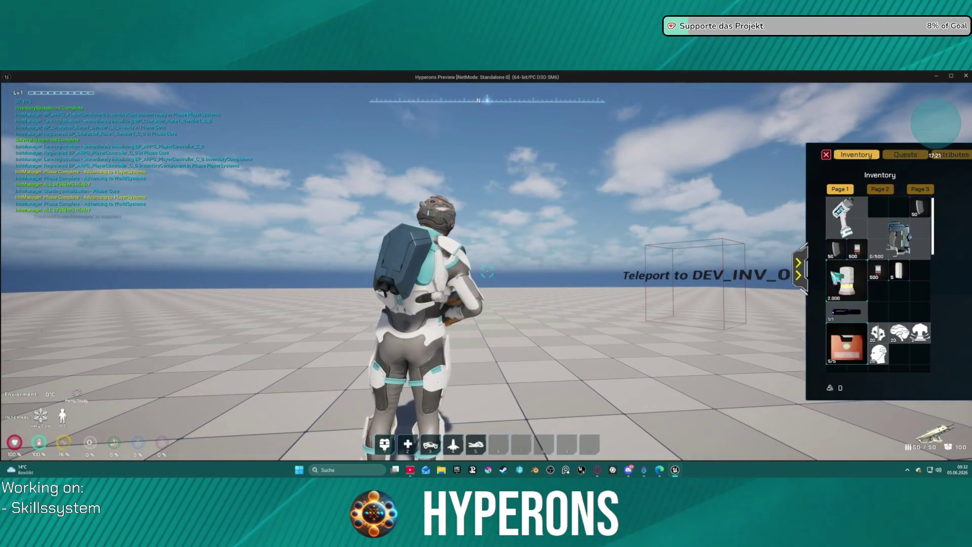
{"action": "key", "text": "i"}
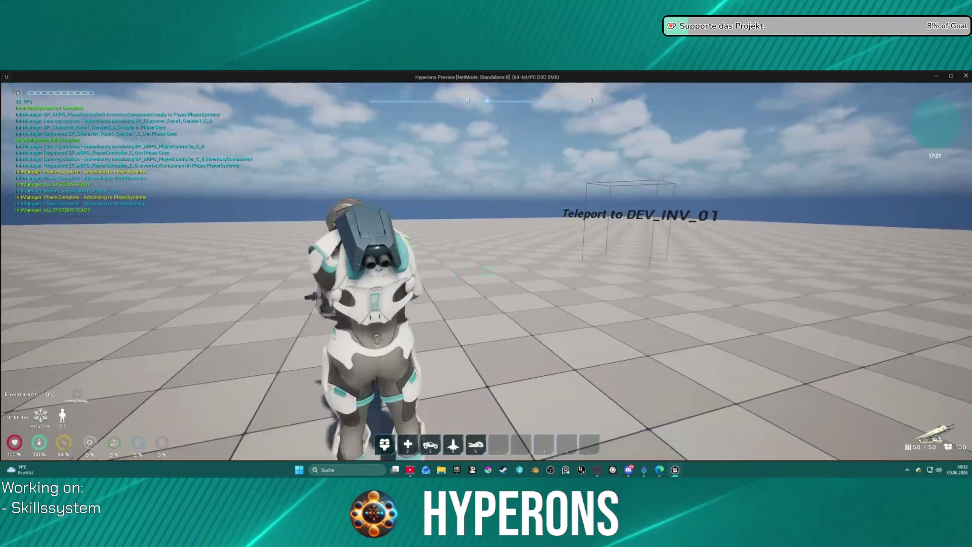
{"action": "key", "text": "w"}
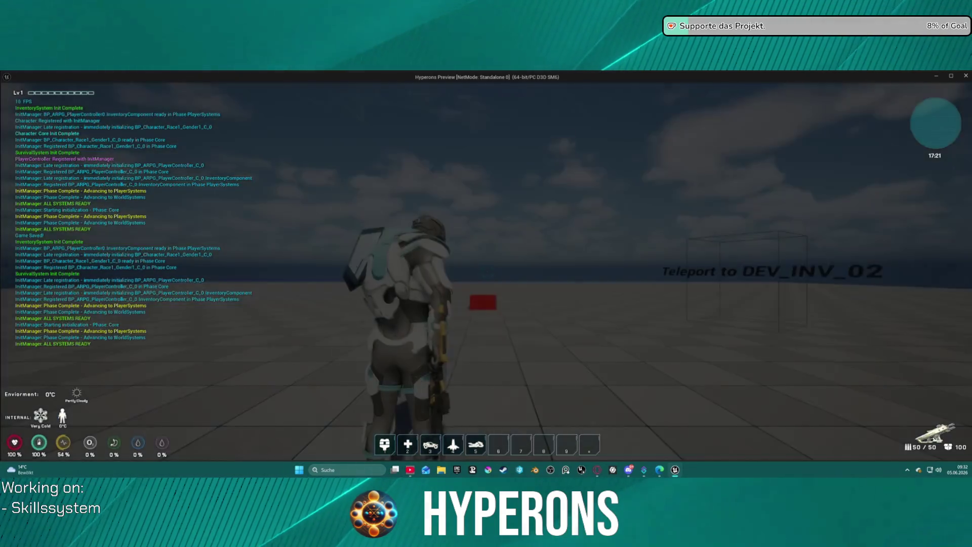
Step: Unequip the primary rifle, pass through DEV_INV_02, recheck equipment, and exit with Esc
{"action": "key", "text": "i"}
{"action": "left_click", "coordinate": [828, 275]}
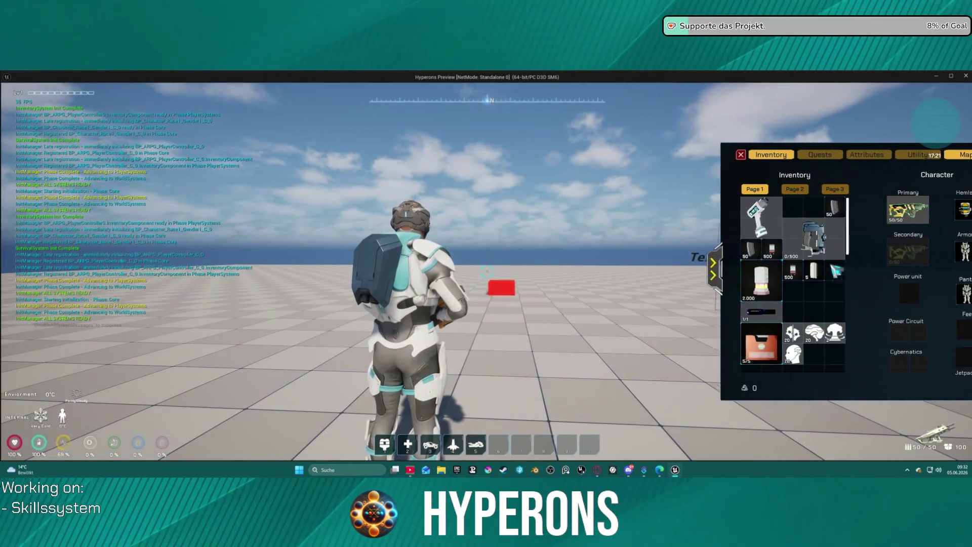
{"action": "mouse_move", "coordinate": [871, 208]}
{"action": "left_mouse_down"}
{"action": "mouse_move", "coordinate": [776, 294]}
{"action": "mouse_move", "coordinate": [748, 301]}
{"action": "left_mouse_up"}
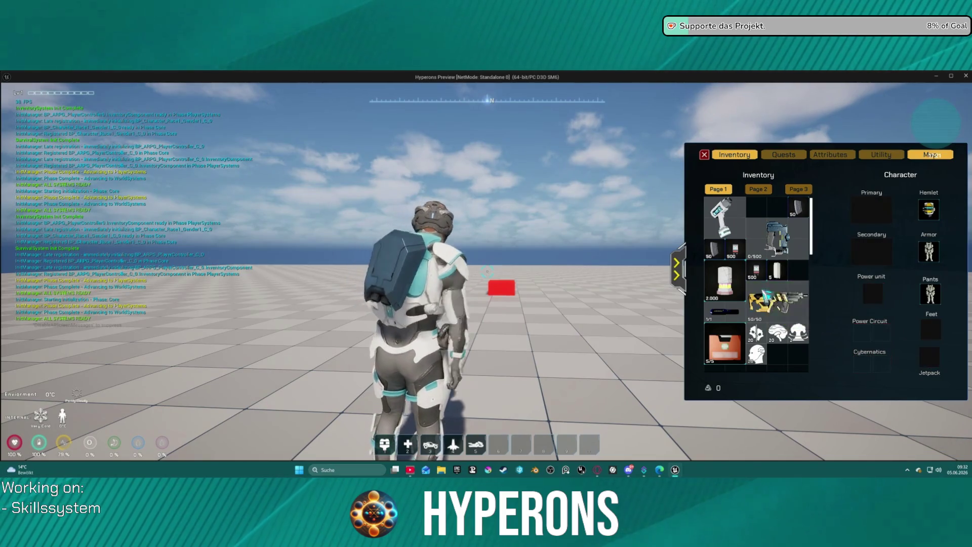
{"action": "key", "text": "w"}
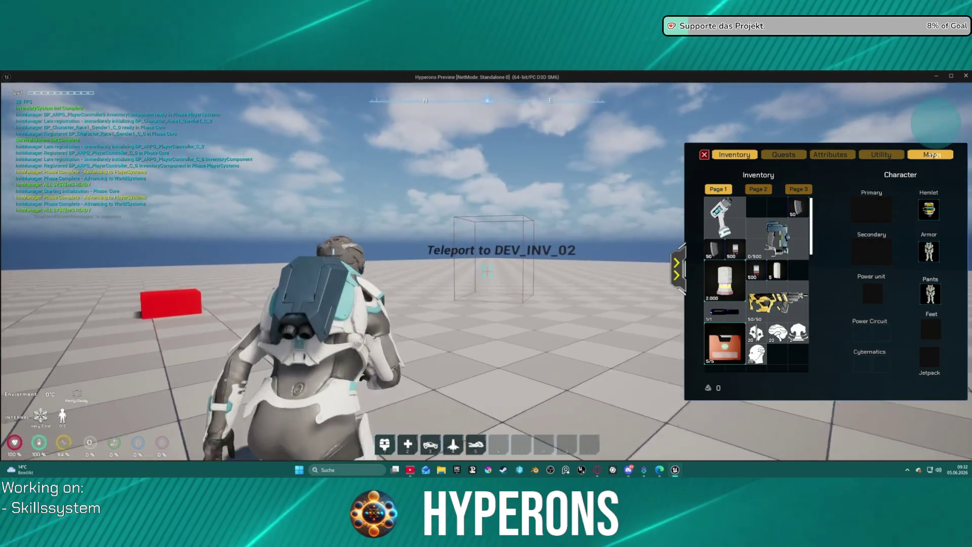
{"action": "key", "text": "w"}
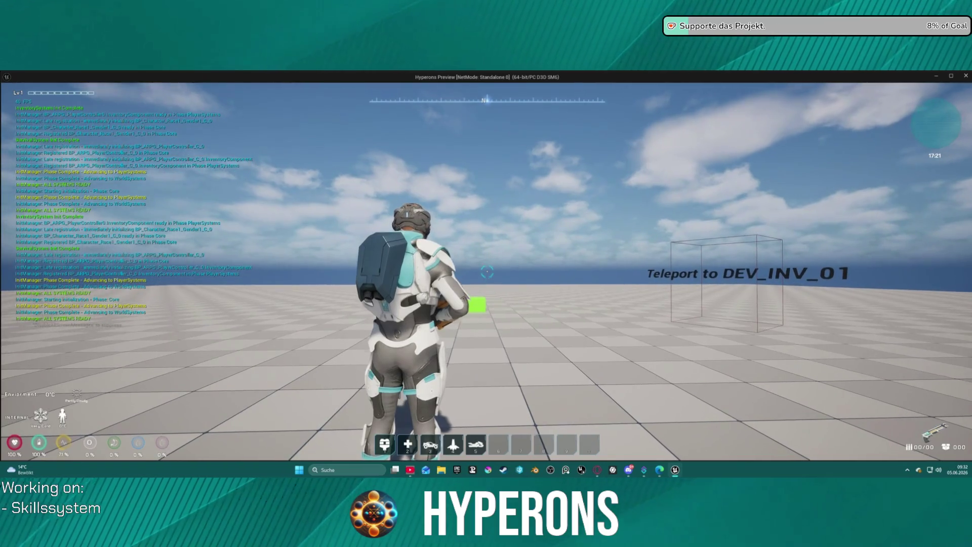
{"action": "key", "text": "i"}
{"action": "left_click", "coordinate": [829, 270]}
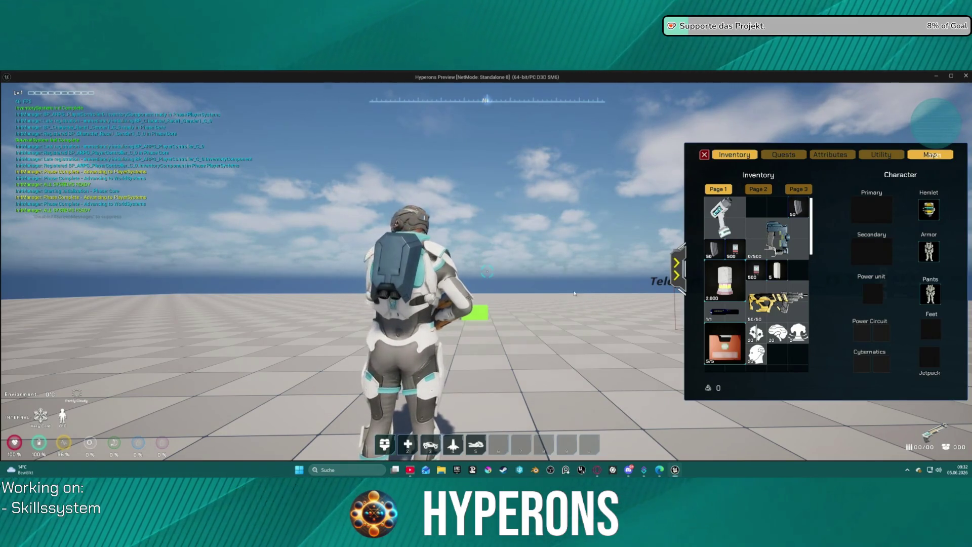
{"action": "key", "text": "Escape"}
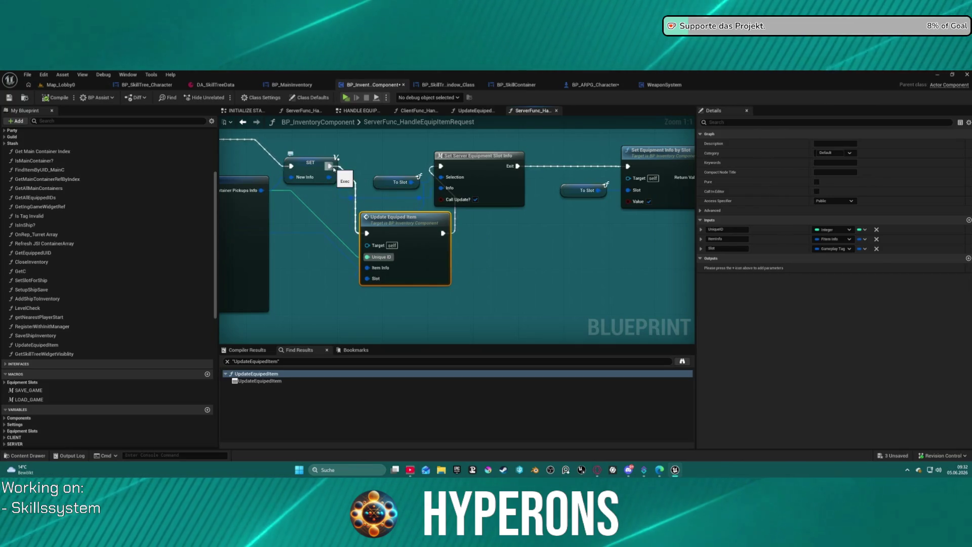
Step: Wire SET directly to Set Server Equipment Slot Info, compile with F7, and launch Standalone Game
{"action": "left_click_drag", "start_coordinate": [330, 166], "coordinate": [442, 165]}
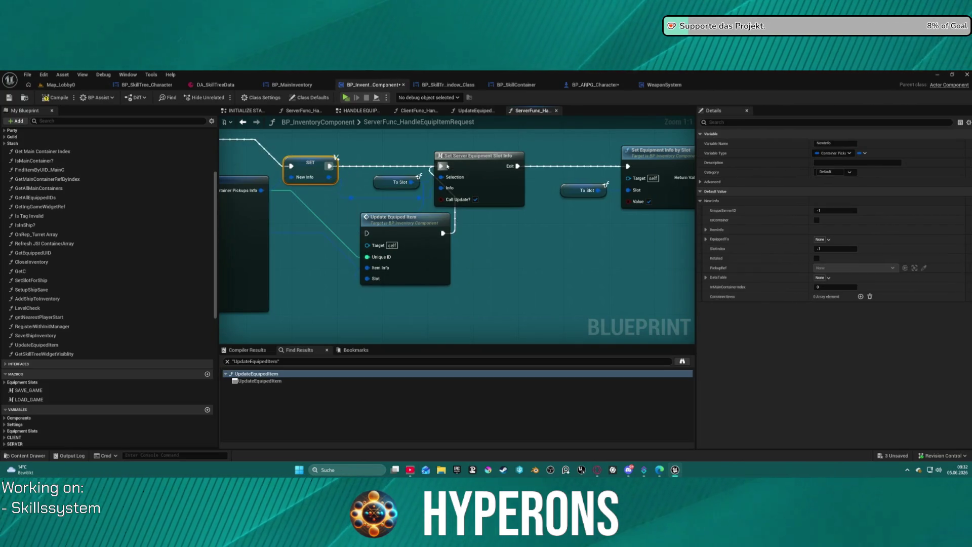
{"action": "key", "text": "F7"}
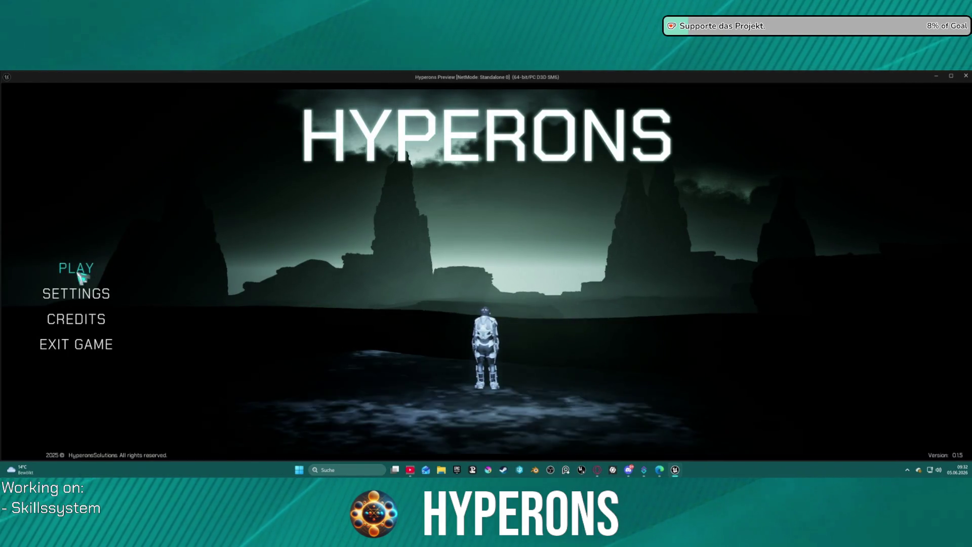
{"action": "left_click", "coordinate": [79, 269]}
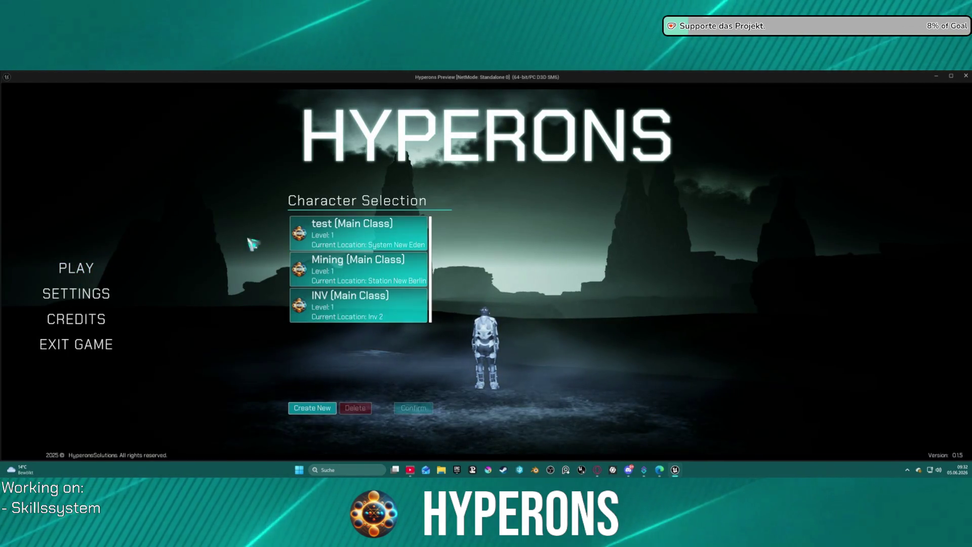
Step: Confirm the INV character, start the game, open the inventory, and walk toward the teleport
{"action": "left_click", "coordinate": [423, 311]}
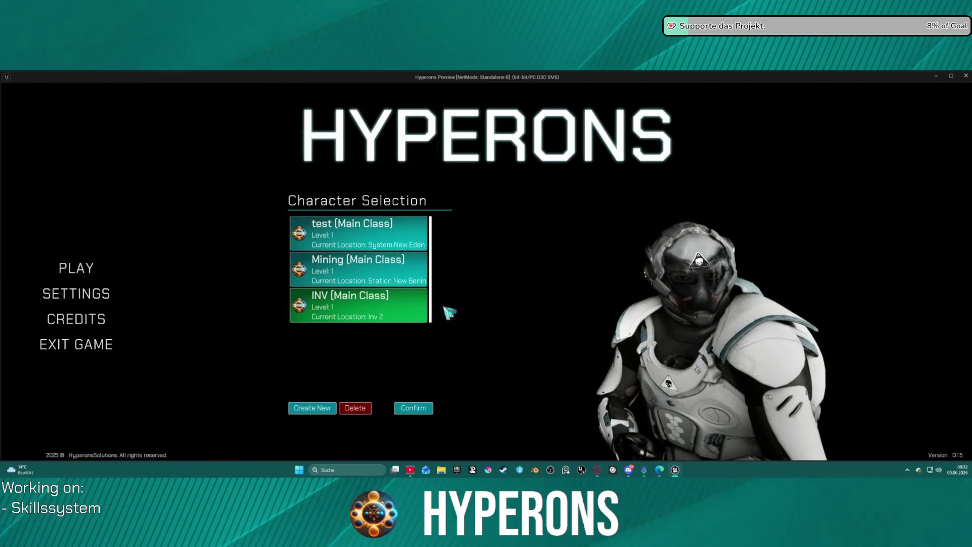
{"action": "left_click", "coordinate": [413, 408]}
{"action": "left_click", "coordinate": [686, 405]}
{"action": "key", "text": "i"}
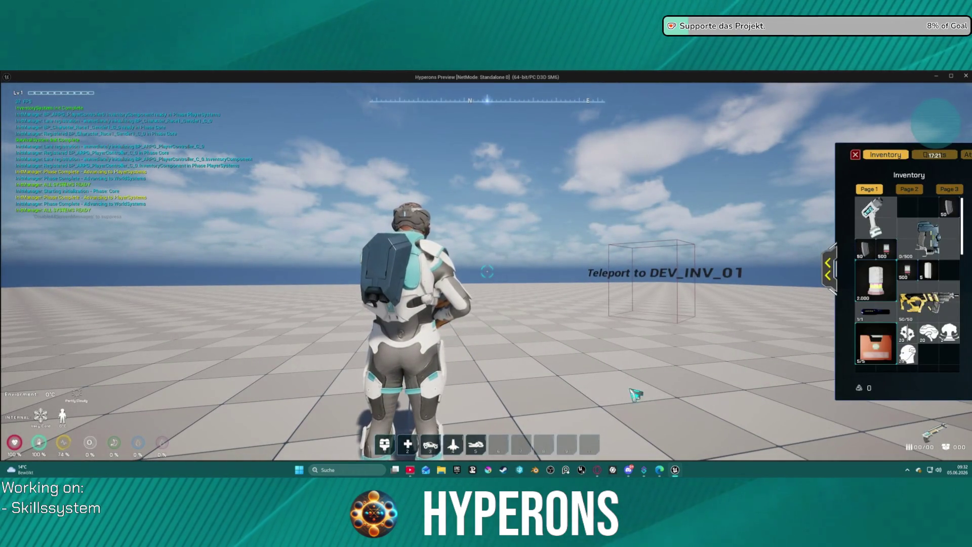
{"action": "key", "text": "w"}
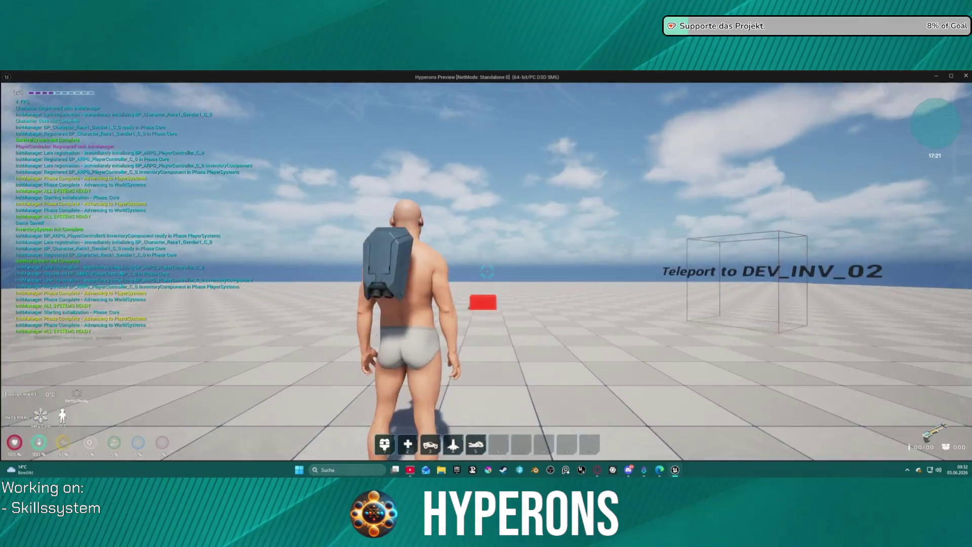
Step: Equip the yellow rifle, teleport to the next level, check equipment slots, and end the session
{"action": "key", "text": "i"}
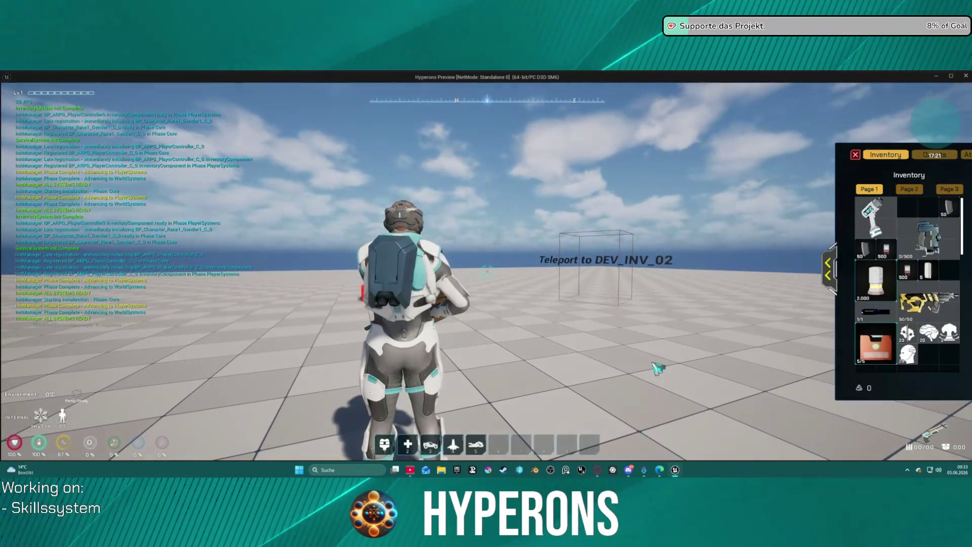
{"action": "double_click", "coordinate": [888, 304]}
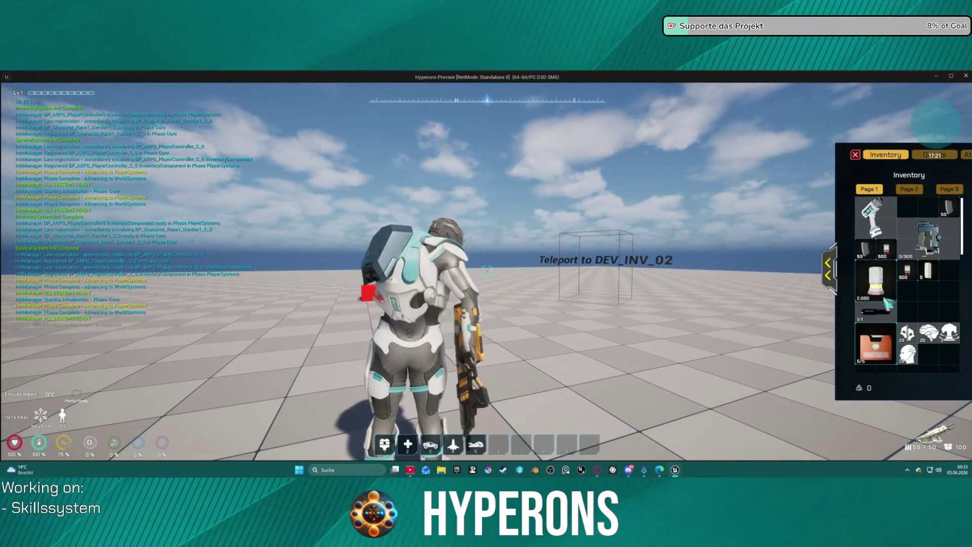
{"action": "left_click", "coordinate": [829, 269]}
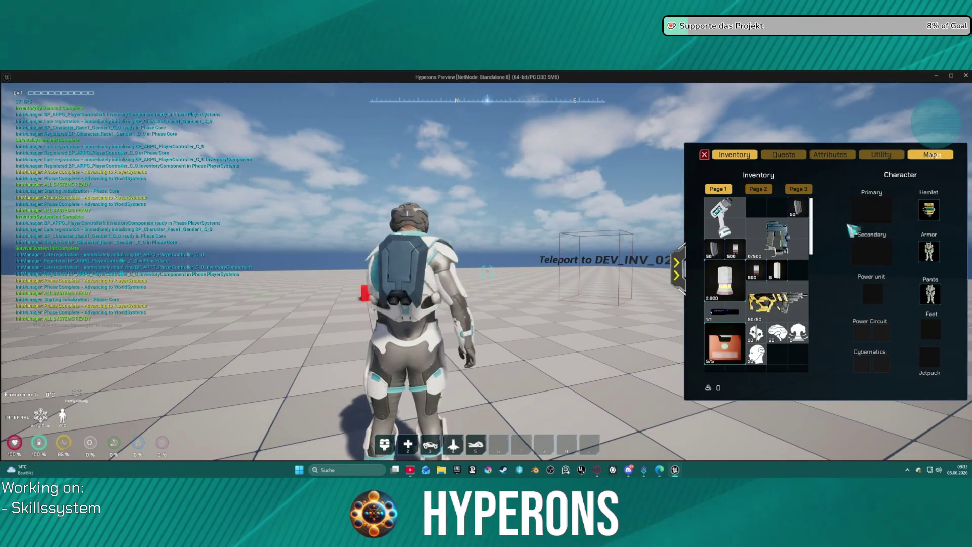
{"action": "key", "text": "i"}
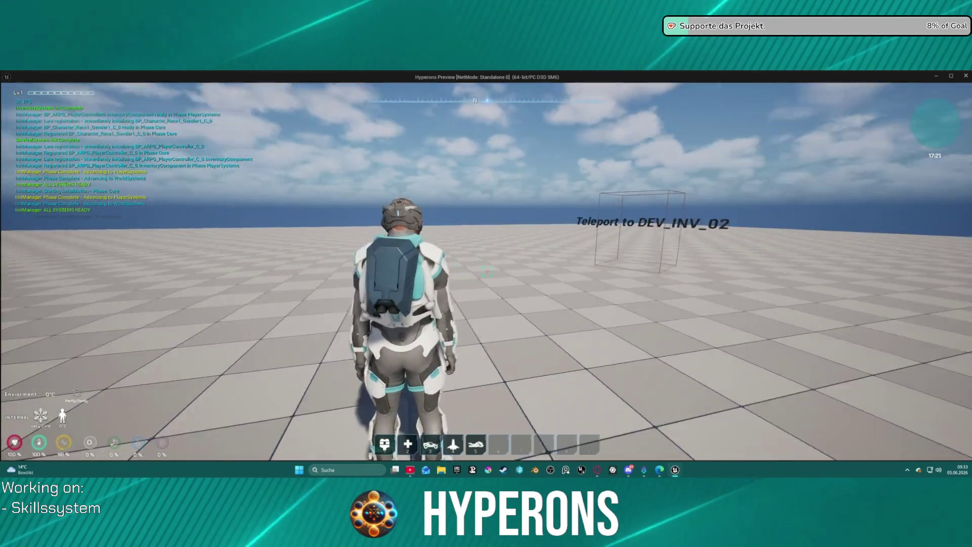
{"action": "key", "text": "w"}
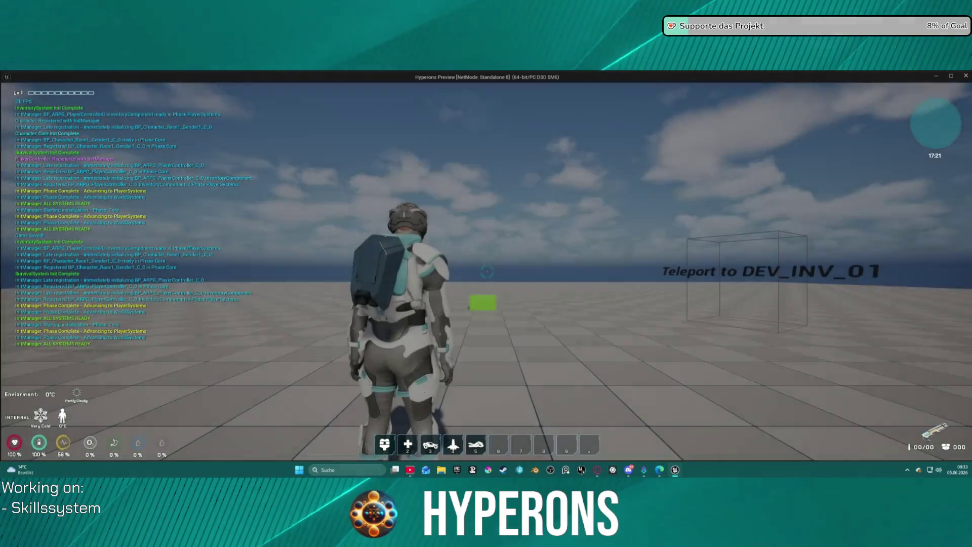
{"action": "key", "text": "i"}
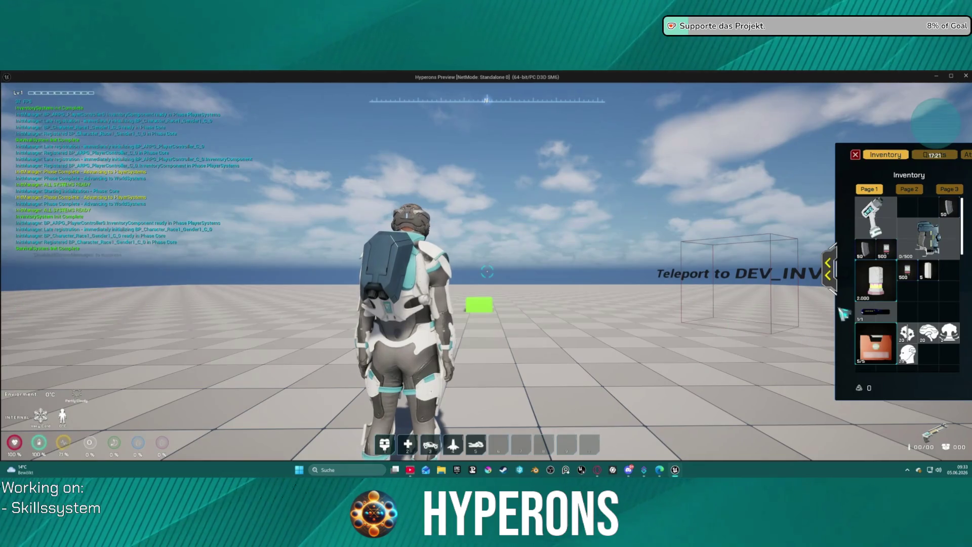
{"action": "left_click", "coordinate": [828, 276]}
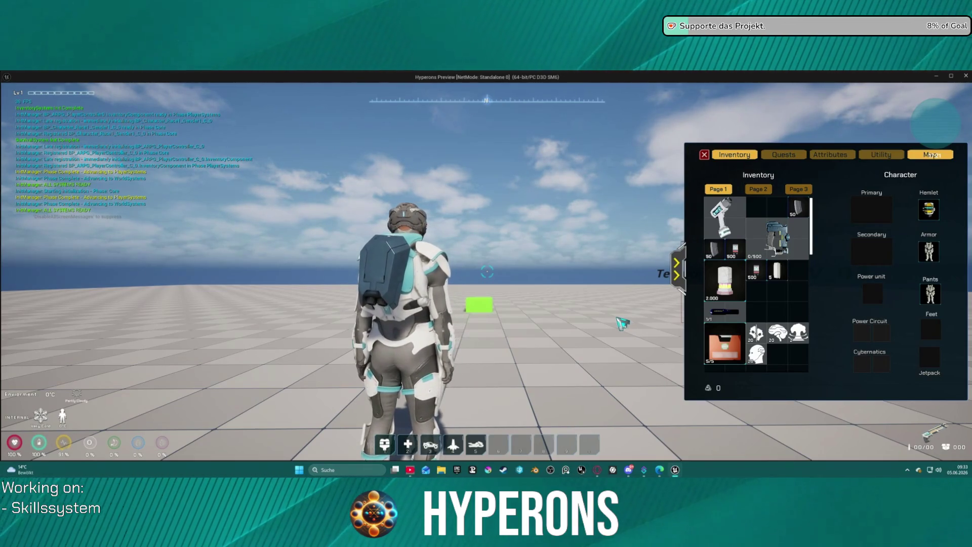
{"action": "key", "text": "Escape"}
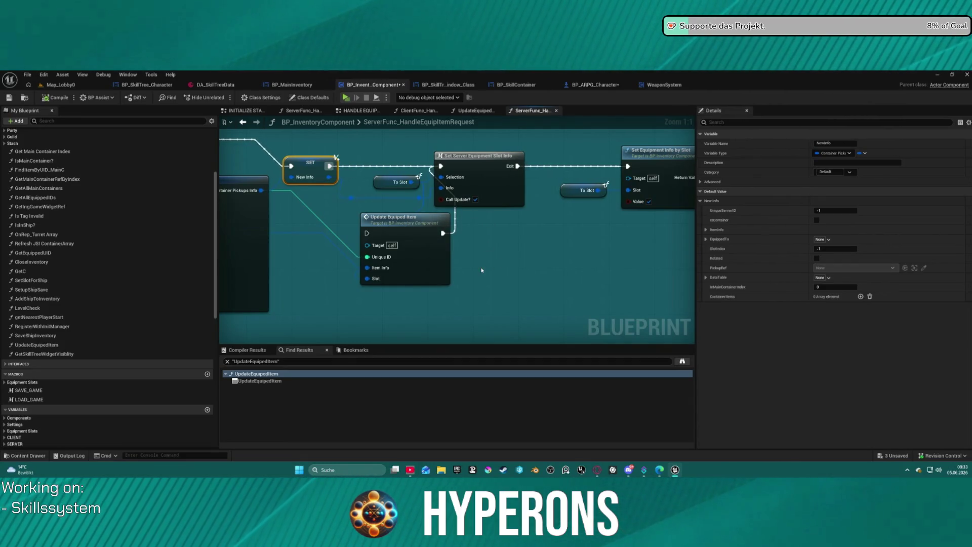
Step: Pan around the graph, inspecting the container pickups info and Update Equiped Item nodes
{"action": "scroll", "coordinate": [482, 270], "scroll_direction": "down", "scroll_amount": 4}
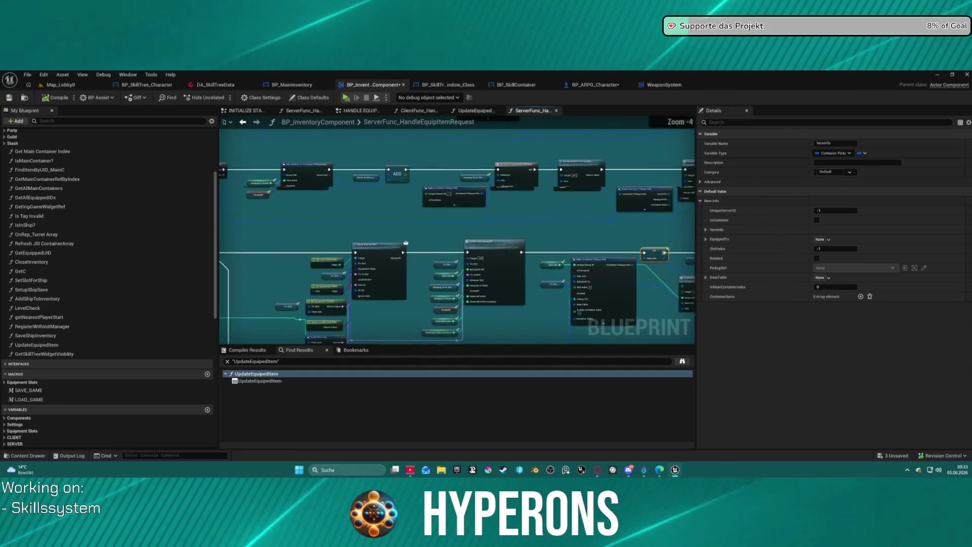
{"action": "scroll", "coordinate": [457, 233], "scroll_direction": "down", "scroll_amount": 3}
{"action": "mouse_move", "coordinate": [624, 322]}
{"action": "left_mouse_down"}
{"action": "mouse_move", "coordinate": [439, 247]}
{"action": "mouse_move", "coordinate": [526, 226]}
{"action": "mouse_move", "coordinate": [586, 245]}
{"action": "mouse_move", "coordinate": [588, 338]}
{"action": "mouse_move", "coordinate": [262, 171]}
{"action": "mouse_move", "coordinate": [182, 178]}
{"action": "left_mouse_up"}
{"action": "left_click", "coordinate": [364, 247]}
{"action": "scroll", "coordinate": [364, 247], "scroll_direction": "up", "scroll_amount": 4}
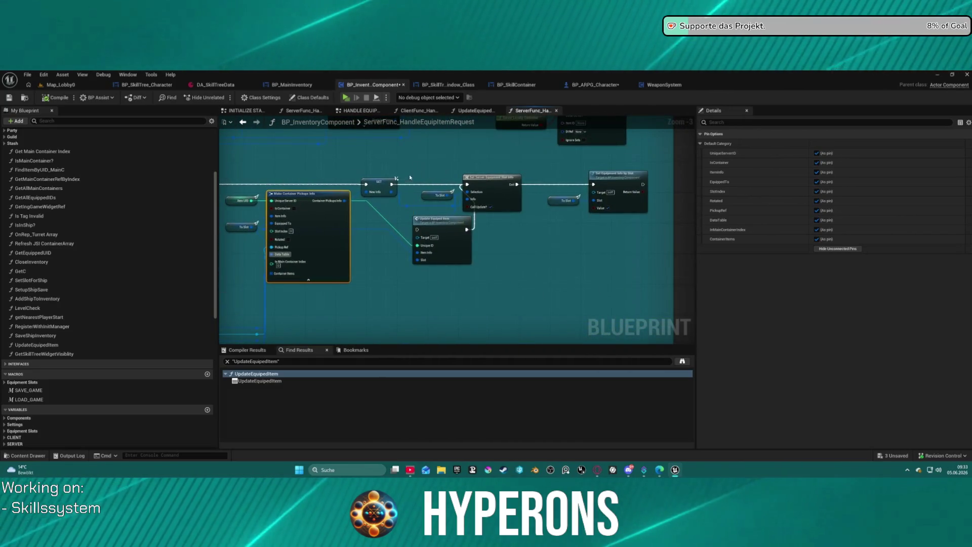
{"action": "left_click", "coordinate": [429, 229]}
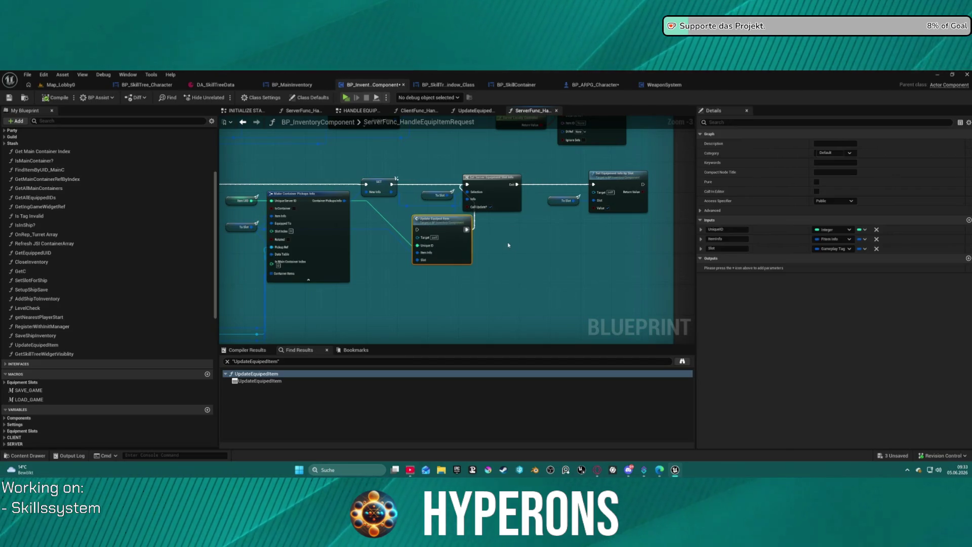
{"action": "left_click", "coordinate": [508, 245]}
Step: Paste an Update Equiped Item copy beside ADD and wire ADD's execution output into it
{"action": "mouse_move", "coordinate": [396, 162]}
{"action": "left_mouse_down"}
{"action": "mouse_move", "coordinate": [451, 297]}
{"action": "mouse_move", "coordinate": [490, 332]}
{"action": "mouse_move", "coordinate": [669, 315]}
{"action": "left_mouse_up"}
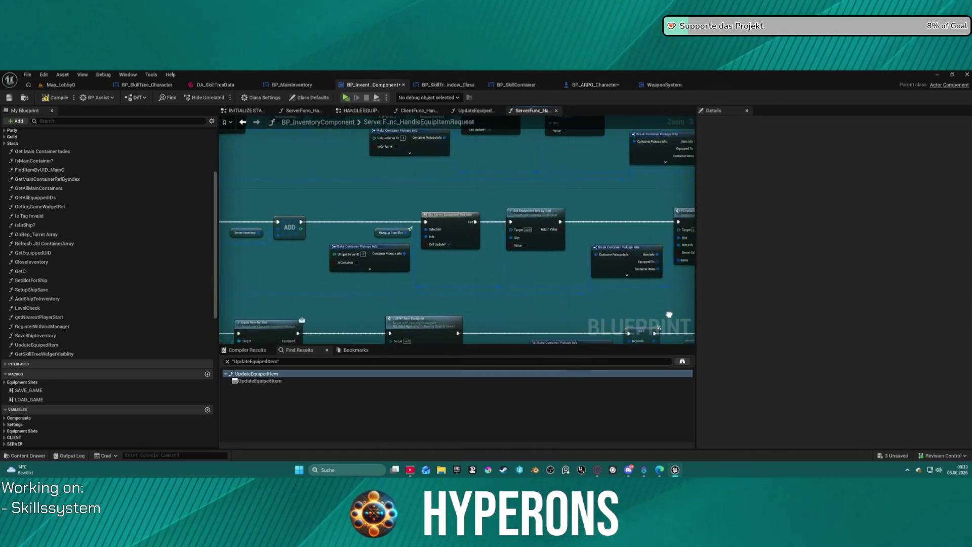
{"action": "scroll", "coordinate": [442, 189], "scroll_direction": "up", "scroll_amount": 3}
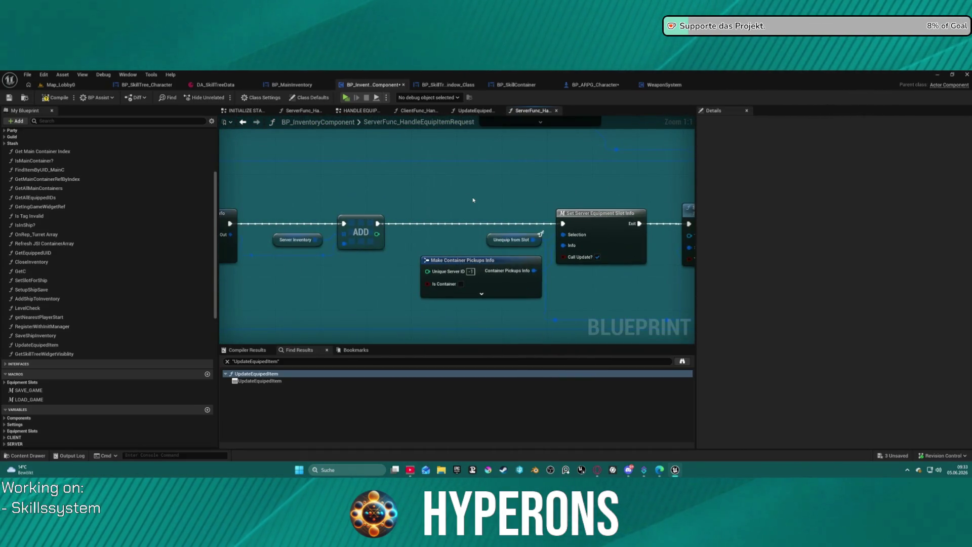
{"action": "key", "text": "ctrl+v"}
{"action": "left_click_drag", "start_coordinate": [378, 223], "coordinate": [475, 218]}
{"action": "mouse_move", "coordinate": [551, 222]}
{"action": "left_mouse_down"}
{"action": "mouse_move", "coordinate": [511, 199]}
{"action": "mouse_move", "coordinate": [483, 199]}
{"action": "mouse_move", "coordinate": [559, 230]}
{"action": "mouse_move", "coordinate": [405, 245]}
{"action": "mouse_move", "coordinate": [471, 227]}
{"action": "mouse_move", "coordinate": [600, 218]}
{"action": "mouse_move", "coordinate": [676, 165]}
{"action": "mouse_move", "coordinate": [588, 205]}
{"action": "mouse_move", "coordinate": [663, 226]}
{"action": "mouse_move", "coordinate": [506, 217]}
{"action": "mouse_move", "coordinate": [603, 152]}
{"action": "left_mouse_up"}
Step: Locate the ADD, Update Equiped Item and Break Fitem Info nodes in the ServerFunc_HandleEquipItemRequest graph
{"action": "left_click_drag", "start_coordinate": [457, 253], "coordinate": [96, 261]}
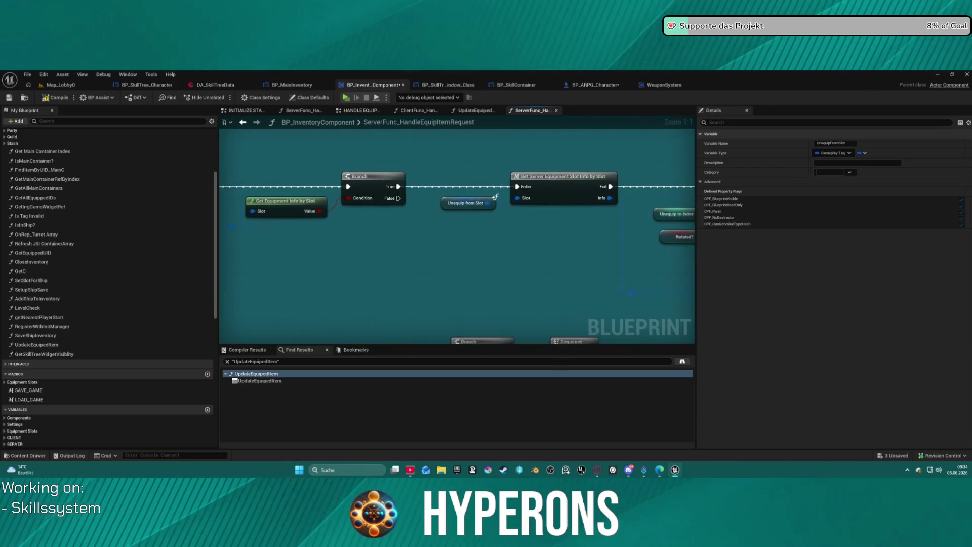
{"action": "mouse_move", "coordinate": [658, 201]}
{"action": "left_mouse_down"}
{"action": "mouse_move", "coordinate": [395, 199]}
{"action": "mouse_move", "coordinate": [417, 275]}
{"action": "left_mouse_up"}
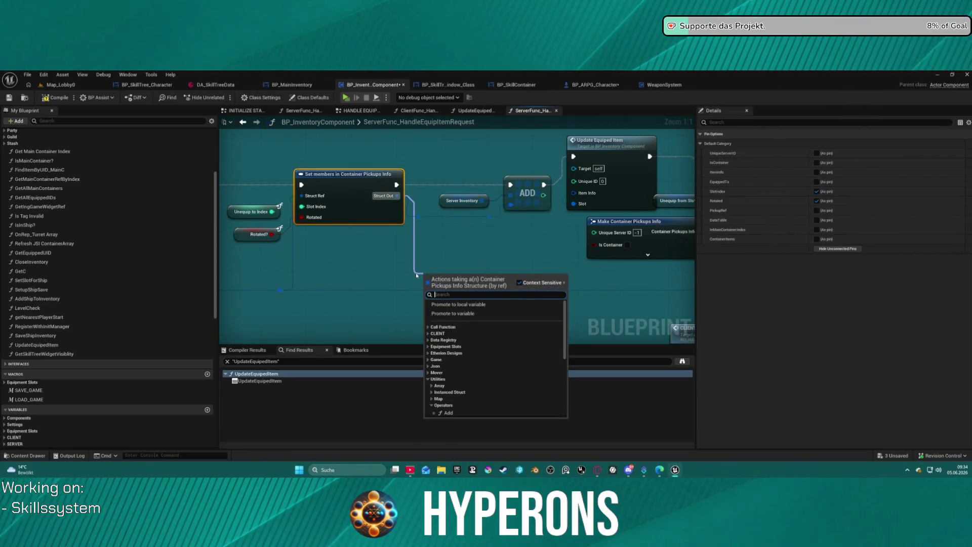
{"action": "type", "text": "item"}
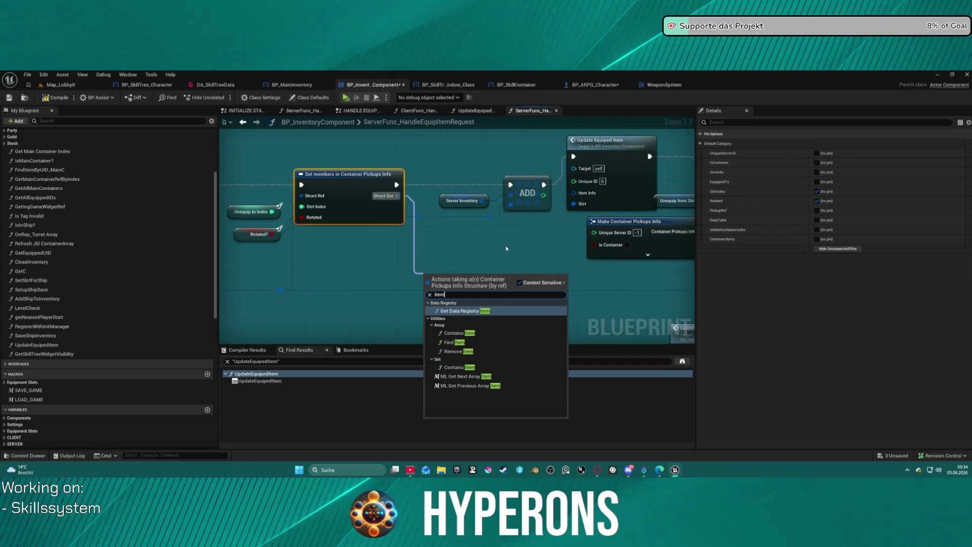
{"action": "left_click", "coordinate": [440, 248]}
{"action": "scroll", "coordinate": [440, 248], "scroll_direction": "down", "scroll_amount": 6}
{"action": "scroll", "coordinate": [380, 254], "scroll_direction": "up", "scroll_amount": 5}
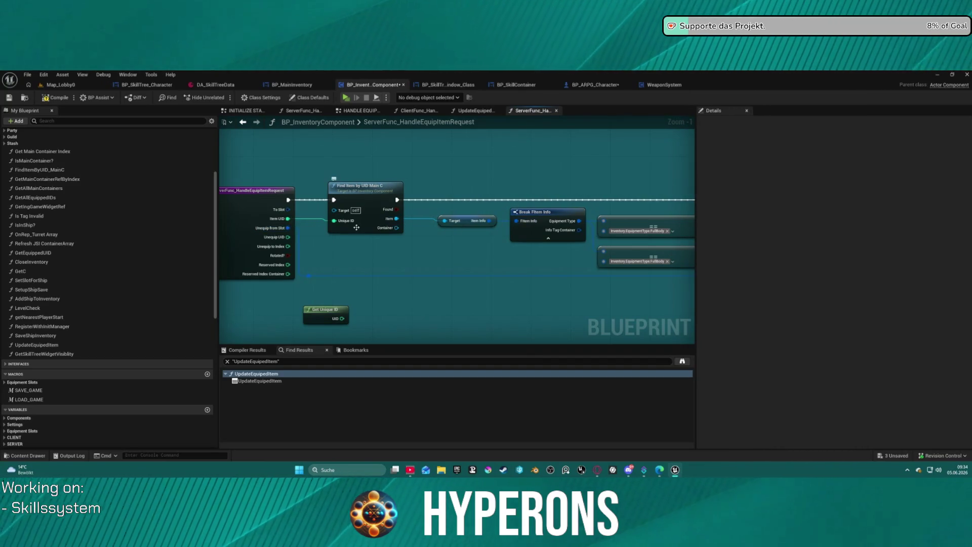
{"action": "mouse_move", "coordinate": [419, 219]}
{"action": "left_mouse_down"}
{"action": "mouse_move", "coordinate": [265, 204]}
{"action": "mouse_move", "coordinate": [326, 198]}
{"action": "left_mouse_up"}
{"action": "left_click", "coordinate": [326, 198]}
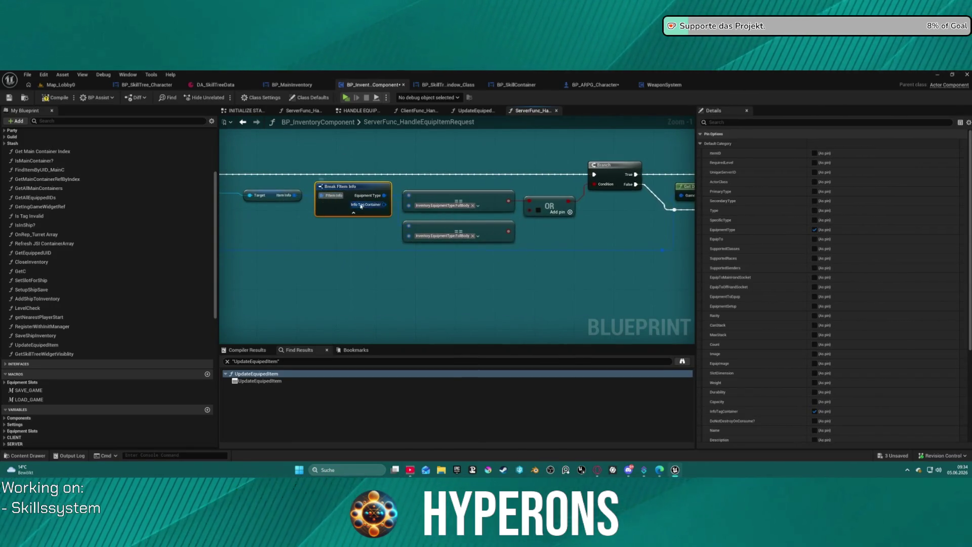
Step: Connect Update Equiped Item's Unique ID to the Unequip to Index value and compile
{"action": "left_click_drag", "start_coordinate": [292, 196], "coordinate": [345, 213]}
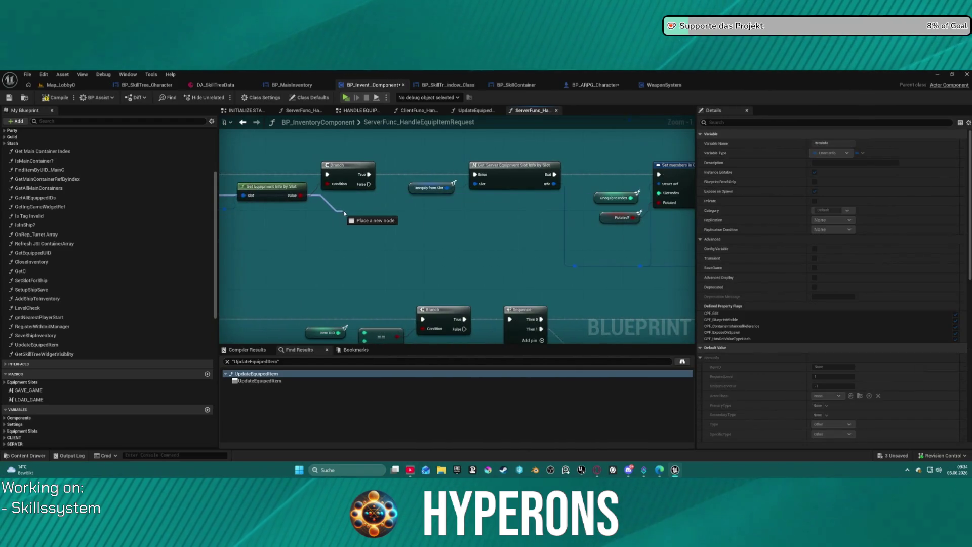
{"action": "mouse_move", "coordinate": [277, 214]}
{"action": "left_mouse_down"}
{"action": "mouse_move", "coordinate": [223, 218]}
{"action": "mouse_move", "coordinate": [691, 200]}
{"action": "mouse_move", "coordinate": [565, 209]}
{"action": "mouse_move", "coordinate": [578, 176]}
{"action": "left_mouse_up"}
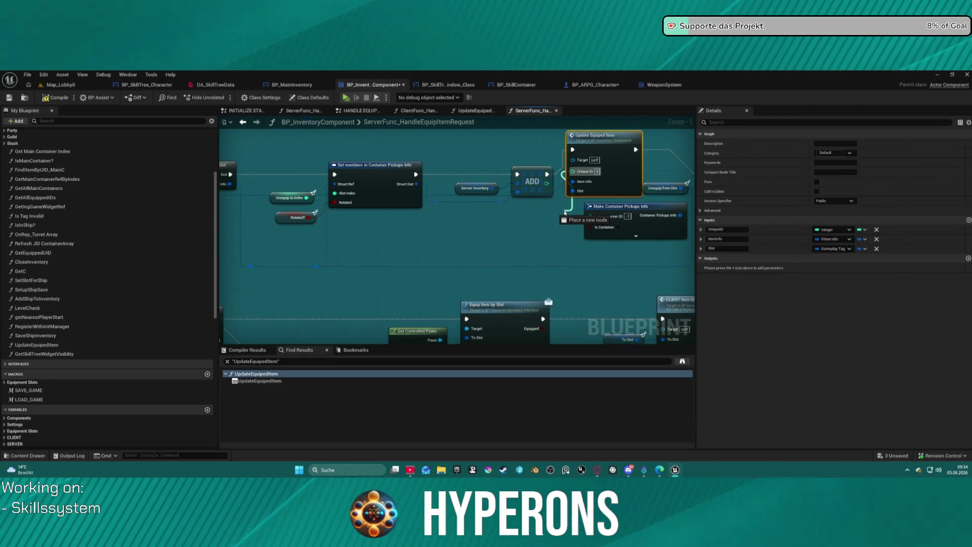
{"action": "mouse_move", "coordinate": [566, 212]}
{"action": "left_mouse_down"}
{"action": "mouse_move", "coordinate": [291, 202]}
{"action": "mouse_move", "coordinate": [427, 209]}
{"action": "mouse_move", "coordinate": [222, 238]}
{"action": "mouse_move", "coordinate": [340, 236]}
{"action": "mouse_move", "coordinate": [269, 245]}
{"action": "mouse_move", "coordinate": [298, 247]}
{"action": "mouse_move", "coordinate": [239, 232]}
{"action": "mouse_move", "coordinate": [430, 210]}
{"action": "mouse_move", "coordinate": [428, 192]}
{"action": "left_mouse_up"}
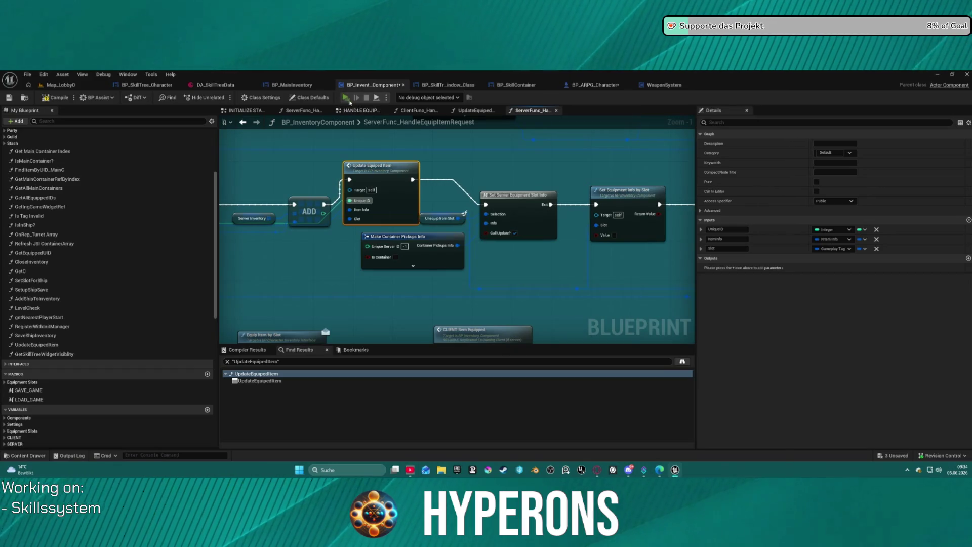
{"action": "key", "text": "F7"}
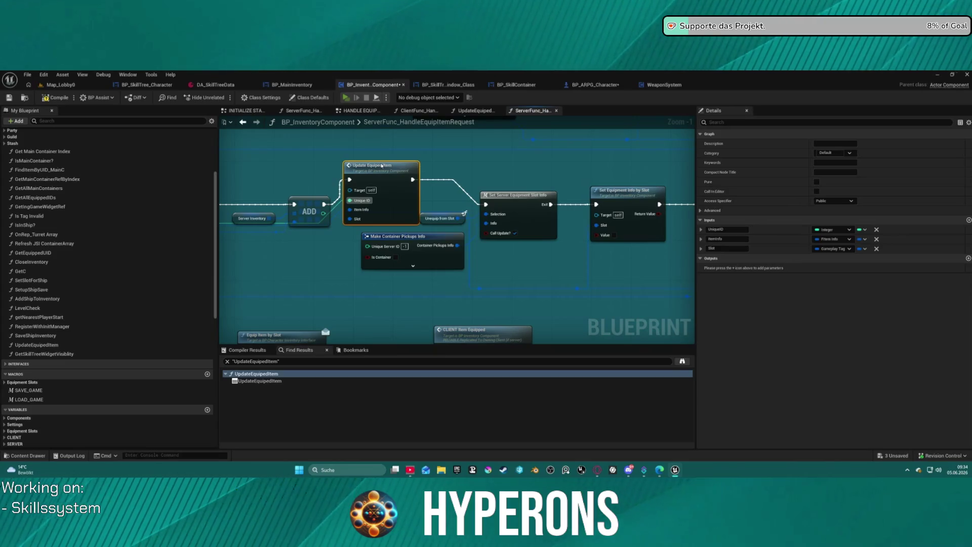
Step: Detach the Unique ID wire, route ADD's execution past Update Equiped Item, and recompile
{"action": "key", "text": "alt+p"}
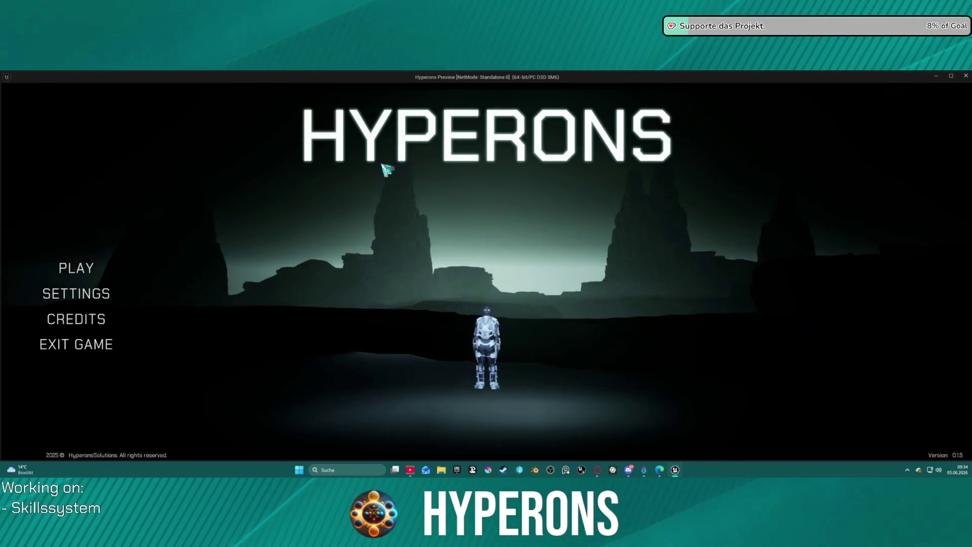
{"action": "key", "text": "Escape"}
{"action": "scroll", "coordinate": [414, 239], "scroll_direction": "up", "scroll_amount": 1}
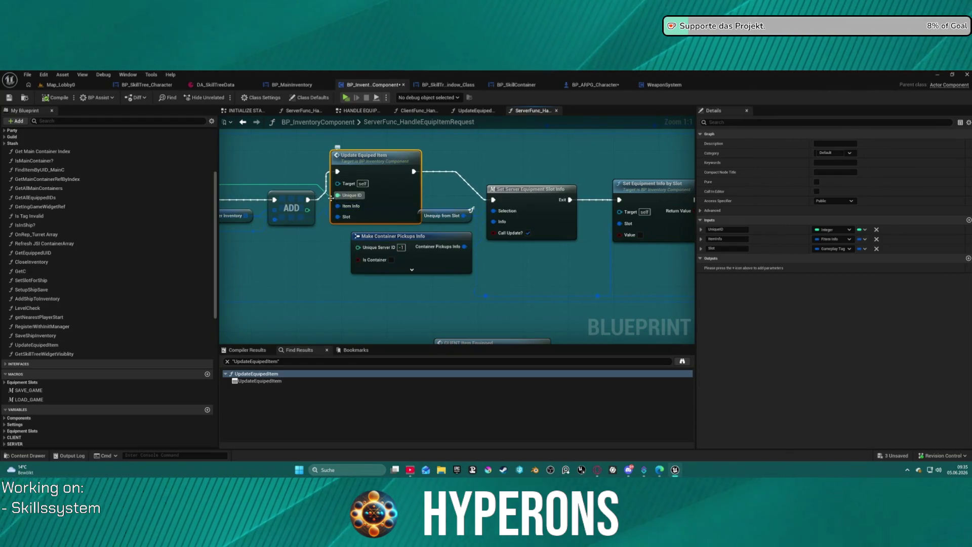
{"action": "left_click_drag", "start_coordinate": [331, 198], "coordinate": [358, 247]}
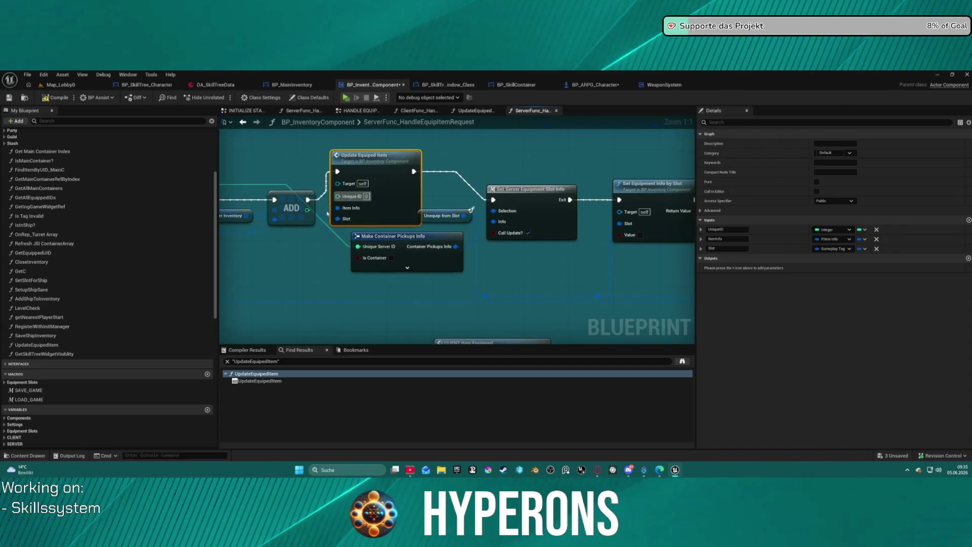
{"action": "left_click_drag", "start_coordinate": [307, 200], "coordinate": [484, 201]}
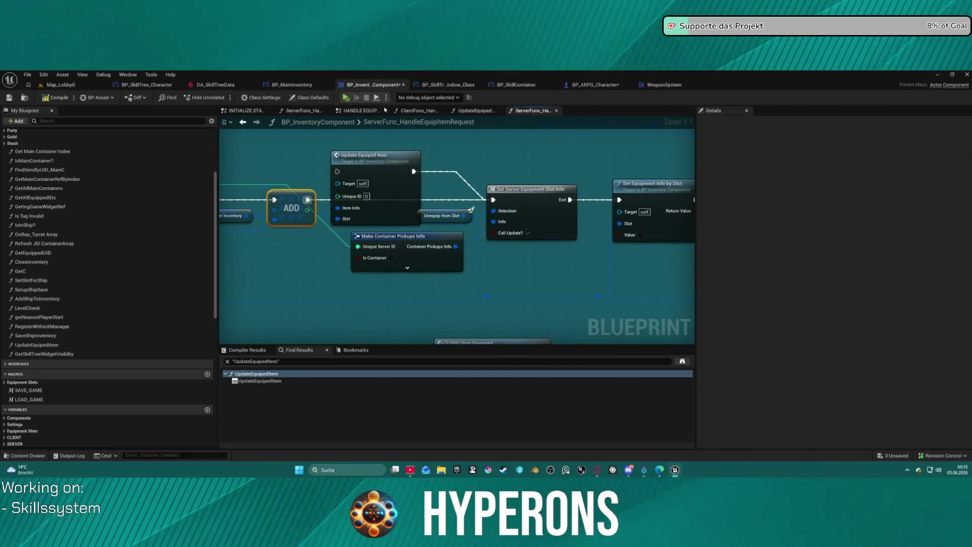
{"action": "key", "text": "F7"}
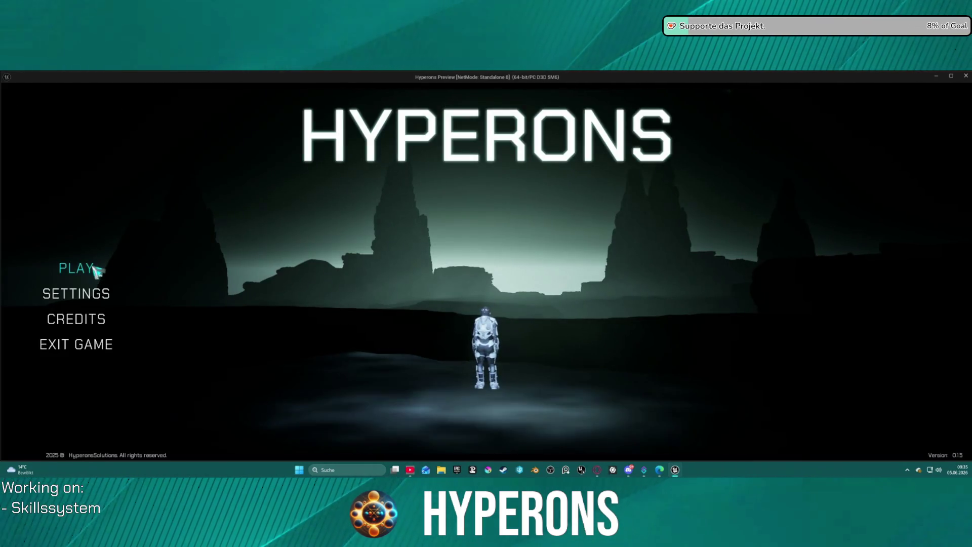
Step: Play standalone as INV, view the inventory's equipment slots, then return to Map_Lobby0
{"action": "left_click", "coordinate": [73, 267]}
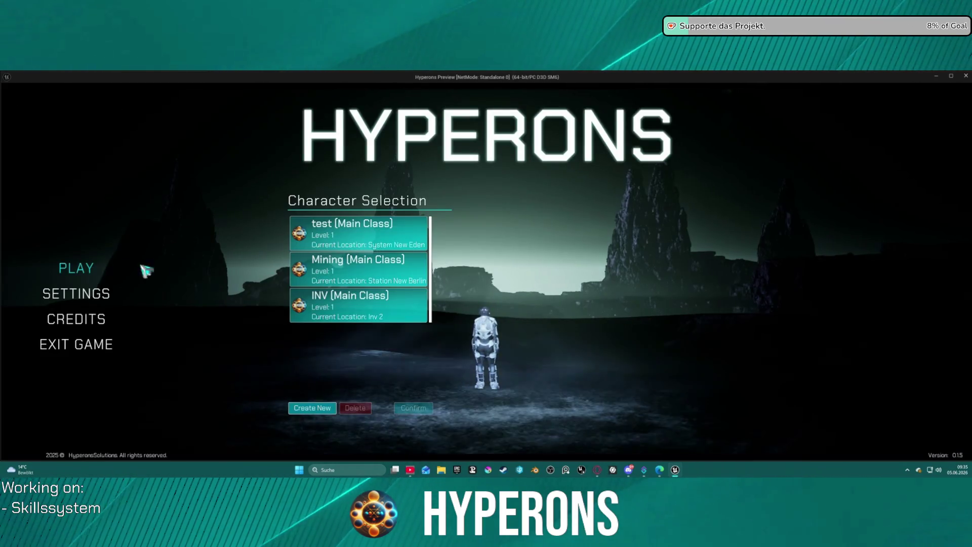
{"action": "left_click", "coordinate": [354, 303]}
{"action": "left_click", "coordinate": [414, 408]}
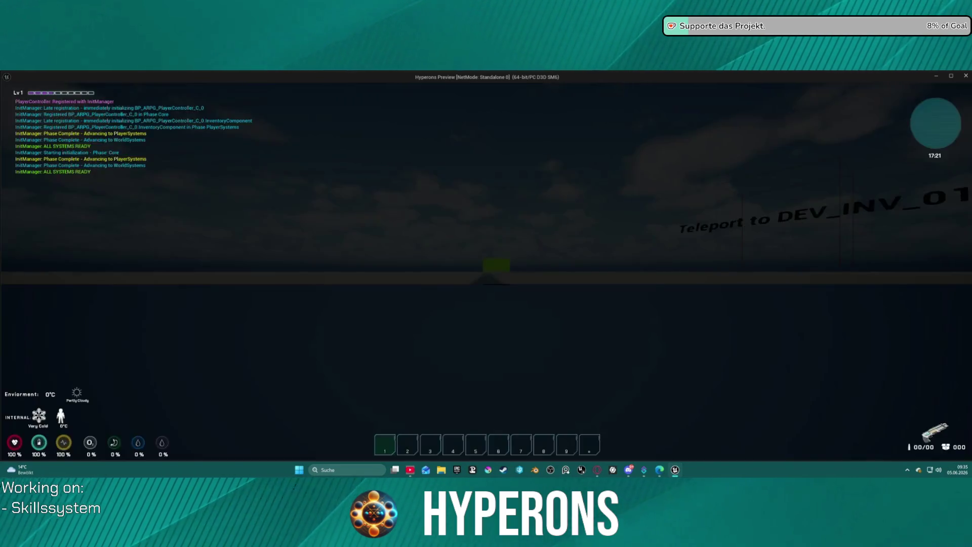
{"action": "key", "text": "i"}
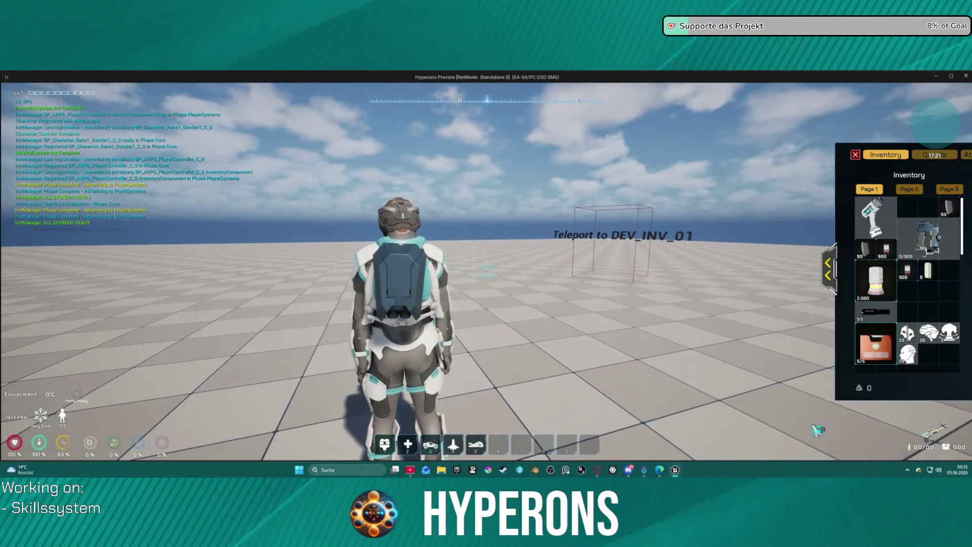
{"action": "left_click", "coordinate": [828, 269]}
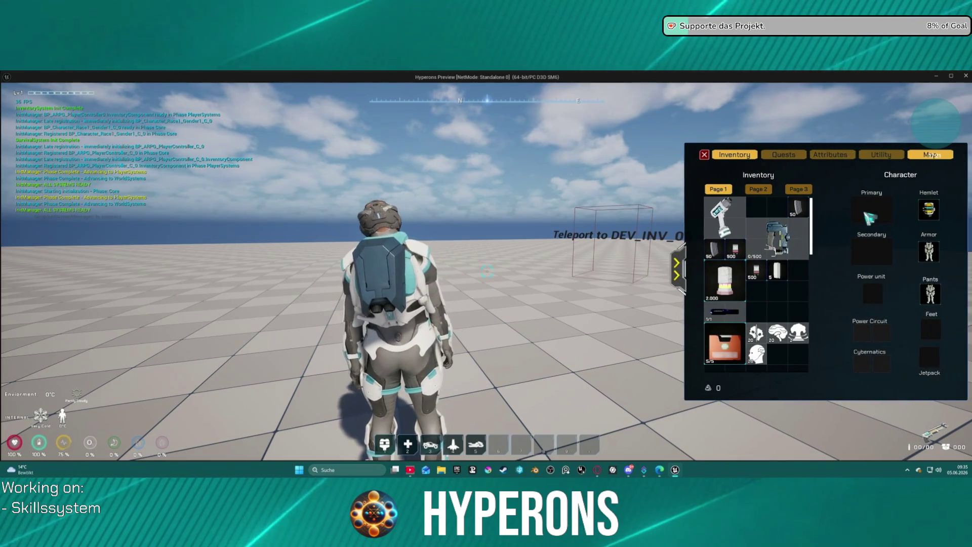
{"action": "key", "text": "Escape"}
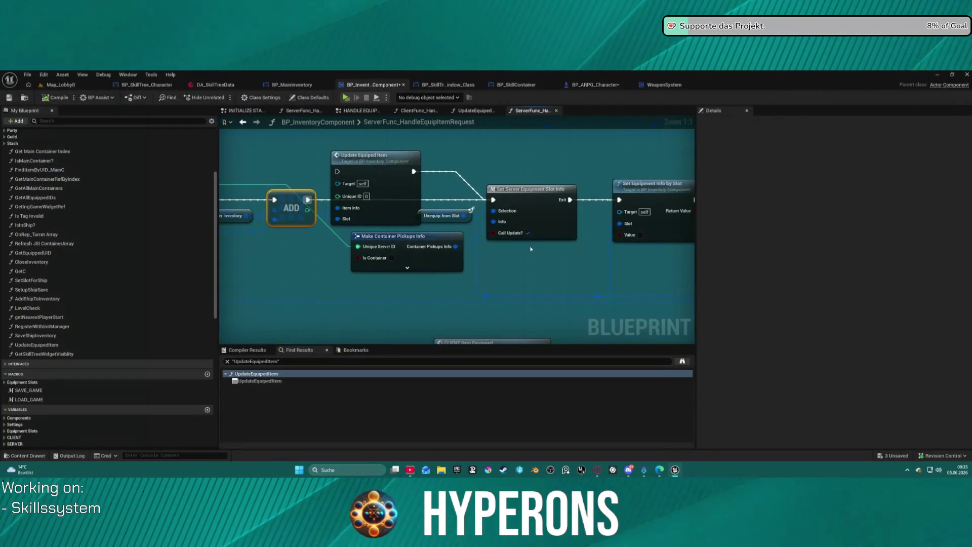
{"action": "left_click", "coordinate": [58, 85]}
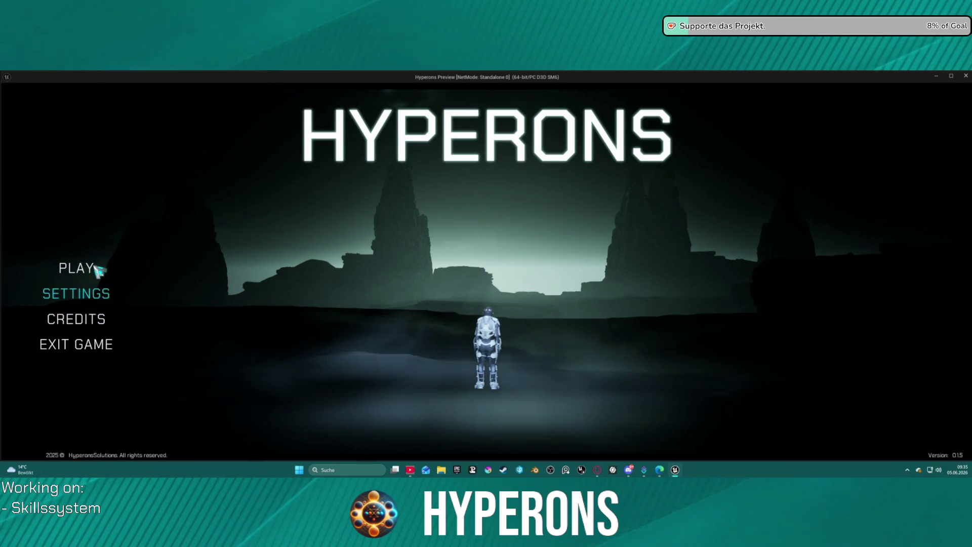
Step: Delete the INV character, create a new character named 'inv', and start the game with it
{"action": "left_click", "coordinate": [99, 267]}
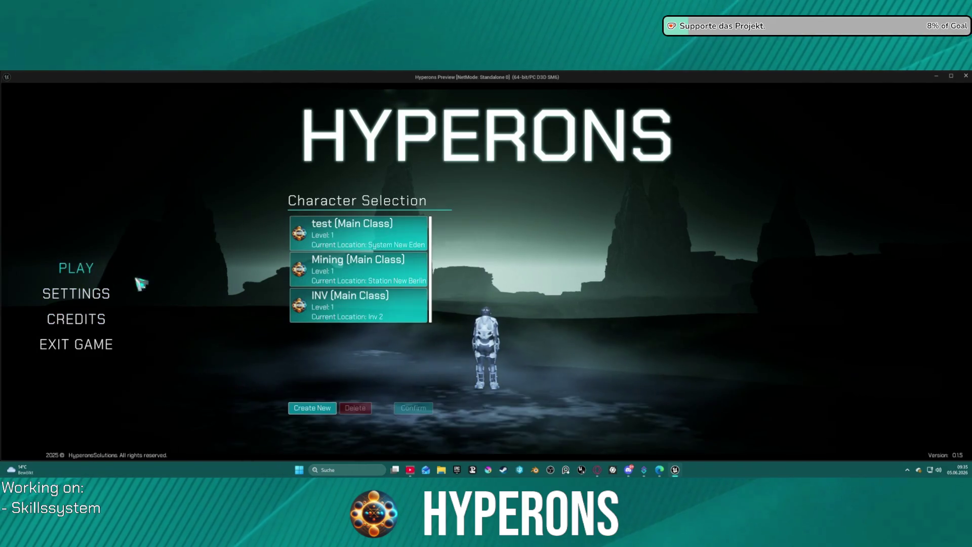
{"action": "left_click", "coordinate": [352, 320]}
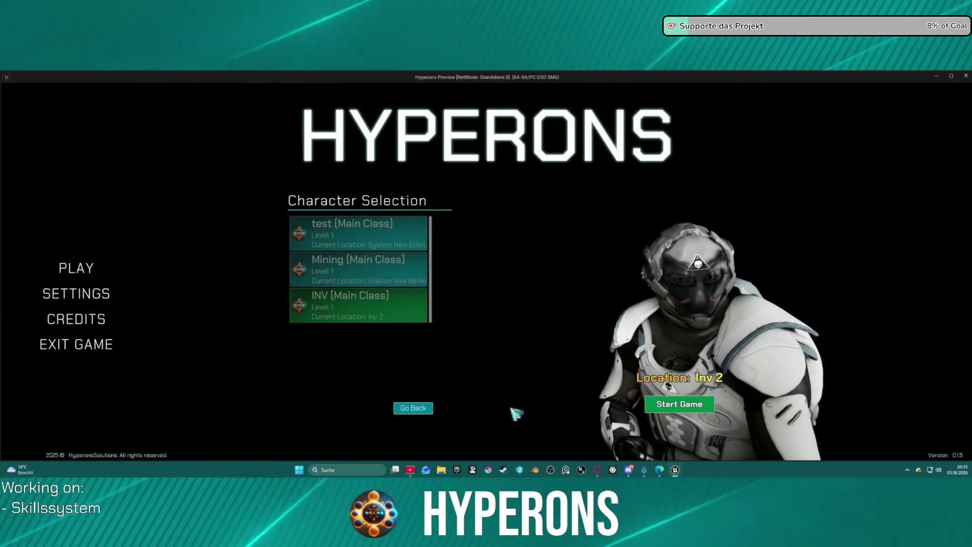
{"action": "left_click", "coordinate": [421, 408]}
{"action": "left_click", "coordinate": [366, 407]}
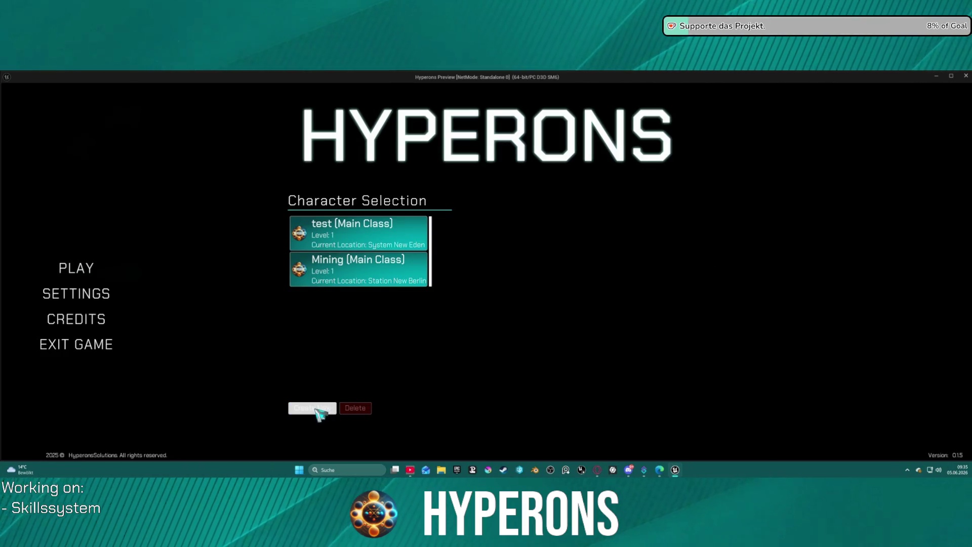
{"action": "left_click", "coordinate": [319, 411]}
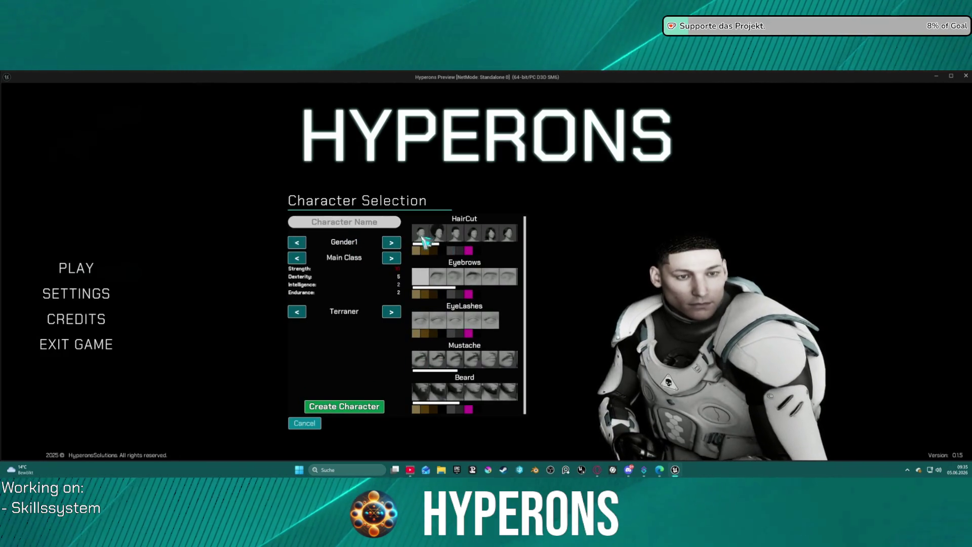
{"action": "type", "text": "nv"}
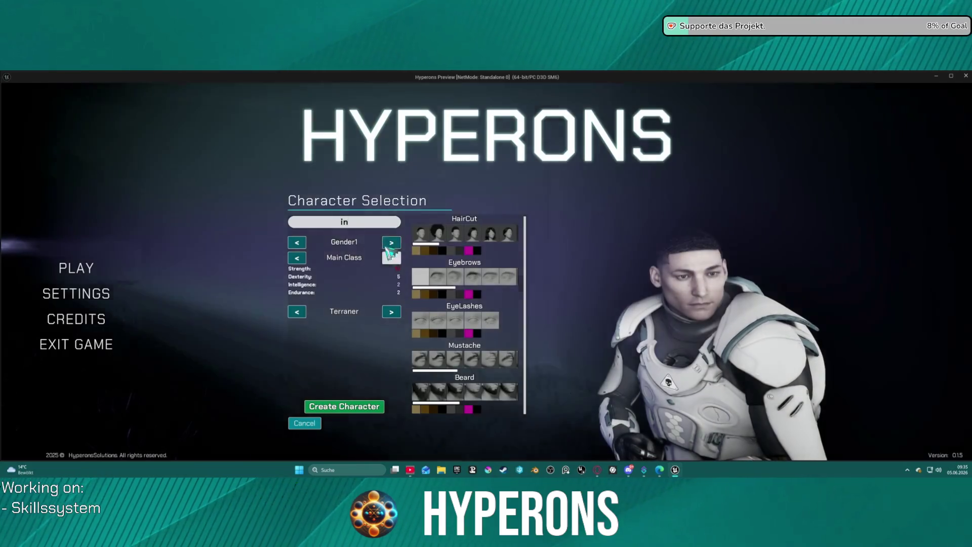
{"action": "left_click", "coordinate": [349, 406]}
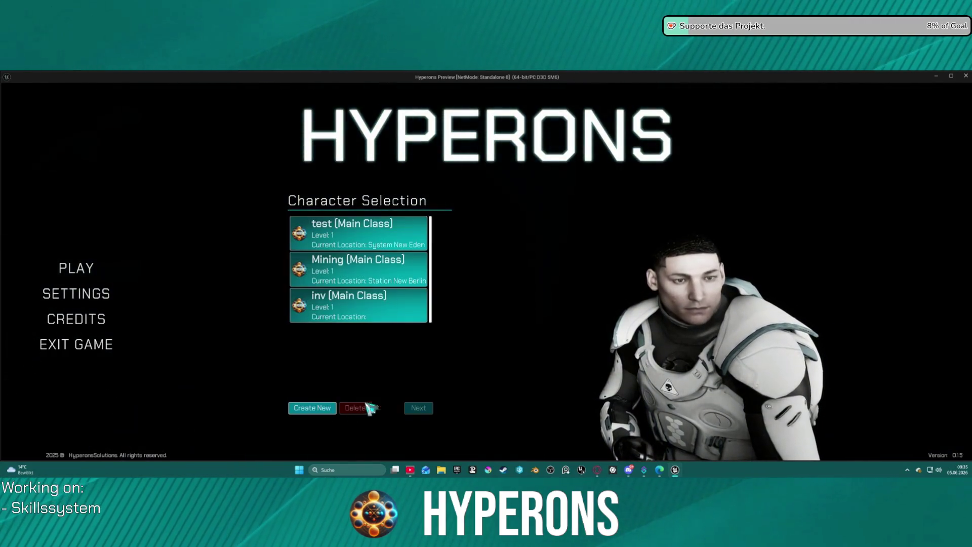
{"action": "left_click", "coordinate": [371, 306]}
{"action": "left_click", "coordinate": [707, 410]}
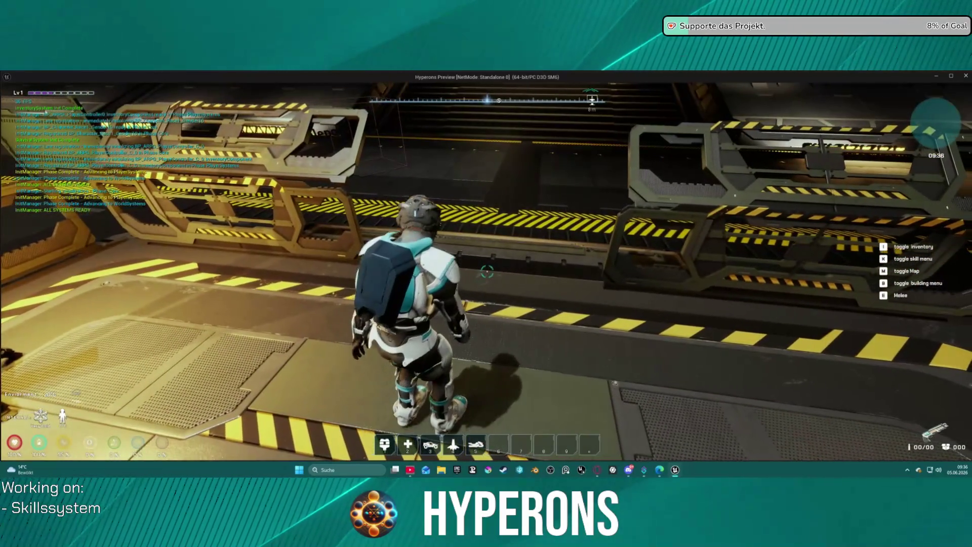
Step: Teleport to DEV_INV, equip the yellow rifle by right-click, then drag it back into the inventory
{"action": "key", "text": "w"}
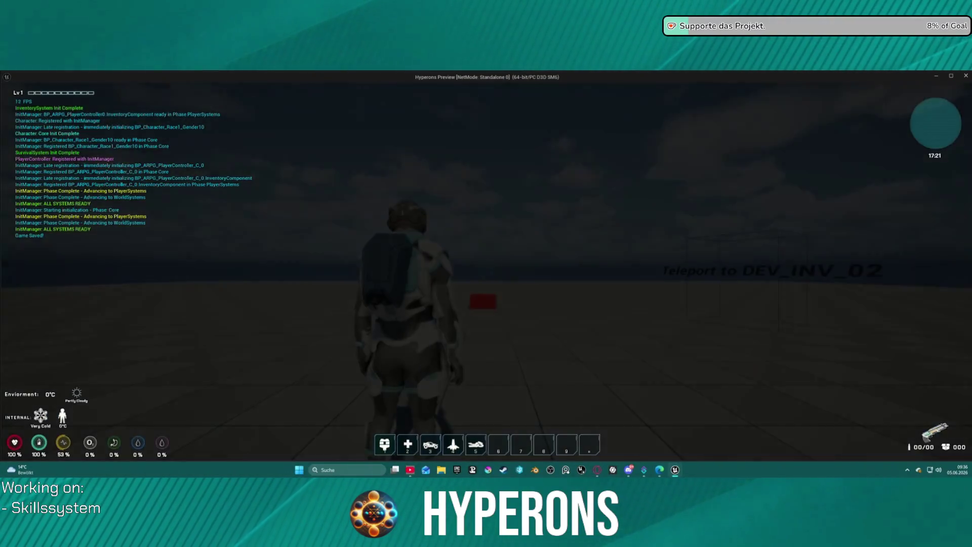
{"action": "key", "text": "i"}
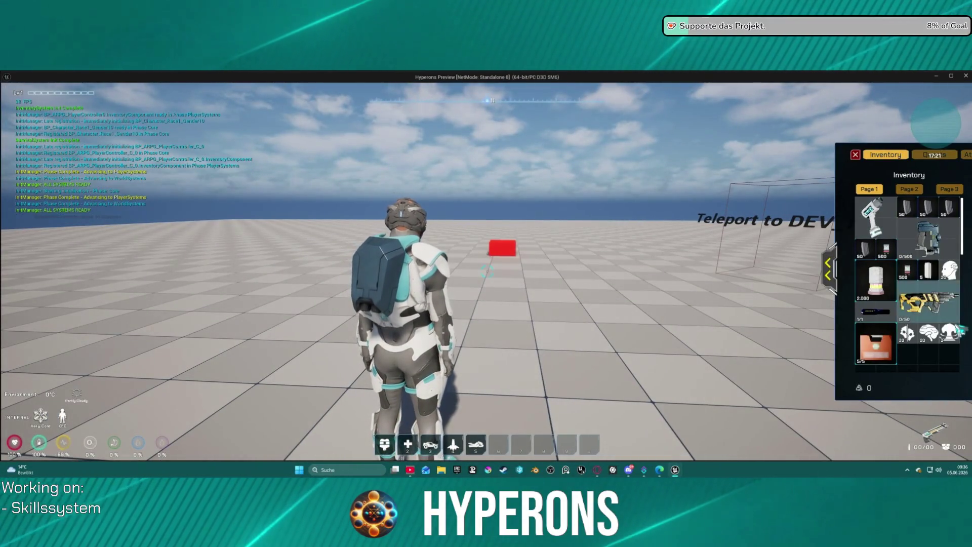
{"action": "right_click", "coordinate": [930, 302]}
{"action": "left_click", "coordinate": [829, 268]}
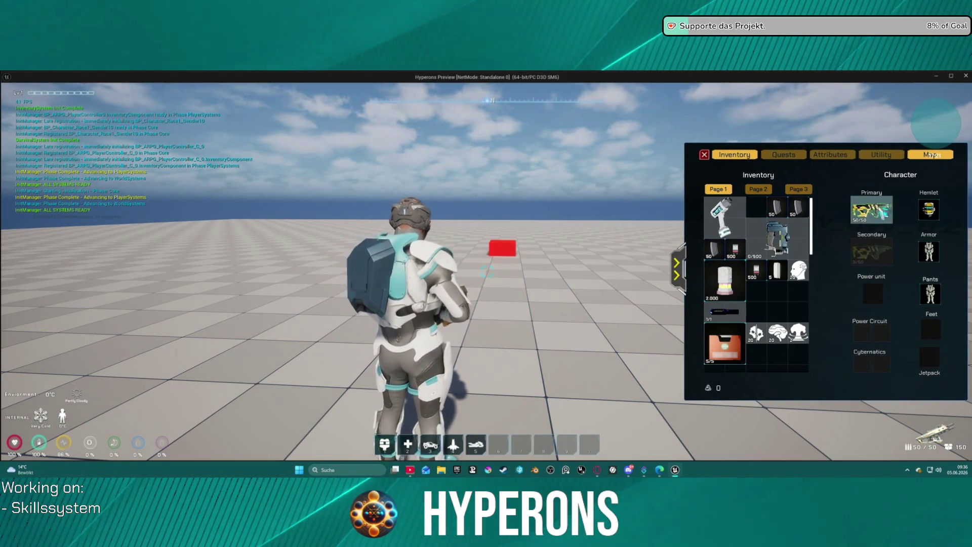
{"action": "left_click_drag", "start_coordinate": [763, 295], "coordinate": [774, 304]}
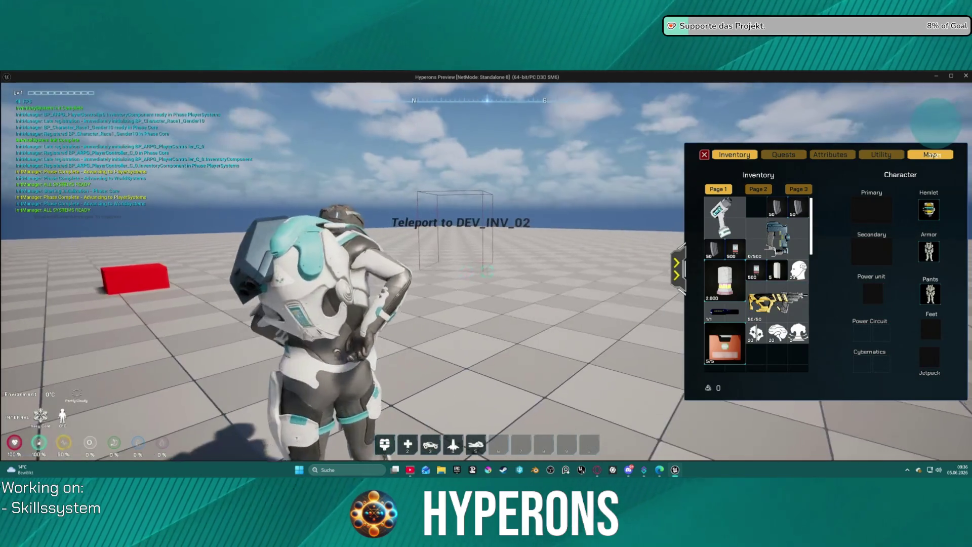
Step: Equip the yellow rifle into the Primary slot by double-click, then unequip it again
{"action": "key", "text": "w"}
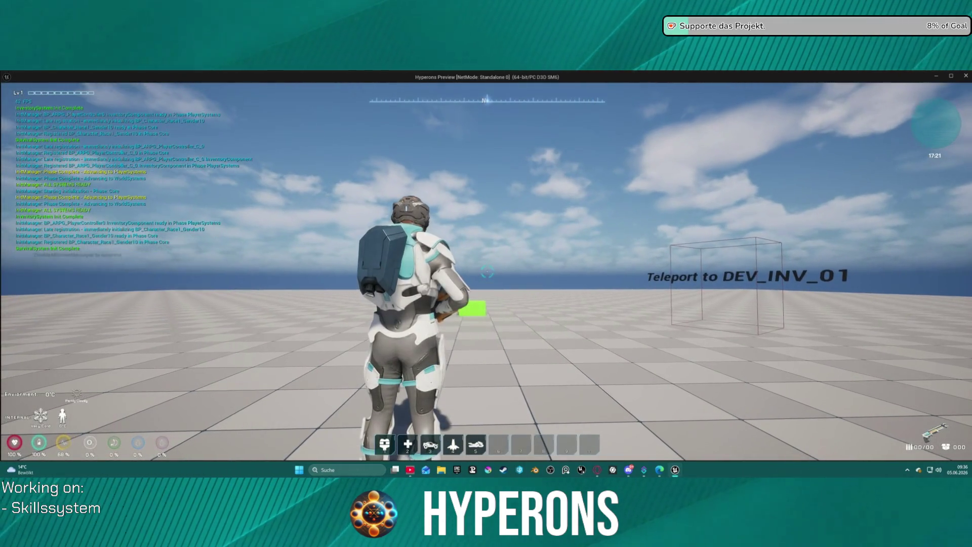
{"action": "key", "text": "i"}
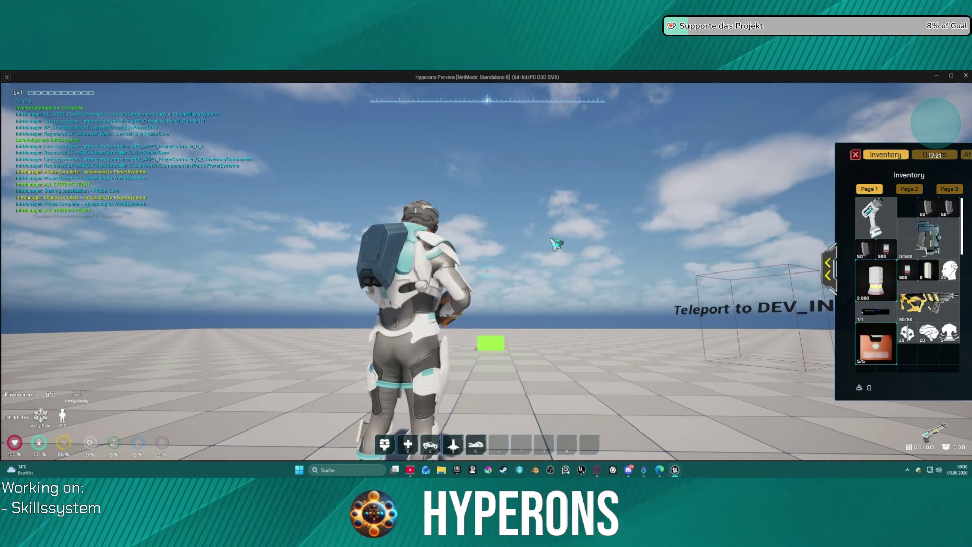
{"action": "left_click", "coordinate": [837, 273]}
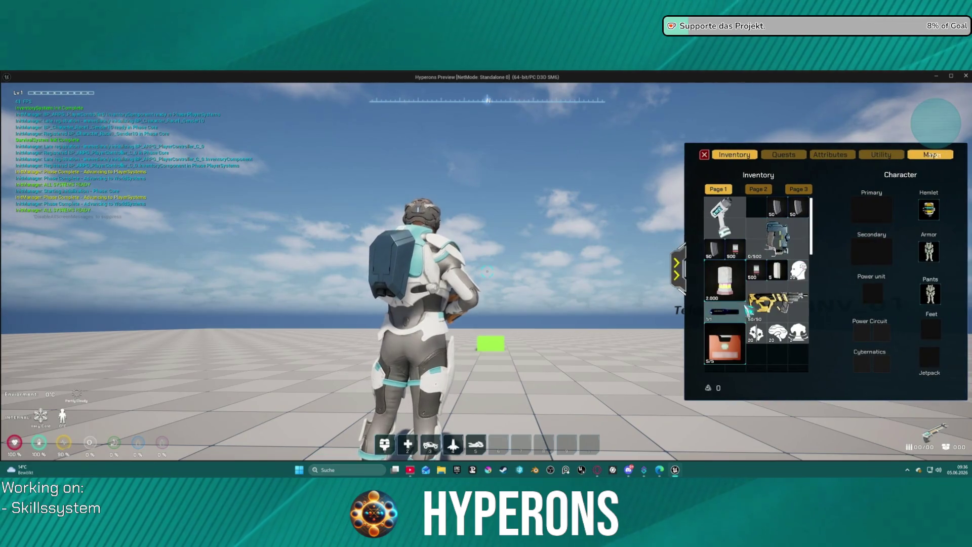
{"action": "double_click", "coordinate": [779, 303]}
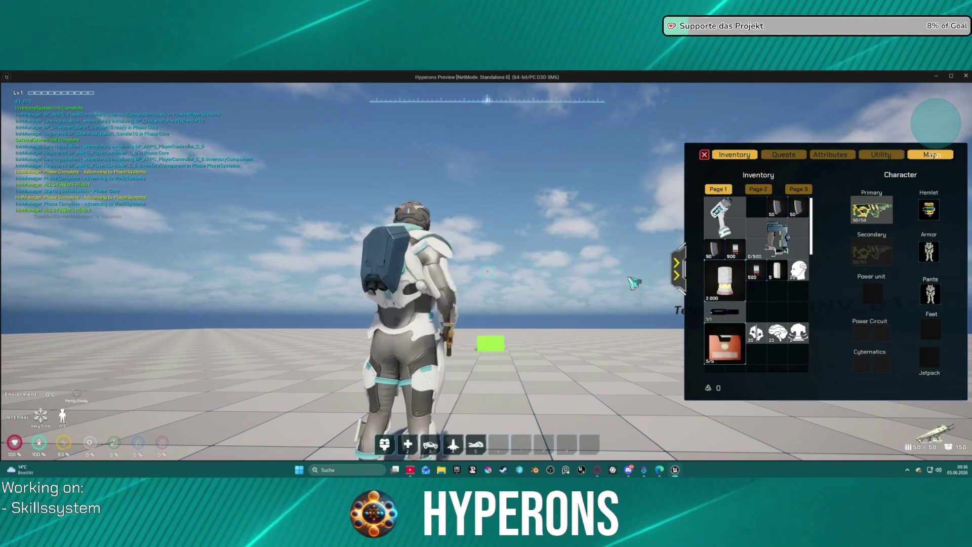
{"action": "double_click", "coordinate": [871, 208]}
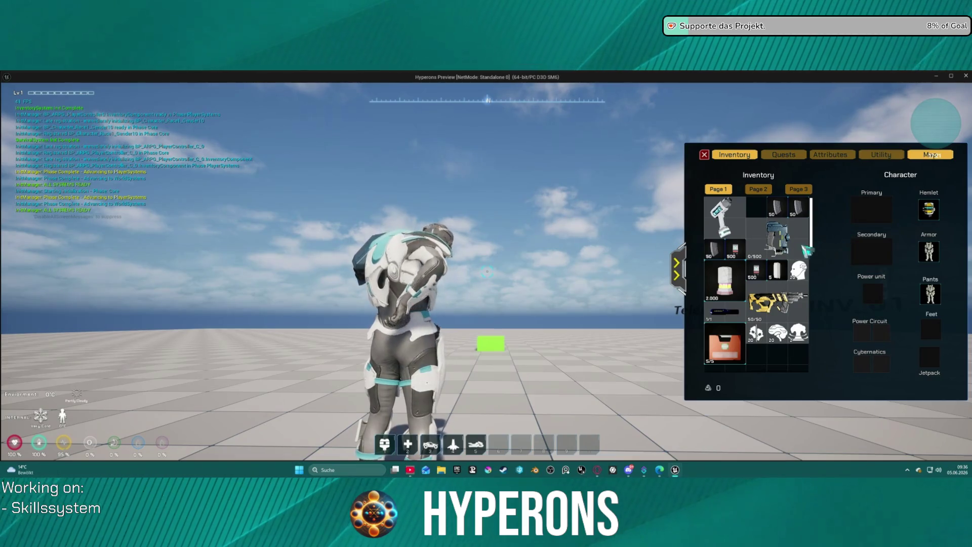
Step: Teleport to the other inventory test area, check the inventory, and end the preview
{"action": "key", "text": "w"}
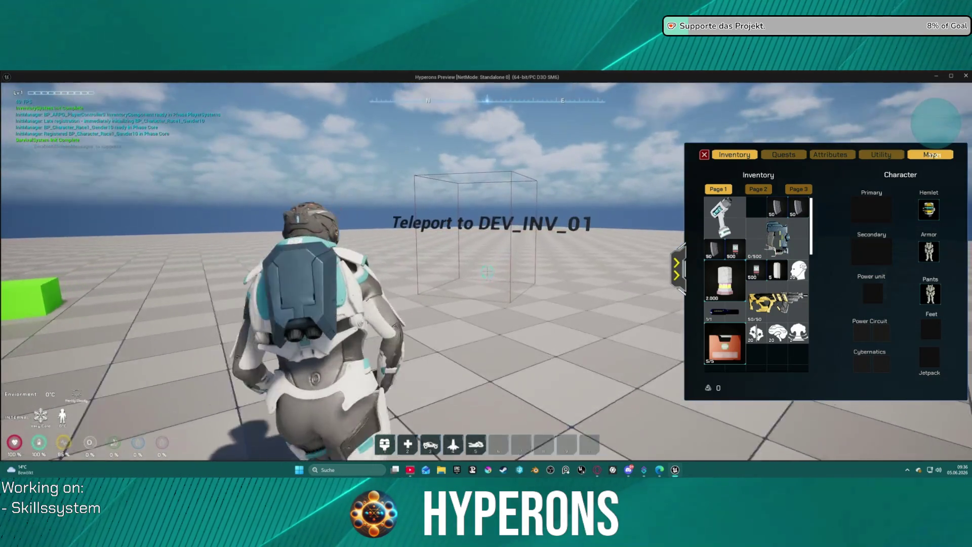
{"action": "key", "text": "d"}
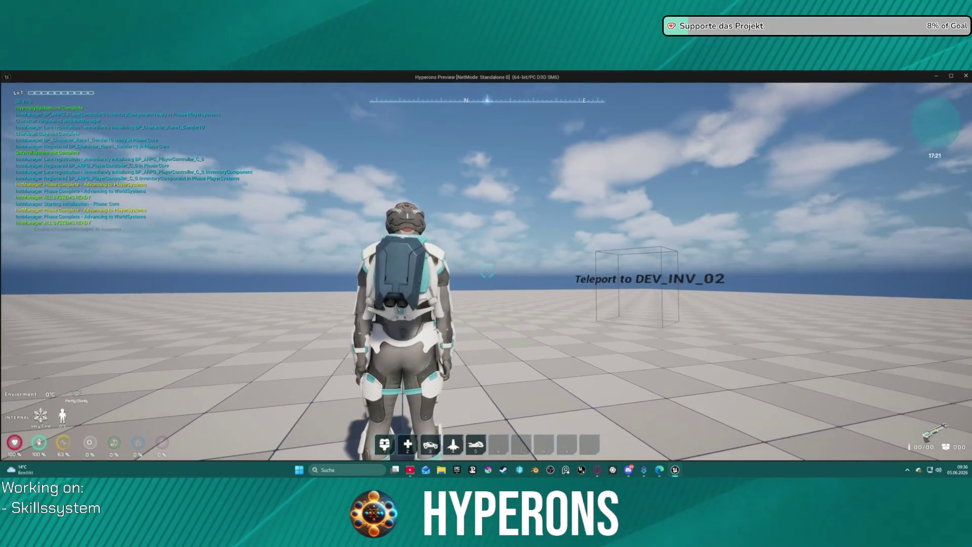
{"action": "key", "text": "i"}
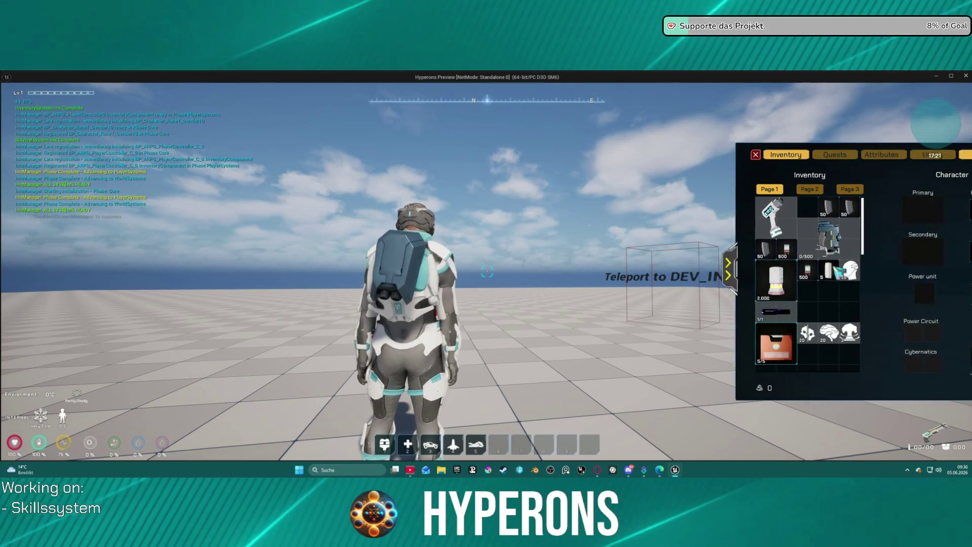
{"action": "key", "text": "Escape"}
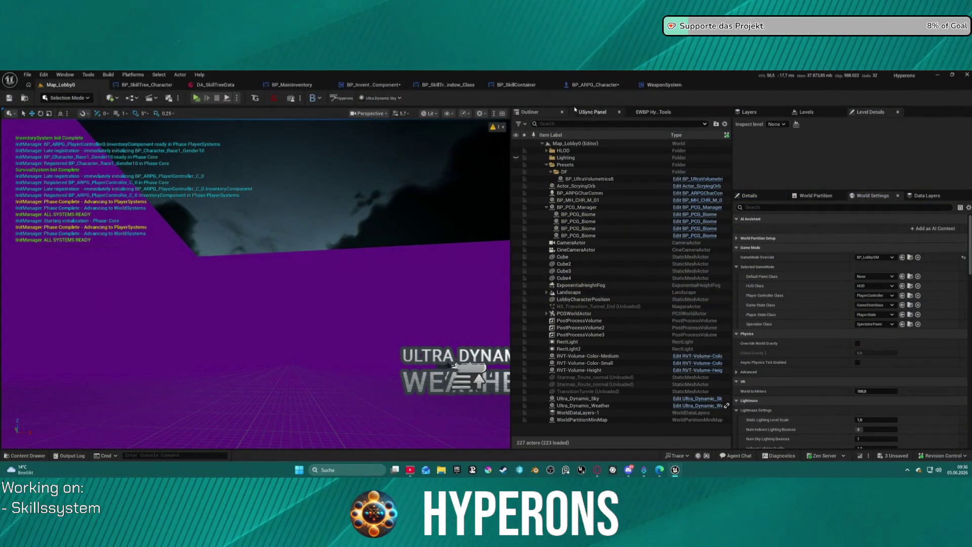
Step: Open BP_InventoryComponent's HANDLE EQUIPMENT SLOTS EVENTS graph and find the Update Equiped Item node
{"action": "left_click", "coordinate": [318, 86]}
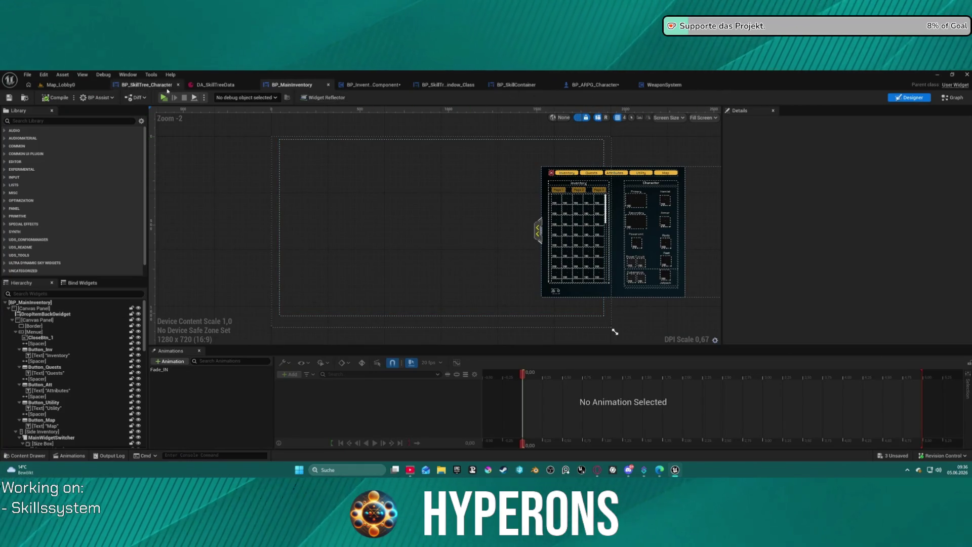
{"action": "left_click", "coordinate": [377, 86]}
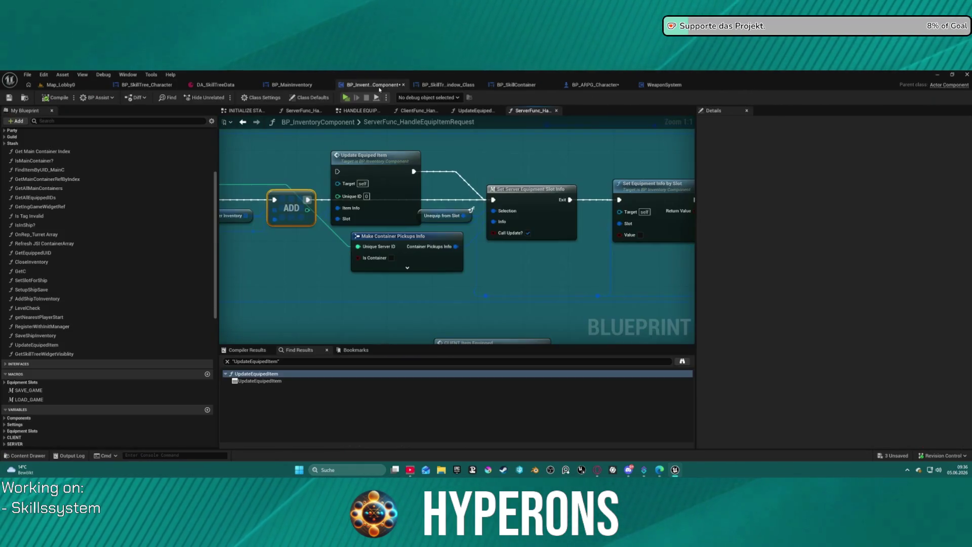
{"action": "left_click", "coordinate": [324, 237]}
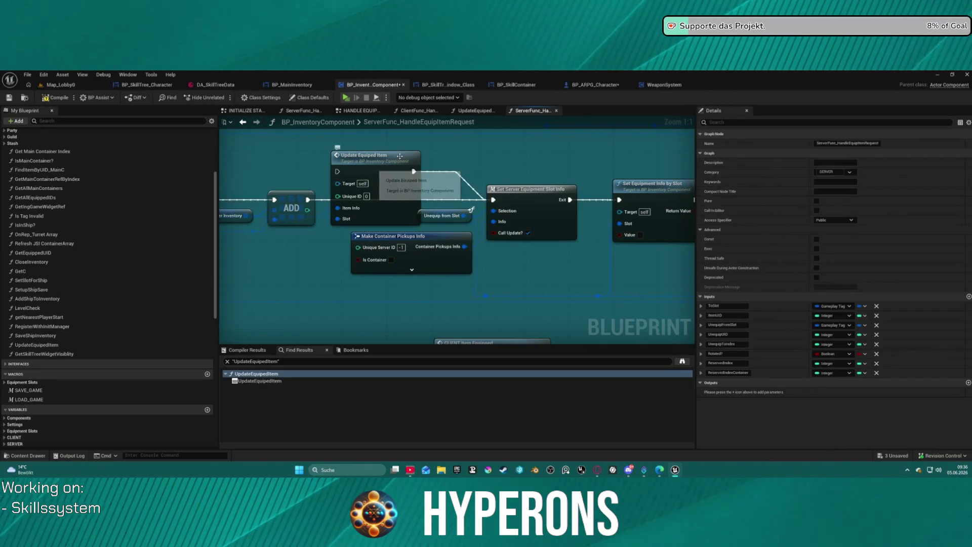
{"action": "left_click", "coordinate": [372, 111]}
{"action": "mouse_move", "coordinate": [399, 261]}
{"action": "left_mouse_down"}
{"action": "mouse_move", "coordinate": [449, 191]}
{"action": "mouse_move", "coordinate": [549, 169]}
{"action": "mouse_move", "coordinate": [287, 175]}
{"action": "mouse_move", "coordinate": [448, 175]}
{"action": "left_mouse_up"}
{"action": "scroll", "coordinate": [400, 176], "scroll_direction": "down", "scroll_amount": 3}
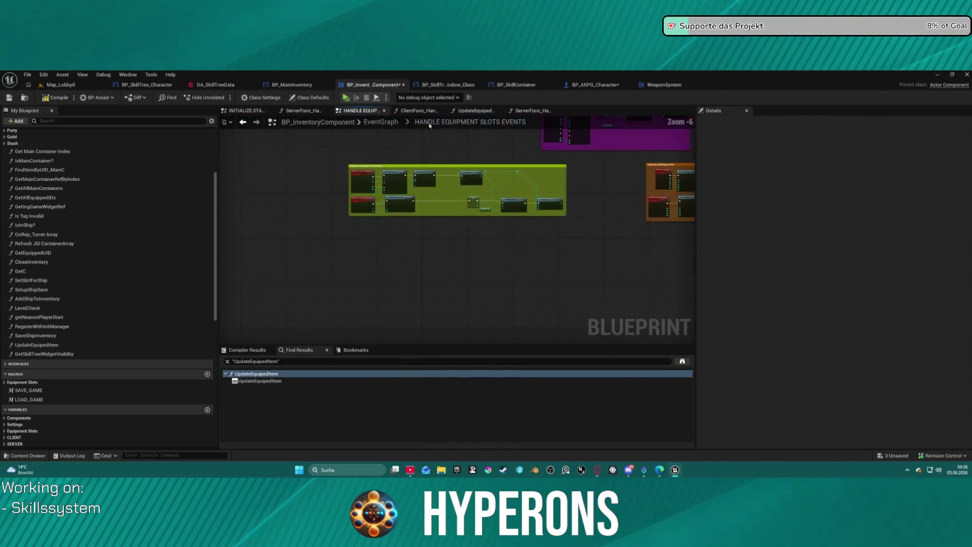
{"action": "scroll", "coordinate": [405, 179], "scroll_direction": "up", "scroll_amount": 5}
Step: Delete the Update Equiped Item node, compile, and launch the standalone game
{"action": "left_click", "coordinate": [495, 205]}
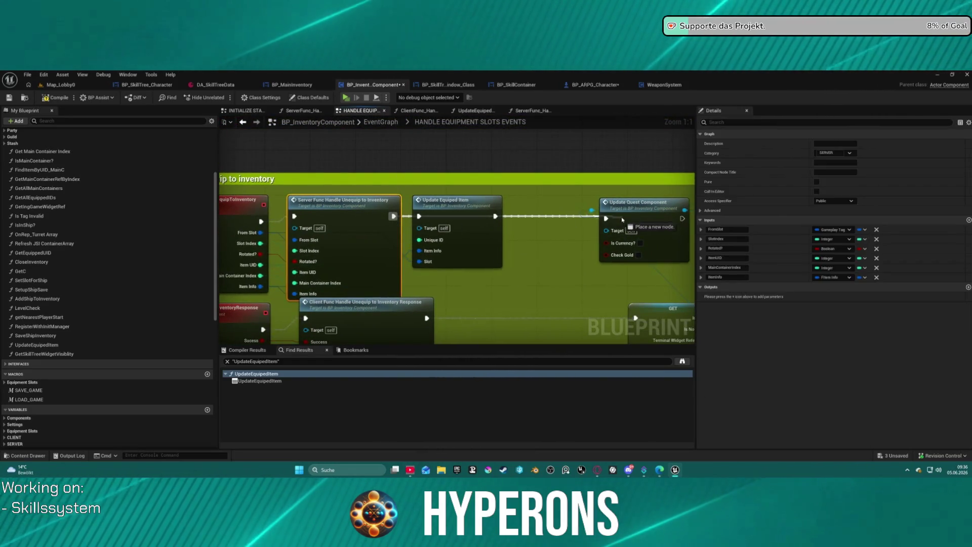
{"action": "left_click_drag", "start_coordinate": [496, 205], "coordinate": [501, 216]}
{"action": "key", "text": "Delete"}
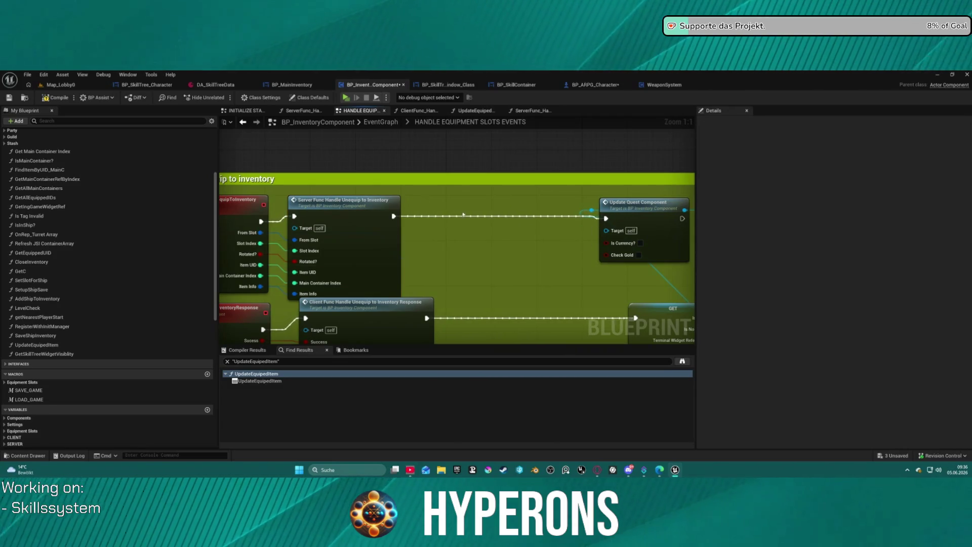
{"action": "key", "text": "F7"}
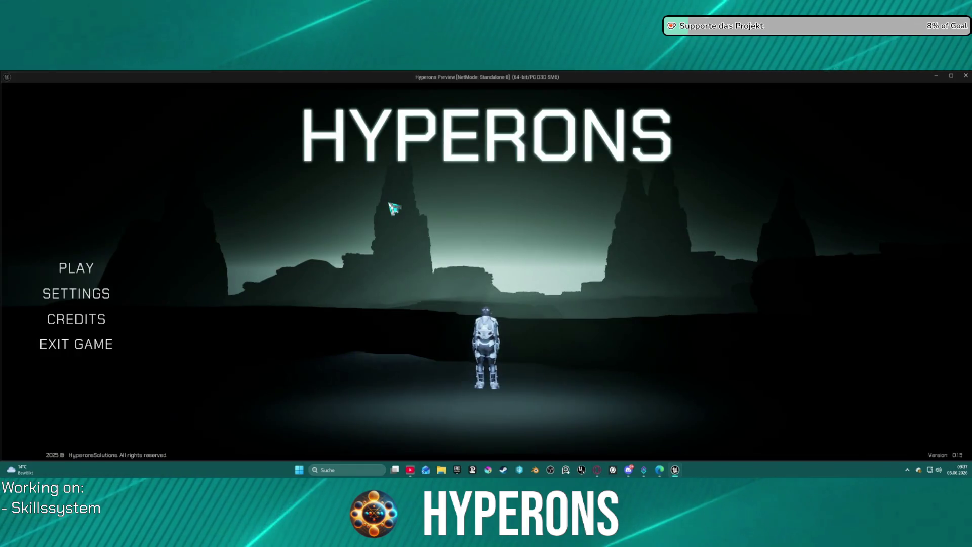
{"action": "left_click", "coordinate": [76, 268]}
Step: Start the game with the existing inv character, check the inventory, then end the preview
{"action": "left_click", "coordinate": [307, 296]}
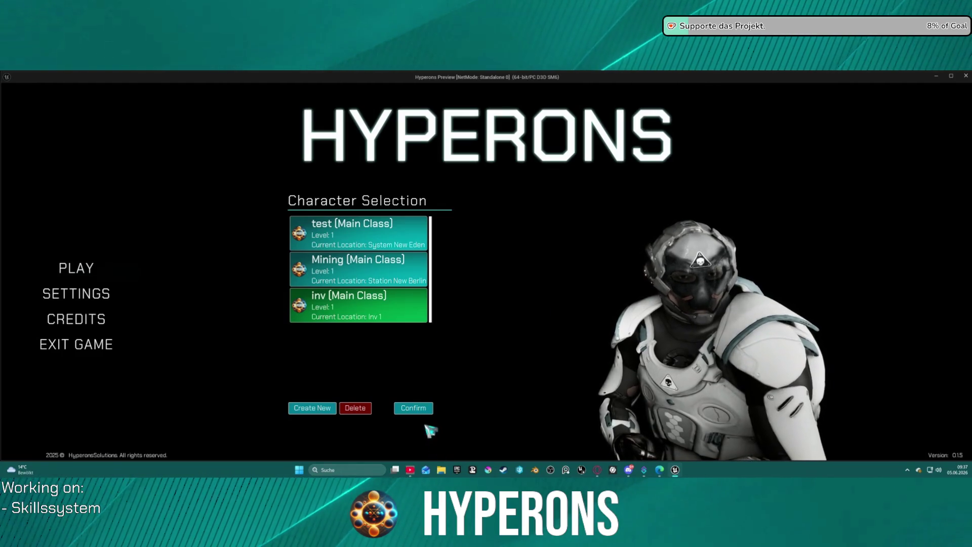
{"action": "left_click", "coordinate": [418, 409]}
{"action": "left_click", "coordinate": [679, 404]}
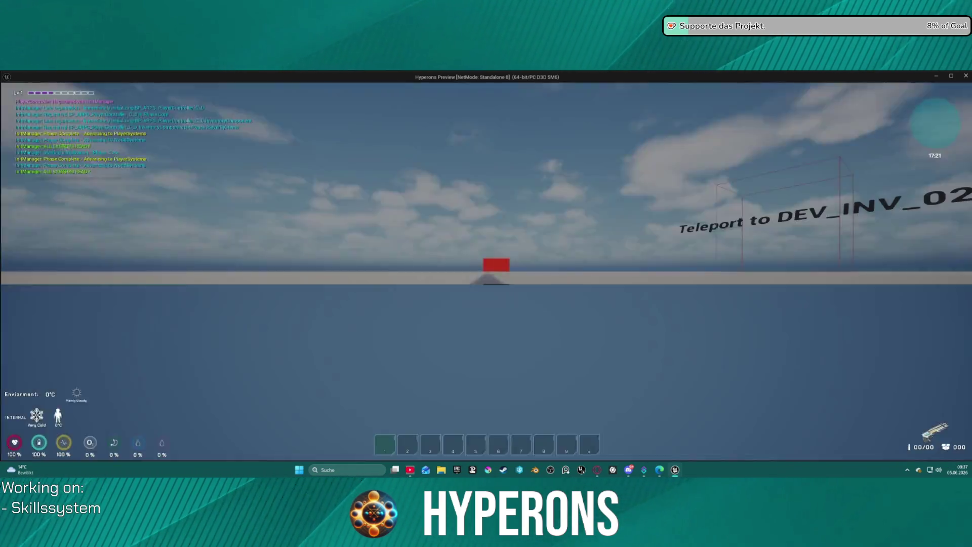
{"action": "key", "text": "i"}
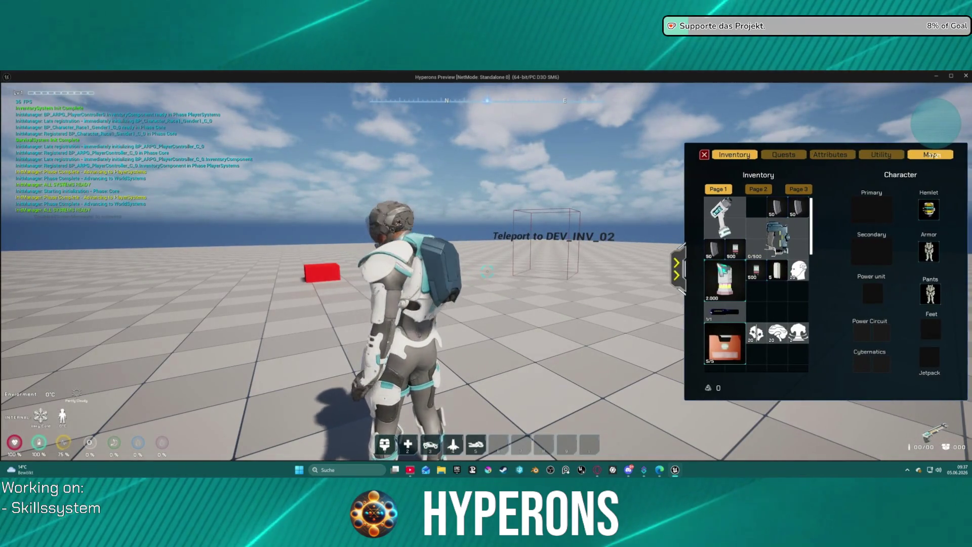
{"action": "key", "text": "Escape"}
Step: Delete the inv character, create a fresh inv character, and start the game with it
{"action": "left_click", "coordinate": [61, 84]}
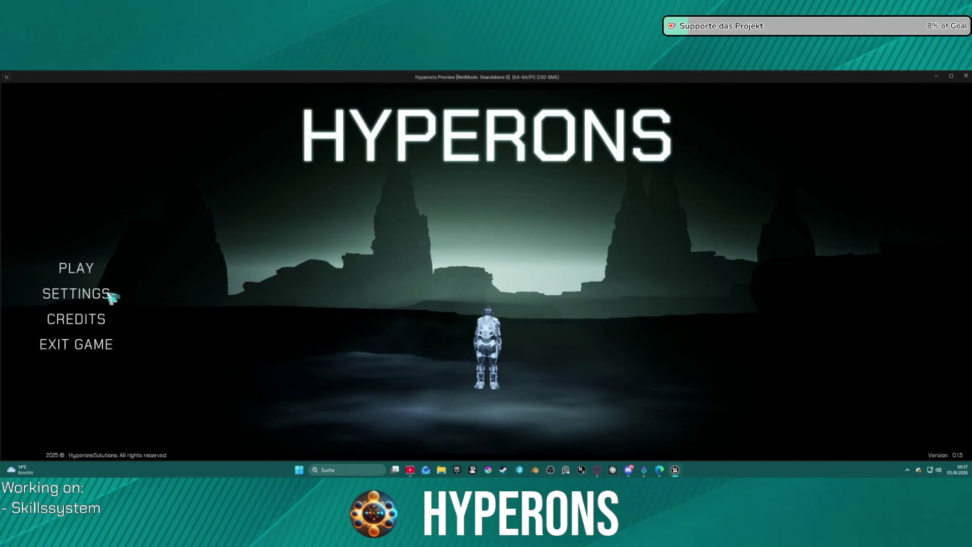
{"action": "left_click", "coordinate": [76, 268]}
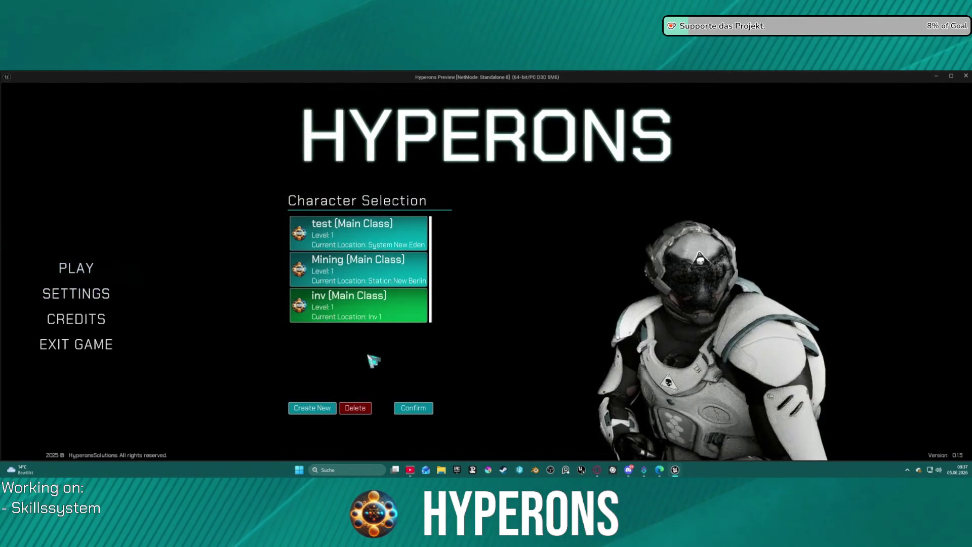
{"action": "left_click", "coordinate": [353, 410]}
{"action": "left_click", "coordinate": [310, 408]}
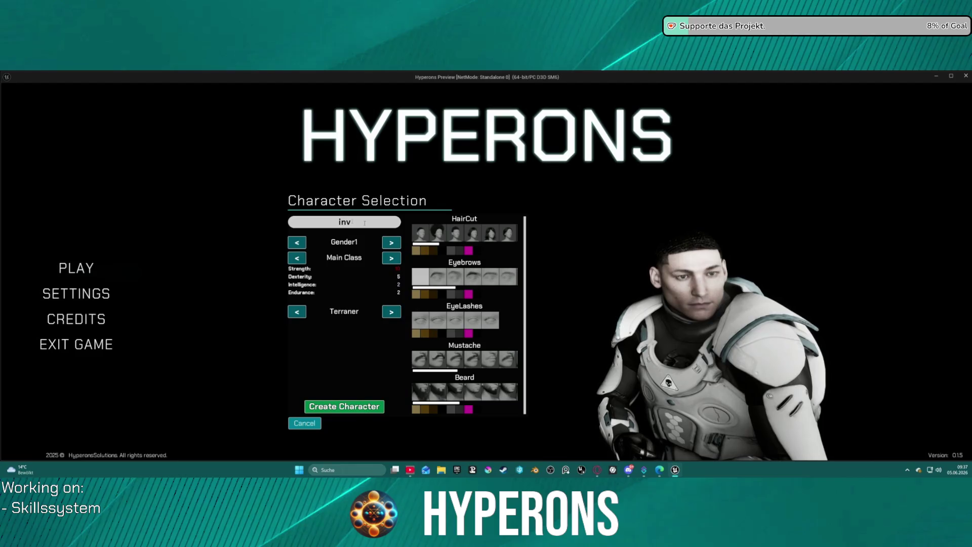
{"action": "left_click", "coordinate": [324, 410]}
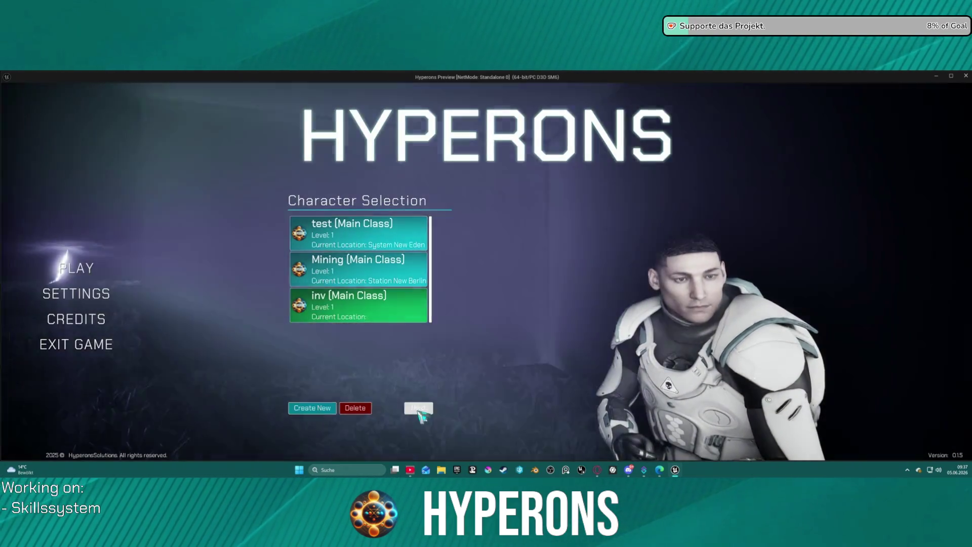
{"action": "left_click", "coordinate": [416, 409]}
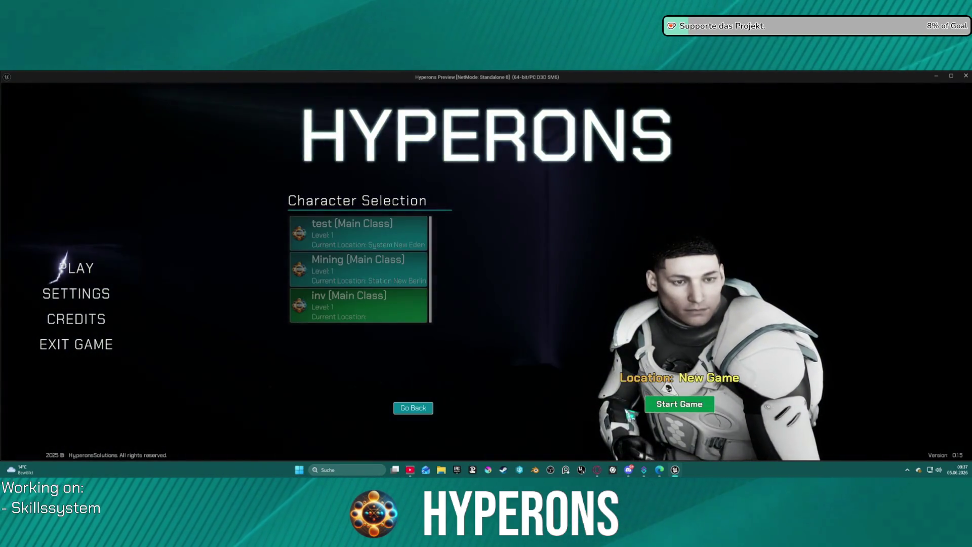
{"action": "left_click", "coordinate": [679, 404]}
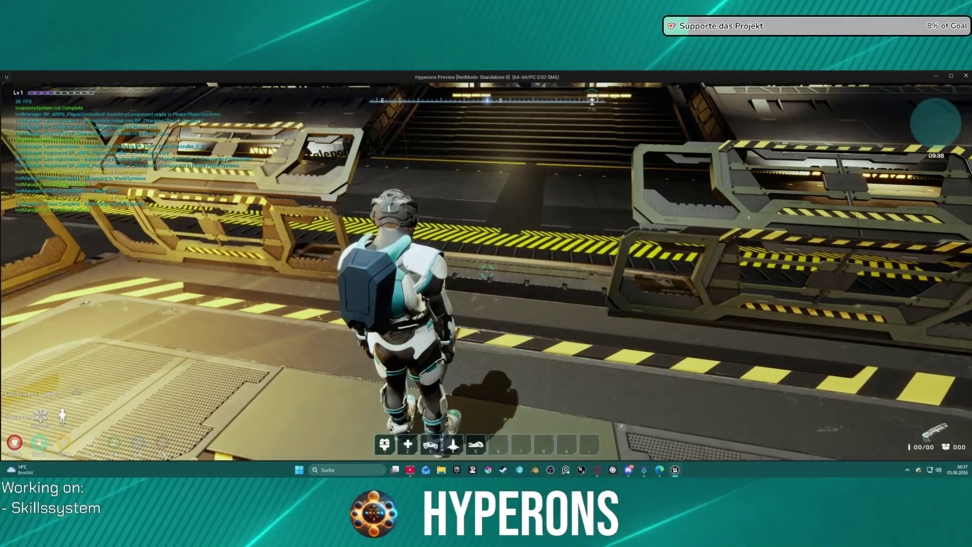
Step: Run to the test level and equip then unequip the yellow rifle by right-clicking it
{"action": "key", "text": "w"}
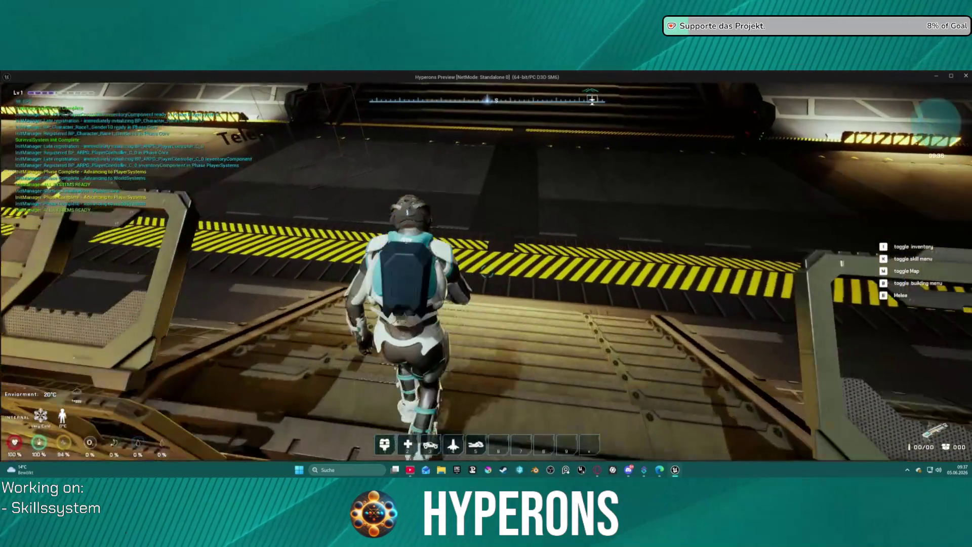
{"action": "key", "text": "w"}
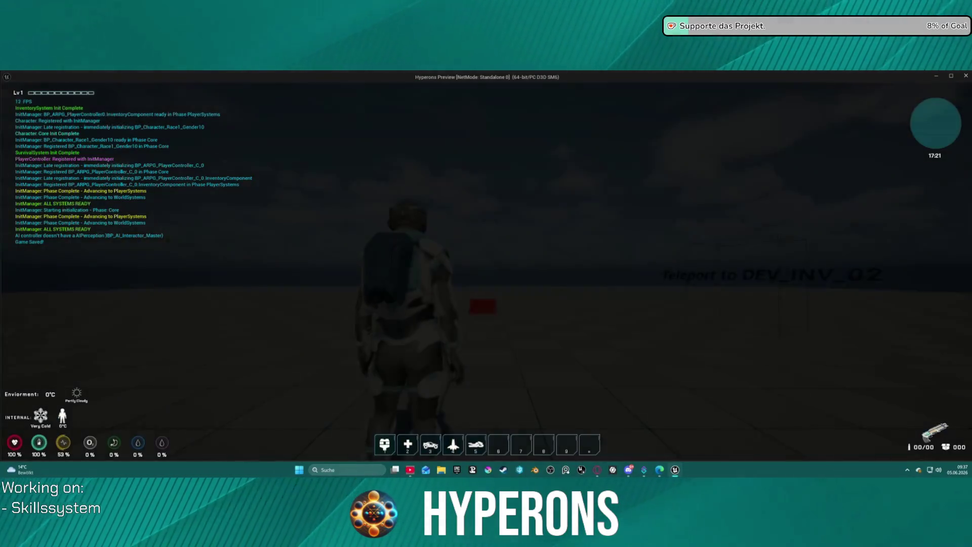
{"action": "key", "text": "i"}
{"action": "right_click", "coordinate": [908, 315]}
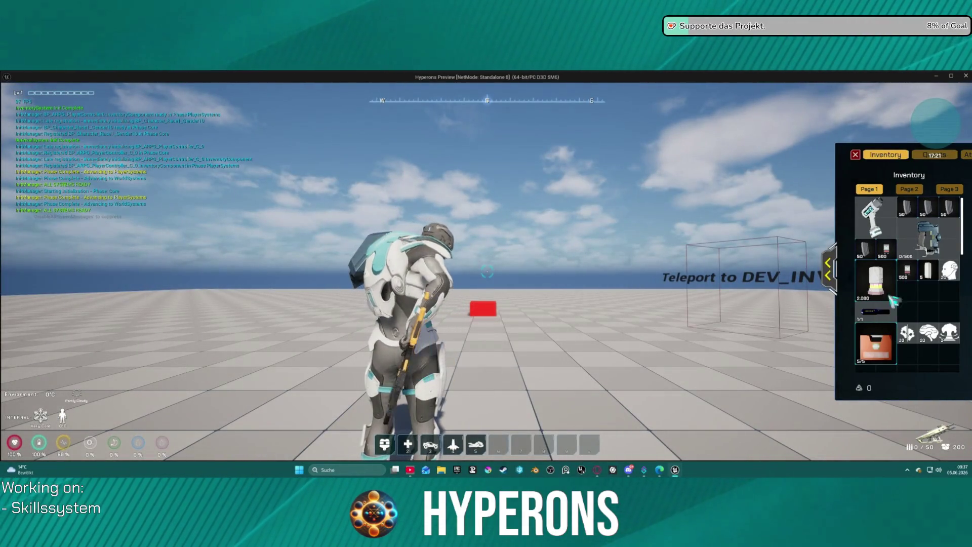
{"action": "left_click", "coordinate": [835, 269]}
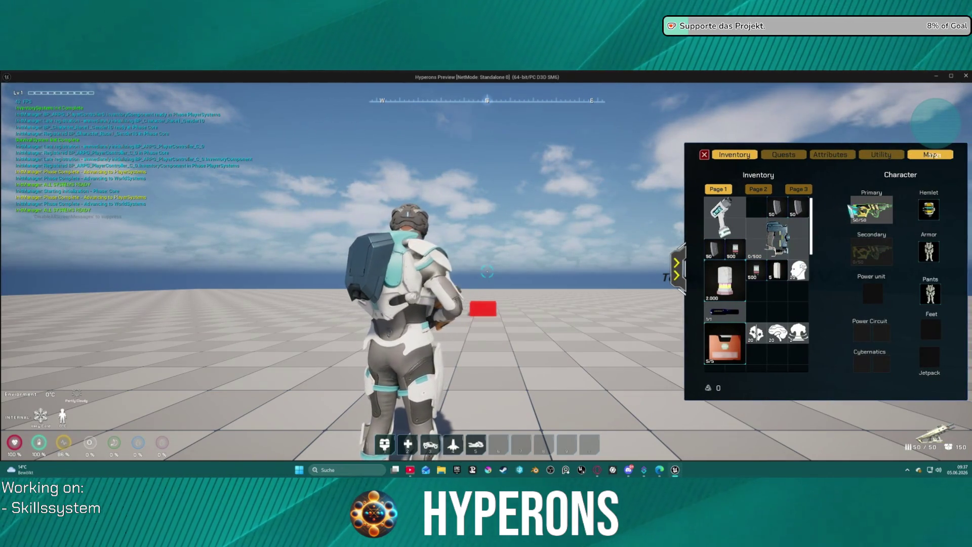
{"action": "right_click", "coordinate": [871, 209]}
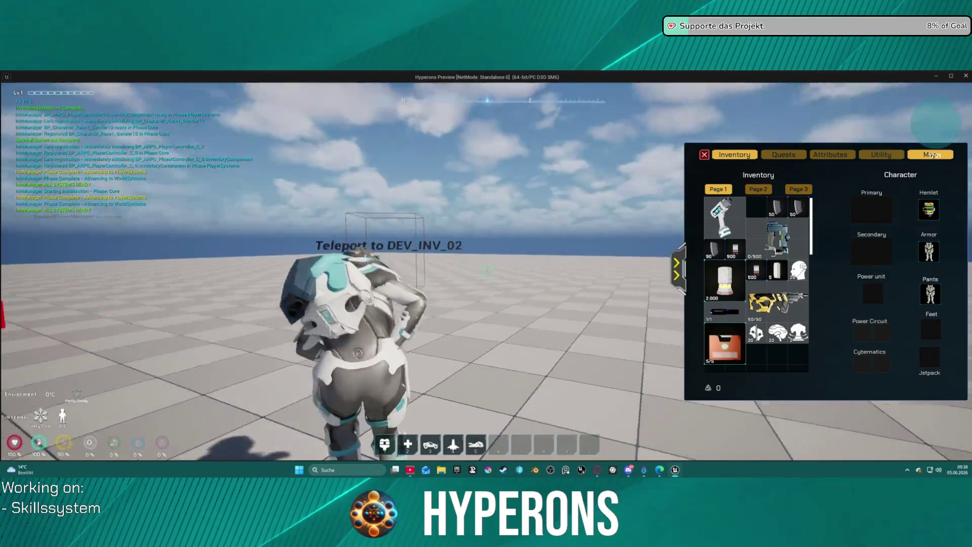
Step: Teleport to DEV_INV_02, check the equipment slots, and end the preview session
{"action": "key", "text": "w"}
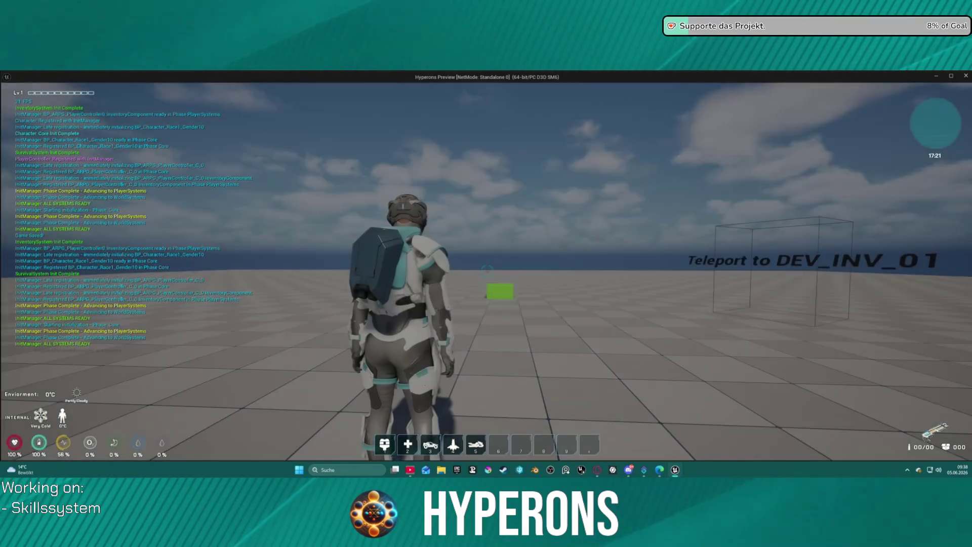
{"action": "key", "text": "i"}
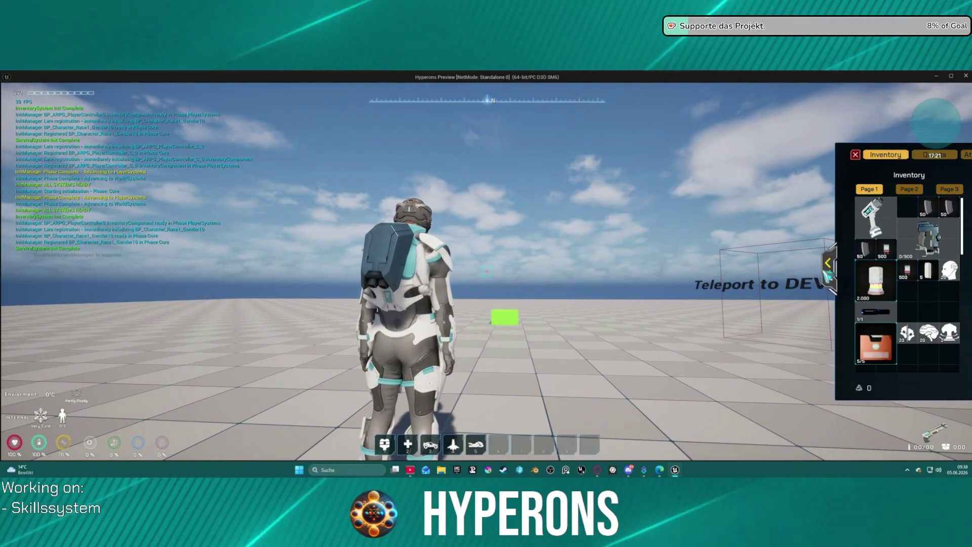
{"action": "left_click", "coordinate": [827, 271]}
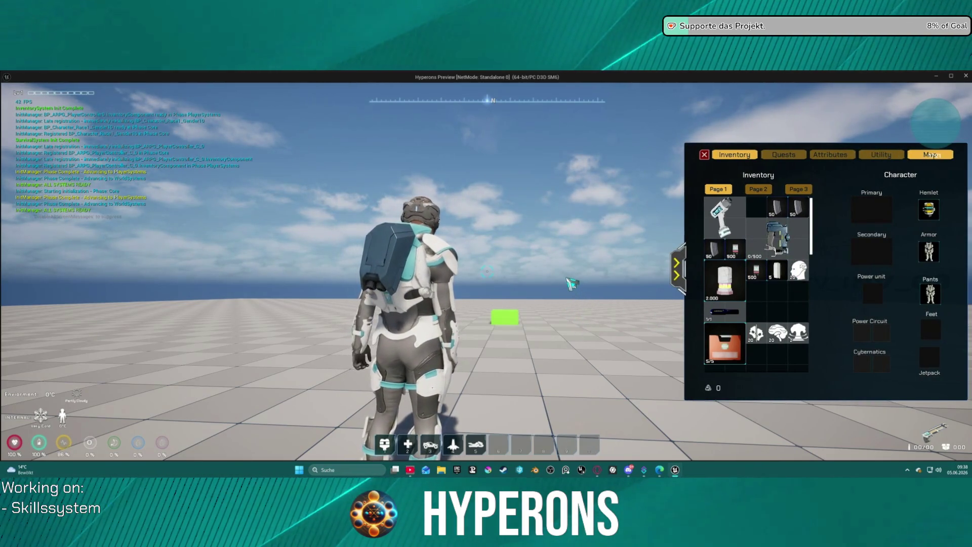
{"action": "key", "text": "Escape"}
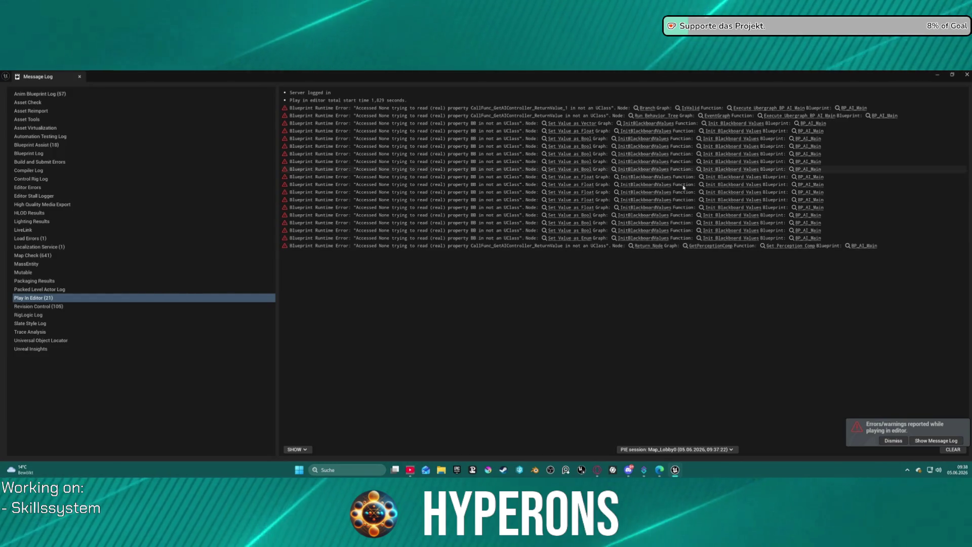
Step: Close the Message Log and open ClientFunc_HandleUnequipToInventoryResponse, panning to its green comment block
{"action": "left_click", "coordinate": [966, 75]}
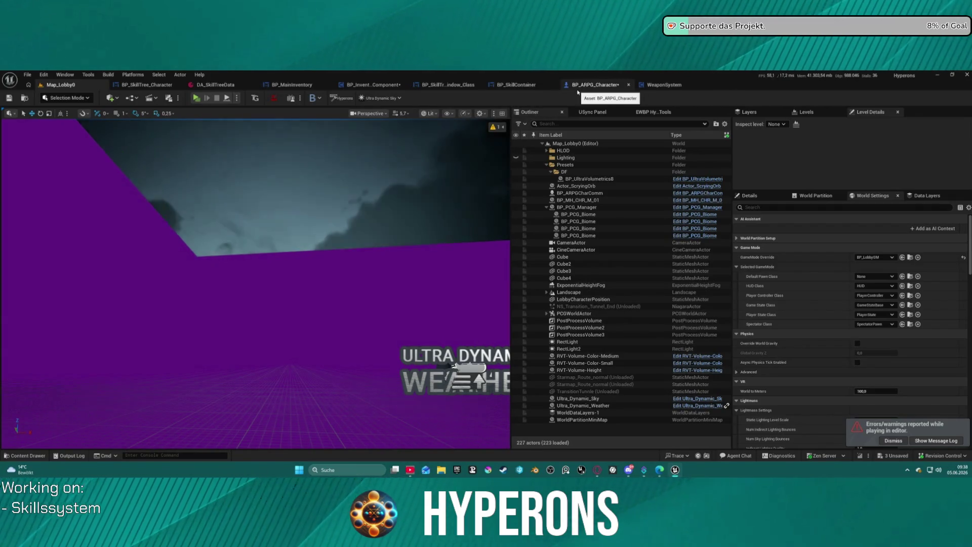
{"action": "left_click", "coordinate": [367, 85]}
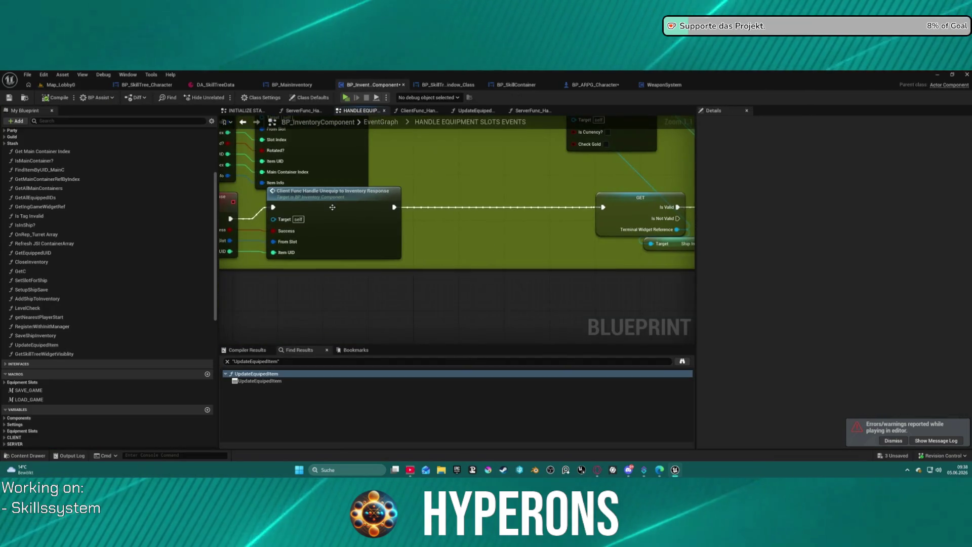
{"action": "double_click", "coordinate": [391, 210]}
{"action": "left_click_drag", "start_coordinate": [539, 219], "coordinate": [324, 165]}
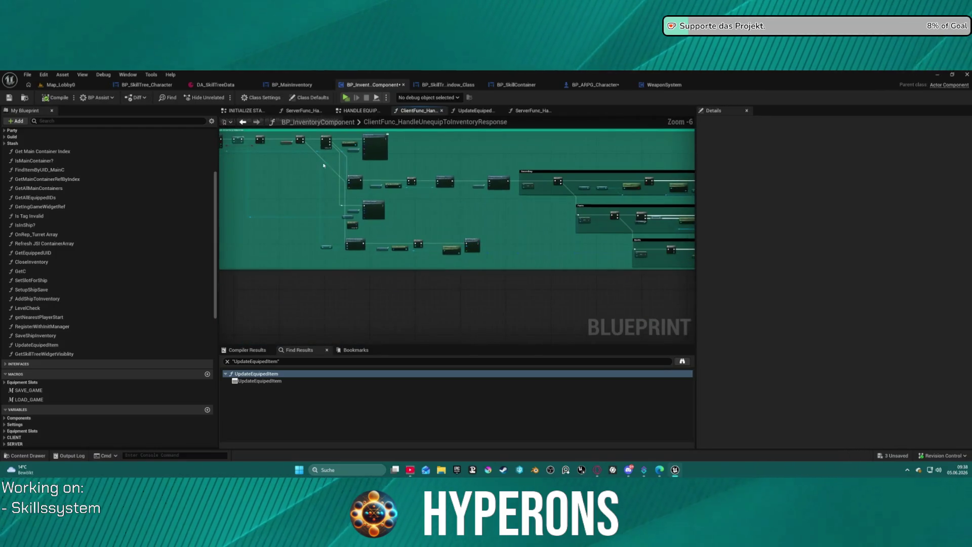
{"action": "scroll", "coordinate": [485, 204], "scroll_direction": "up", "scroll_amount": 2}
{"action": "mouse_move", "coordinate": [369, 208]}
{"action": "left_mouse_down"}
{"action": "mouse_move", "coordinate": [412, 214]}
{"action": "mouse_move", "coordinate": [362, 249]}
{"action": "mouse_move", "coordinate": [241, 245]}
{"action": "mouse_move", "coordinate": [574, 221]}
{"action": "mouse_move", "coordinate": [547, 147]}
{"action": "mouse_move", "coordinate": [413, 134]}
{"action": "mouse_move", "coordinate": [402, 182]}
{"action": "mouse_move", "coordinate": [404, 217]}
{"action": "mouse_move", "coordinate": [522, 349]}
{"action": "mouse_move", "coordinate": [523, 371]}
{"action": "left_mouse_up"}
{"action": "scroll", "coordinate": [411, 214], "scroll_direction": "up", "scroll_amount": 2}
Step: Review the unequip graph: function entry, Find Item by UID, Boots row, Branch, Sequence, Equip Item by Slot
{"action": "left_click_drag", "start_coordinate": [438, 246], "coordinate": [438, 237]}
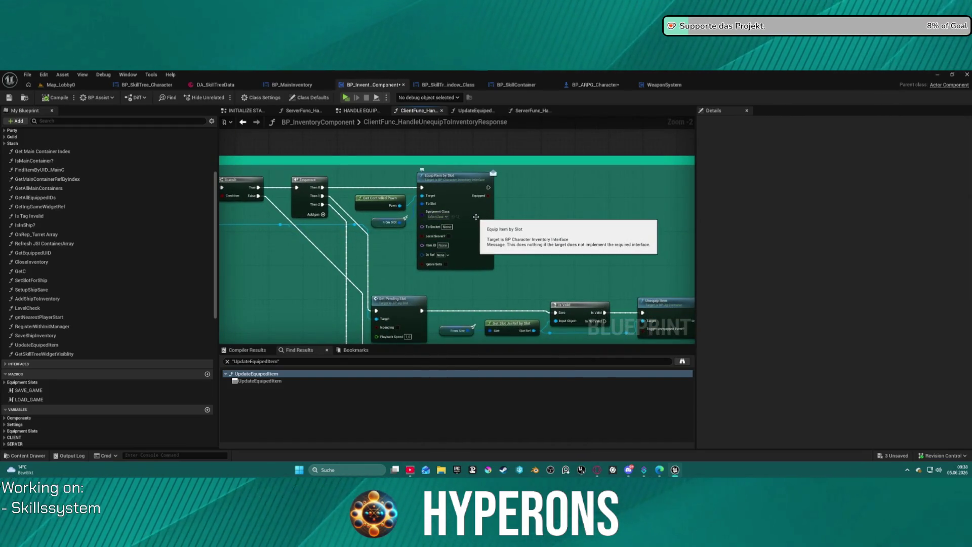
{"action": "left_click_drag", "start_coordinate": [475, 218], "coordinate": [906, 239]}
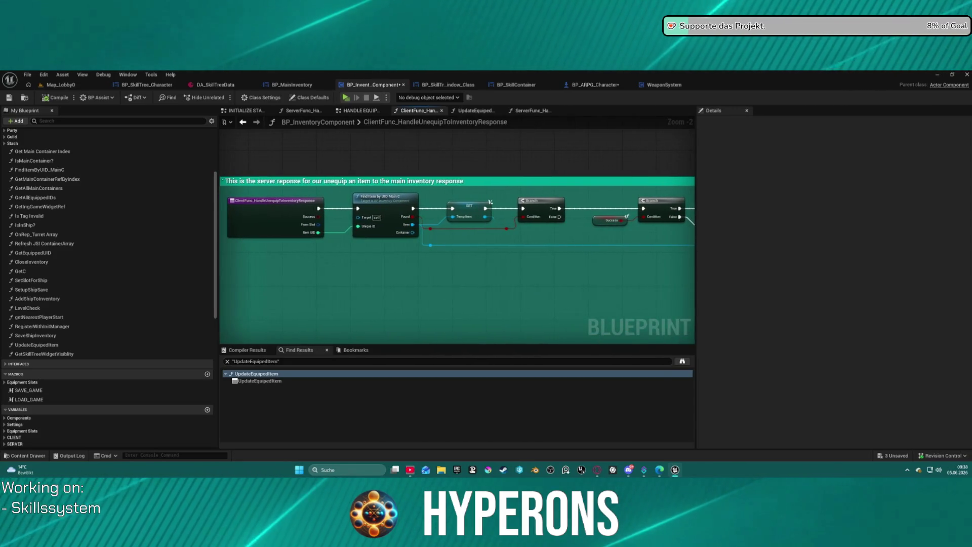
{"action": "mouse_move", "coordinate": [502, 202]}
{"action": "left_mouse_down"}
{"action": "mouse_move", "coordinate": [469, 198]}
{"action": "mouse_move", "coordinate": [417, 164]}
{"action": "mouse_move", "coordinate": [519, 190]}
{"action": "left_mouse_up"}
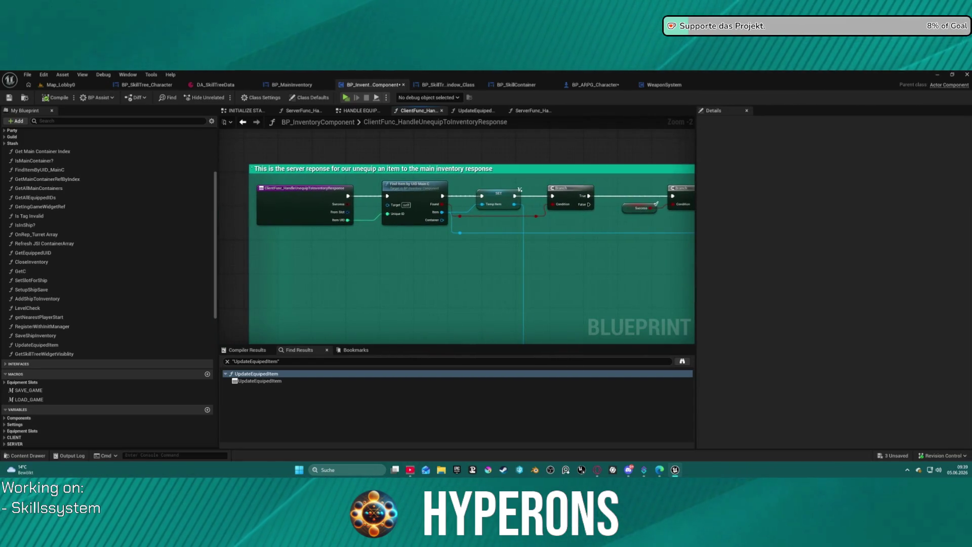
{"action": "scroll", "coordinate": [519, 189], "scroll_direction": "down", "scroll_amount": 2}
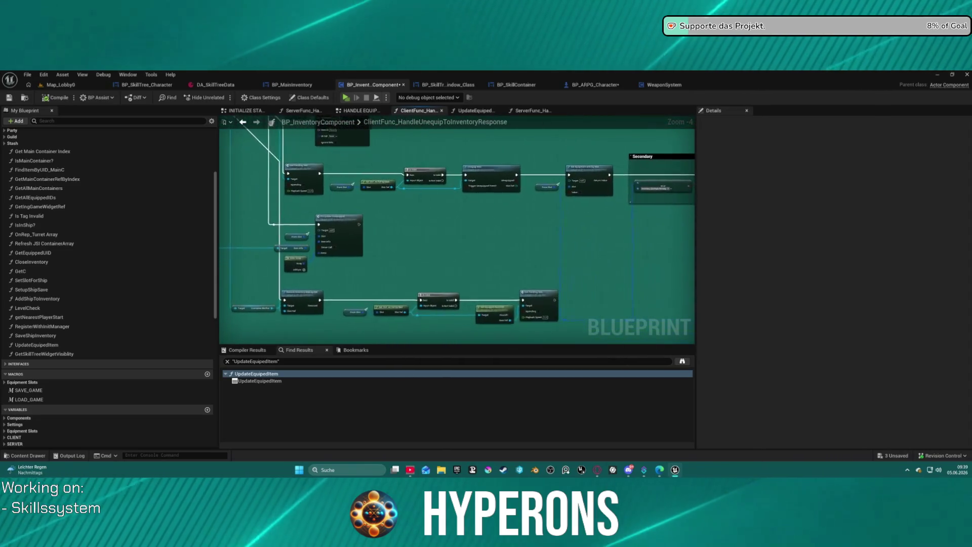
{"action": "left_click_drag", "start_coordinate": [519, 190], "coordinate": [248, 101]}
{"action": "scroll", "coordinate": [456, 230], "scroll_direction": "up", "scroll_amount": 3}
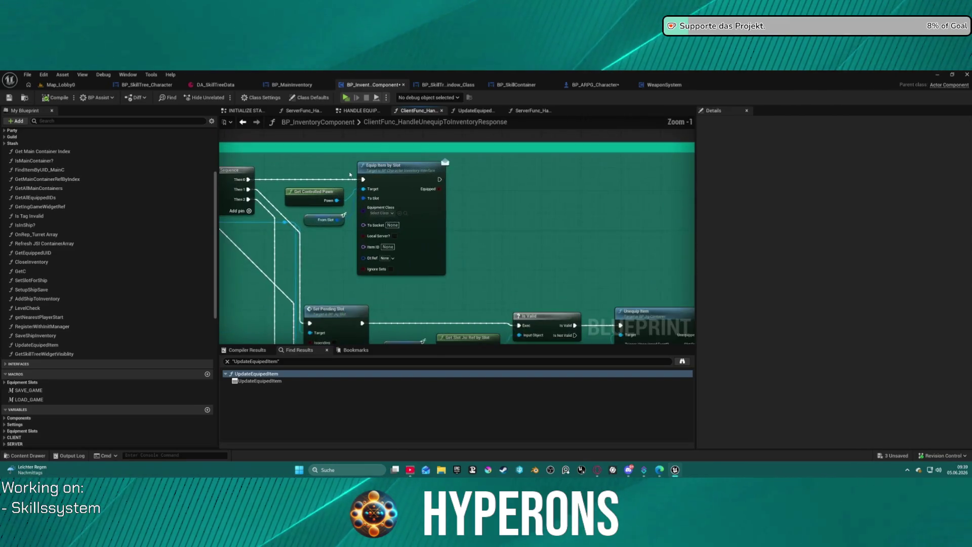
{"action": "mouse_move", "coordinate": [488, 195]}
{"action": "left_mouse_down"}
{"action": "mouse_move", "coordinate": [612, 273]}
{"action": "mouse_move", "coordinate": [324, 166]}
{"action": "mouse_move", "coordinate": [231, 181]}
{"action": "mouse_move", "coordinate": [129, 180]}
{"action": "left_mouse_up"}
{"action": "left_click_drag", "start_coordinate": [499, 221], "coordinate": [281, 228]}
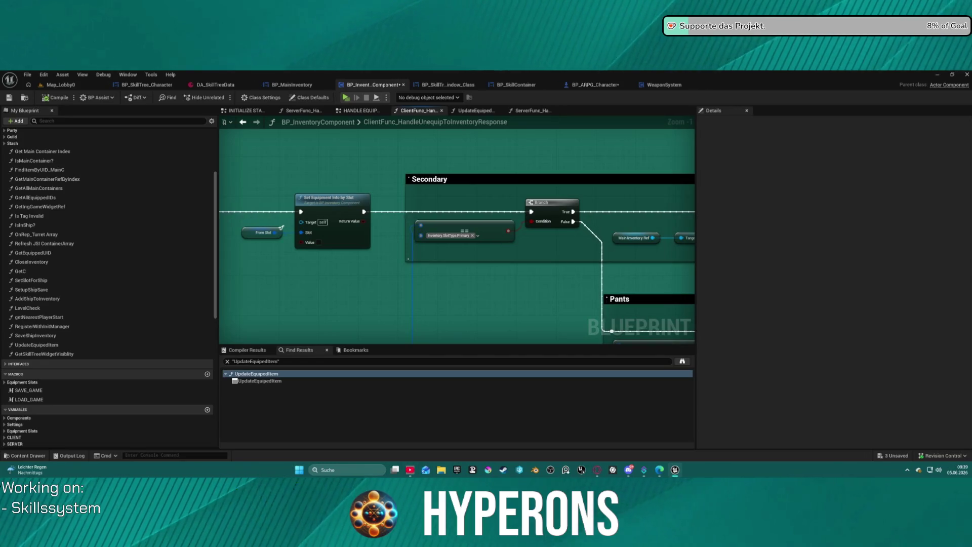
{"action": "left_click_drag", "start_coordinate": [372, 263], "coordinate": [375, 264]}
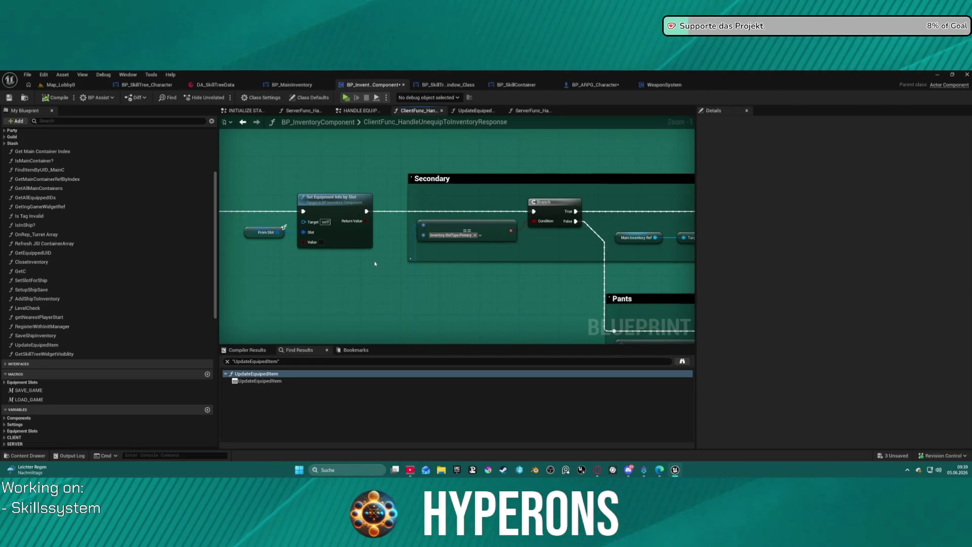
{"action": "scroll", "coordinate": [616, 264], "scroll_direction": "up", "scroll_amount": 1}
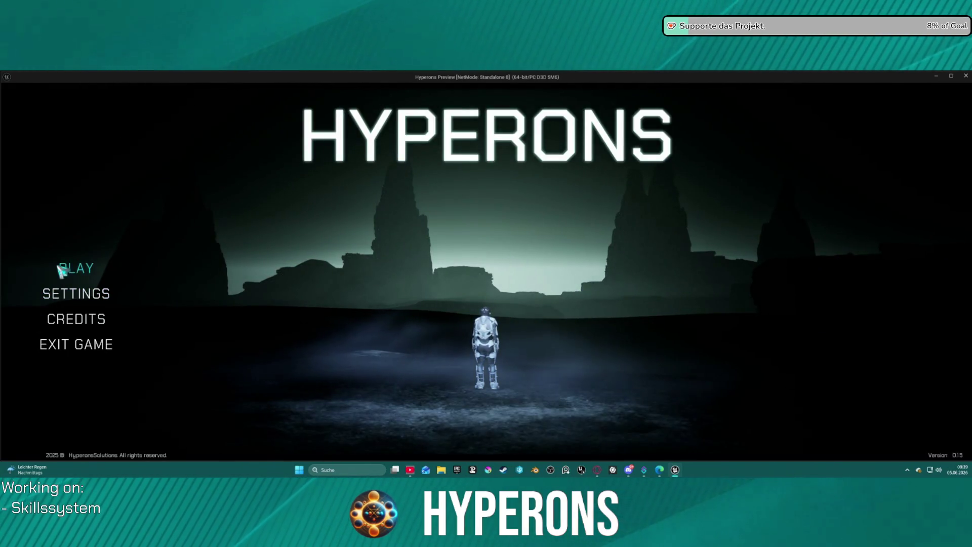
Step: Launch standalone Hyperons and start the game with the inv character
{"action": "left_click", "coordinate": [77, 272]}
{"action": "left_click", "coordinate": [400, 312]}
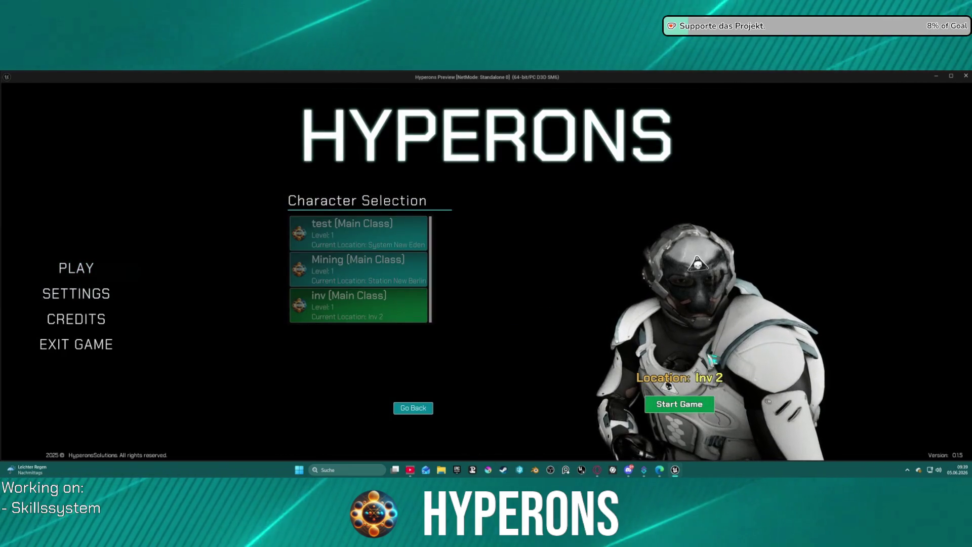
{"action": "left_click", "coordinate": [706, 407]}
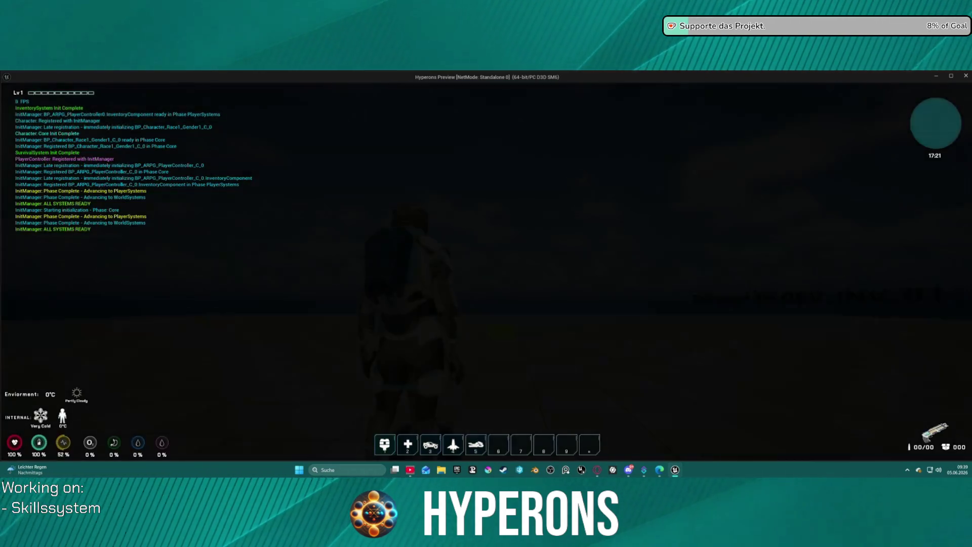
Step: Open the inventory, show the equipped gear, and unequip the helmet back into the inventory
{"action": "key", "text": "i"}
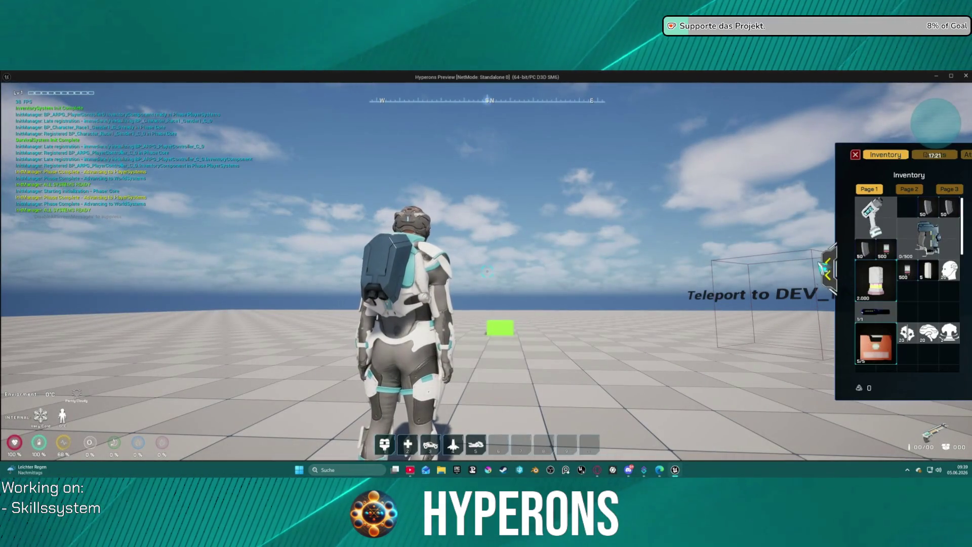
{"action": "left_click", "coordinate": [828, 268]}
{"action": "right_click", "coordinate": [929, 211]}
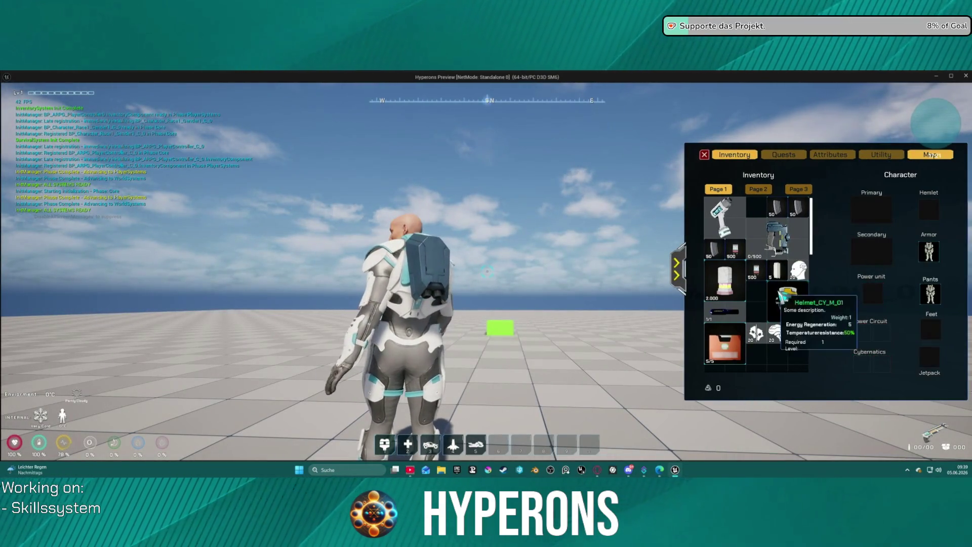
{"action": "key", "text": "i"}
Step: Run to the DEV_INV_01 teleporter, recheck the inventory items, then quit the game preview
{"action": "key", "text": "w"}
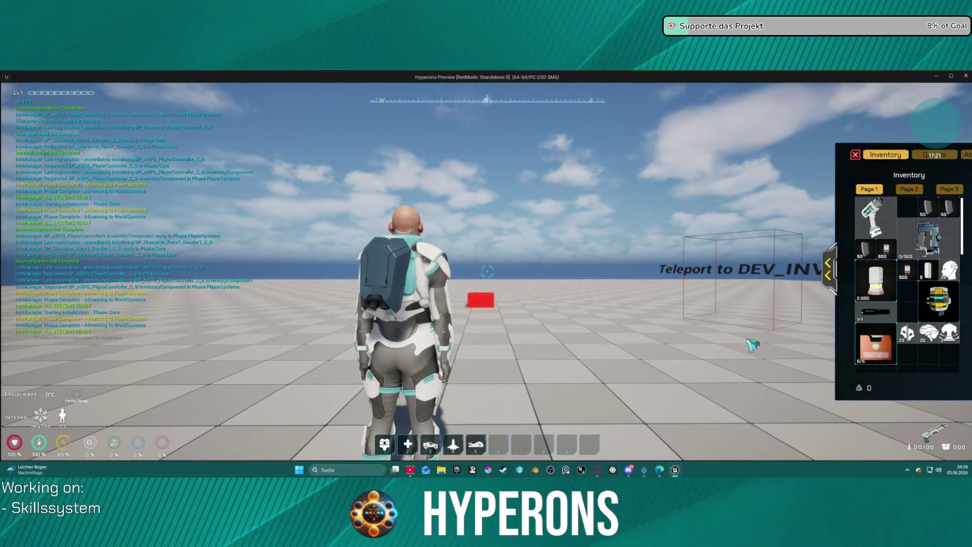
{"action": "key", "text": "i"}
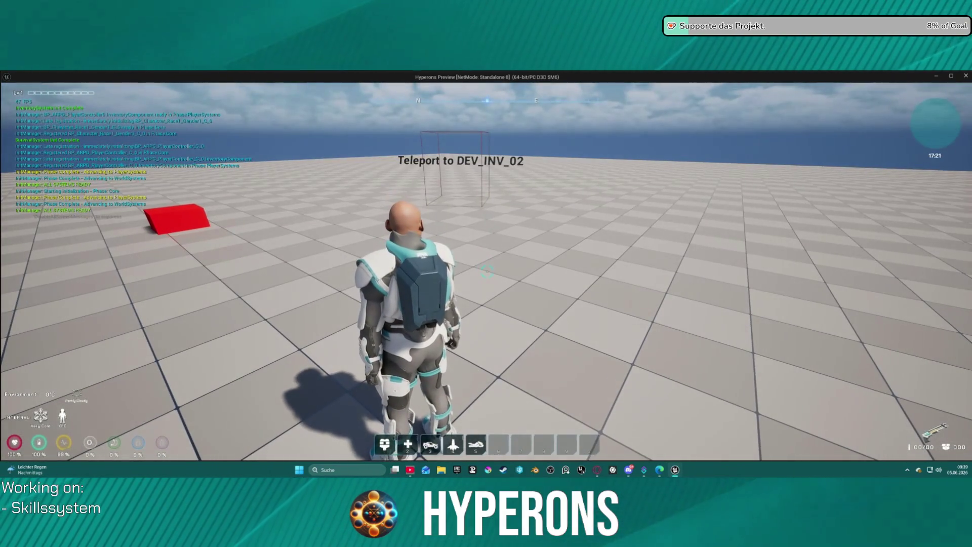
{"action": "key", "text": "i"}
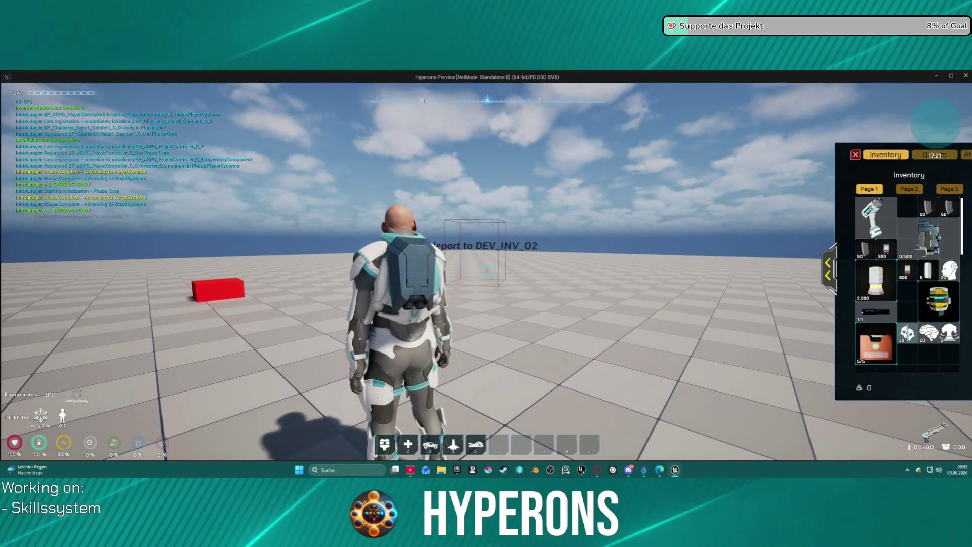
{"action": "mouse_move", "coordinate": [949, 311]}
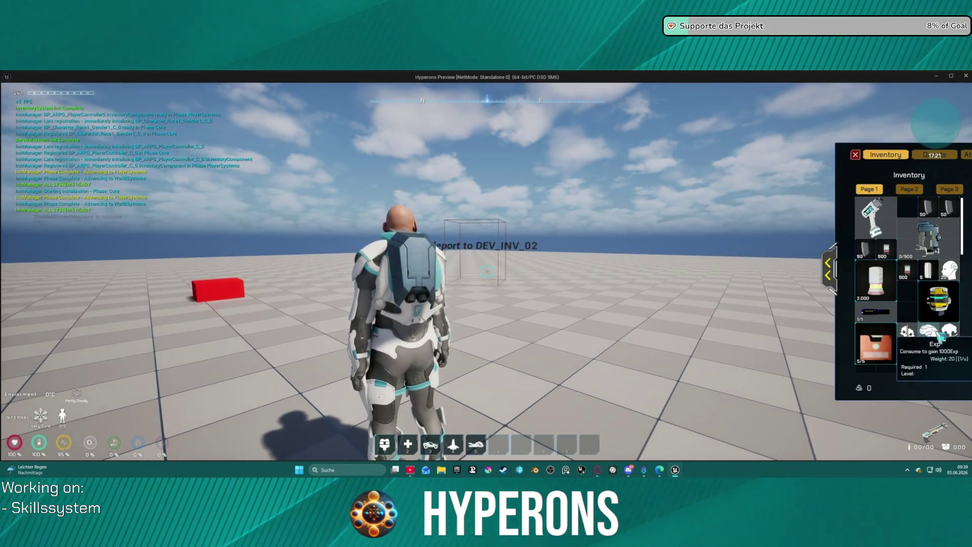
{"action": "key", "text": "Escape"}
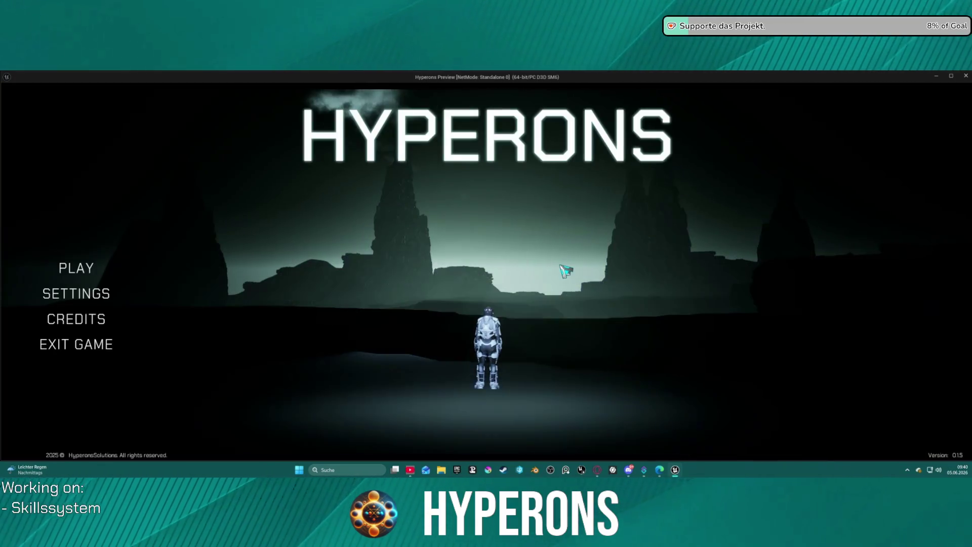
Step: Delete the existing inv character from the character selection list
{"action": "left_click", "coordinate": [77, 268]}
{"action": "left_click", "coordinate": [386, 309]}
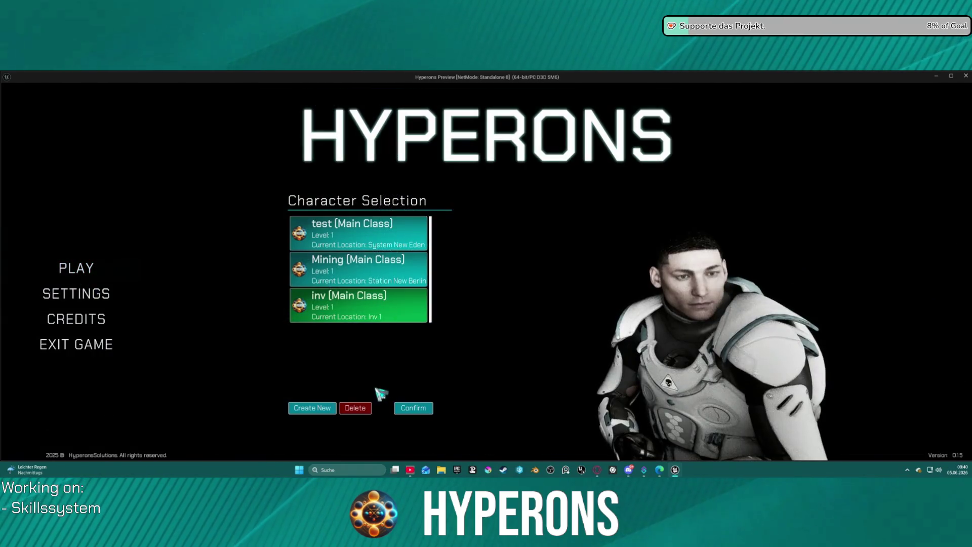
{"action": "left_click", "coordinate": [359, 407]}
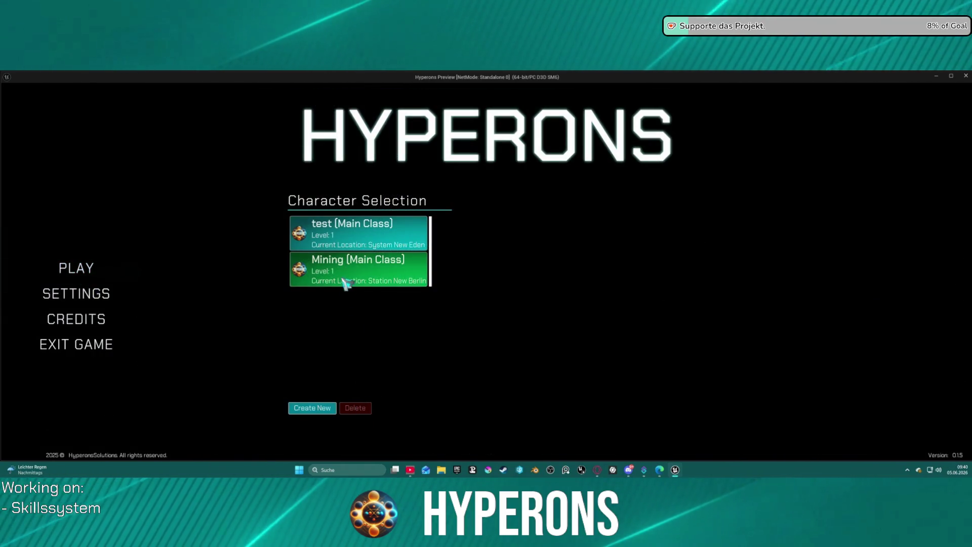
Step: Create a new inv character and start the game with it
{"action": "left_click", "coordinate": [322, 409]}
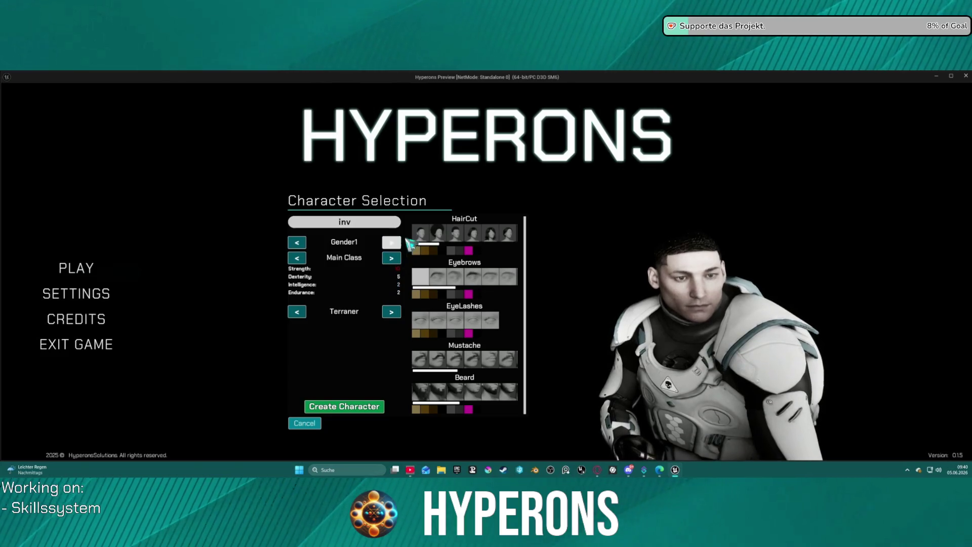
{"action": "left_click", "coordinate": [367, 412]}
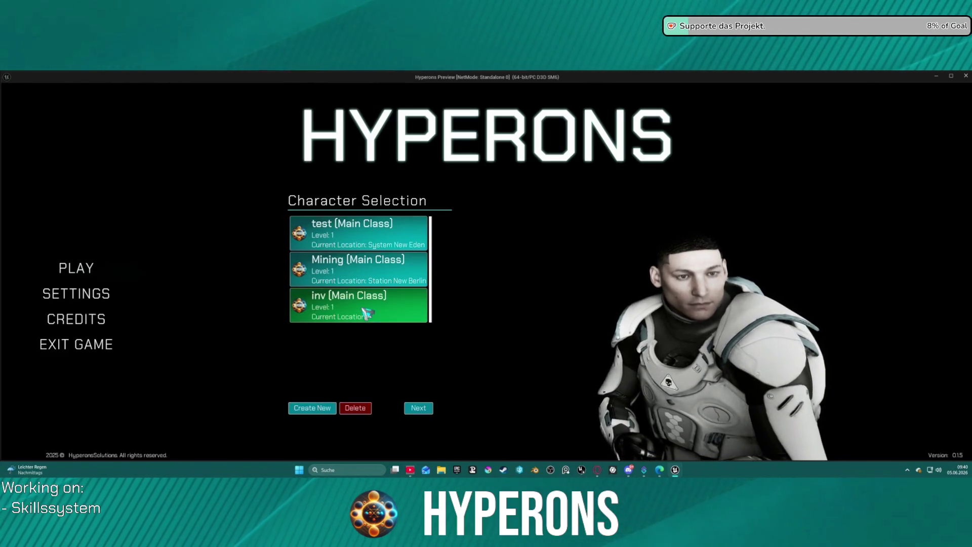
{"action": "left_click", "coordinate": [419, 407]}
{"action": "left_click", "coordinate": [658, 404]}
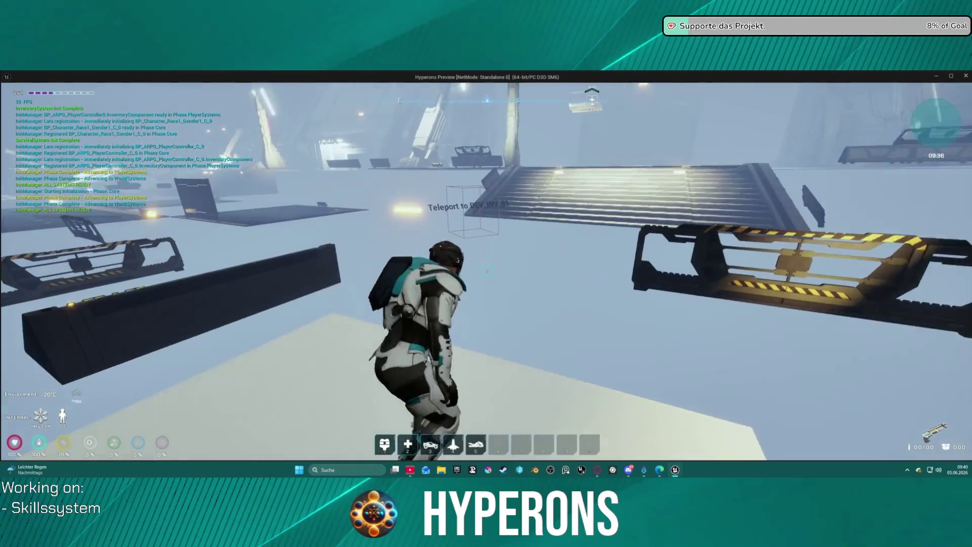
Step: Jetpack to the DEV_INV_01 teleporter, view the equipped gear in the inventory, and walk into the teleport box
{"action": "key", "text": "space"}
{"action": "key", "text": "space"}
{"action": "key", "text": "space"}
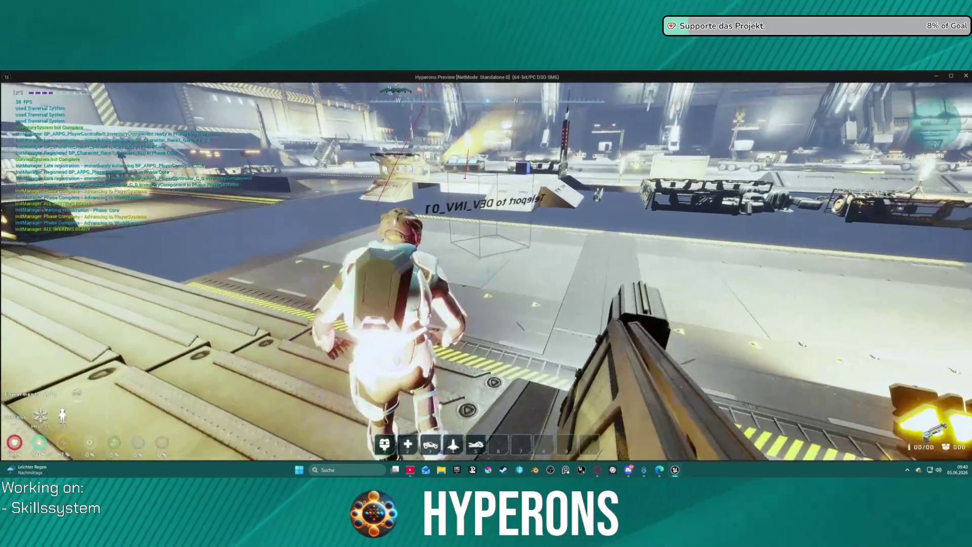
{"action": "key", "text": "w"}
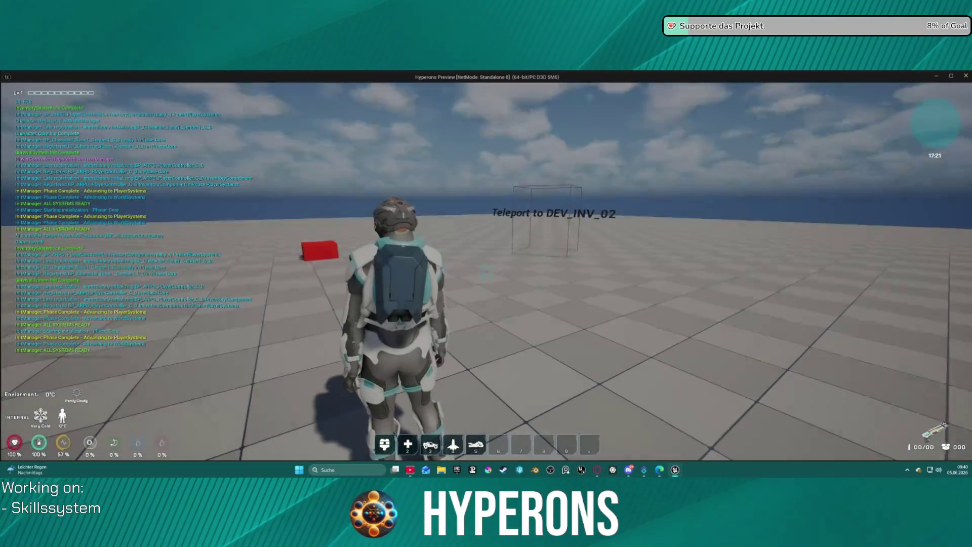
{"action": "key", "text": "i"}
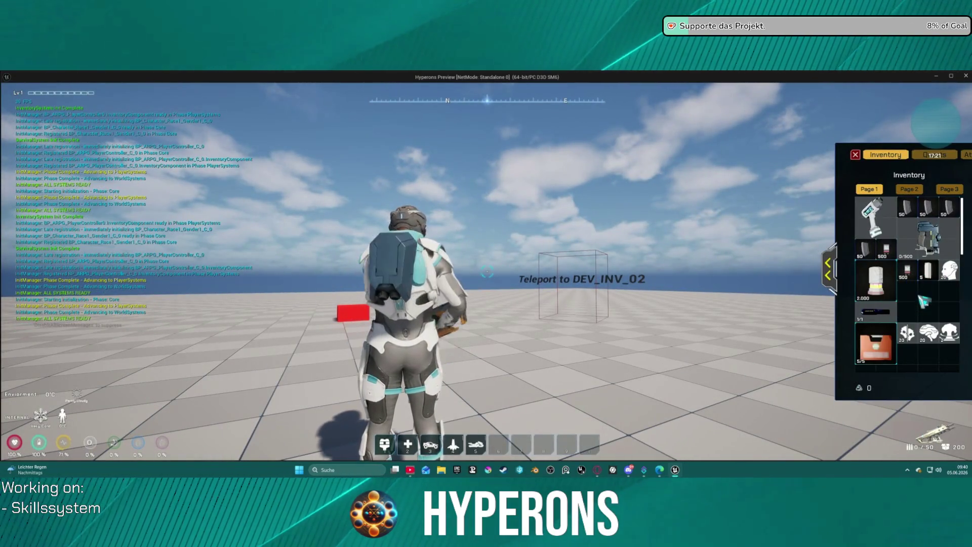
{"action": "left_click", "coordinate": [836, 277]}
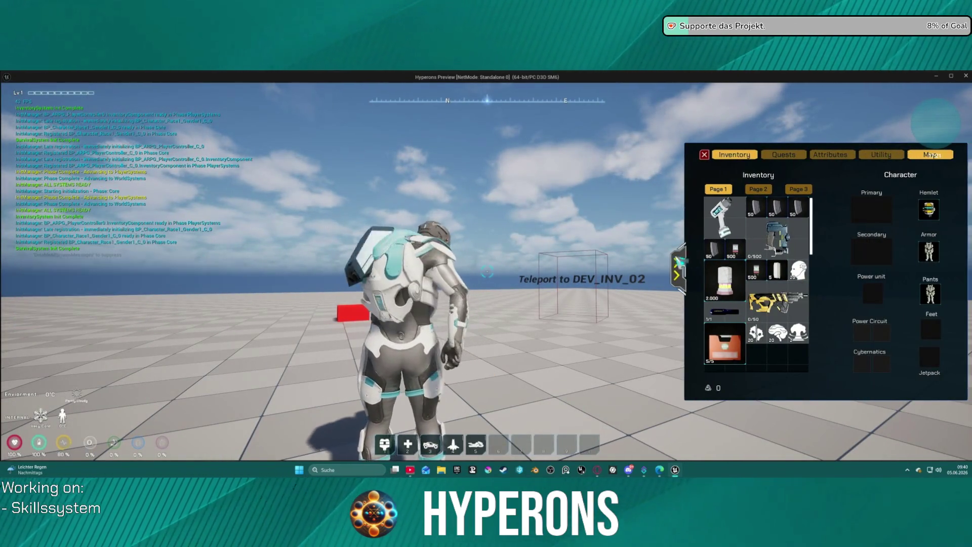
{"action": "key", "text": "w"}
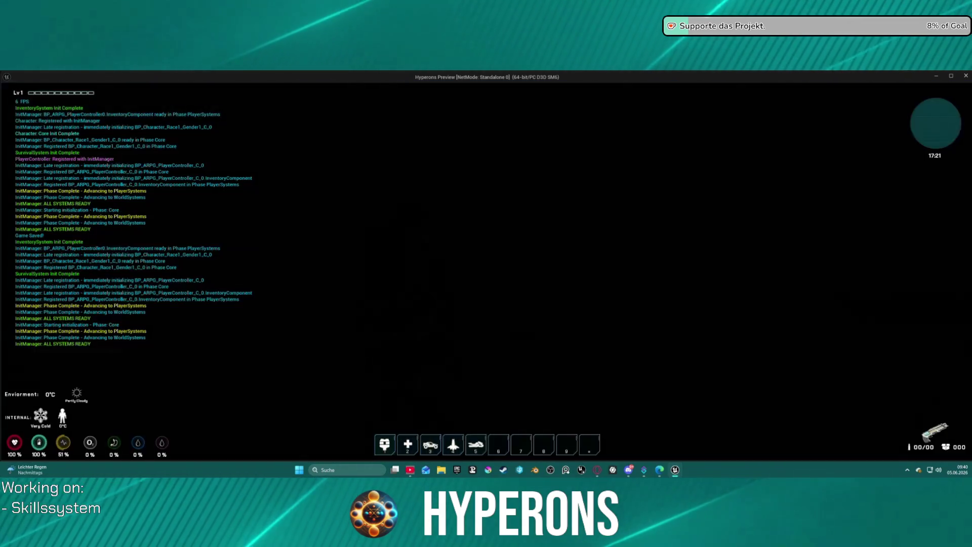
Step: End the Play in Editor session and close the Message Log of play errors
{"action": "key", "text": "i"}
{"action": "key", "text": "Escape"}
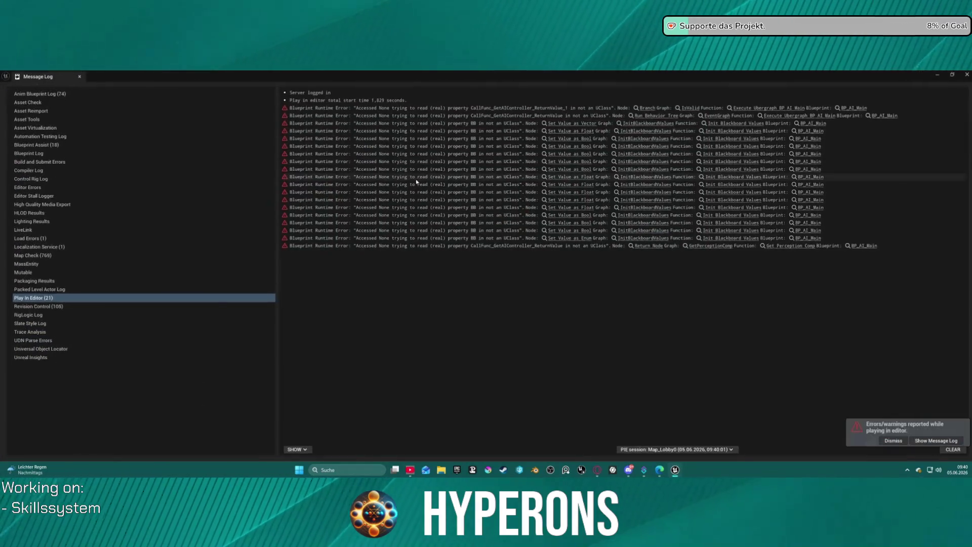
{"action": "left_click", "coordinate": [966, 75]}
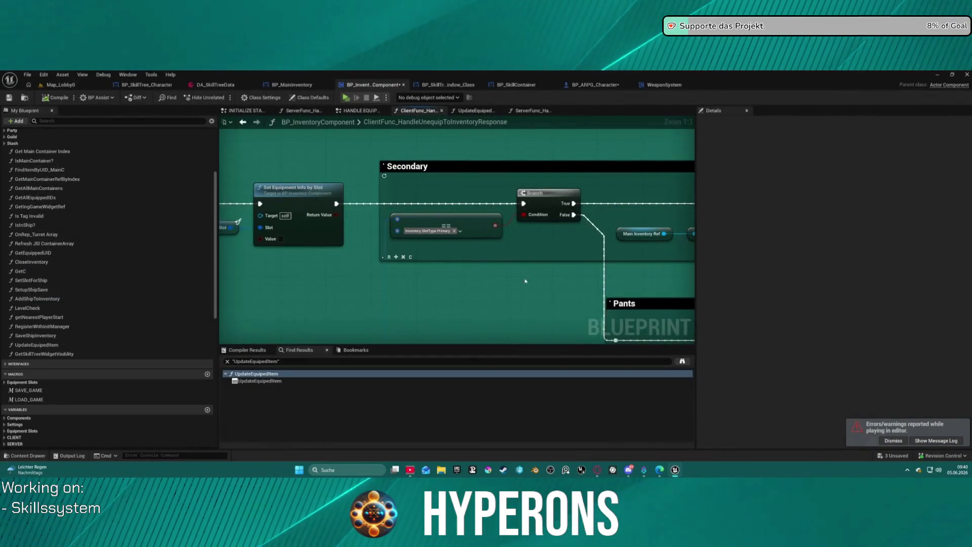
Step: Pan through the response graph's Unequip Item, Pants, Secondary slot and Equip Item nodes
{"action": "left_click_drag", "start_coordinate": [333, 269], "coordinate": [67, 272]}
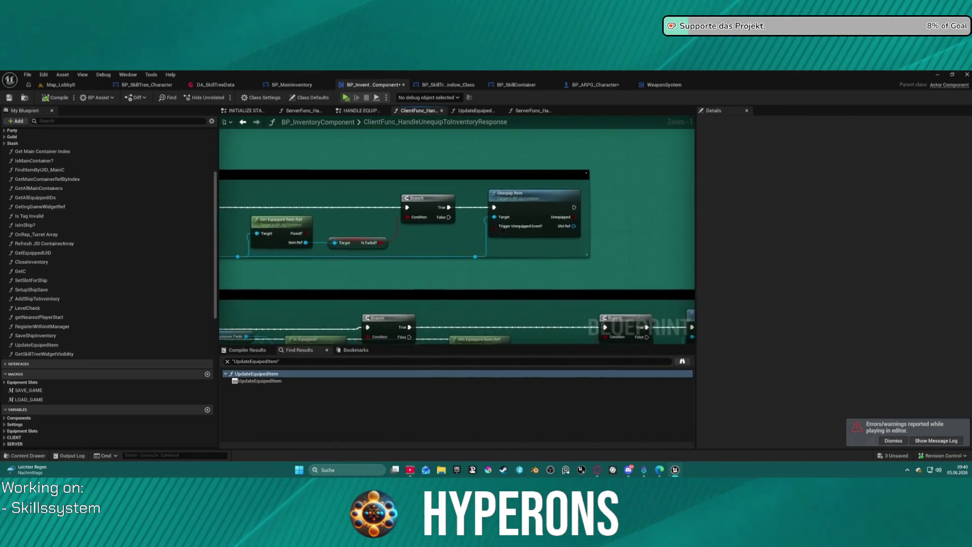
{"action": "left_click_drag", "start_coordinate": [405, 228], "coordinate": [488, 205]}
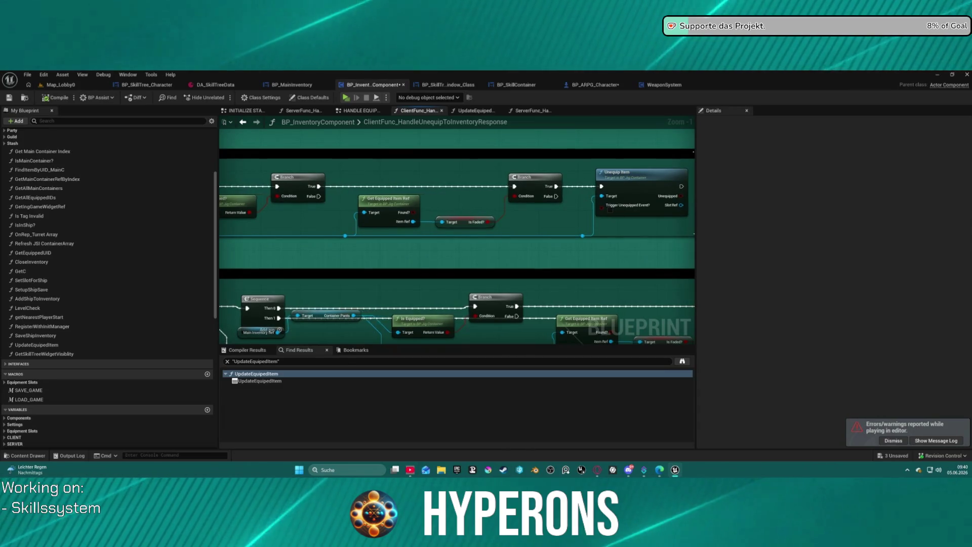
{"action": "left_click_drag", "start_coordinate": [223, 251], "coordinate": [593, 226]}
{"action": "mouse_move", "coordinate": [335, 226]}
{"action": "left_mouse_down"}
{"action": "mouse_move", "coordinate": [458, 222]}
{"action": "mouse_move", "coordinate": [427, 237]}
{"action": "mouse_move", "coordinate": [305, 228]}
{"action": "mouse_move", "coordinate": [11, 267]}
{"action": "mouse_move", "coordinate": [438, 233]}
{"action": "mouse_move", "coordinate": [430, 152]}
{"action": "mouse_move", "coordinate": [475, 142]}
{"action": "left_mouse_up"}
{"action": "scroll", "coordinate": [475, 141], "scroll_direction": "down", "scroll_amount": 3}
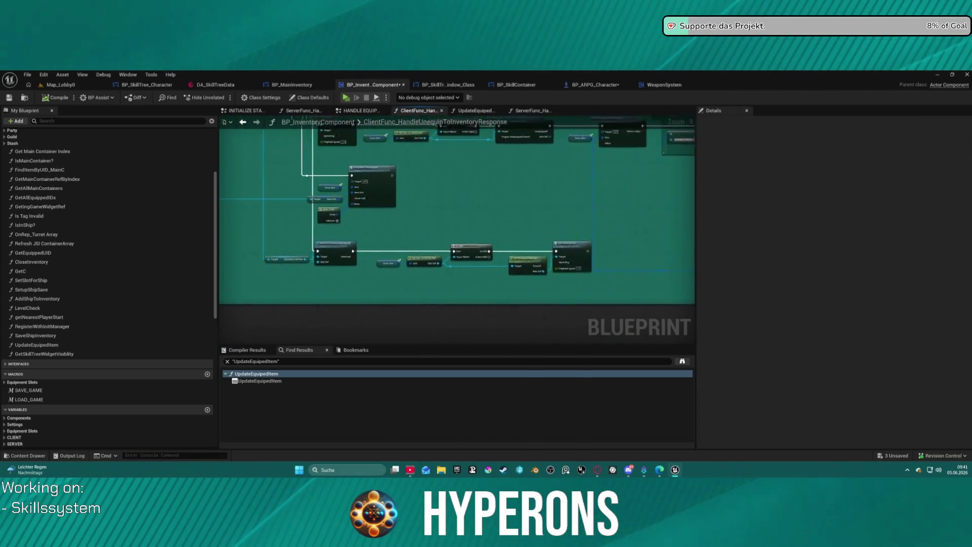
{"action": "scroll", "coordinate": [381, 262], "scroll_direction": "up", "scroll_amount": 2}
{"action": "mouse_move", "coordinate": [554, 221]}
{"action": "left_mouse_down"}
{"action": "mouse_move", "coordinate": [514, 305]}
{"action": "mouse_move", "coordinate": [546, 155]}
{"action": "mouse_move", "coordinate": [360, 187]}
{"action": "mouse_move", "coordinate": [418, 191]}
{"action": "left_mouse_up"}
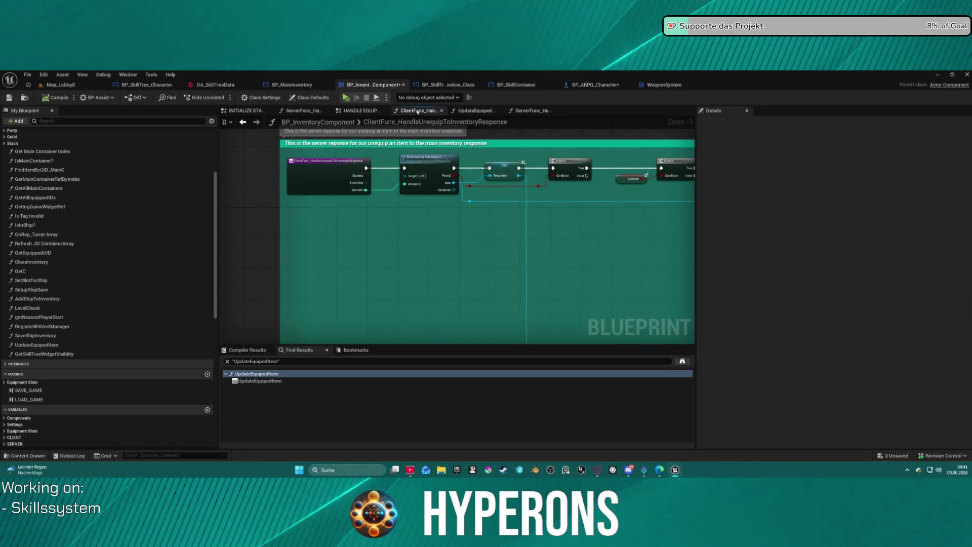
{"action": "left_click", "coordinate": [349, 112]}
Step: In ServerFunc_HandleUnequipToInventory, move the == comparison node lower, beneath the Branch nodes
{"action": "left_click", "coordinate": [303, 111]}
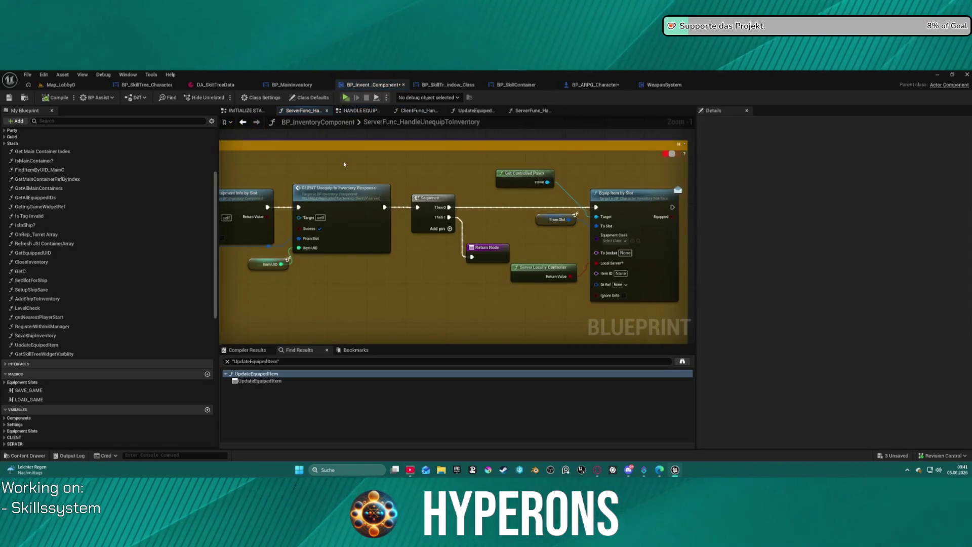
{"action": "scroll", "coordinate": [436, 259], "scroll_direction": "down", "scroll_amount": 4}
{"action": "scroll", "coordinate": [408, 208], "scroll_direction": "up", "scroll_amount": 4}
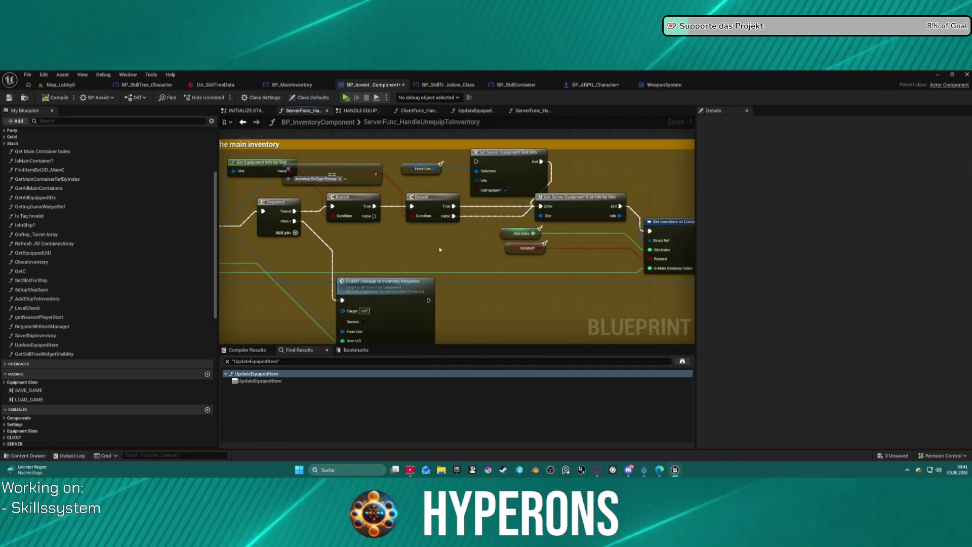
{"action": "left_click_drag", "start_coordinate": [440, 249], "coordinate": [564, 236]}
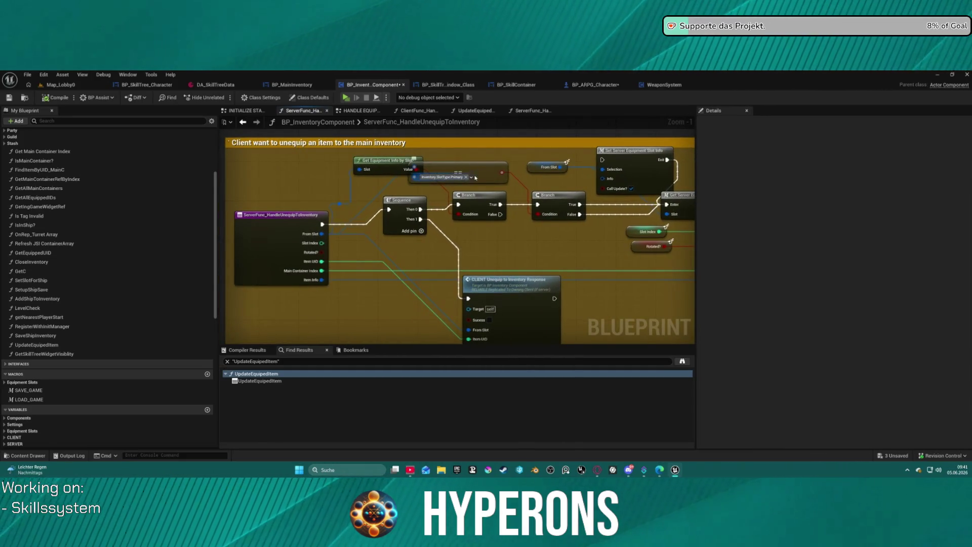
{"action": "mouse_move", "coordinate": [485, 171]}
{"action": "left_mouse_down"}
{"action": "mouse_move", "coordinate": [476, 247]}
{"action": "mouse_move", "coordinate": [434, 261]}
{"action": "mouse_move", "coordinate": [458, 244]}
{"action": "mouse_move", "coordinate": [525, 238]}
{"action": "mouse_move", "coordinate": [238, 228]}
{"action": "left_mouse_up"}
Step: Reposition the Make Container Pickups Info node and nudge the CLIENT Unequip response node right
{"action": "left_click_drag", "start_coordinate": [356, 217], "coordinate": [283, 216]}
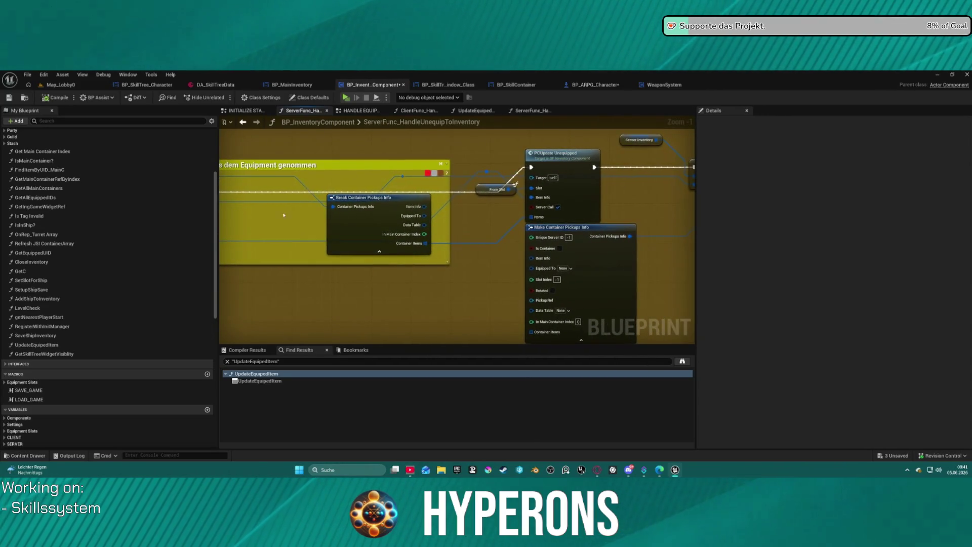
{"action": "mouse_move", "coordinate": [617, 279]}
{"action": "left_mouse_down"}
{"action": "mouse_move", "coordinate": [441, 268]}
{"action": "mouse_move", "coordinate": [413, 236]}
{"action": "mouse_move", "coordinate": [484, 279]}
{"action": "mouse_move", "coordinate": [584, 245]}
{"action": "mouse_move", "coordinate": [456, 255]}
{"action": "left_mouse_up"}
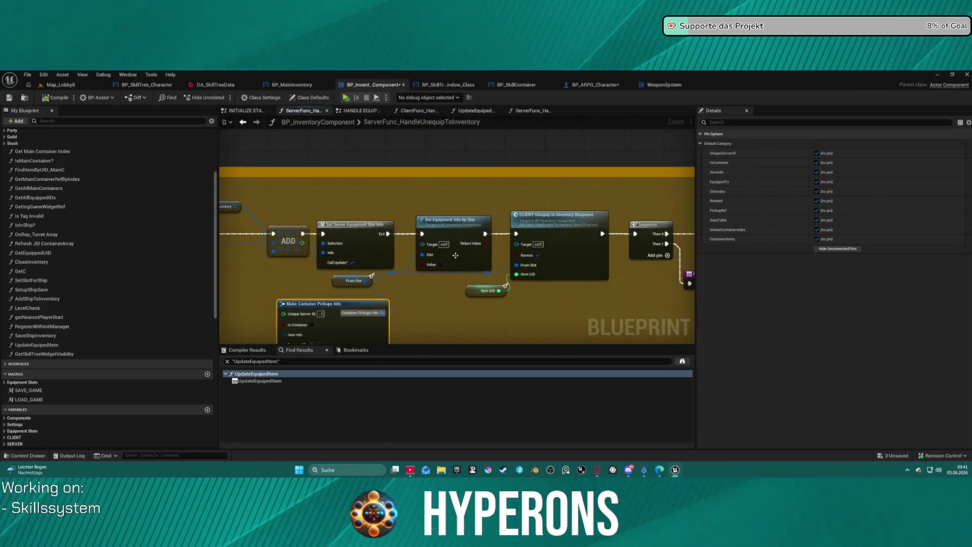
{"action": "left_click_drag", "start_coordinate": [580, 215], "coordinate": [591, 220]}
{"action": "left_click_drag", "start_coordinate": [582, 295], "coordinate": [521, 278]}
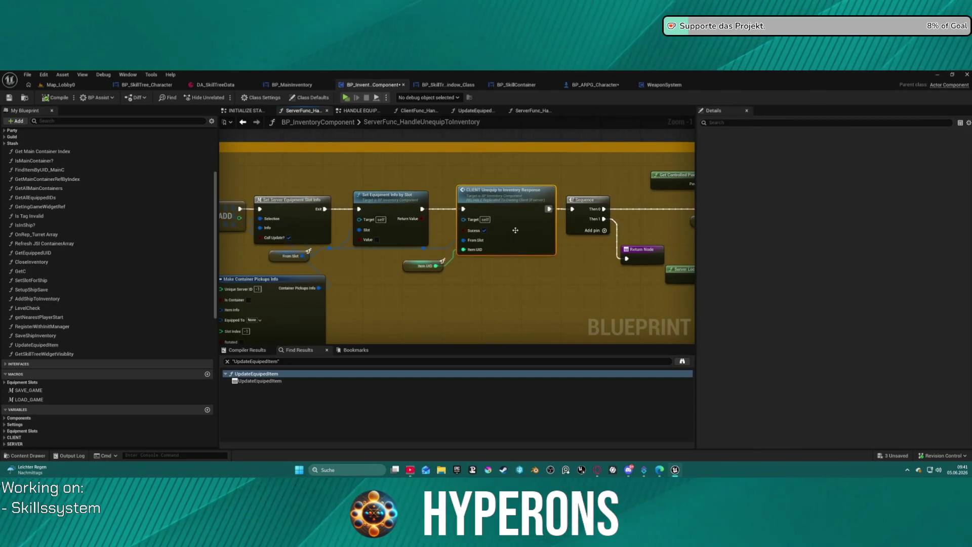
Step: Peek into ClientFunc_HandleUnequipToInventoryResponse, return to the server graph, and select the yellow item-info comment
{"action": "double_click", "coordinate": [516, 231]}
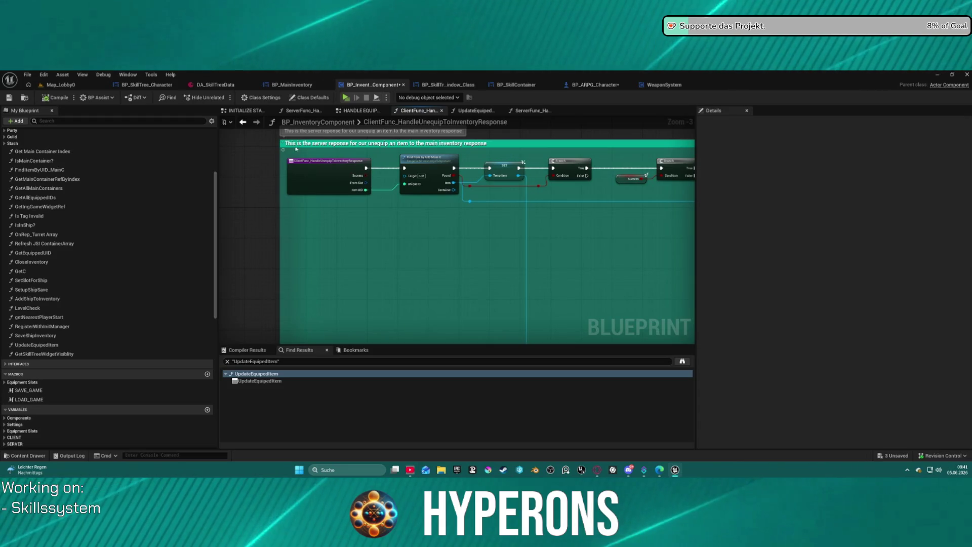
{"action": "left_click", "coordinate": [244, 122]}
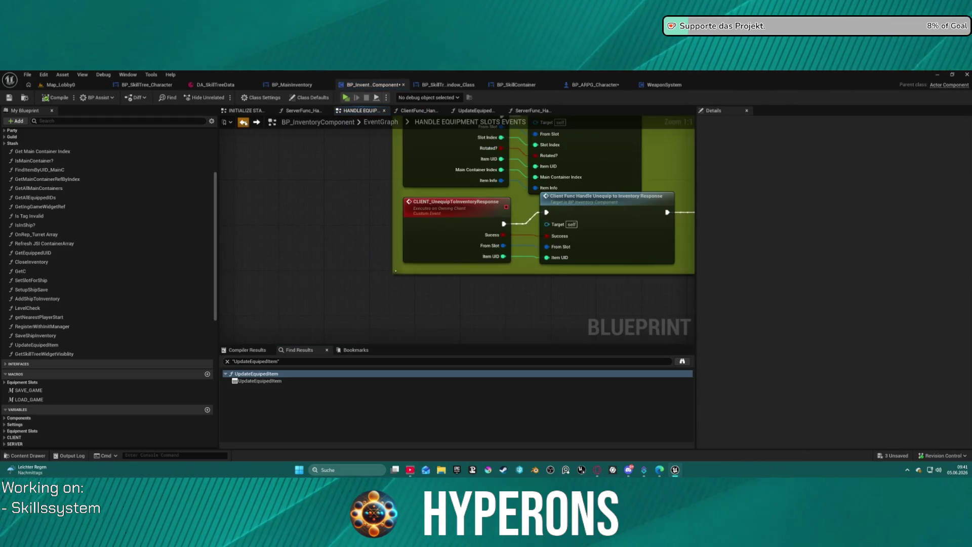
{"action": "left_click", "coordinate": [244, 122]}
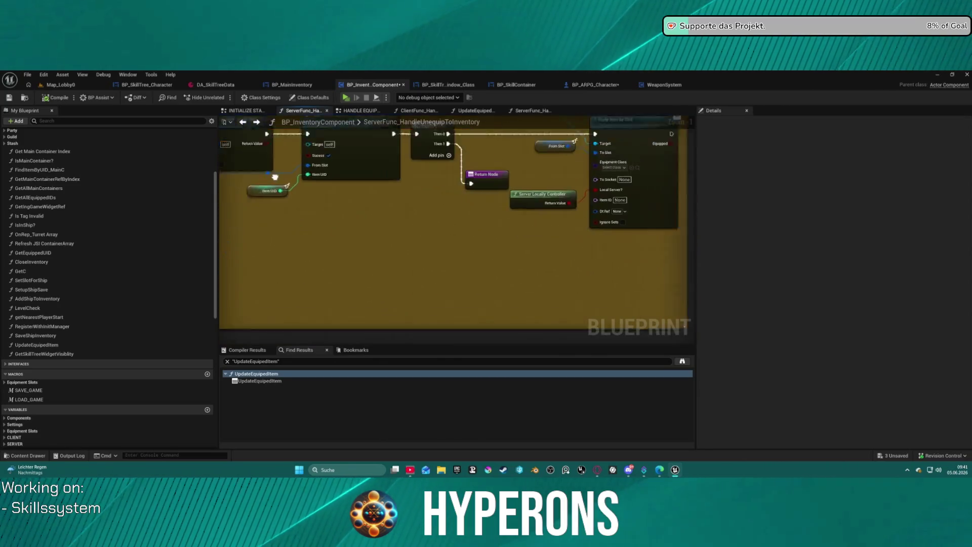
{"action": "scroll", "coordinate": [263, 197], "scroll_direction": "down", "scroll_amount": 1}
{"action": "scroll", "coordinate": [246, 216], "scroll_direction": "up", "scroll_amount": 1}
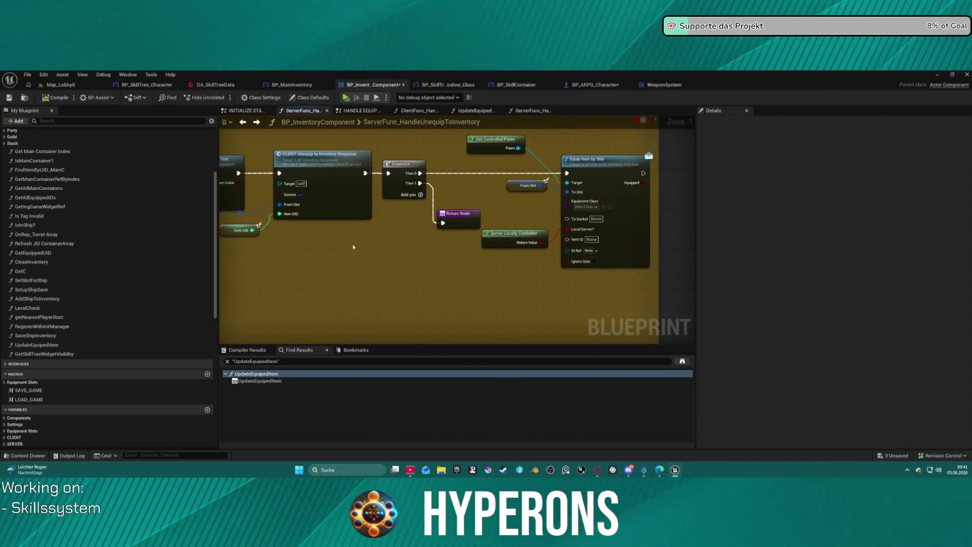
{"action": "mouse_move", "coordinate": [419, 264]}
{"action": "left_mouse_down"}
{"action": "mouse_move", "coordinate": [478, 249]}
{"action": "mouse_move", "coordinate": [678, 266]}
{"action": "left_mouse_up"}
{"action": "left_click_drag", "start_coordinate": [354, 238], "coordinate": [693, 250]}
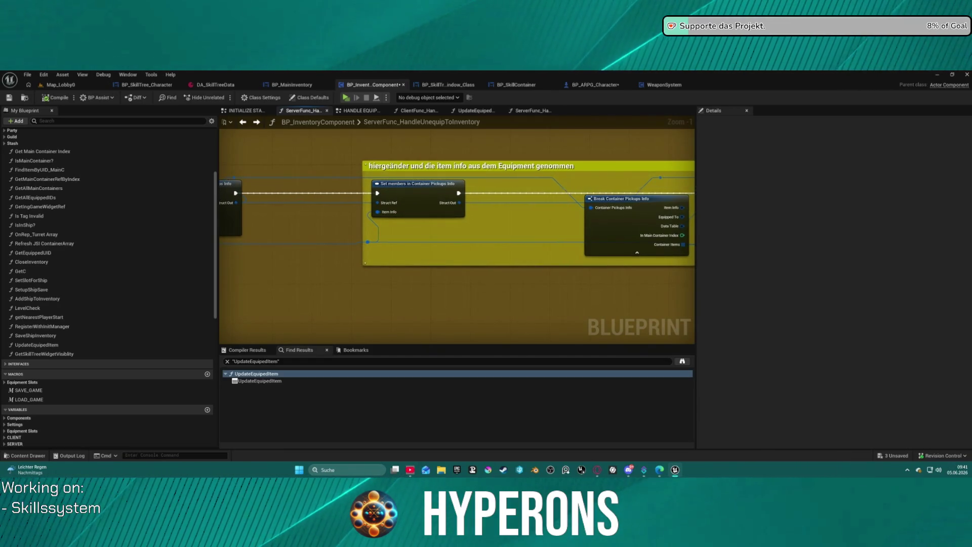
{"action": "left_click", "coordinate": [381, 167]}
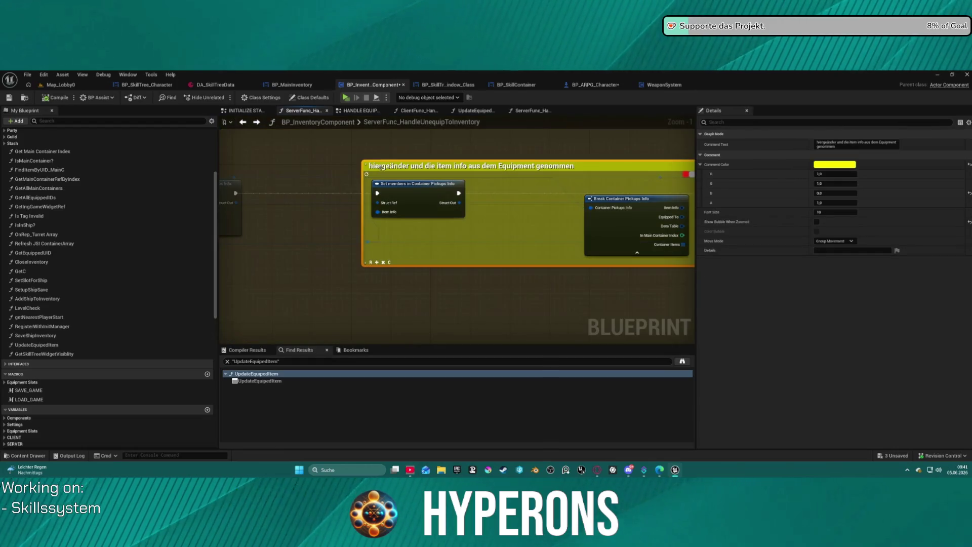
{"action": "type", "text": "t"}
Step: Fix the comment title to 'hier geändert und die item info aus dem Equipment genommen'
{"action": "double_click", "coordinate": [385, 167]}
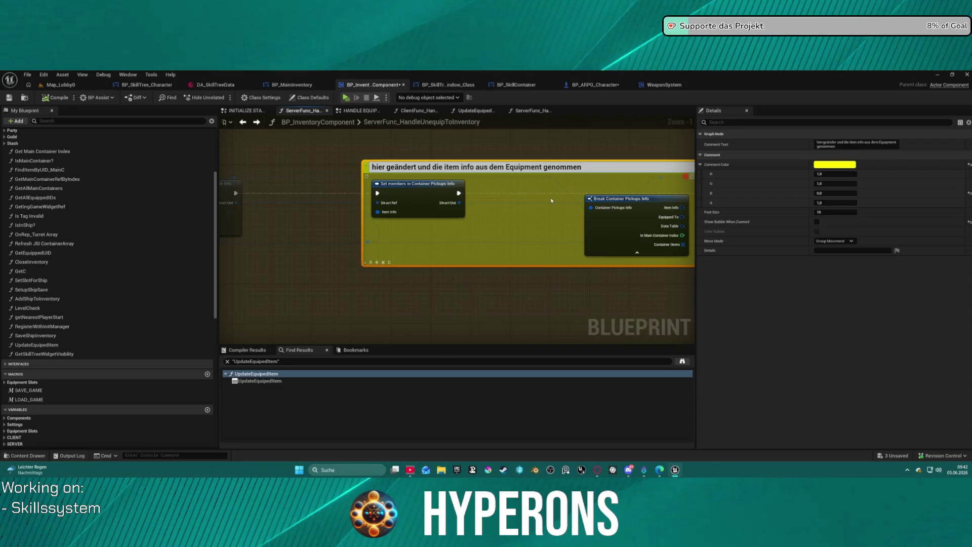
{"action": "left_click", "coordinate": [552, 173]}
{"action": "mouse_move", "coordinate": [583, 175]}
{"action": "left_mouse_down"}
{"action": "mouse_move", "coordinate": [397, 181]}
{"action": "mouse_move", "coordinate": [456, 177]}
{"action": "left_mouse_up"}
{"action": "left_click_drag", "start_coordinate": [283, 177], "coordinate": [670, 188]}
{"action": "left_click_drag", "start_coordinate": [527, 174], "coordinate": [695, 200]}
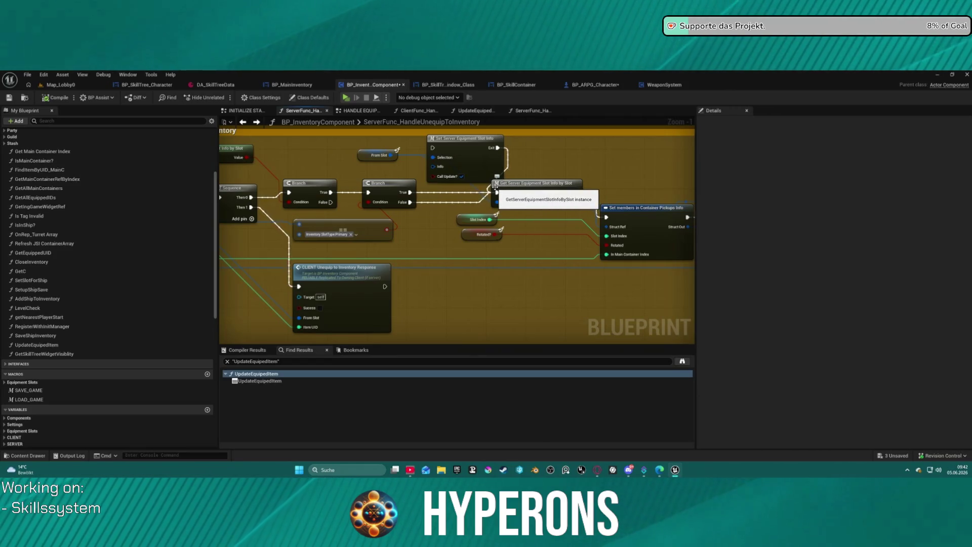
{"action": "mouse_move", "coordinate": [490, 187]}
{"action": "left_mouse_down"}
{"action": "mouse_move", "coordinate": [628, 190]}
{"action": "mouse_move", "coordinate": [602, 185]}
{"action": "left_mouse_up"}
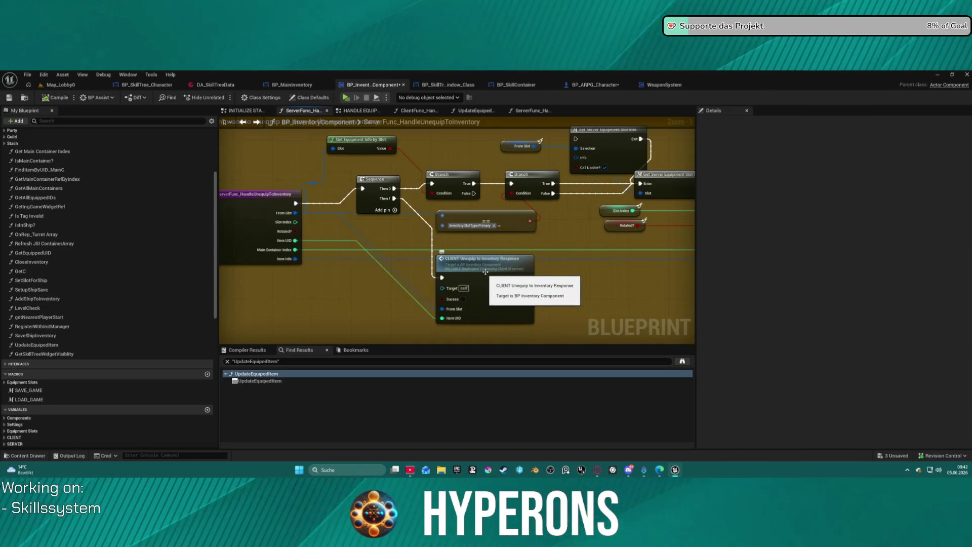
{"action": "double_click", "coordinate": [500, 282]}
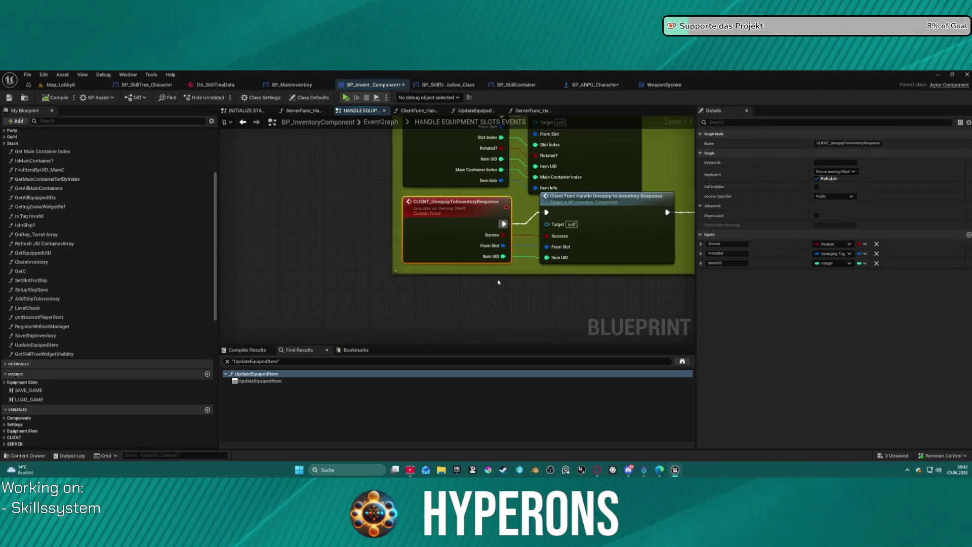
{"action": "left_click", "coordinate": [244, 122]}
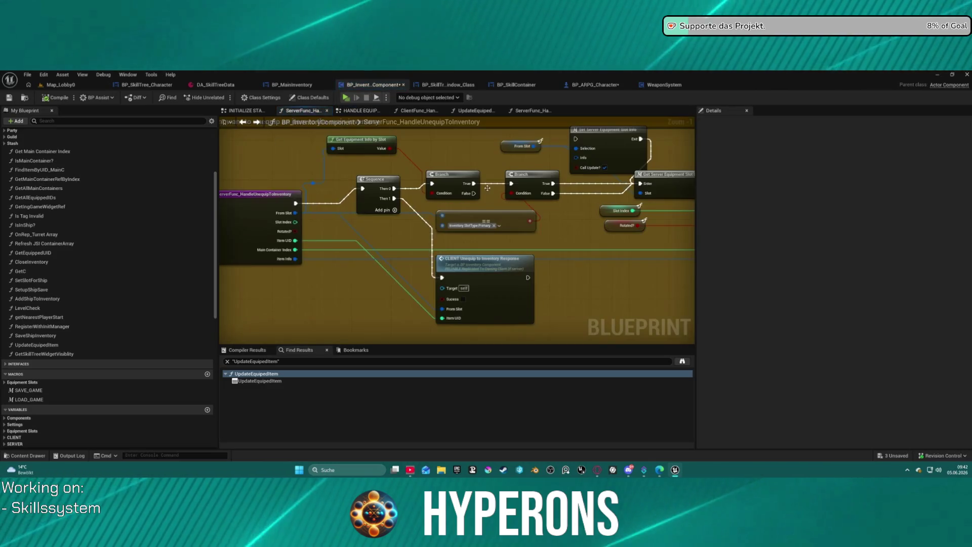
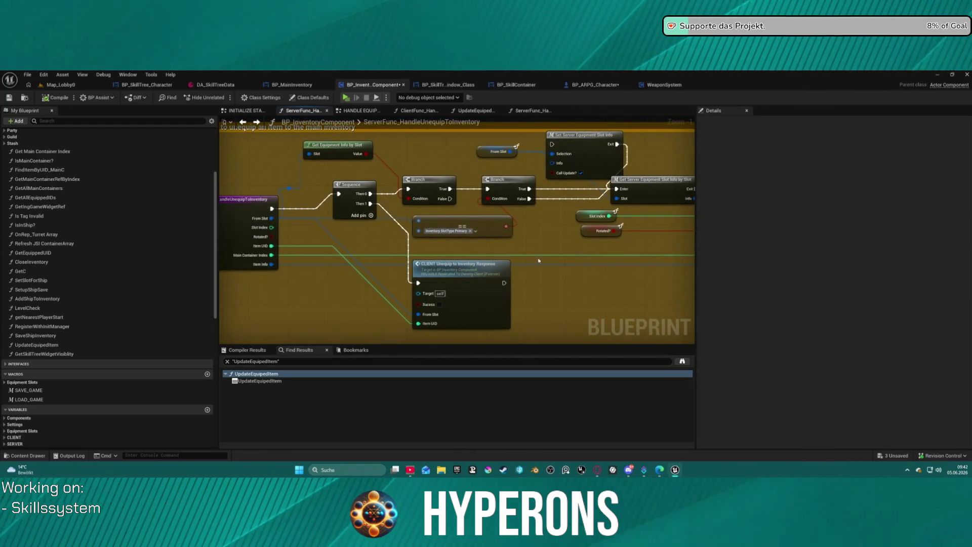
Step: Check Get Equipment Info by Slot, break on the unequip function's second Branch, and start play
{"action": "double_click", "coordinate": [331, 149]}
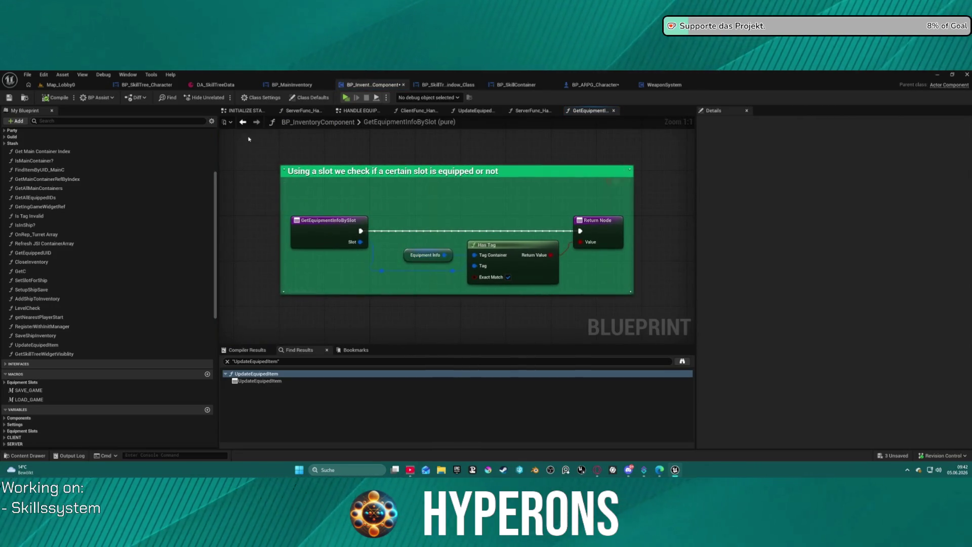
{"action": "left_click", "coordinate": [243, 122]}
{"action": "right_click", "coordinate": [494, 183]}
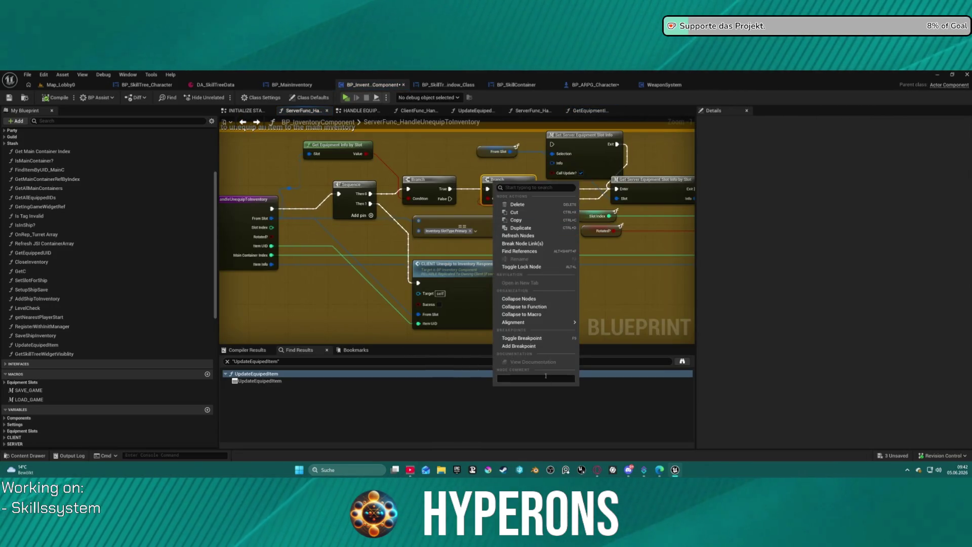
{"action": "left_click", "coordinate": [526, 347]}
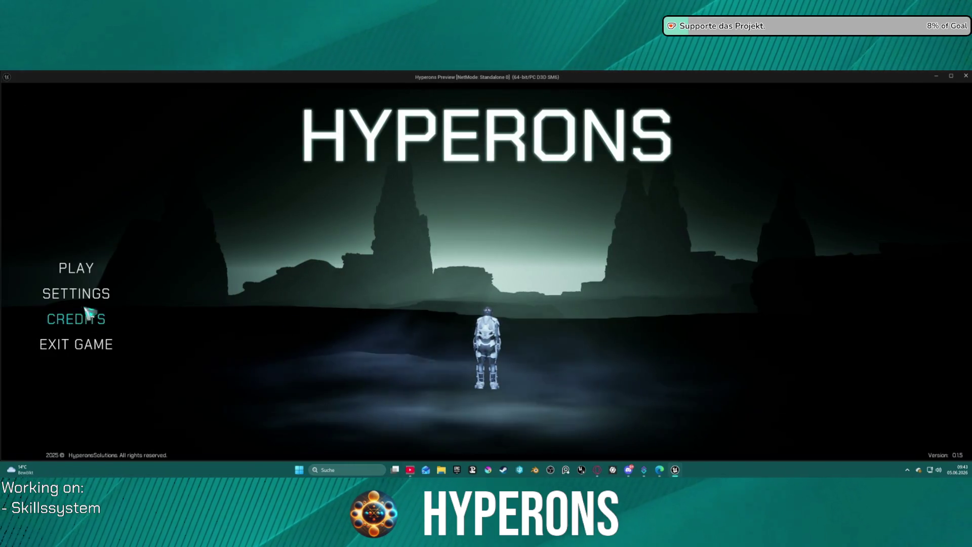
{"action": "left_click", "coordinate": [90, 270]}
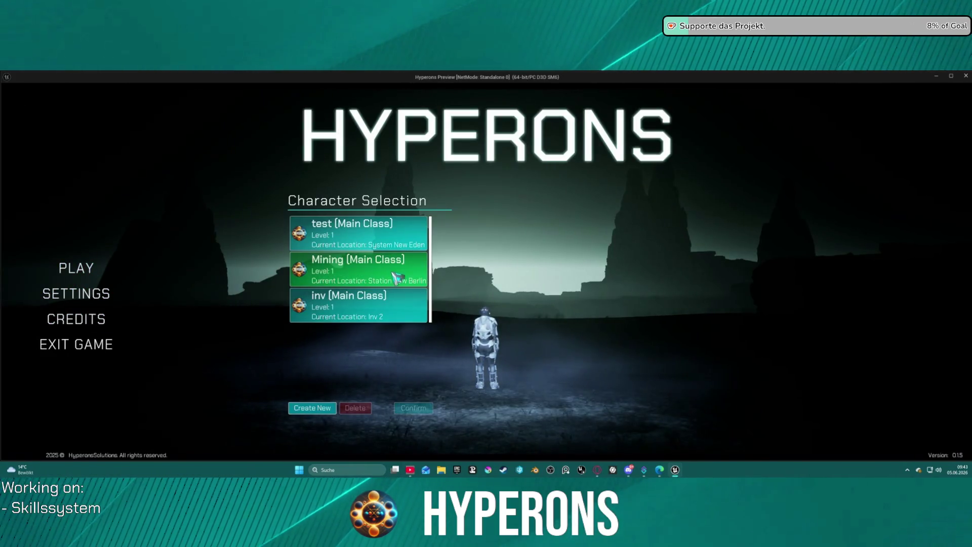
Step: Start the game as inv, show the inventory's equipment section, and resume past the breakpoint
{"action": "double_click", "coordinate": [391, 306]}
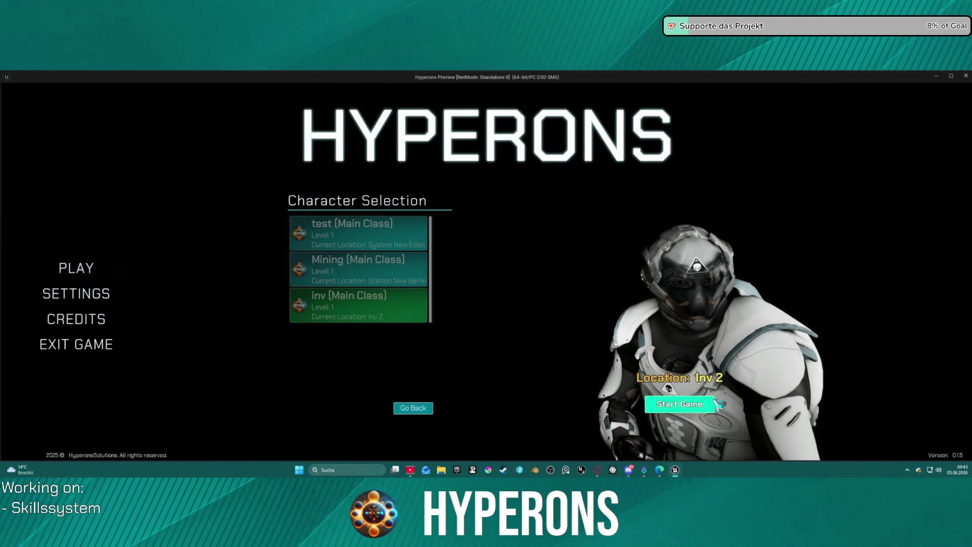
{"action": "left_click", "coordinate": [715, 403]}
{"action": "key", "text": "i"}
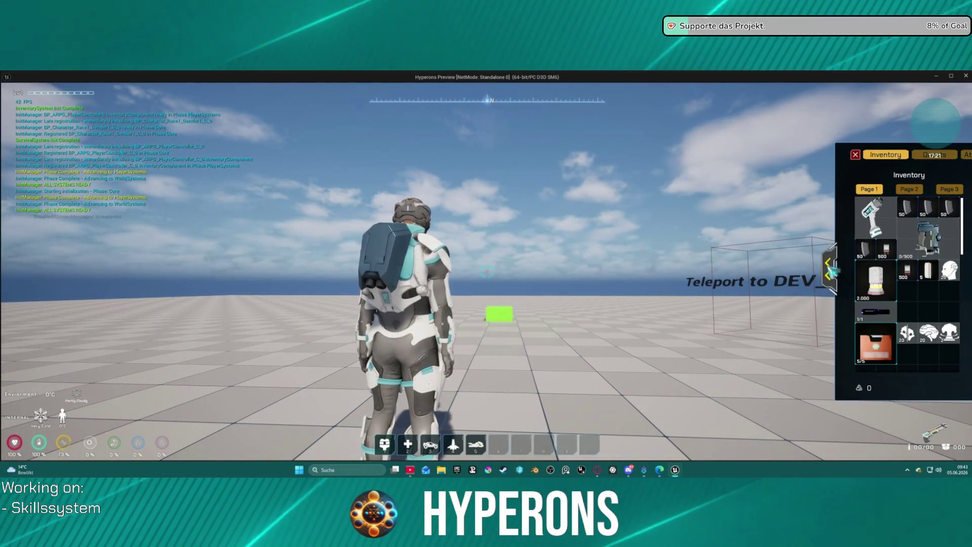
{"action": "left_click", "coordinate": [831, 271]}
{"action": "key", "text": "alt+Tab"}
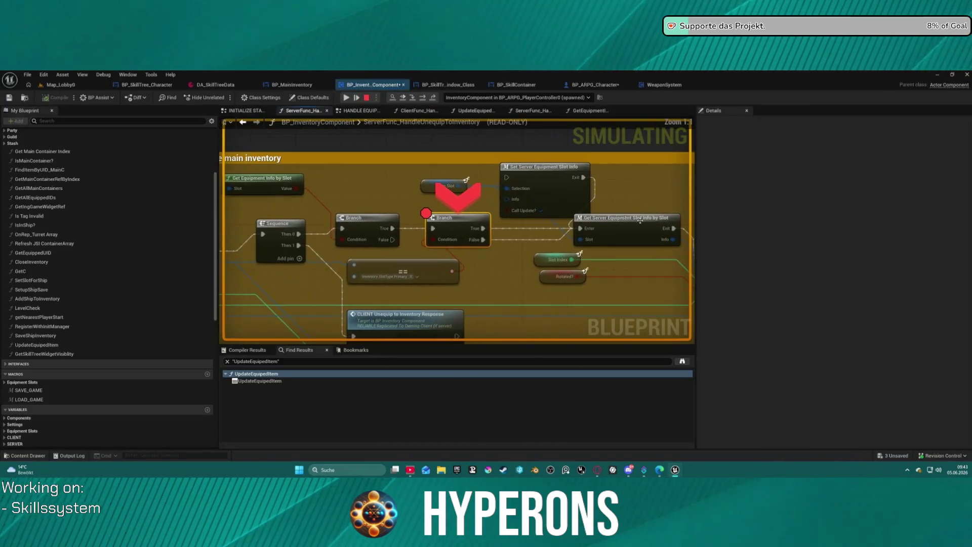
{"action": "left_click", "coordinate": [346, 98]}
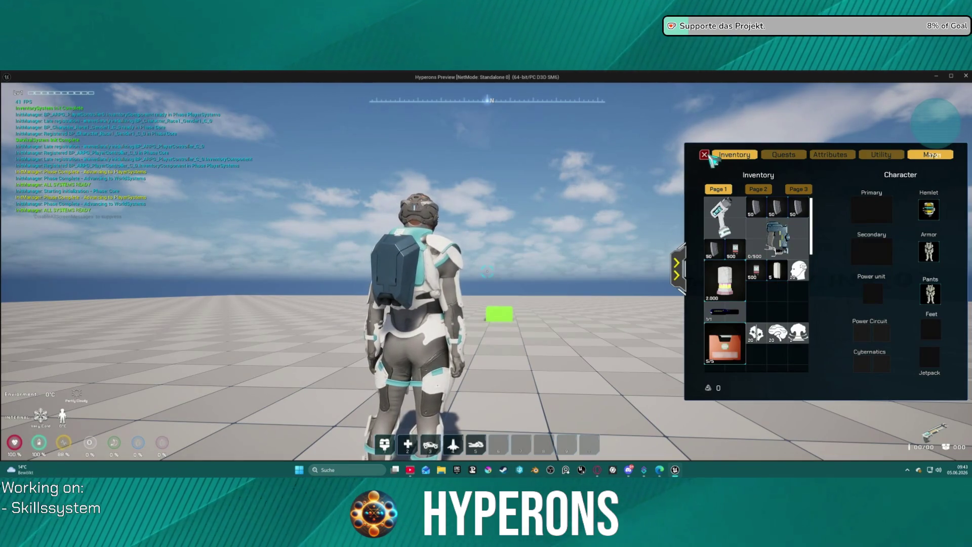
Step: Unequip the helmet into the inventory, walk through the teleport, recheck equipment, and end the preview
{"action": "right_click", "coordinate": [936, 215]}
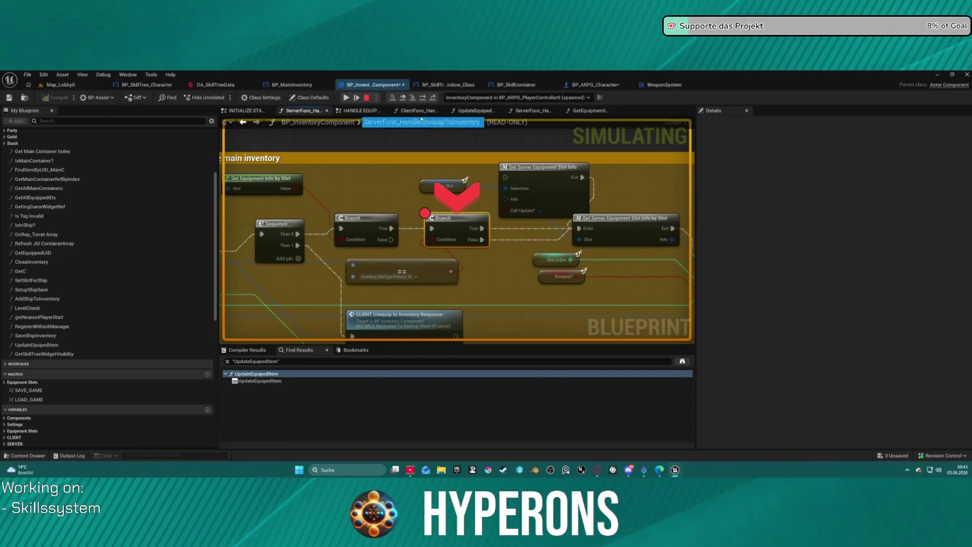
{"action": "left_click", "coordinate": [346, 99]}
{"action": "key", "text": "w"}
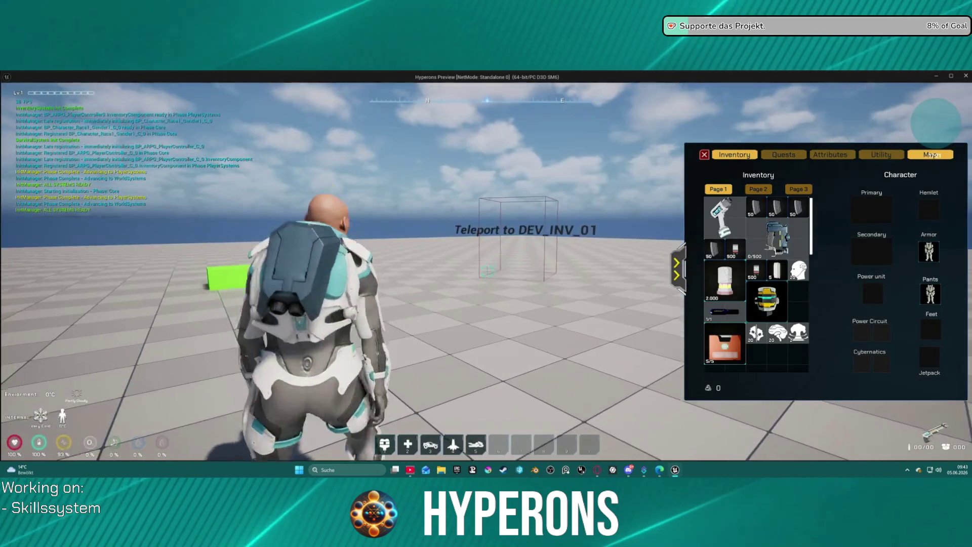
{"action": "key", "text": "w"}
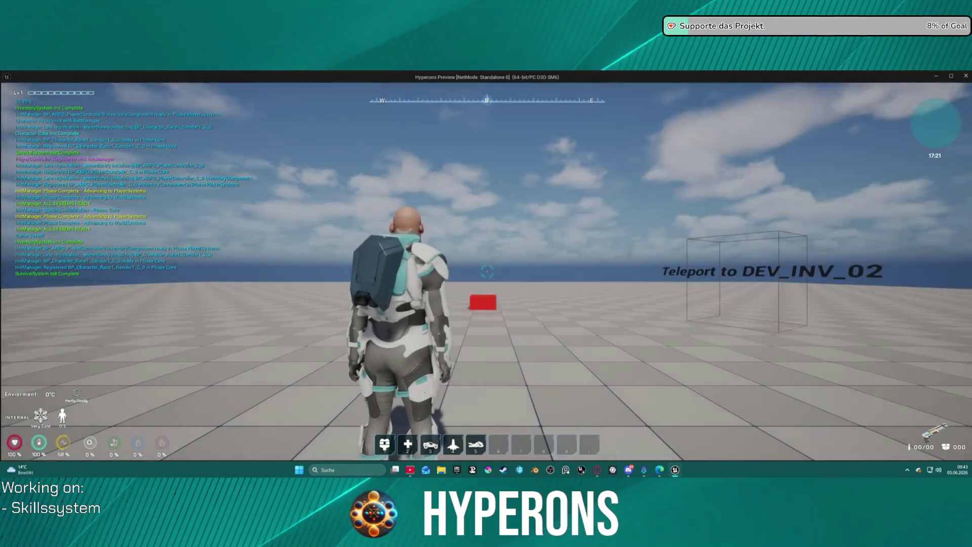
{"action": "key", "text": "i"}
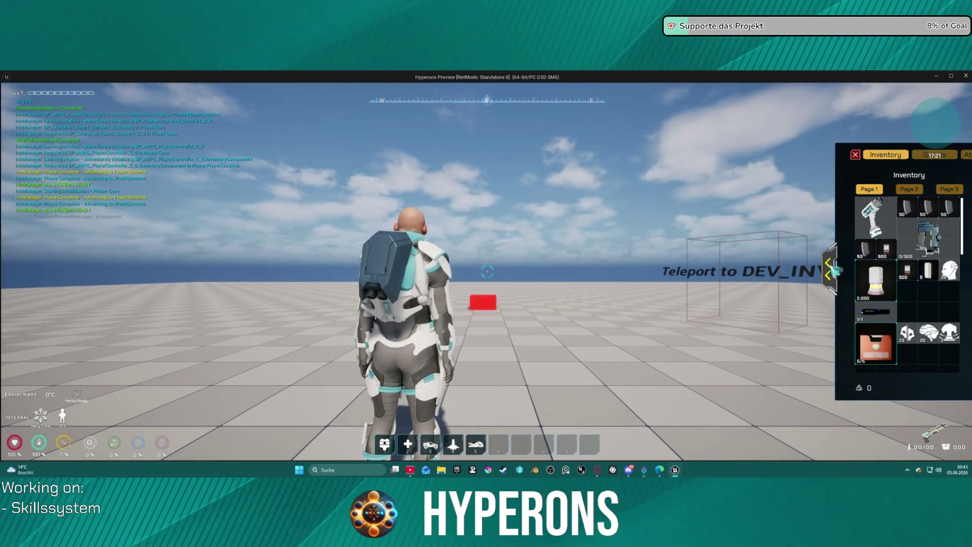
{"action": "left_click", "coordinate": [834, 269]}
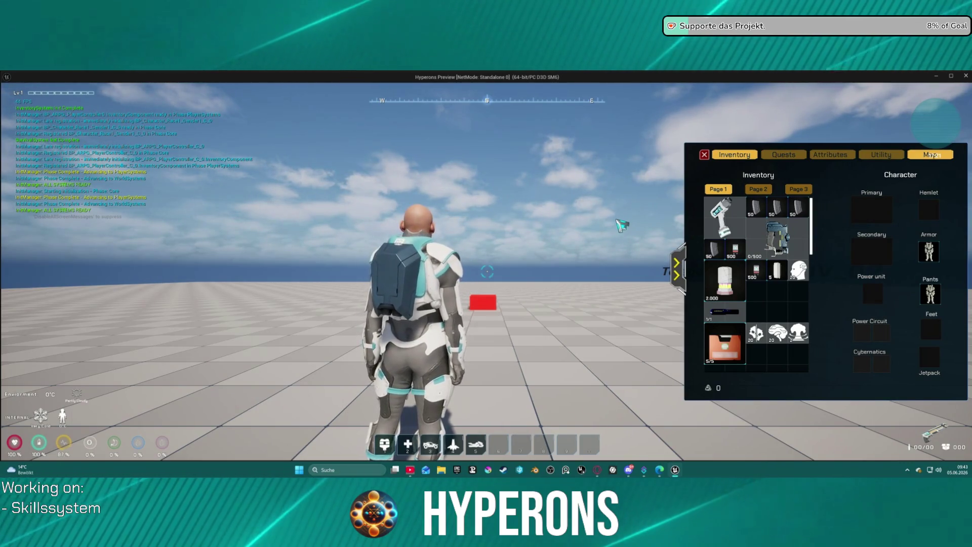
{"action": "key", "text": "Escape"}
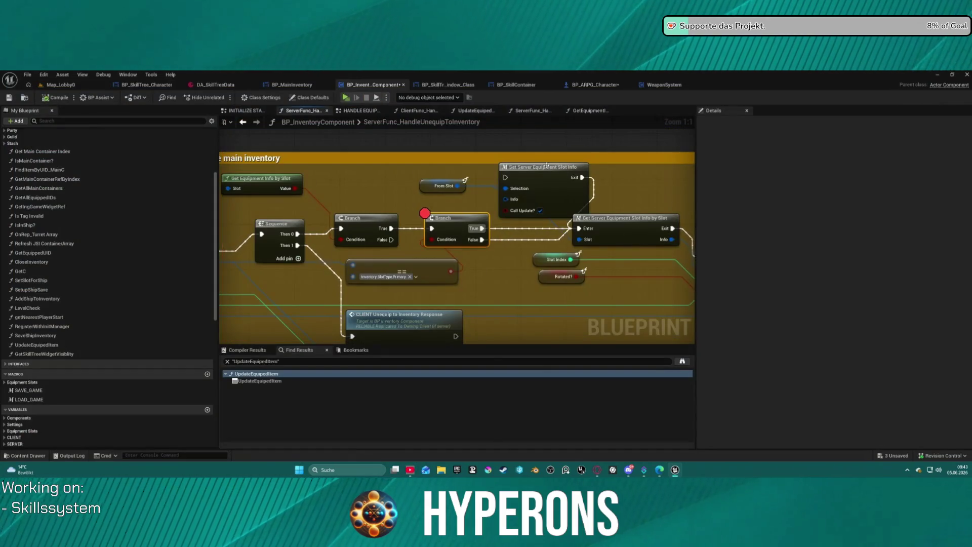
Step: Remove the breakpoint from the second Branch node
{"action": "right_click", "coordinate": [446, 222]}
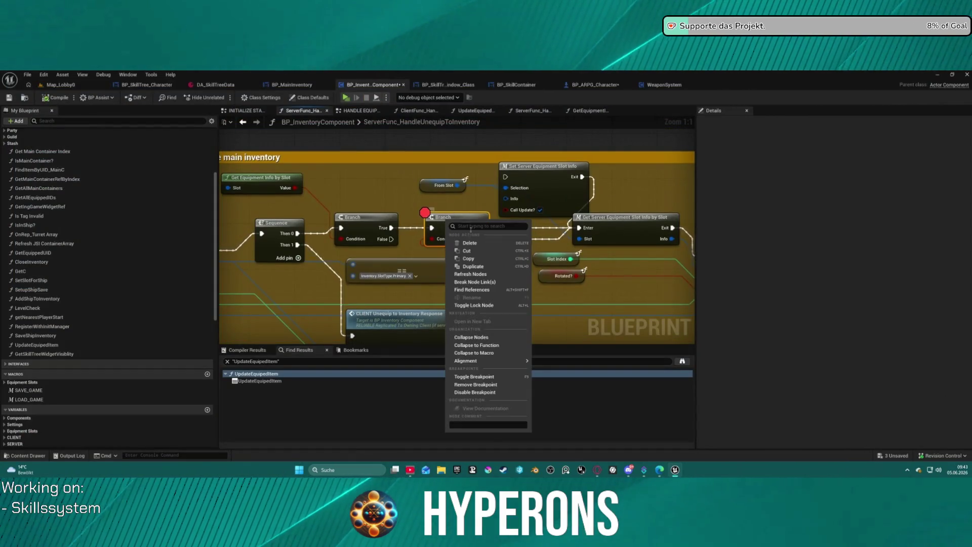
{"action": "left_click", "coordinate": [493, 385]}
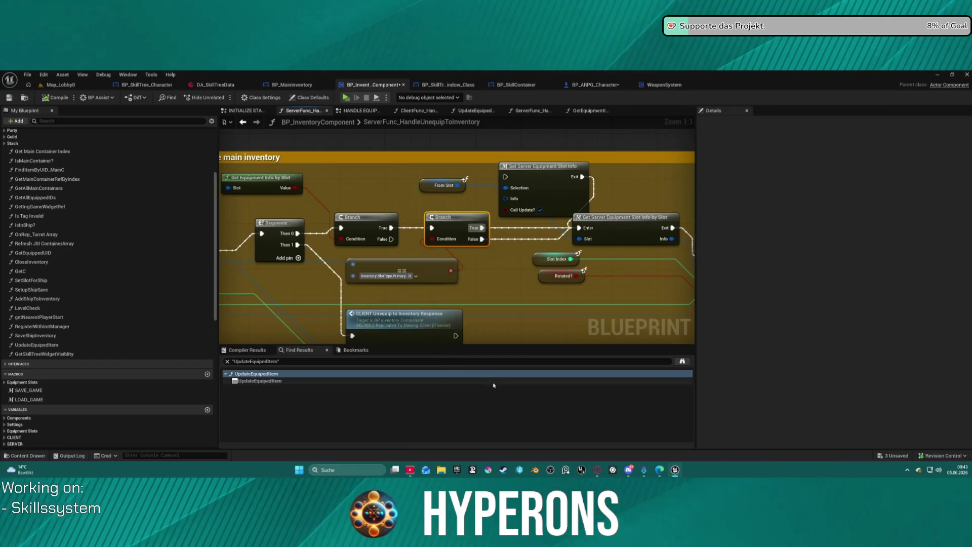
{"action": "left_click", "coordinate": [476, 280]}
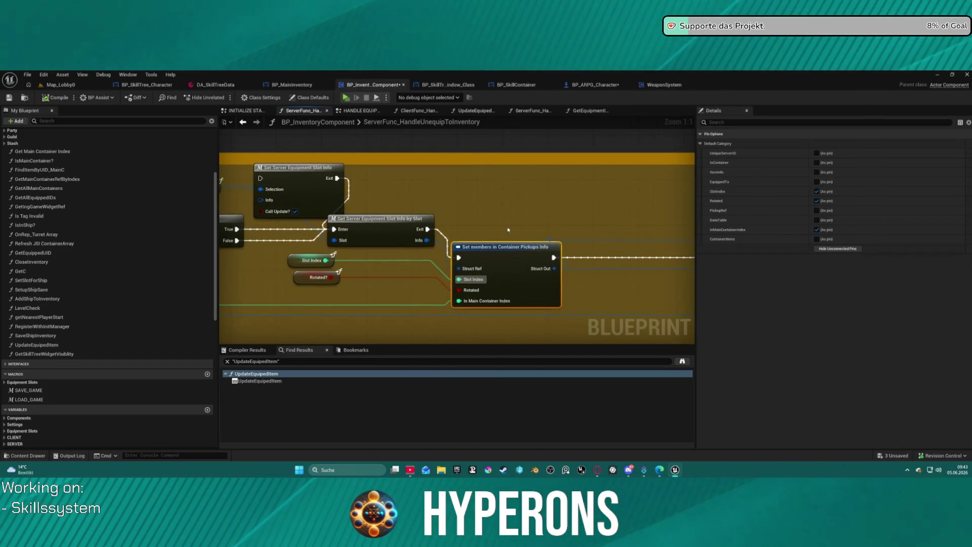
{"action": "left_click_drag", "start_coordinate": [508, 229], "coordinate": [590, 219]}
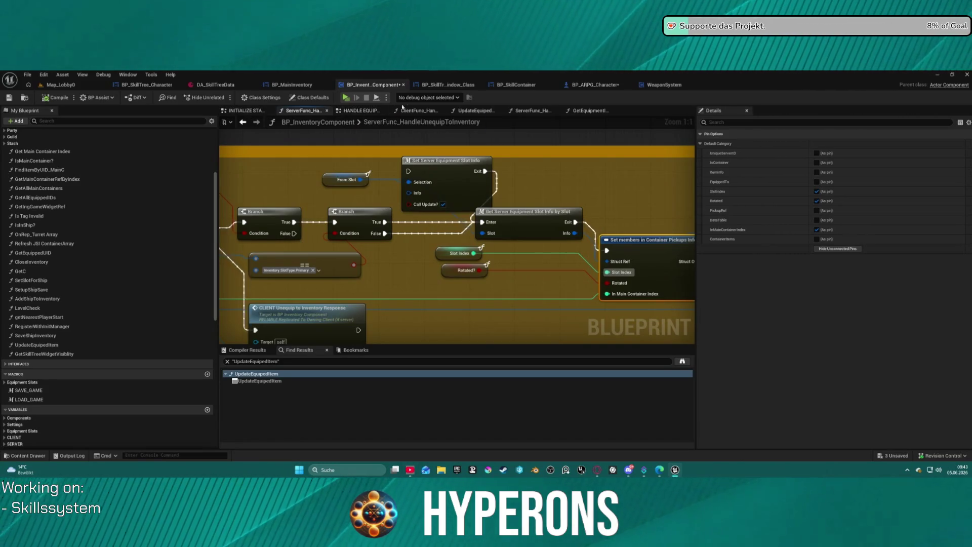
Step: Find the Server Func node in HANDLE EQUIPMENT SLOTS EVENTS and open ServerFunc_HandleEquipItemRequest
{"action": "left_click", "coordinate": [379, 110]}
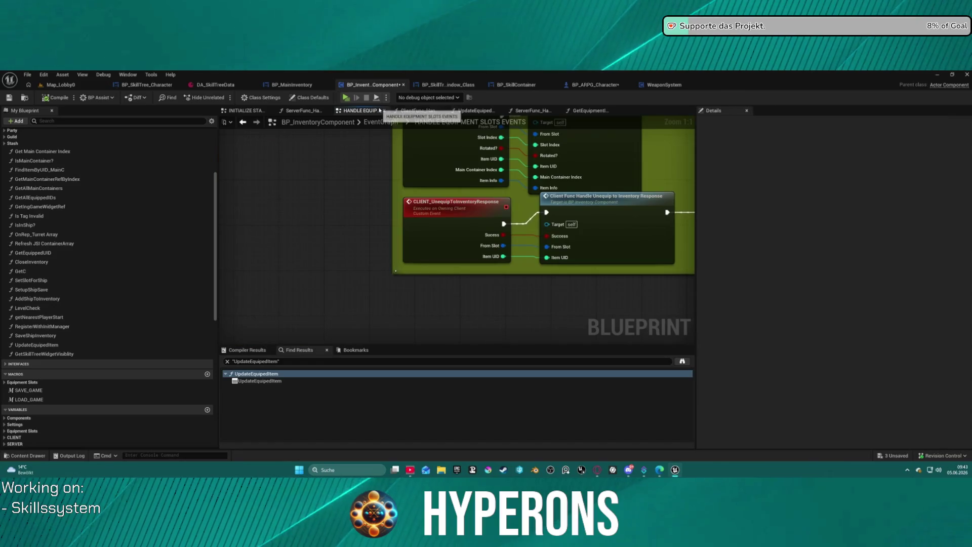
{"action": "scroll", "coordinate": [444, 268], "scroll_direction": "down", "scroll_amount": 3}
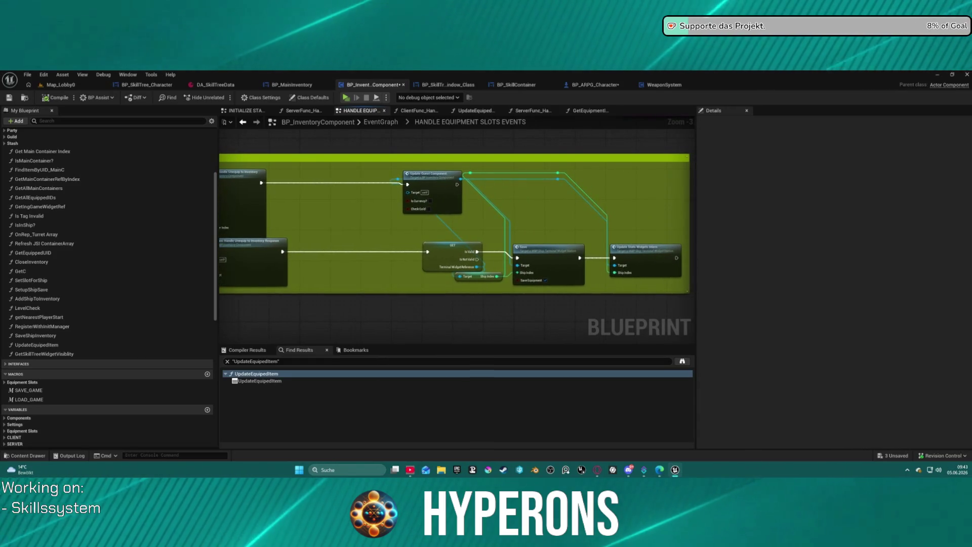
{"action": "mouse_move", "coordinate": [455, 186]}
{"action": "left_mouse_down"}
{"action": "mouse_move", "coordinate": [587, 186]}
{"action": "mouse_move", "coordinate": [516, 199]}
{"action": "mouse_move", "coordinate": [365, 198]}
{"action": "mouse_move", "coordinate": [325, 183]}
{"action": "left_mouse_up"}
{"action": "mouse_move", "coordinate": [370, 220]}
{"action": "left_mouse_down"}
{"action": "mouse_move", "coordinate": [566, 222]}
{"action": "mouse_move", "coordinate": [566, 276]}
{"action": "left_mouse_up"}
{"action": "scroll", "coordinate": [566, 276], "scroll_direction": "down", "scroll_amount": 4}
{"action": "scroll", "coordinate": [368, 163], "scroll_direction": "up", "scroll_amount": 4}
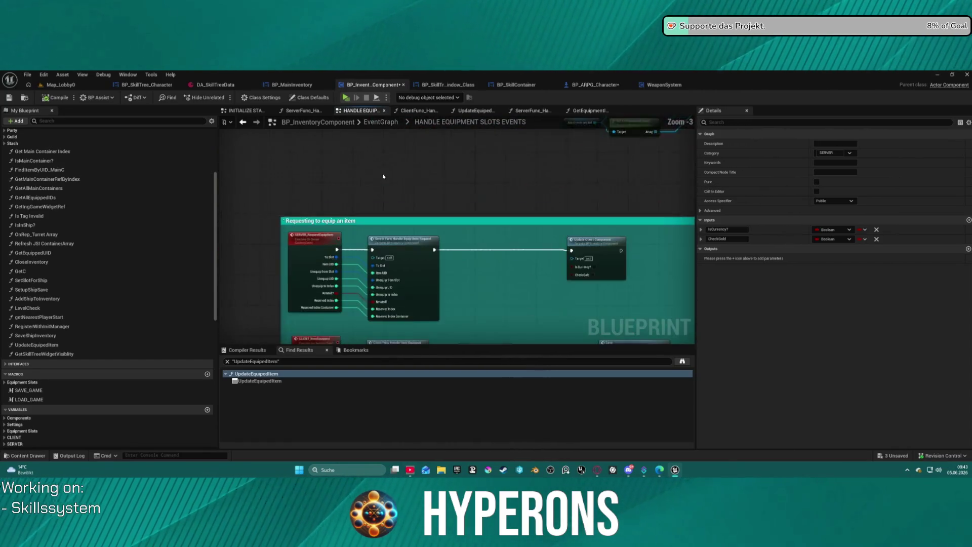
{"action": "left_click_drag", "start_coordinate": [403, 209], "coordinate": [368, 149]}
{"action": "left_click_drag", "start_coordinate": [590, 155], "coordinate": [421, 163]}
{"action": "double_click", "coordinate": [363, 166]}
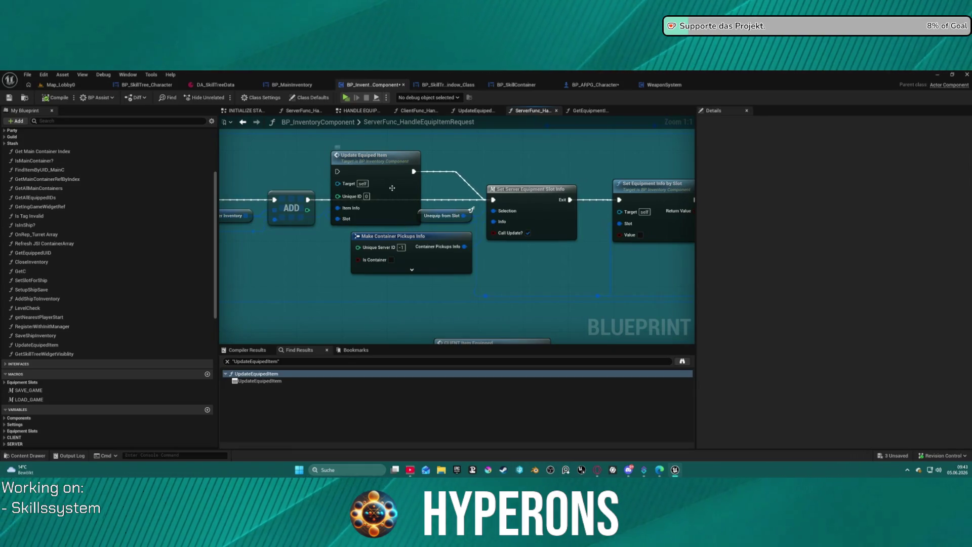
Step: Delete the Update Equiped Item node from ServerFunc_HandleEquipItemRequest
{"action": "left_click_drag", "start_coordinate": [392, 188], "coordinate": [394, 165]}
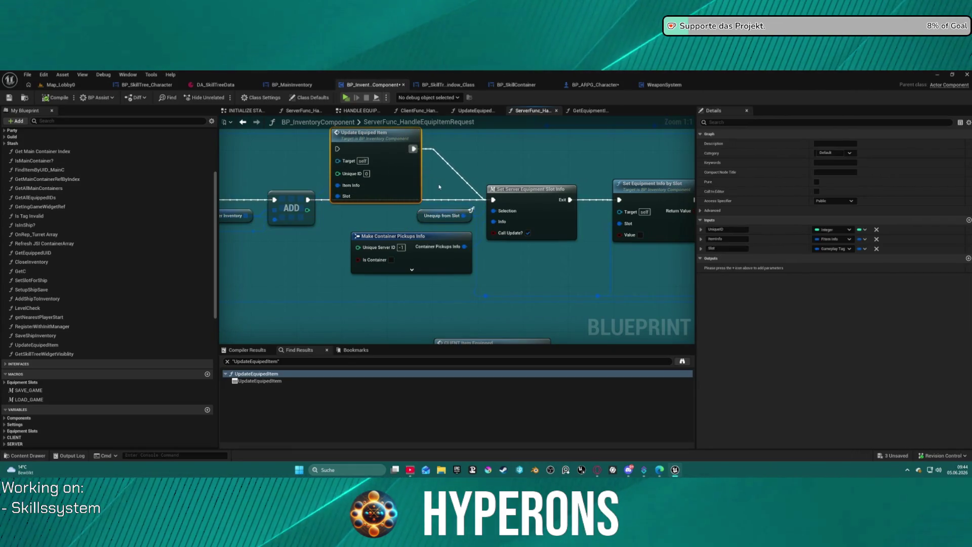
{"action": "key", "text": "Delete"}
{"action": "mouse_move", "coordinate": [440, 187]}
{"action": "left_mouse_down"}
{"action": "mouse_move", "coordinate": [365, 198]}
{"action": "mouse_move", "coordinate": [392, 196]}
{"action": "left_mouse_up"}
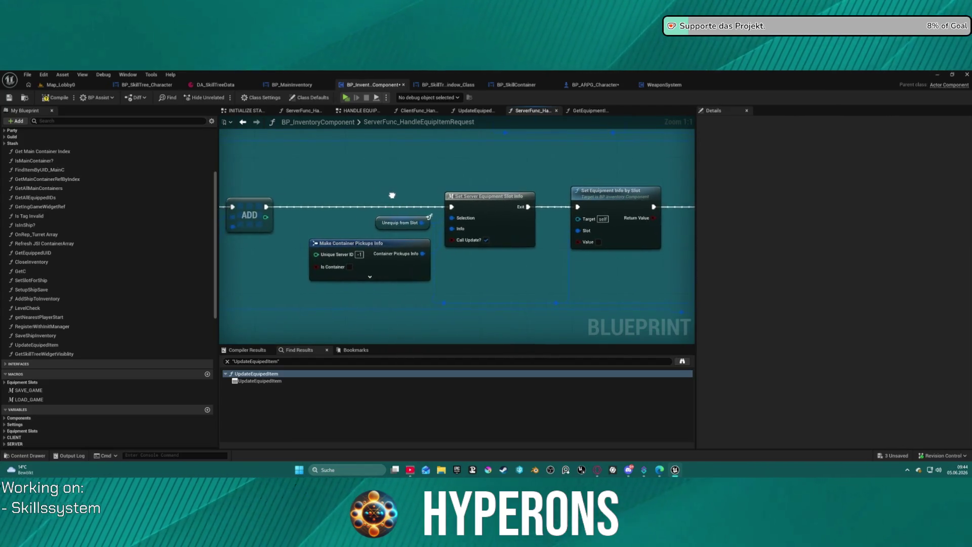
{"action": "scroll", "coordinate": [392, 195], "scroll_direction": "down", "scroll_amount": 7}
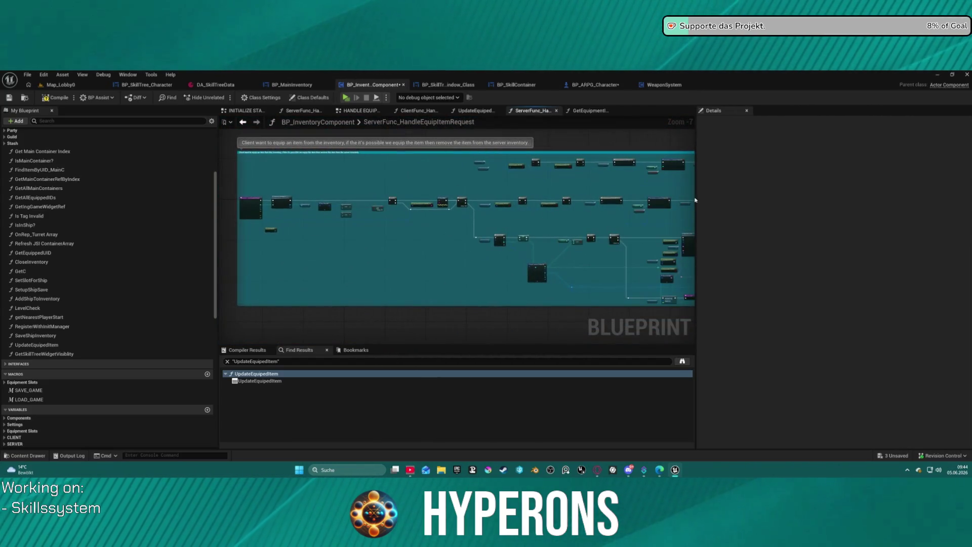
{"action": "scroll", "coordinate": [505, 186], "scroll_direction": "up", "scroll_amount": 4}
Step: Review the Sequence, Equip Item by Slot and SET nodes, then open the SetServerEquipmentSlotInfo macro
{"action": "mouse_move", "coordinate": [432, 282]}
{"action": "left_mouse_down"}
{"action": "mouse_move", "coordinate": [664, 252]}
{"action": "mouse_move", "coordinate": [510, 253]}
{"action": "mouse_move", "coordinate": [421, 172]}
{"action": "left_mouse_up"}
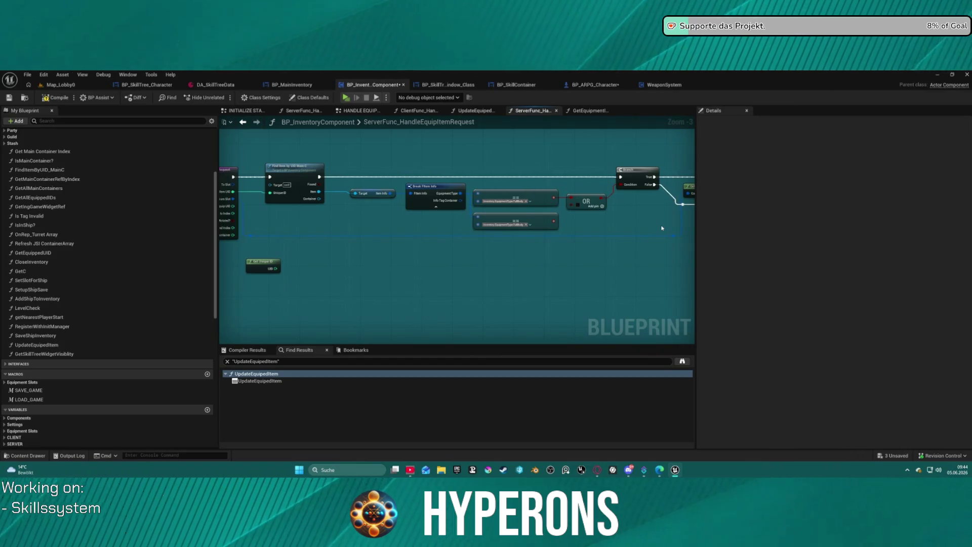
{"action": "left_click_drag", "start_coordinate": [661, 226], "coordinate": [505, 142]}
{"action": "left_click_drag", "start_coordinate": [641, 217], "coordinate": [220, 228]}
{"action": "mouse_move", "coordinate": [460, 244]}
{"action": "left_mouse_down"}
{"action": "mouse_move", "coordinate": [484, 195]}
{"action": "mouse_move", "coordinate": [303, 223]}
{"action": "mouse_move", "coordinate": [411, 213]}
{"action": "mouse_move", "coordinate": [349, 258]}
{"action": "mouse_move", "coordinate": [238, 303]}
{"action": "mouse_move", "coordinate": [385, 289]}
{"action": "mouse_move", "coordinate": [498, 258]}
{"action": "mouse_move", "coordinate": [615, 303]}
{"action": "mouse_move", "coordinate": [757, 321]}
{"action": "mouse_move", "coordinate": [476, 241]}
{"action": "mouse_move", "coordinate": [737, 249]}
{"action": "left_mouse_up"}
{"action": "left_click_drag", "start_coordinate": [394, 243], "coordinate": [699, 245]}
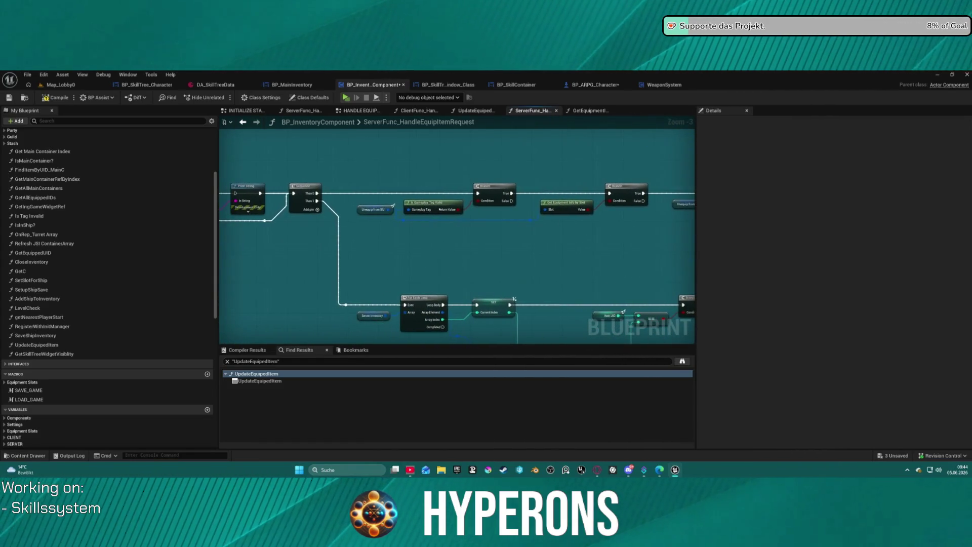
{"action": "mouse_move", "coordinate": [583, 304]}
{"action": "left_mouse_down"}
{"action": "mouse_move", "coordinate": [497, 238]}
{"action": "mouse_move", "coordinate": [375, 222]}
{"action": "left_mouse_up"}
{"action": "mouse_move", "coordinate": [744, 249]}
{"action": "left_mouse_down"}
{"action": "mouse_move", "coordinate": [653, 230]}
{"action": "mouse_move", "coordinate": [625, 208]}
{"action": "mouse_move", "coordinate": [431, 207]}
{"action": "left_mouse_up"}
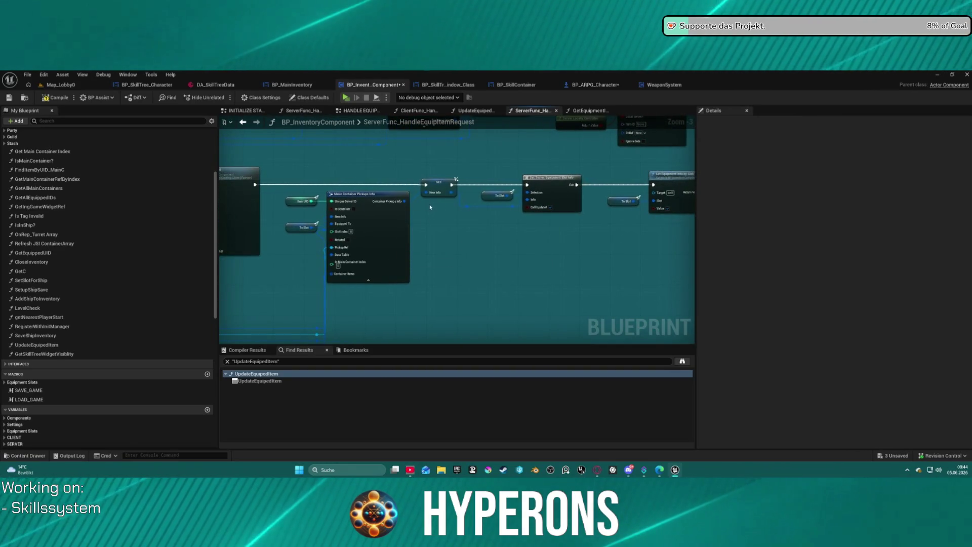
{"action": "left_click_drag", "start_coordinate": [561, 190], "coordinate": [298, 199]}
{"action": "double_click", "coordinate": [315, 189]}
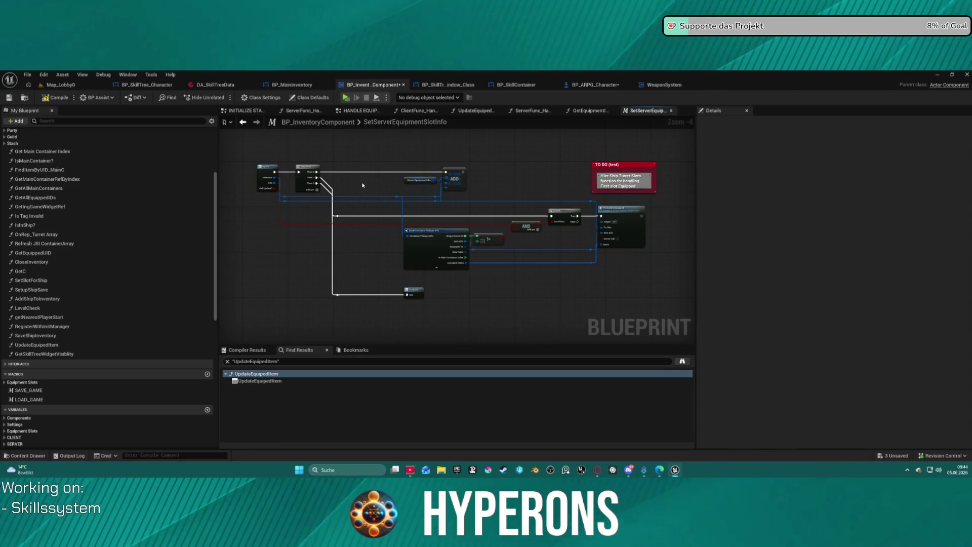
Step: Look over the macro's Inputs, Sequence and PCUpdate Equipped logic, then return to HandleEquipItemRequest
{"action": "scroll", "coordinate": [553, 207], "scroll_direction": "up", "scroll_amount": 3}
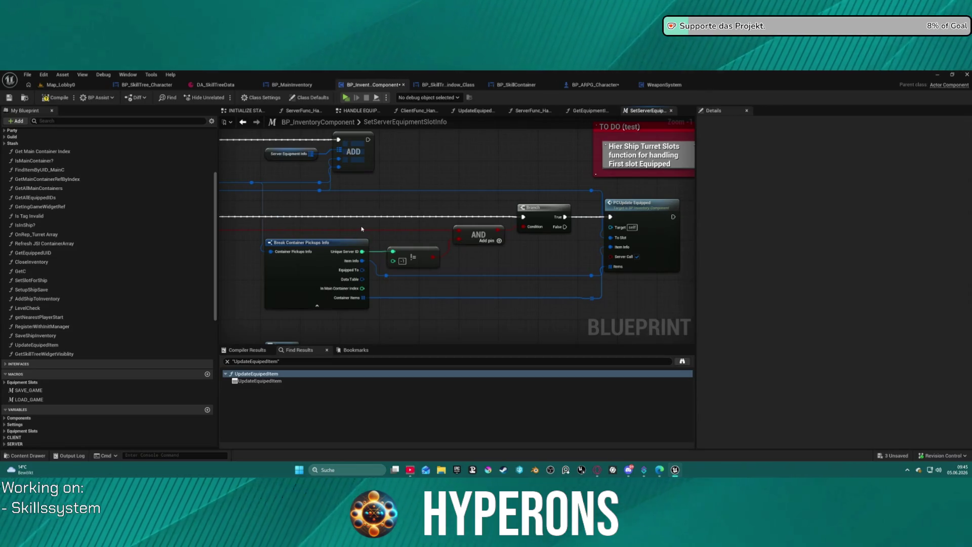
{"action": "mouse_move", "coordinate": [362, 229]}
{"action": "left_mouse_down"}
{"action": "mouse_move", "coordinate": [730, 233]}
{"action": "mouse_move", "coordinate": [568, 234]}
{"action": "mouse_move", "coordinate": [384, 216]}
{"action": "mouse_move", "coordinate": [673, 237]}
{"action": "left_mouse_up"}
{"action": "left_click", "coordinate": [243, 122]}
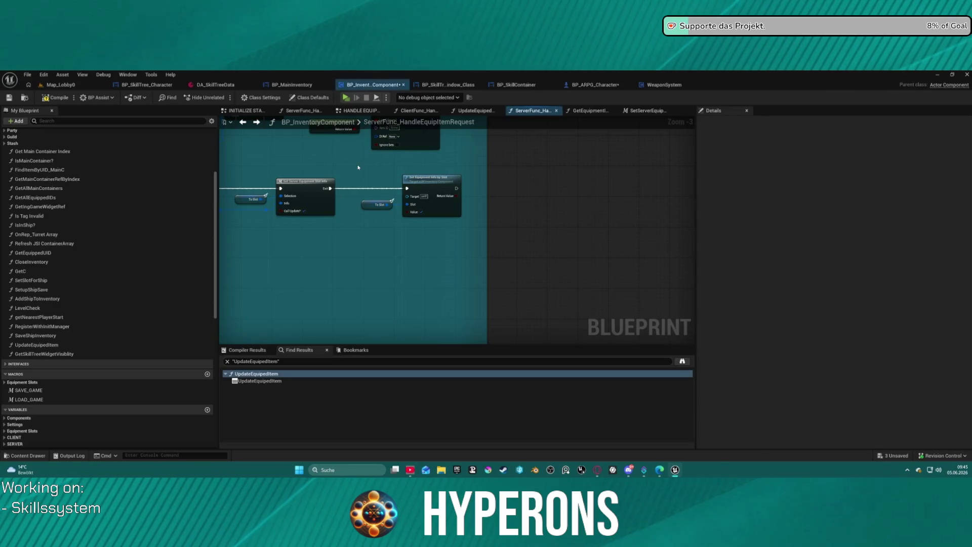
Step: Break on Set Server Equipment Slot Info, compile with F7, and launch the Hyperons preview
{"action": "mouse_move", "coordinate": [303, 183]}
{"action": "left_mouse_down"}
{"action": "mouse_move", "coordinate": [847, 197]}
{"action": "mouse_move", "coordinate": [505, 194]}
{"action": "left_mouse_up"}
{"action": "right_click", "coordinate": [497, 198]}
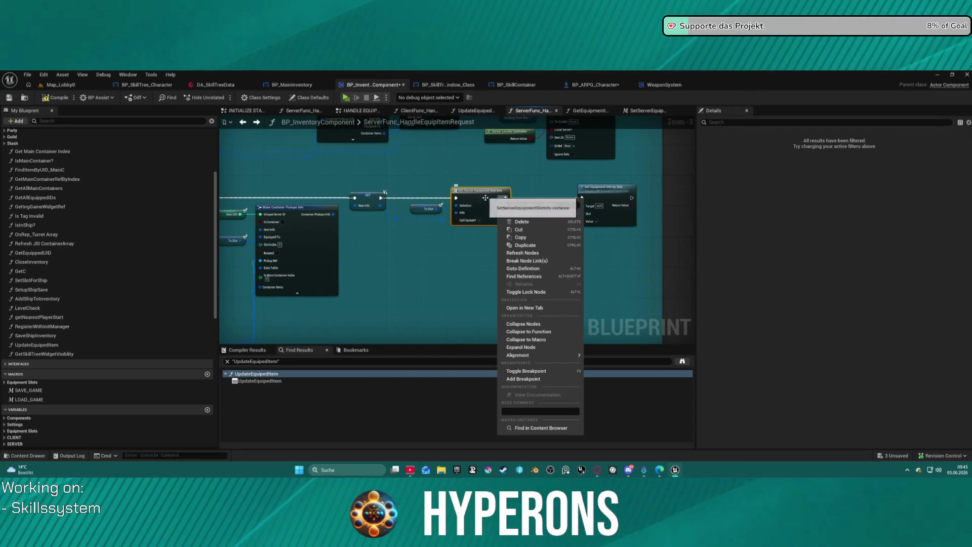
{"action": "left_click", "coordinate": [536, 379]}
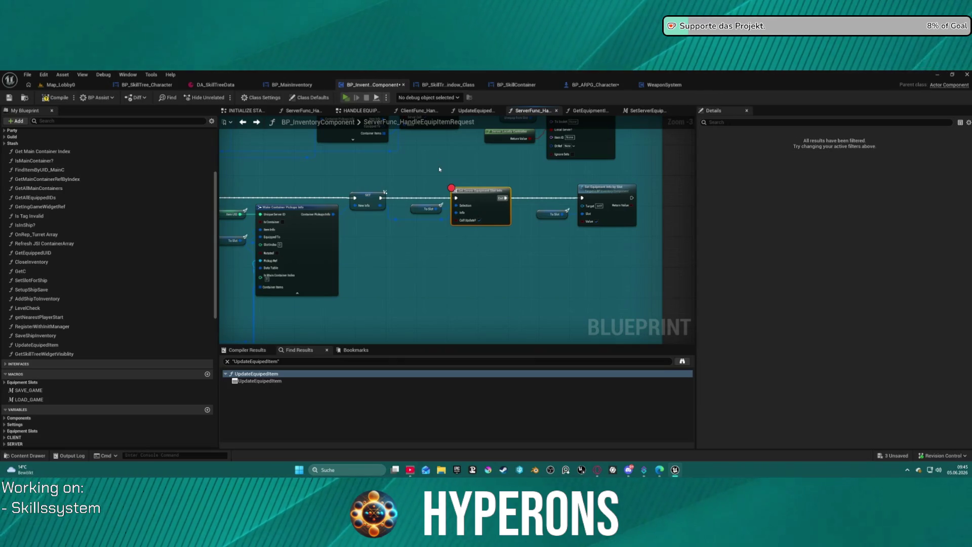
{"action": "key", "text": "F7"}
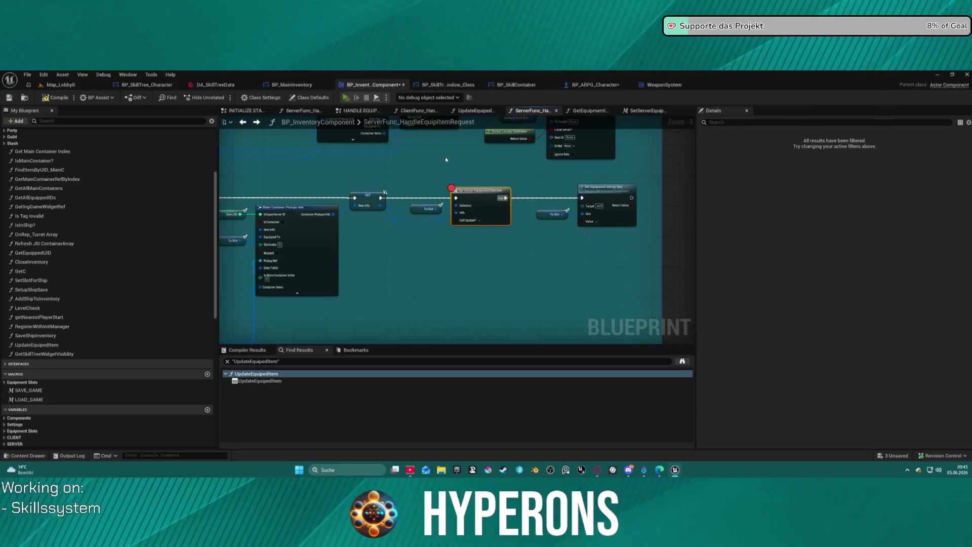
{"action": "key", "text": "alt+p"}
{"action": "left_click", "coordinate": [81, 272]}
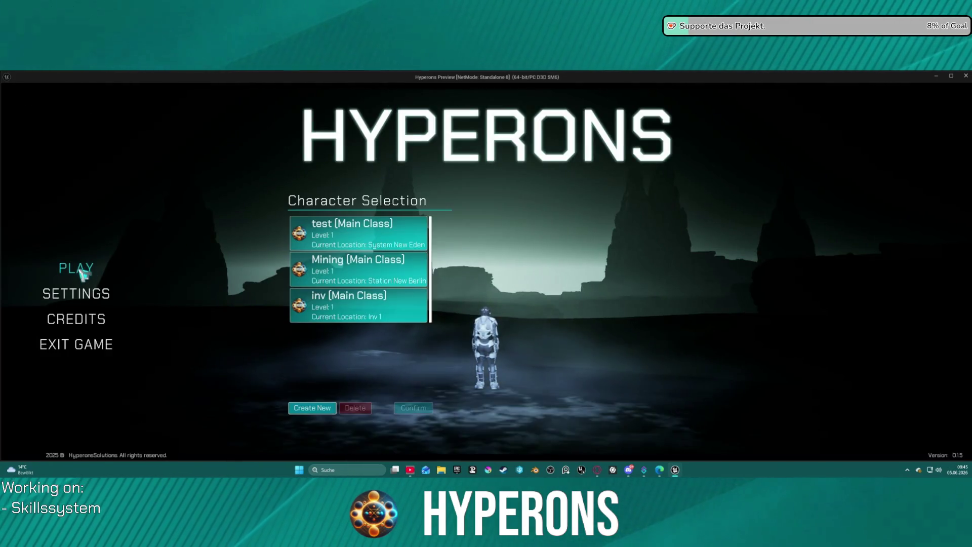
Step: Start as the inv character, open the equipment panel, and equip the Harvester to hit the breakpoint
{"action": "left_click", "coordinate": [373, 273]}
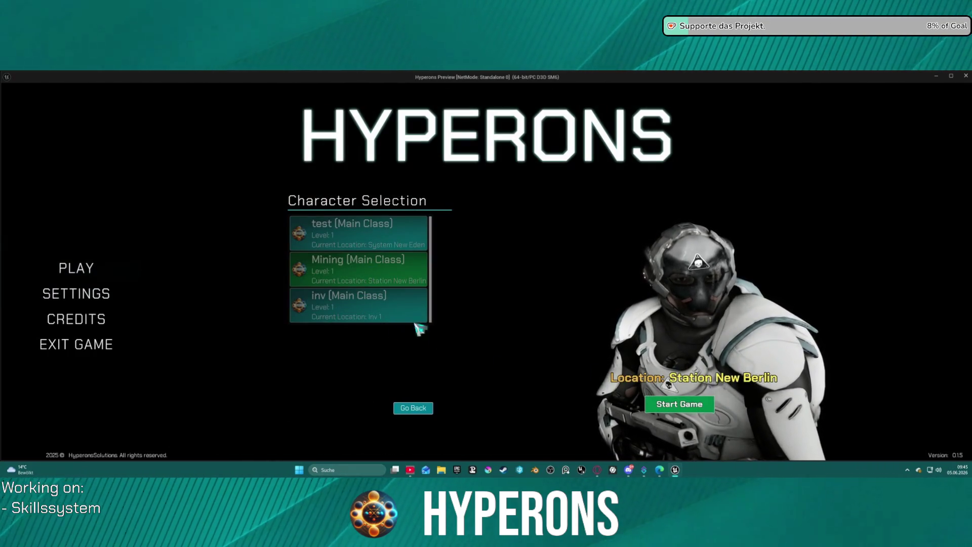
{"action": "left_click", "coordinate": [413, 407]}
{"action": "left_click", "coordinate": [369, 314]}
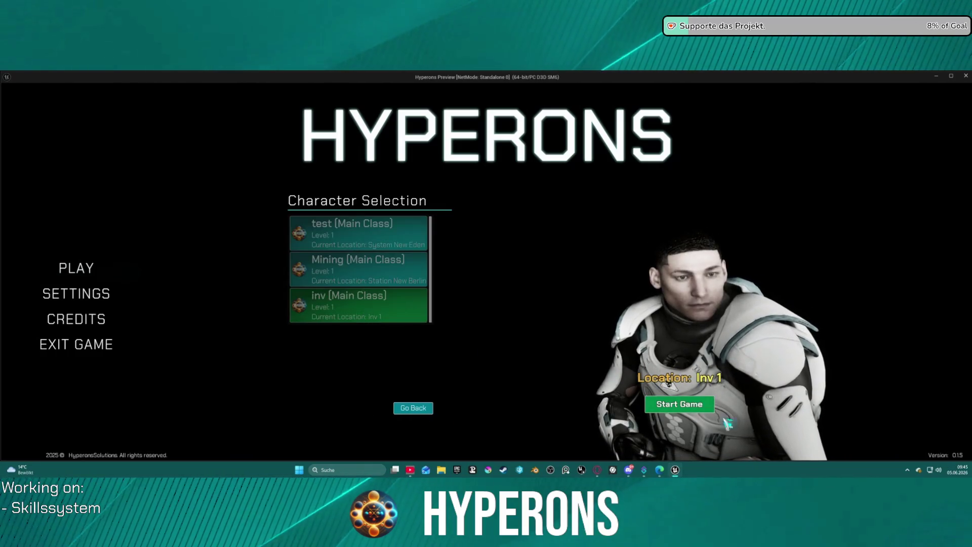
{"action": "left_click", "coordinate": [679, 403]}
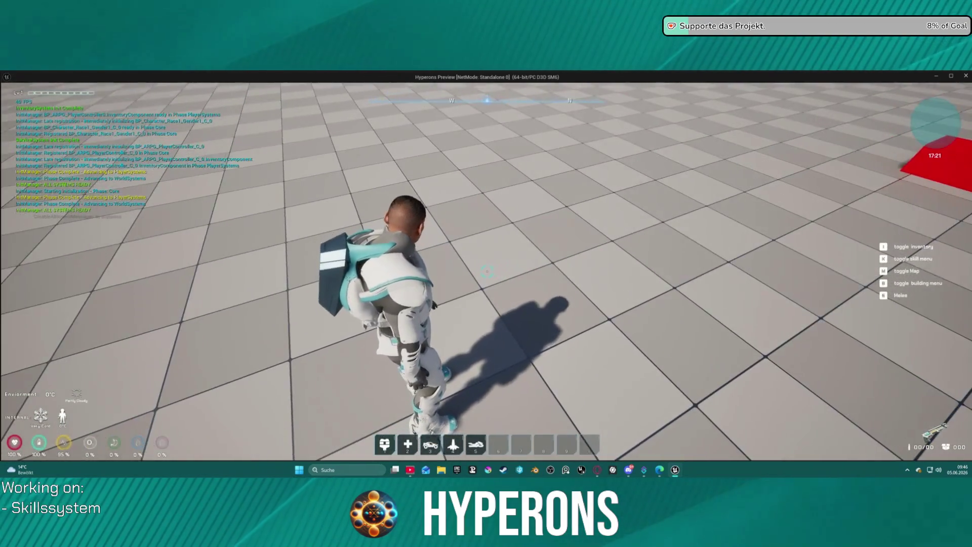
{"action": "key", "text": "i"}
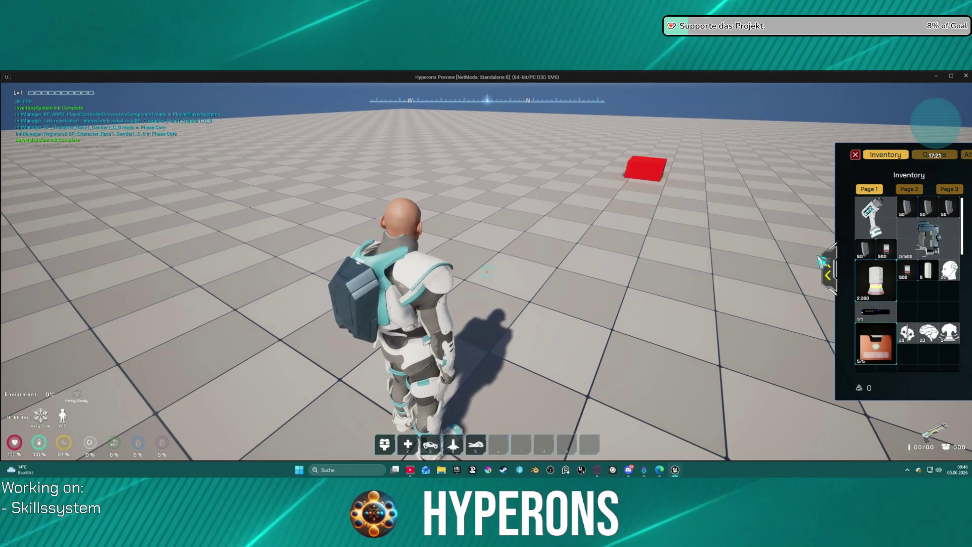
{"action": "left_click", "coordinate": [827, 273]}
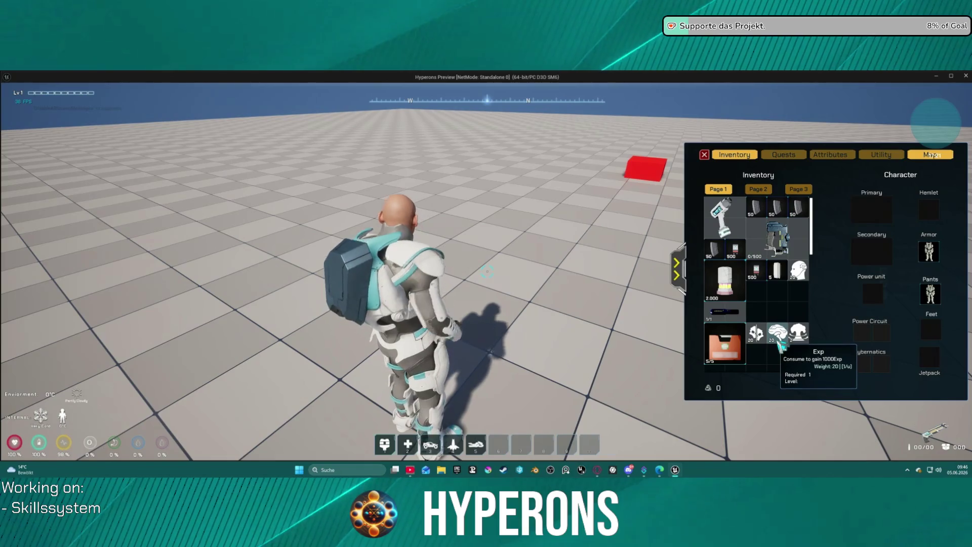
{"action": "mouse_move", "coordinate": [800, 255]}
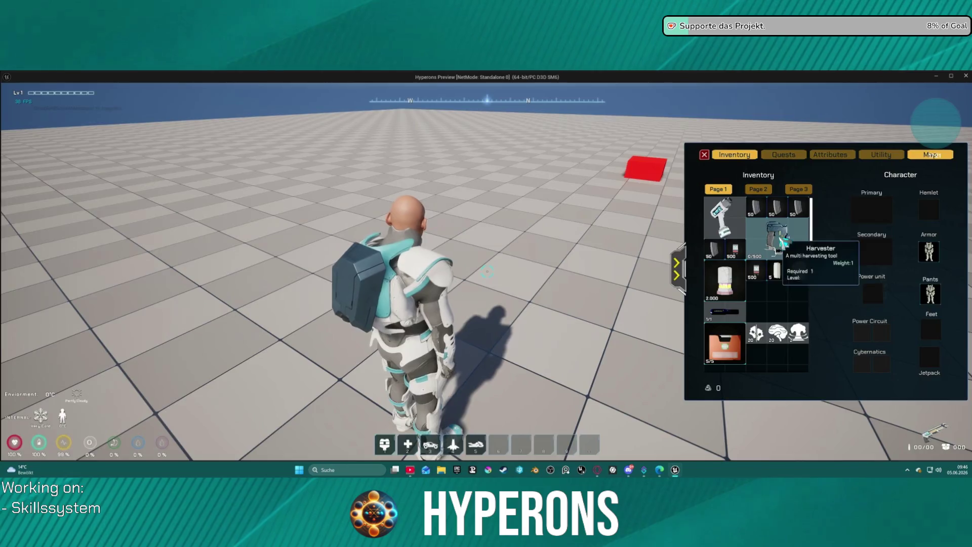
{"action": "right_click", "coordinate": [784, 243]}
Step: Expand the New Info value, step into the macro, and step over to the Branch node
{"action": "mouse_move", "coordinate": [430, 239]}
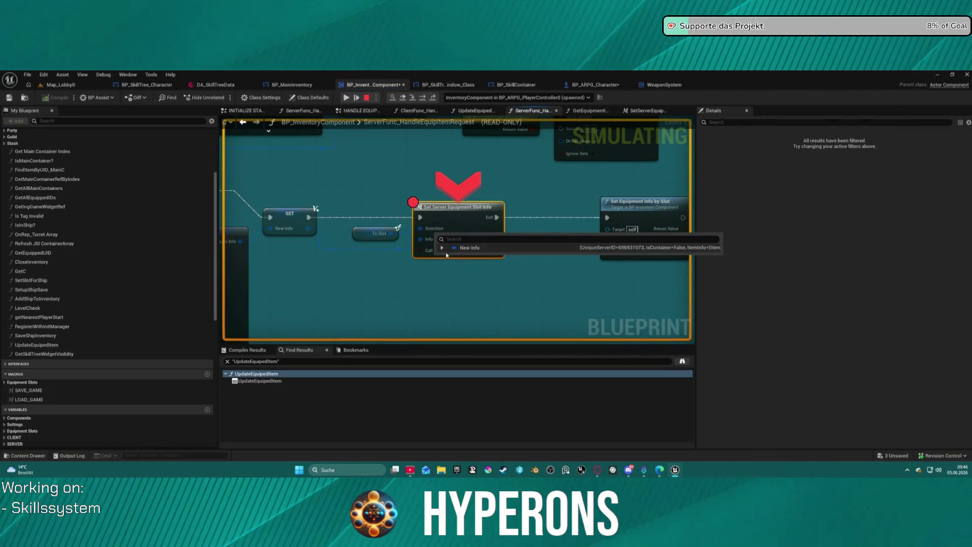
{"action": "left_click", "coordinate": [442, 248]}
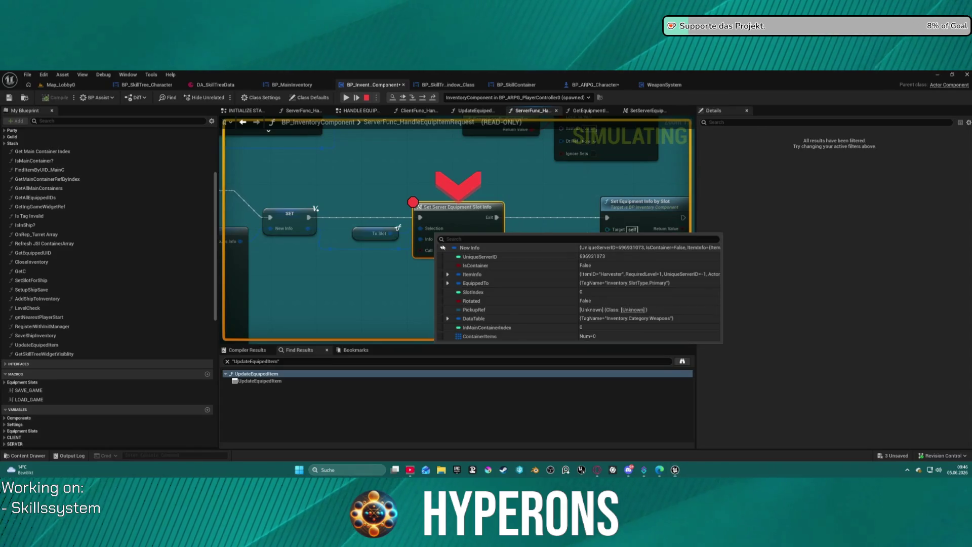
{"action": "left_click", "coordinate": [414, 97]}
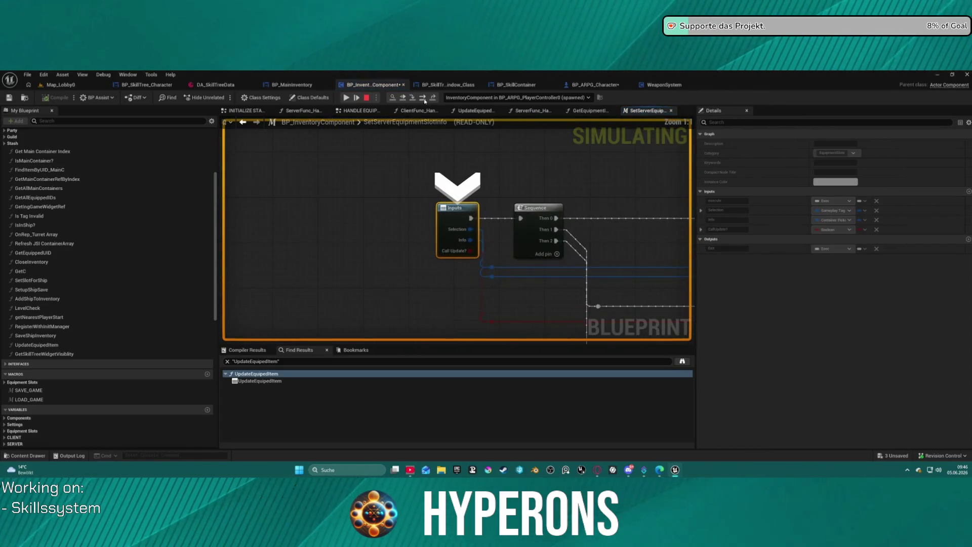
{"action": "left_click", "coordinate": [422, 98]}
{"action": "left_click", "coordinate": [422, 97]}
{"action": "left_click", "coordinate": [423, 97]}
{"action": "left_click", "coordinate": [423, 98]}
{"action": "left_click", "coordinate": [424, 97]}
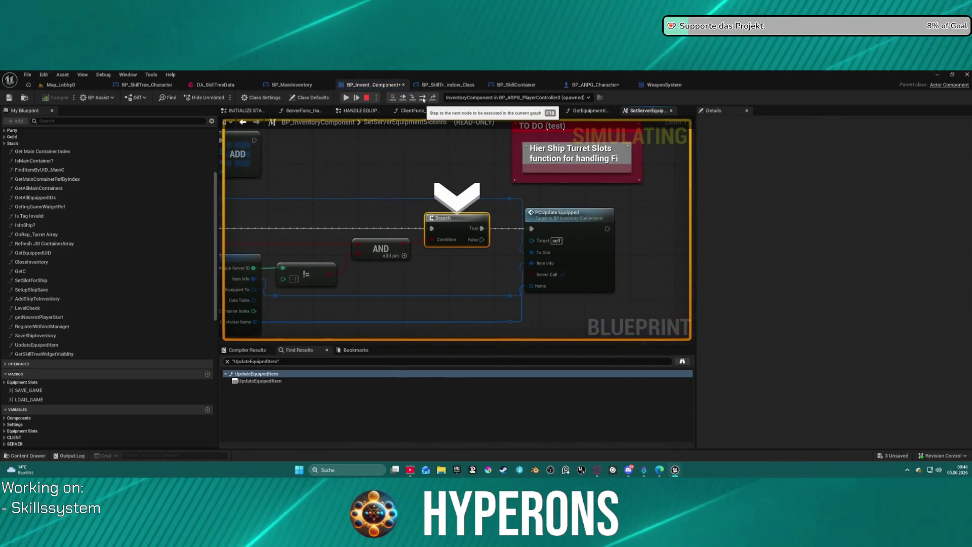
Step: Pan the macro graph to inspect the Branch condition, Break Container Pickups Info, and Inputs
{"action": "left_click_drag", "start_coordinate": [443, 239], "coordinate": [529, 190]}
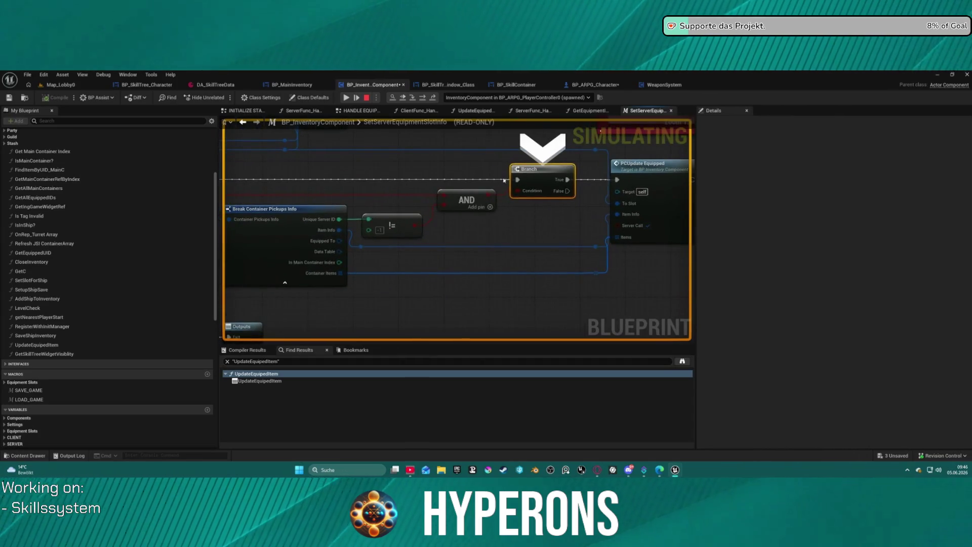
{"action": "mouse_move", "coordinate": [529, 190]}
{"action": "mouse_move", "coordinate": [488, 194]}
{"action": "mouse_move", "coordinate": [488, 194]}
{"action": "left_mouse_down"}
{"action": "mouse_move", "coordinate": [564, 177]}
{"action": "mouse_move", "coordinate": [597, 195]}
{"action": "mouse_move", "coordinate": [582, 242]}
{"action": "left_mouse_up"}
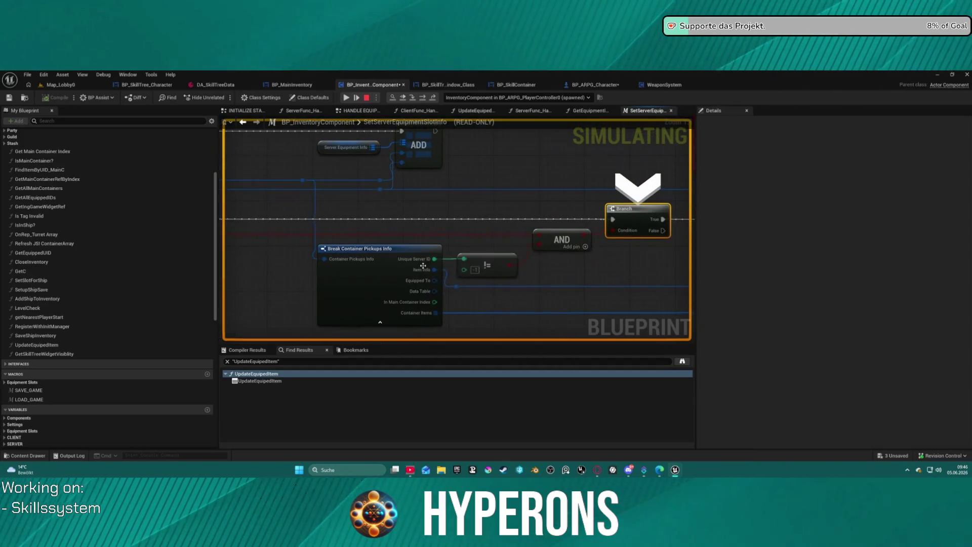
{"action": "mouse_move", "coordinate": [420, 259]}
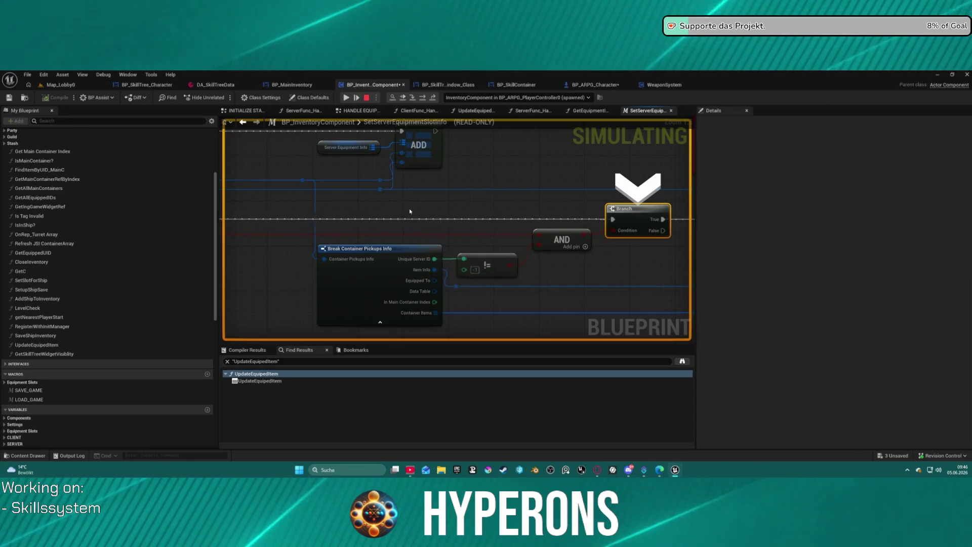
{"action": "mouse_move", "coordinate": [339, 195]}
{"action": "left_mouse_down"}
{"action": "mouse_move", "coordinate": [570, 204]}
{"action": "mouse_move", "coordinate": [666, 219]}
{"action": "mouse_move", "coordinate": [626, 250]}
{"action": "left_mouse_up"}
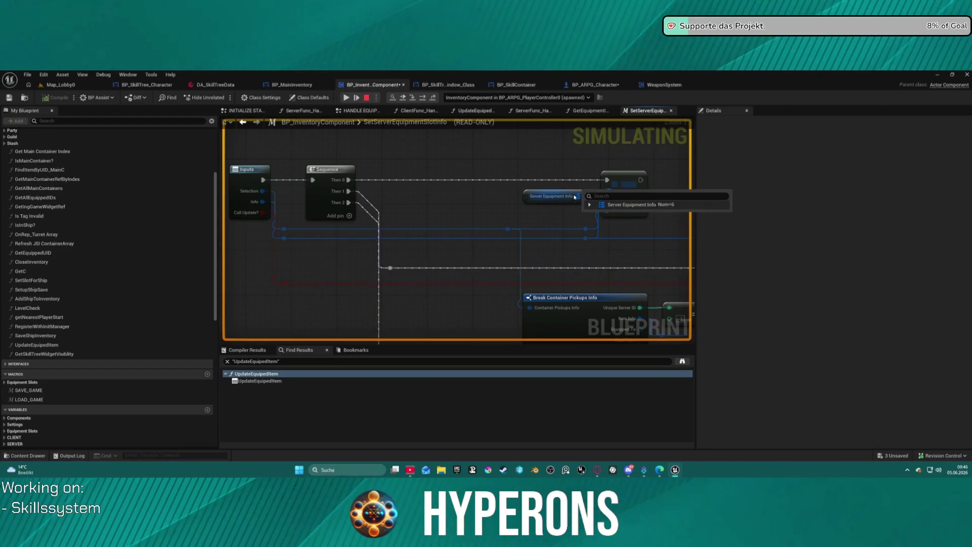
Step: Expand the Server Equipment Info watch down to the Primary slot's ItemInfo
{"action": "left_click", "coordinate": [589, 205]}
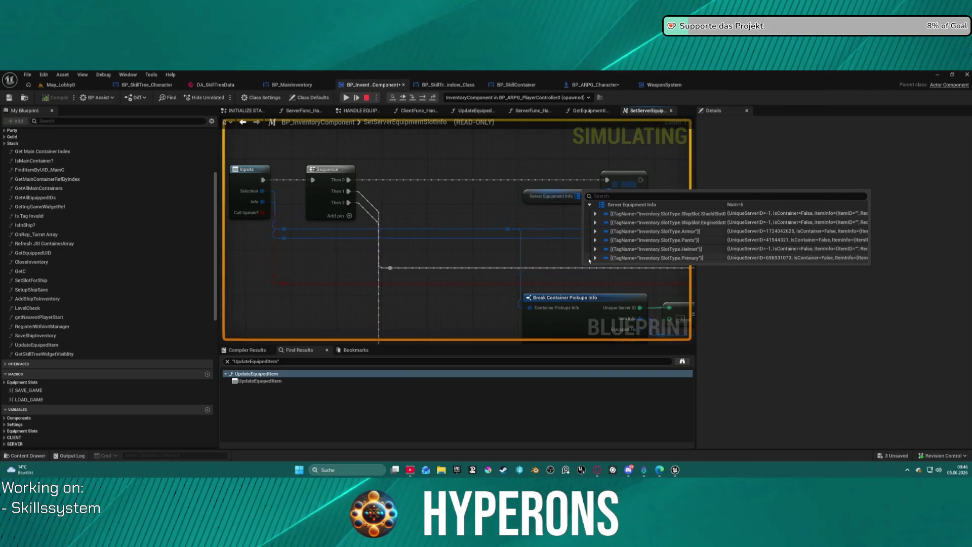
{"action": "left_click", "coordinate": [595, 258]}
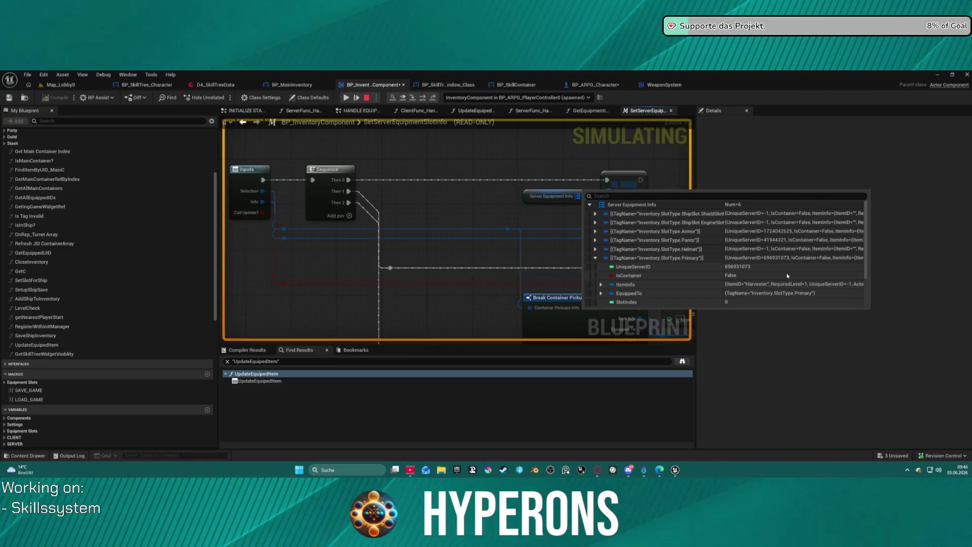
{"action": "scroll", "coordinate": [828, 290], "scroll_direction": "down", "scroll_amount": 2}
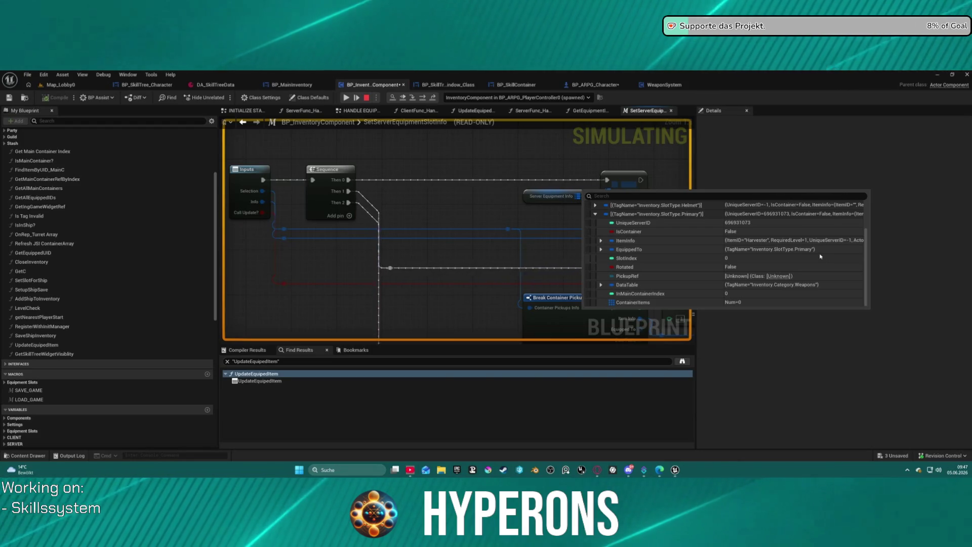
{"action": "mouse_move", "coordinate": [831, 243]}
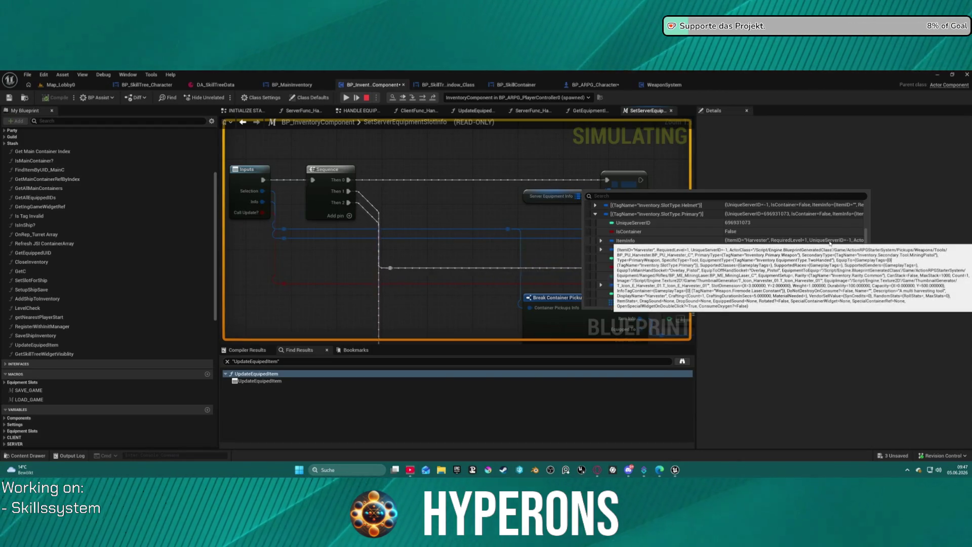
{"action": "left_click", "coordinate": [601, 241]}
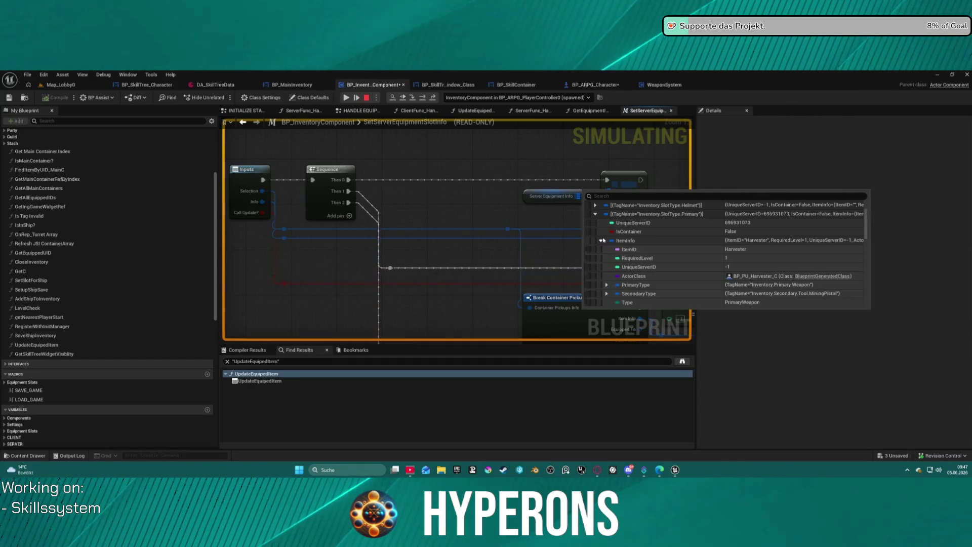
Step: Scroll through the Harvester's ItemInfo fields, then resume execution
{"action": "scroll", "coordinate": [769, 275], "scroll_direction": "down", "scroll_amount": 3}
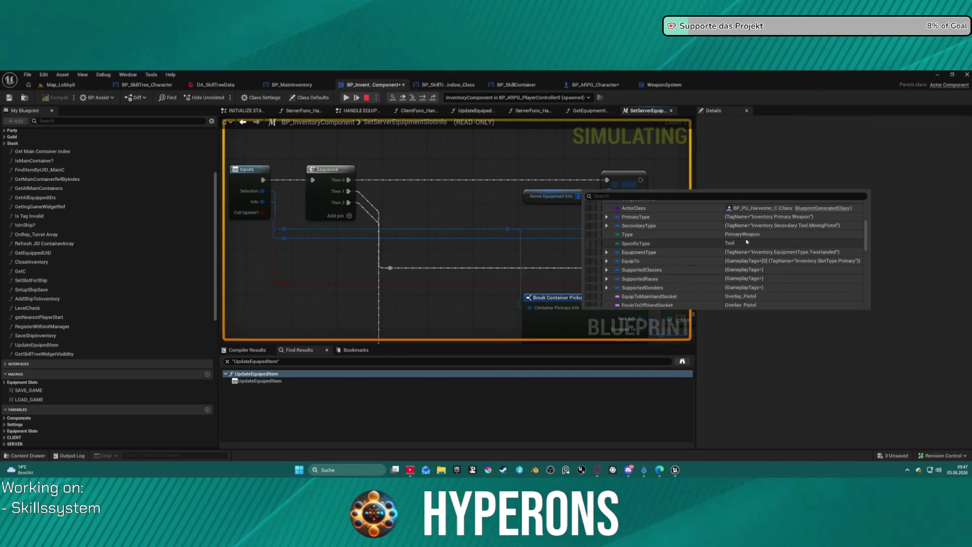
{"action": "scroll", "coordinate": [773, 241], "scroll_direction": "down", "scroll_amount": 4}
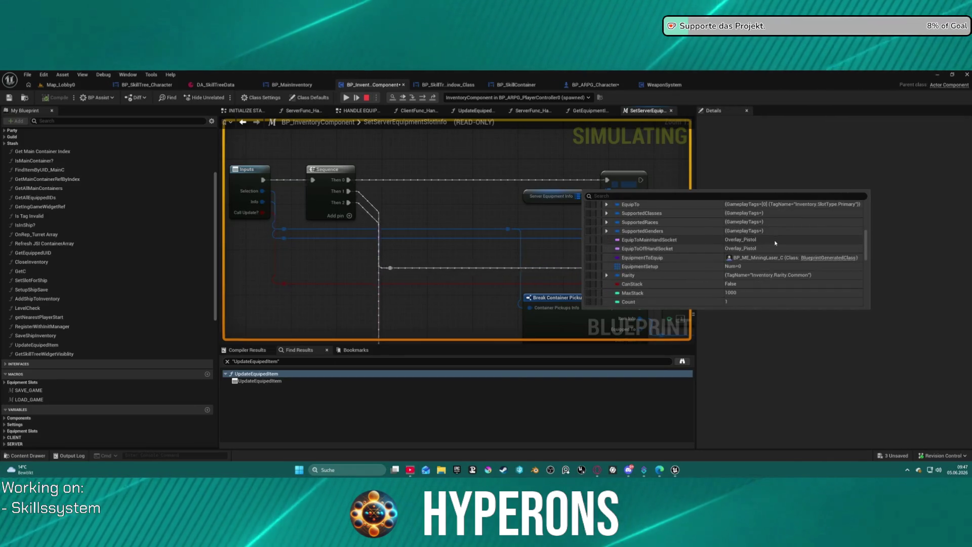
{"action": "scroll", "coordinate": [775, 244], "scroll_direction": "down", "scroll_amount": 3}
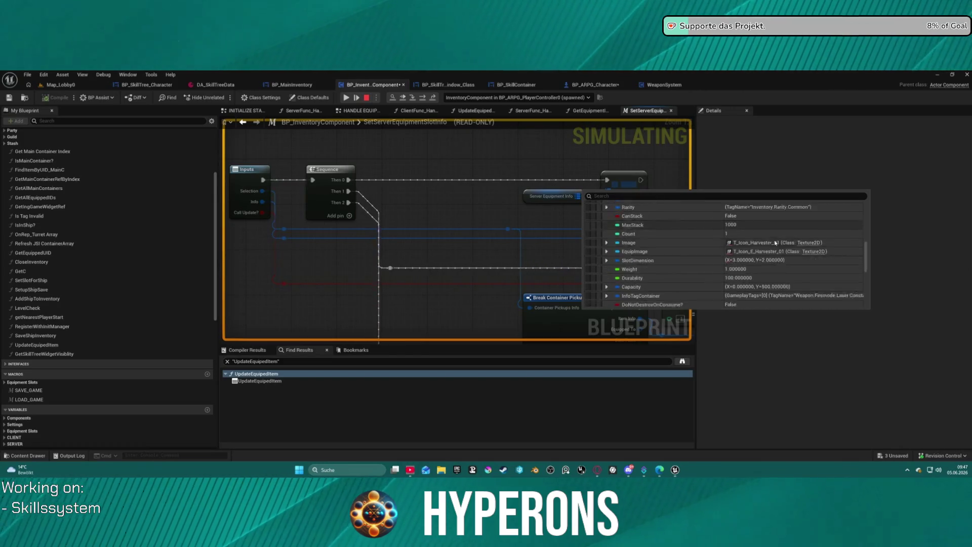
{"action": "scroll", "coordinate": [777, 265], "scroll_direction": "down", "scroll_amount": 3}
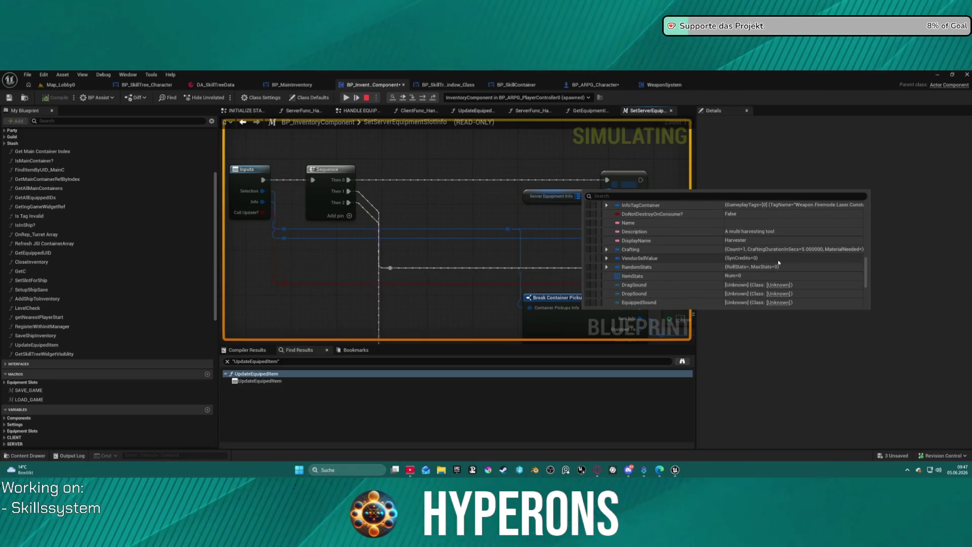
{"action": "scroll", "coordinate": [774, 255], "scroll_direction": "up", "scroll_amount": 5}
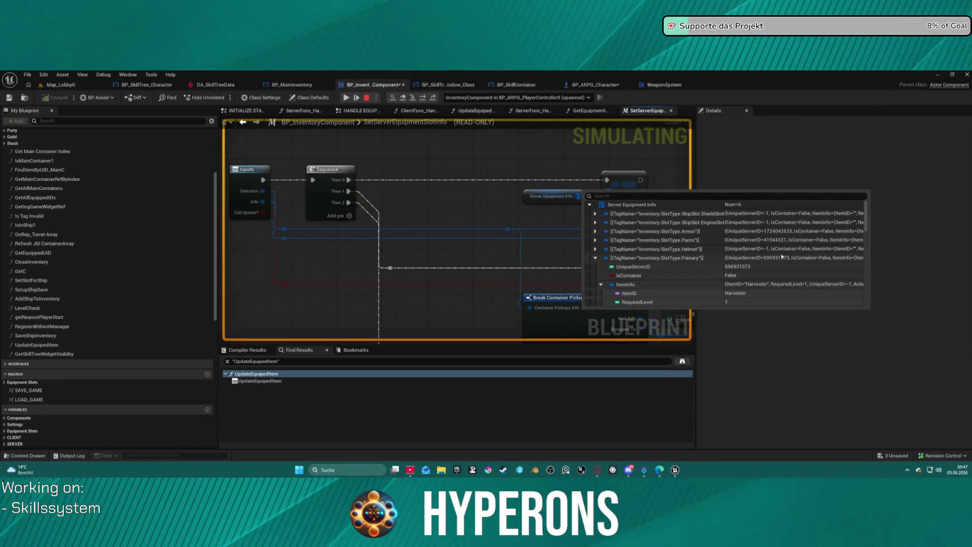
{"action": "mouse_move", "coordinate": [783, 258]}
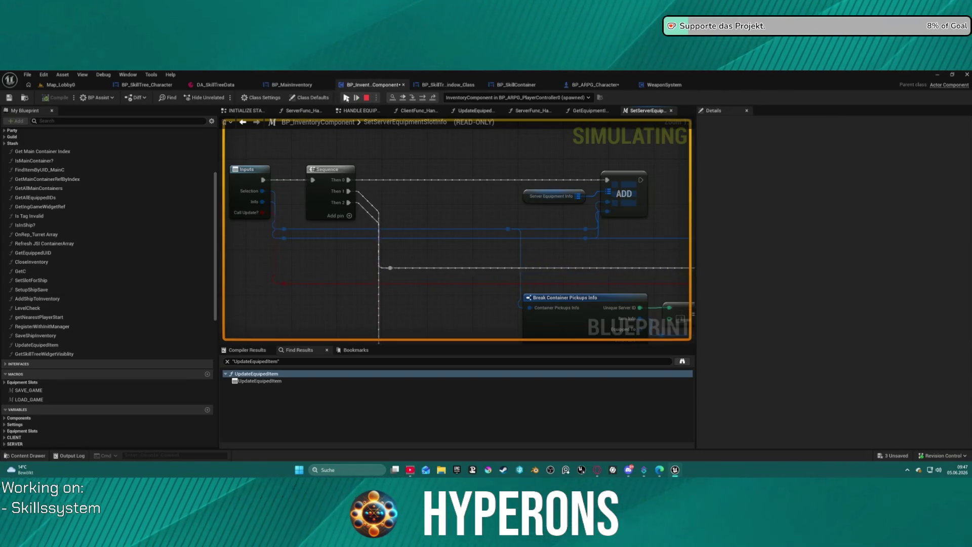
{"action": "left_click", "coordinate": [347, 97]}
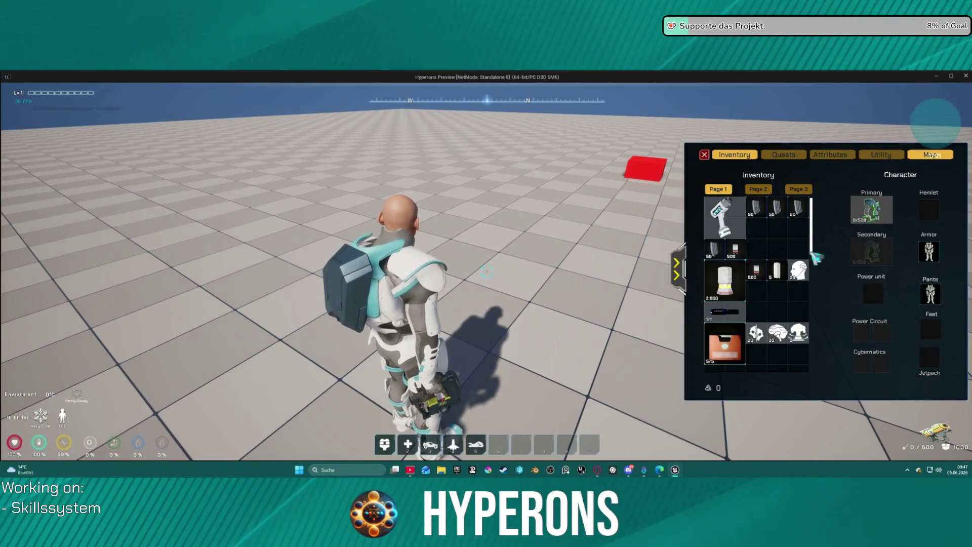
Step: Drag the primary weapon back into the inventory grid, run through the teleport, and close the preview
{"action": "mouse_move", "coordinate": [633, 228]}
{"action": "left_mouse_down"}
{"action": "mouse_move", "coordinate": [790, 228]}
{"action": "mouse_move", "coordinate": [517, 257]}
{"action": "left_mouse_up"}
{"action": "key", "text": "w"}
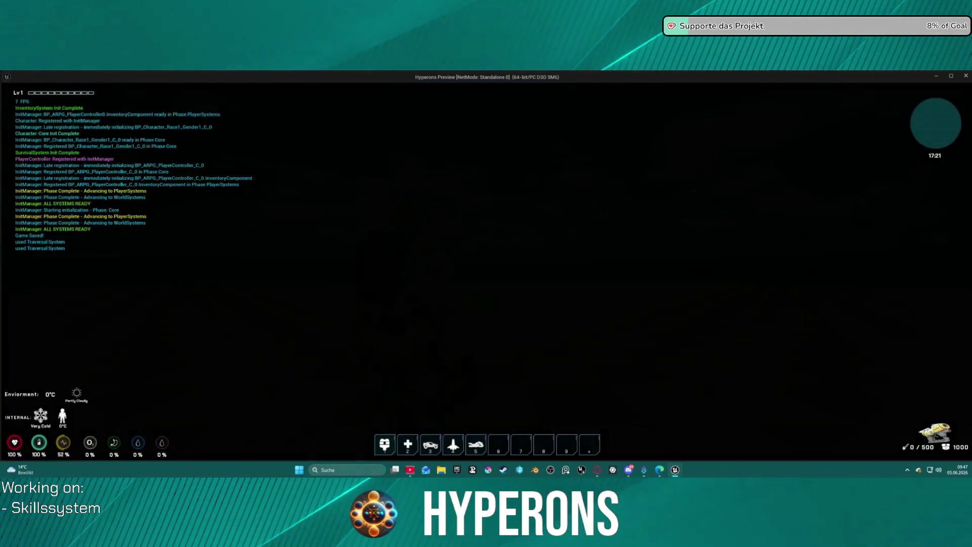
{"action": "key", "text": "s"}
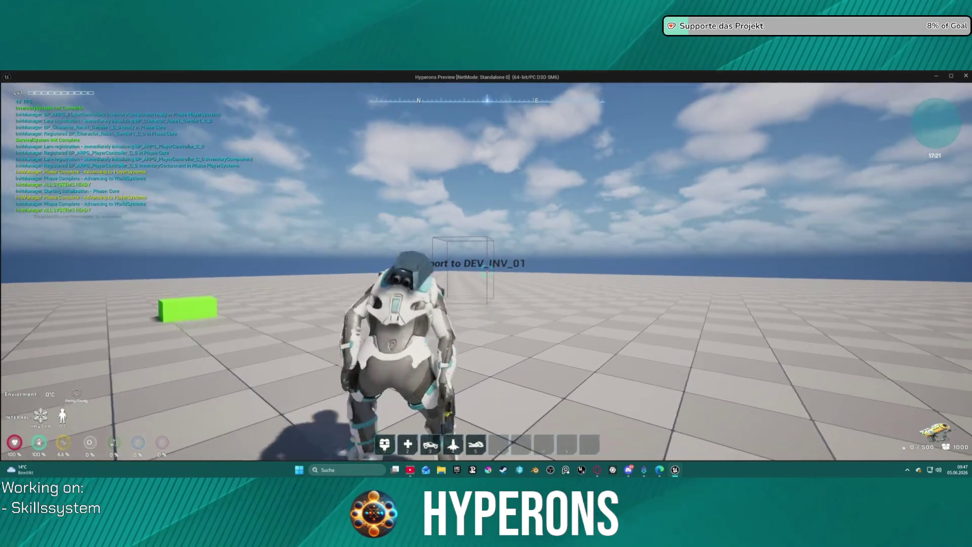
{"action": "key", "text": "i"}
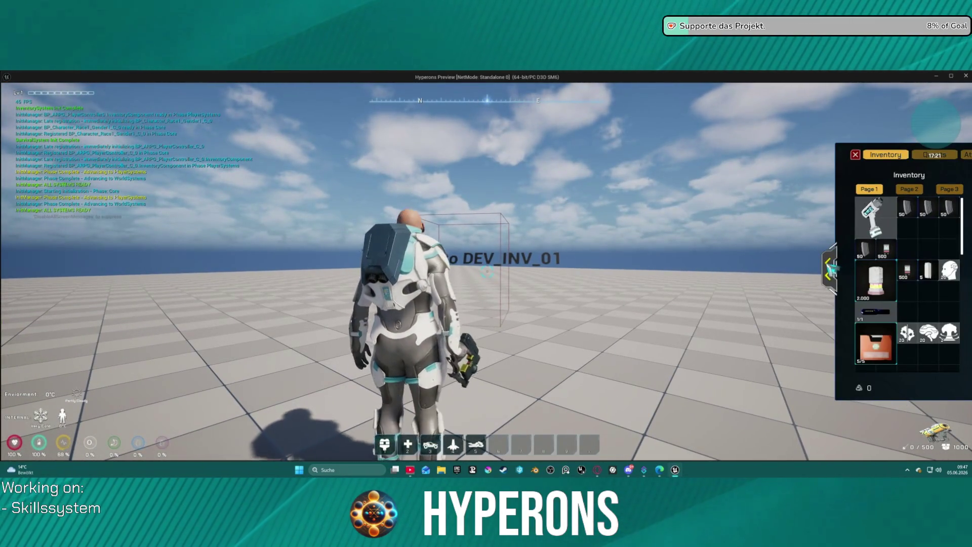
{"action": "left_click_drag", "start_coordinate": [871, 211], "coordinate": [802, 248]}
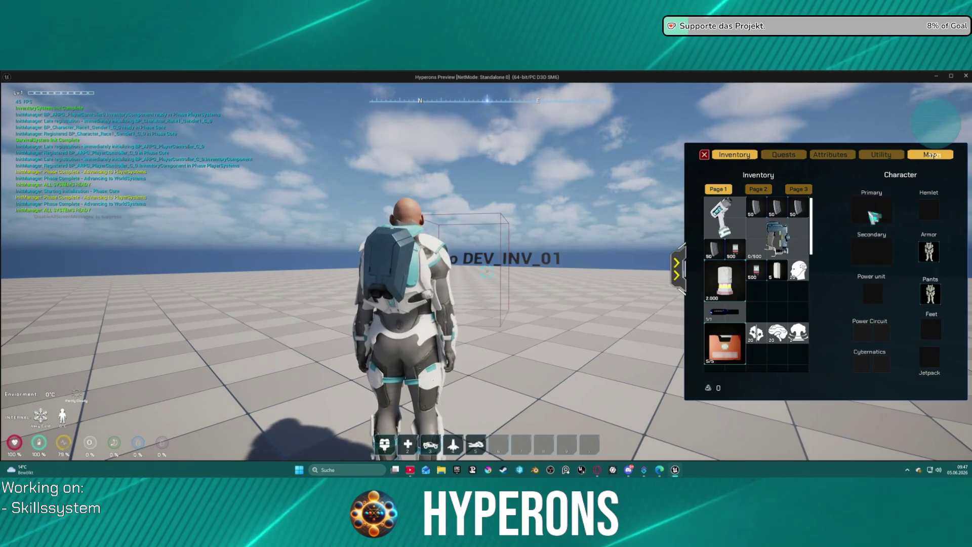
{"action": "key", "text": "s"}
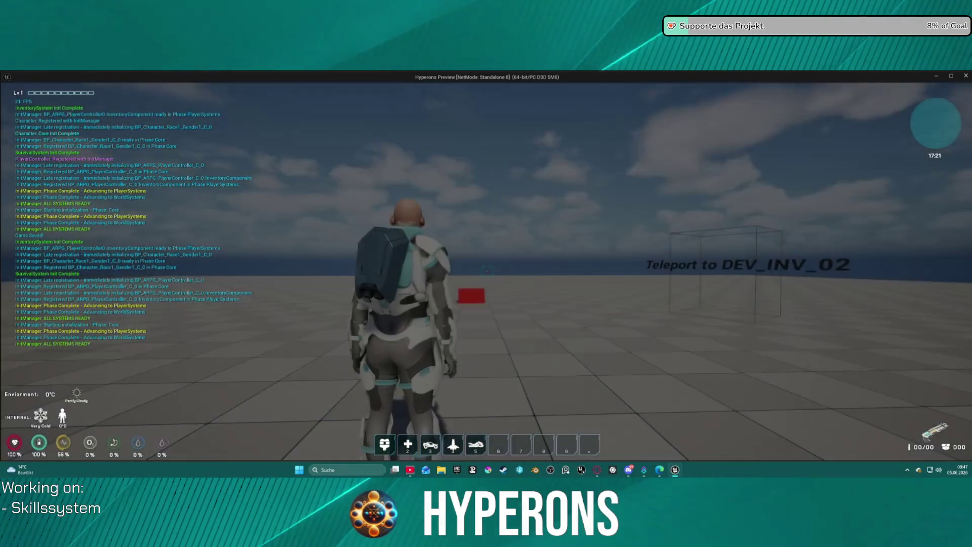
{"action": "key", "text": "i"}
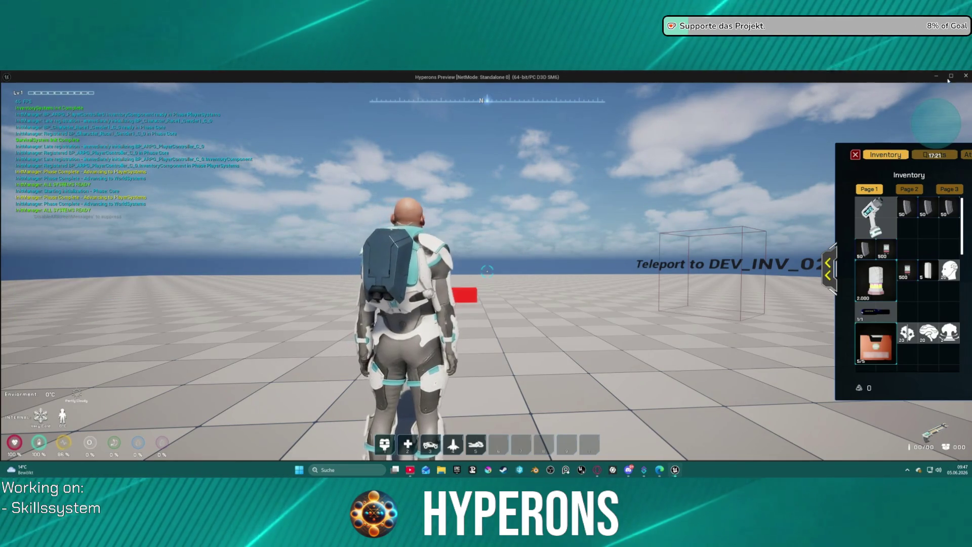
{"action": "left_click", "coordinate": [966, 76]}
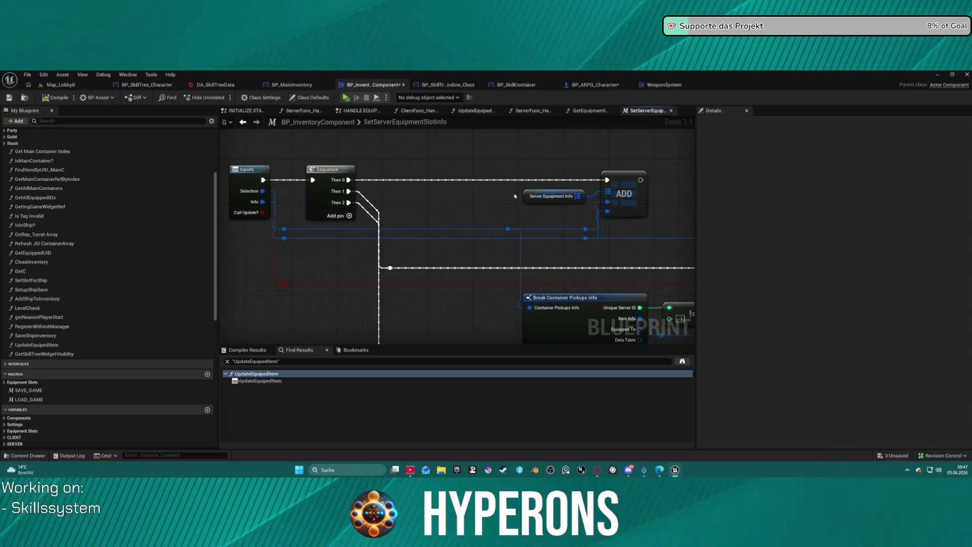
Step: Pan SetServerEquipmentSlotInfo to review Break Container Pickups Info, Branch, PCUpdate Equipped and Outputs
{"action": "mouse_move", "coordinate": [515, 196]}
{"action": "left_mouse_down"}
{"action": "mouse_move", "coordinate": [415, 155]}
{"action": "mouse_move", "coordinate": [448, 126]}
{"action": "mouse_move", "coordinate": [491, 148]}
{"action": "mouse_move", "coordinate": [424, 56]}
{"action": "left_mouse_up"}
{"action": "mouse_move", "coordinate": [456, 228]}
{"action": "left_mouse_down"}
{"action": "mouse_move", "coordinate": [285, 258]}
{"action": "mouse_move", "coordinate": [249, 297]}
{"action": "mouse_move", "coordinate": [245, 288]}
{"action": "left_mouse_up"}
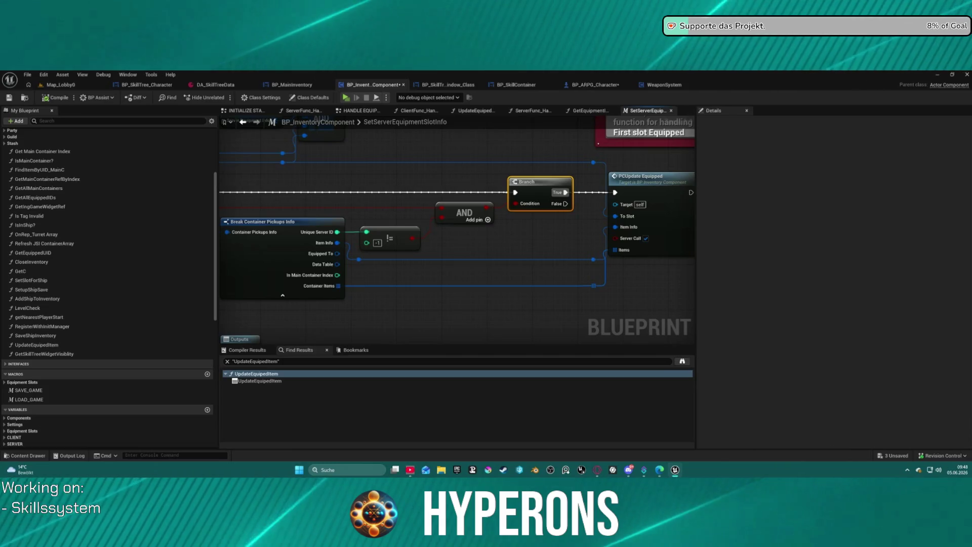
{"action": "left_click_drag", "start_coordinate": [245, 288], "coordinate": [245, 283]}
{"action": "mouse_move", "coordinate": [256, 318]}
{"action": "left_mouse_down"}
{"action": "mouse_move", "coordinate": [312, 302]}
{"action": "mouse_move", "coordinate": [423, 299]}
{"action": "left_mouse_up"}
{"action": "left_click", "coordinate": [414, 318]}
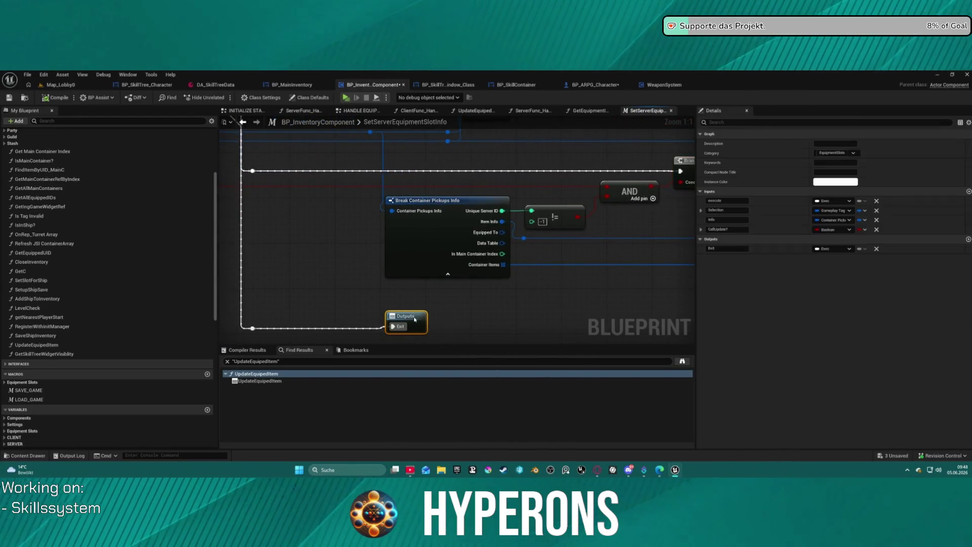
Step: Check GetEquipmentInfoBySlot and HandleEquipItemRequest, then open the SetEquipmentInfoBySlot function graph
{"action": "left_click", "coordinate": [582, 111]}
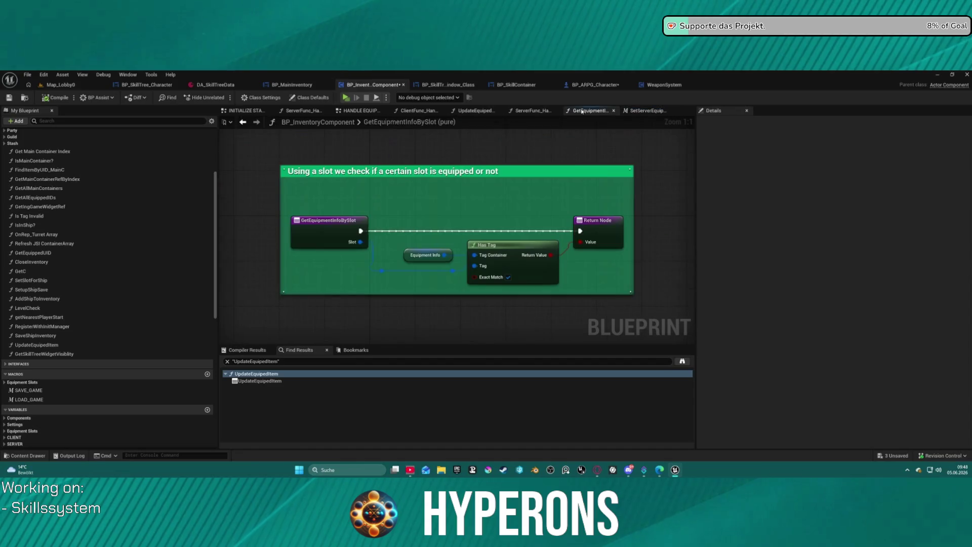
{"action": "left_click", "coordinate": [541, 112]}
{"action": "left_click_drag", "start_coordinate": [523, 174], "coordinate": [385, 174]}
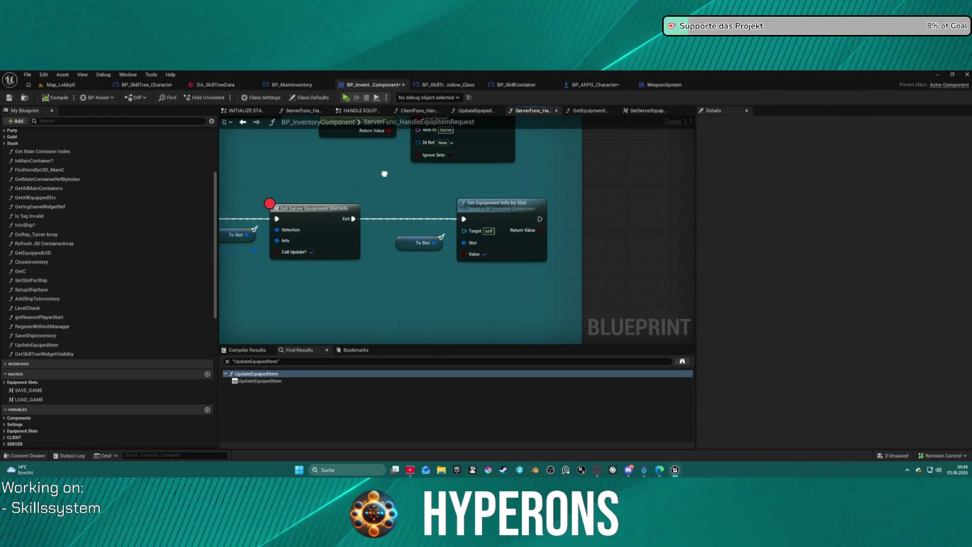
{"action": "double_click", "coordinate": [497, 217]}
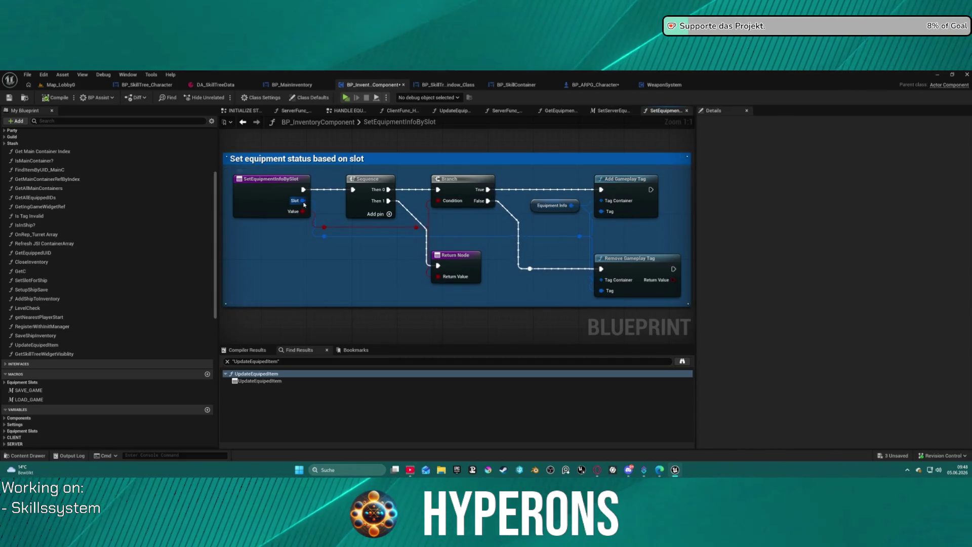
{"action": "right_click", "coordinate": [381, 186]}
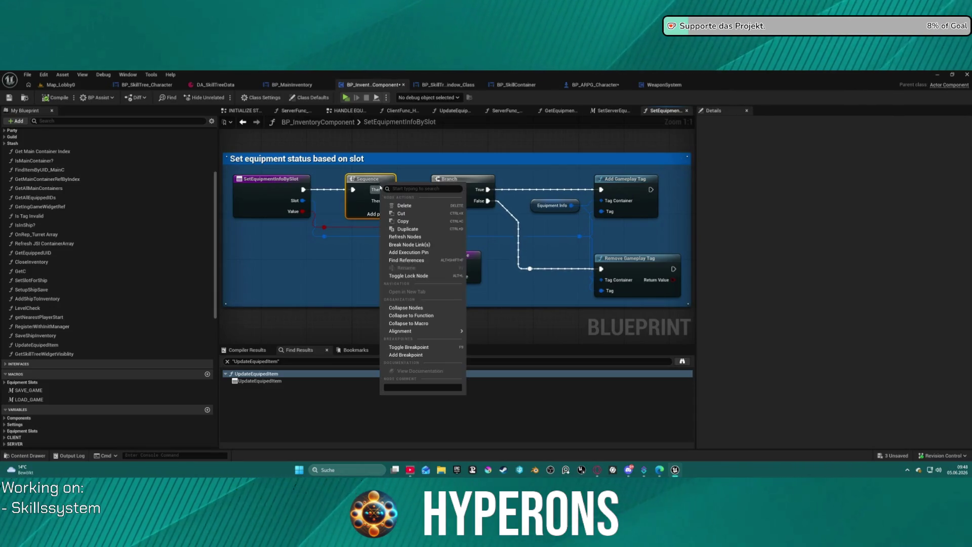
Step: Add a breakpoint to the Sequence node in SetEquipmentInfoBySlot
{"action": "left_click", "coordinate": [410, 354]}
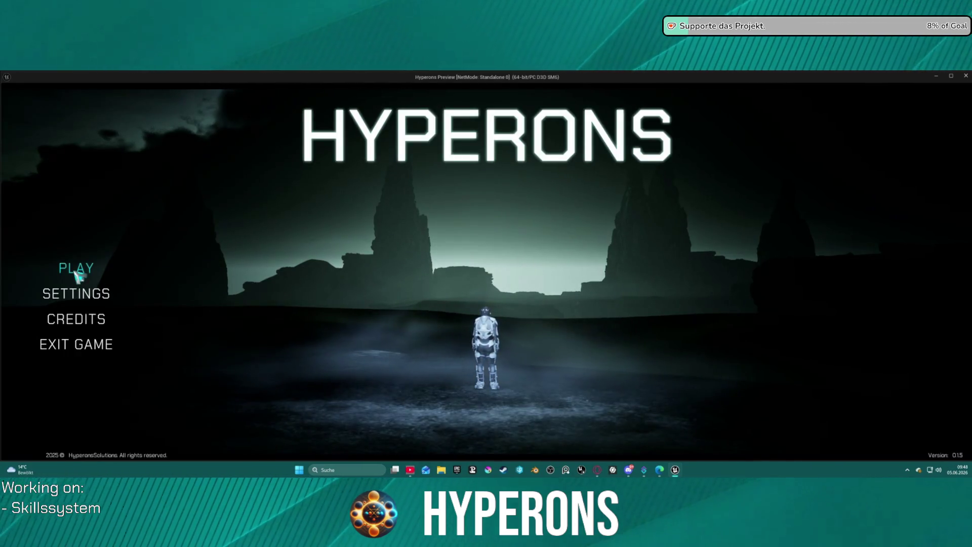
Step: Quit the running game and delete the old inv character
{"action": "left_click", "coordinate": [90, 344]}
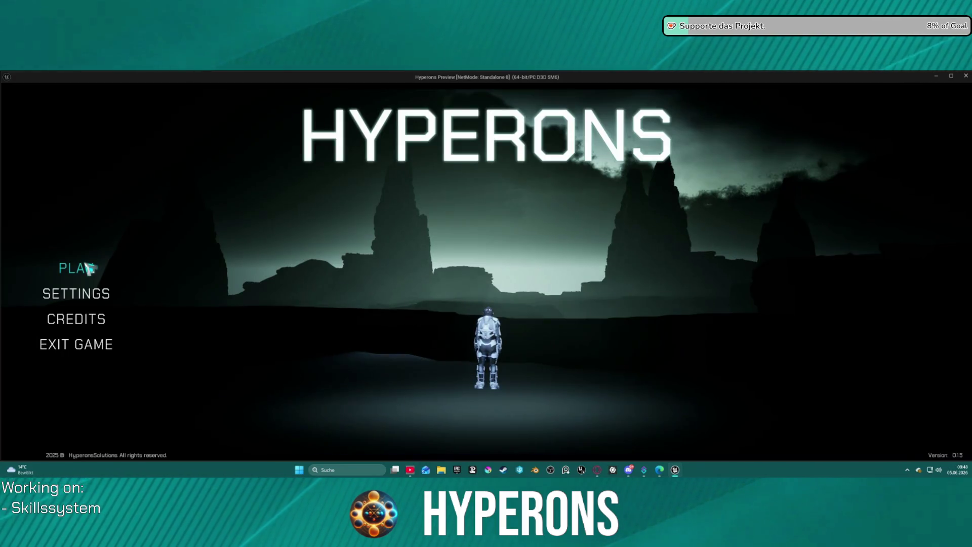
{"action": "left_click", "coordinate": [76, 268]}
{"action": "left_click", "coordinate": [344, 306]}
{"action": "left_click", "coordinate": [361, 408]}
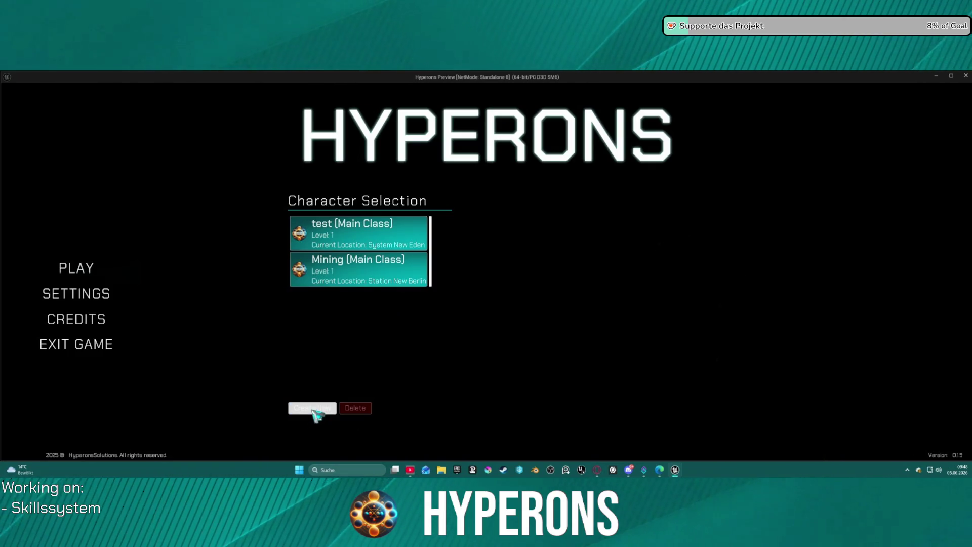
Step: Create a new character named inv and select it
{"action": "left_click", "coordinate": [312, 409]}
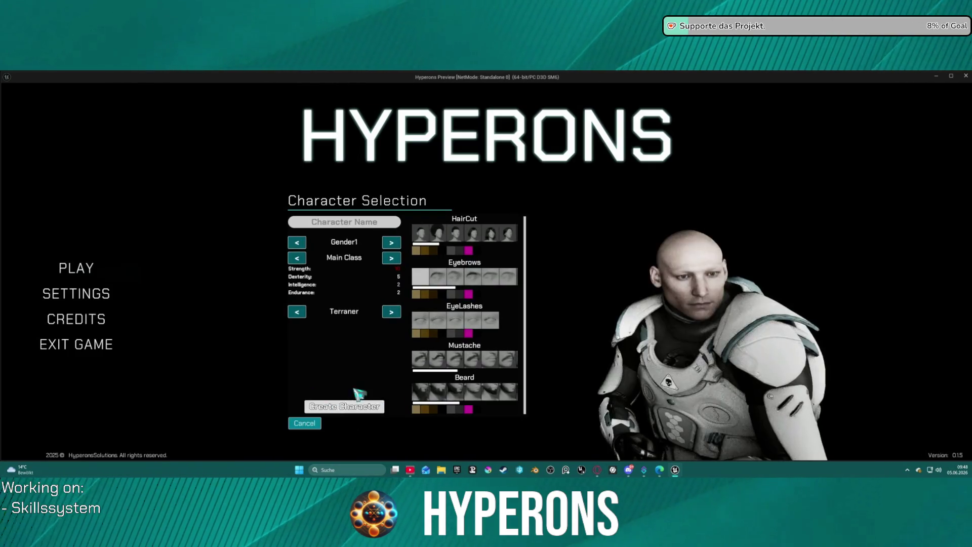
{"action": "left_click", "coordinate": [338, 226]}
{"action": "type", "text": "inv"}
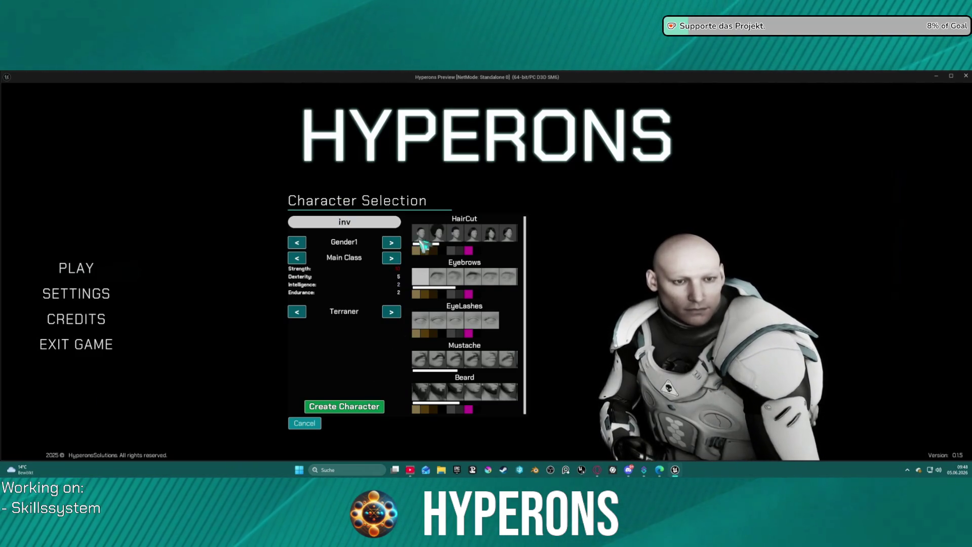
{"action": "left_click", "coordinate": [360, 408]}
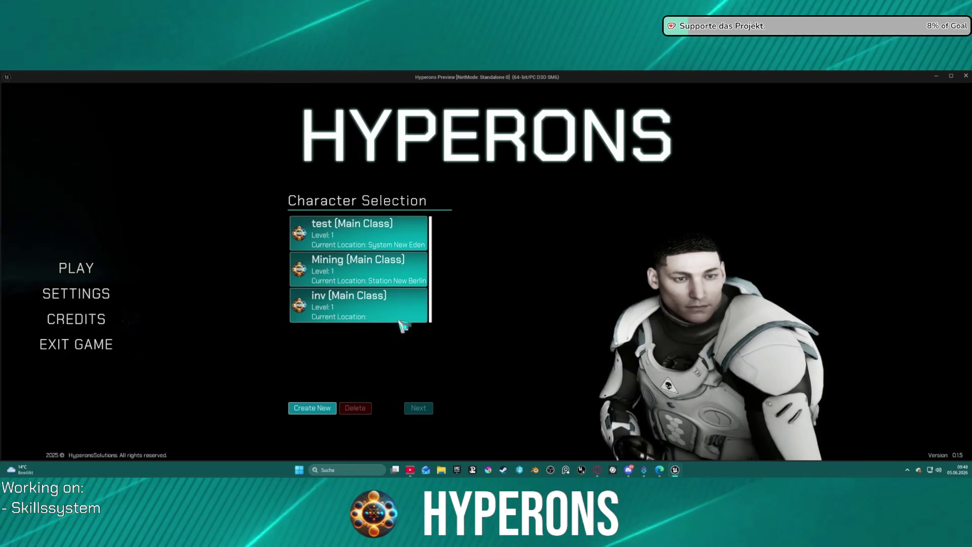
{"action": "left_click", "coordinate": [420, 309]}
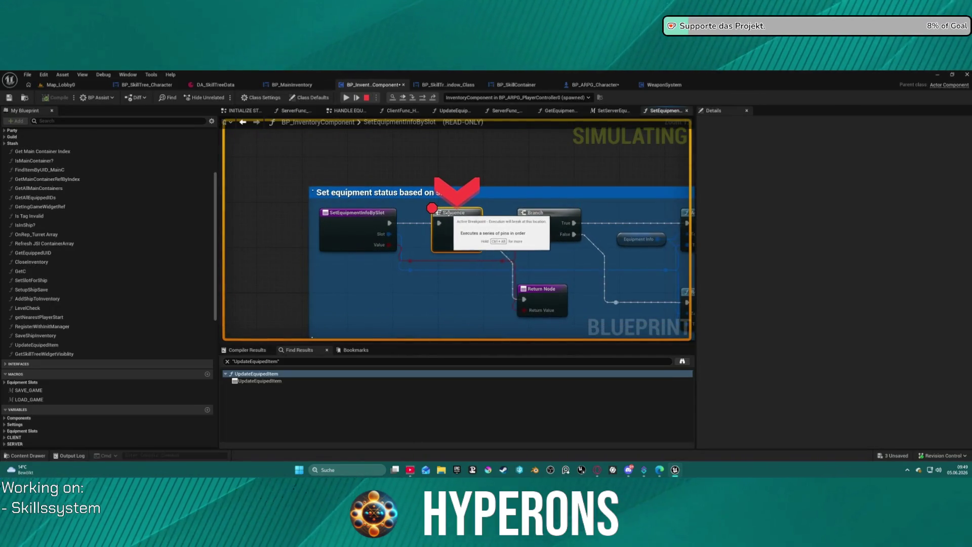
Step: Check that the paused Slot pin holds Armor, then resume execution
{"action": "mouse_move", "coordinate": [388, 235]}
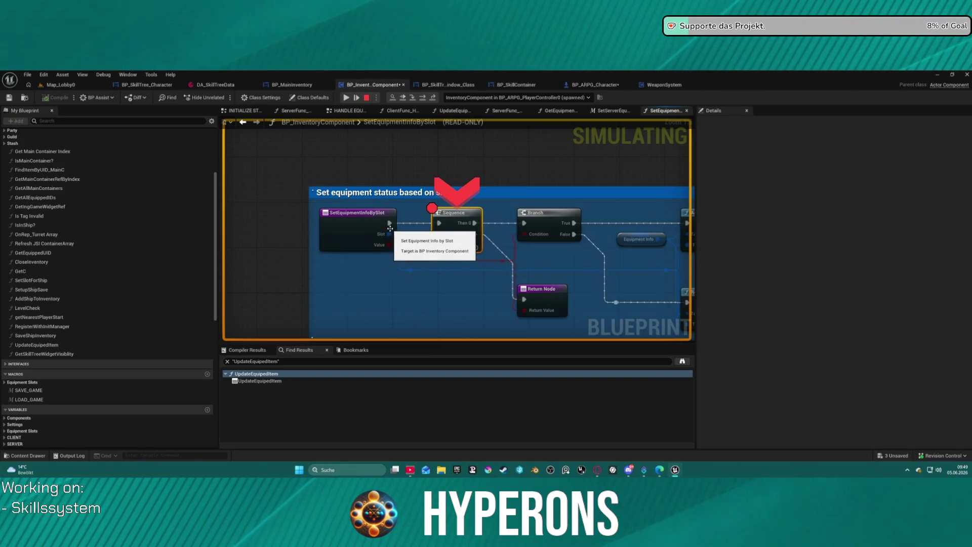
{"action": "left_click_drag", "start_coordinate": [390, 233], "coordinate": [178, 226]}
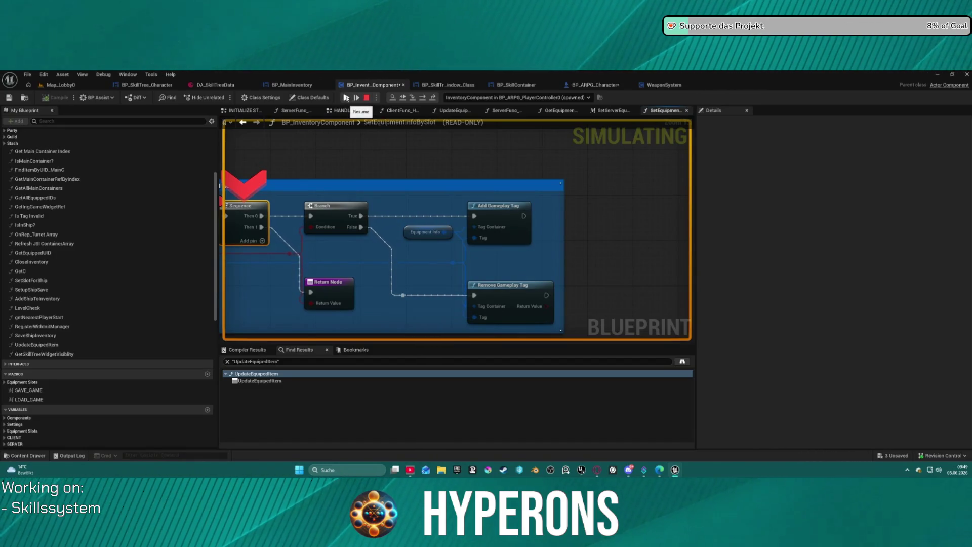
{"action": "left_click", "coordinate": [346, 98]}
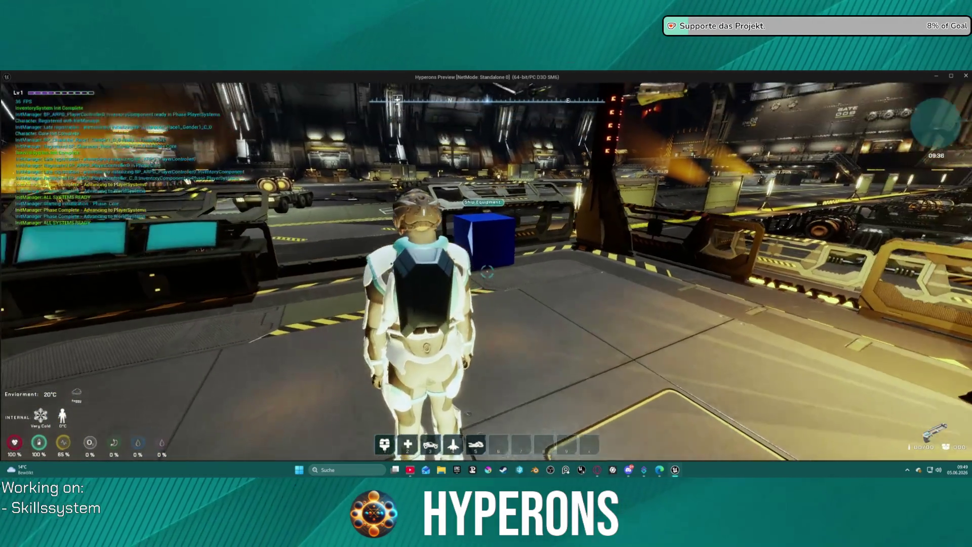
Step: Run the character through the hangar and open the inventory panel
{"action": "key", "text": "w"}
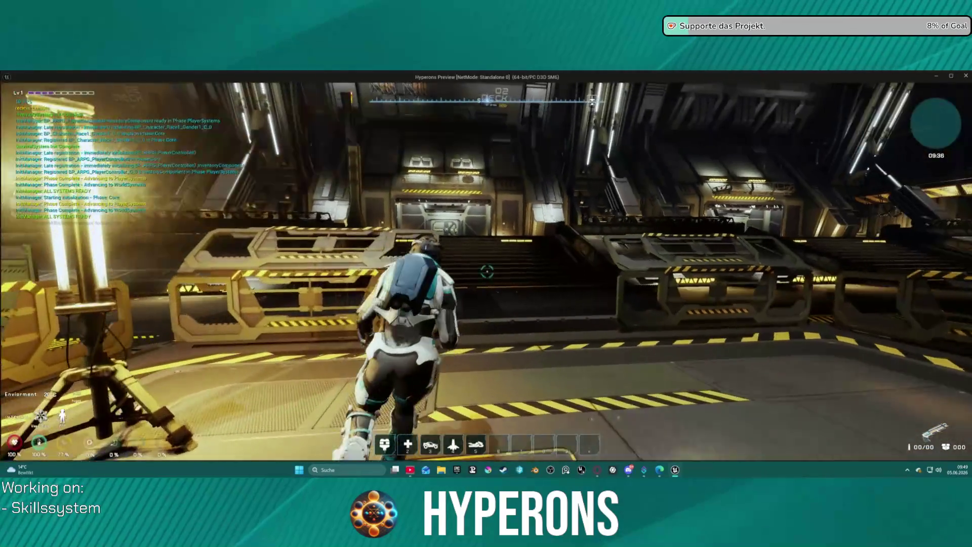
{"action": "key", "text": "w"}
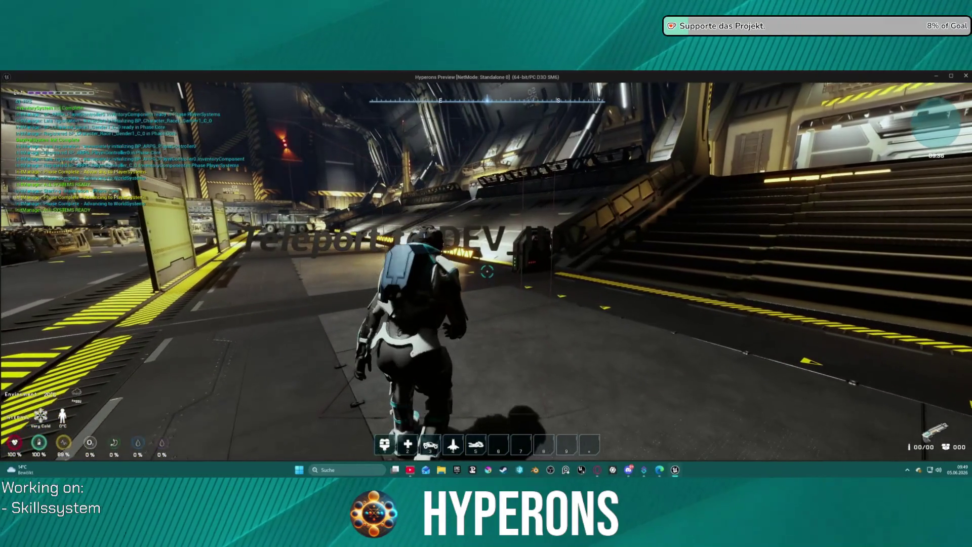
{"action": "key", "text": "alt+Tab"}
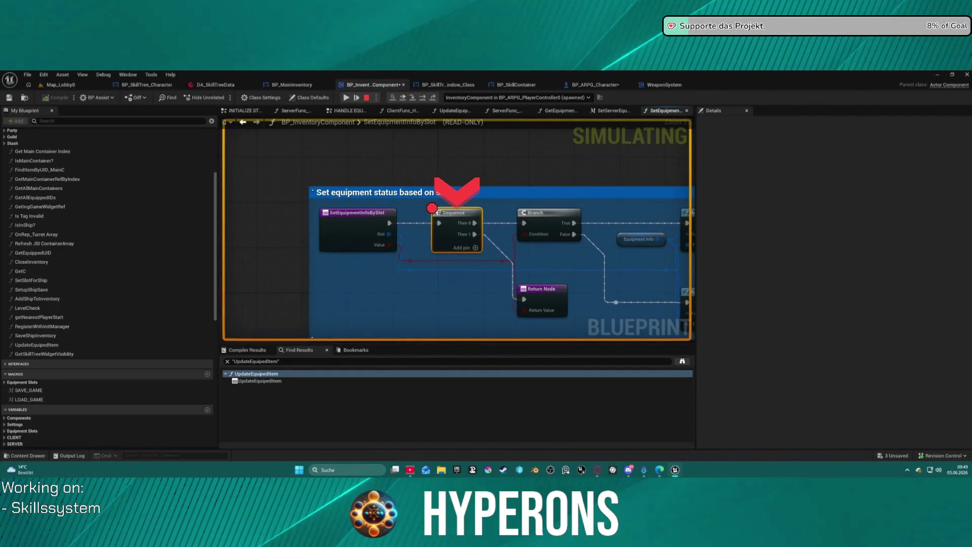
{"action": "key", "text": "alt+Tab"}
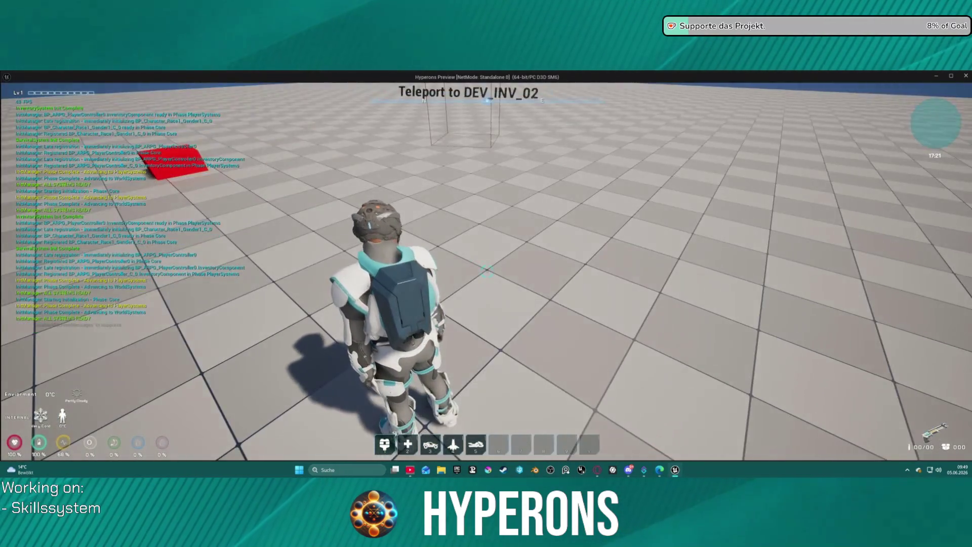
{"action": "key", "text": "i"}
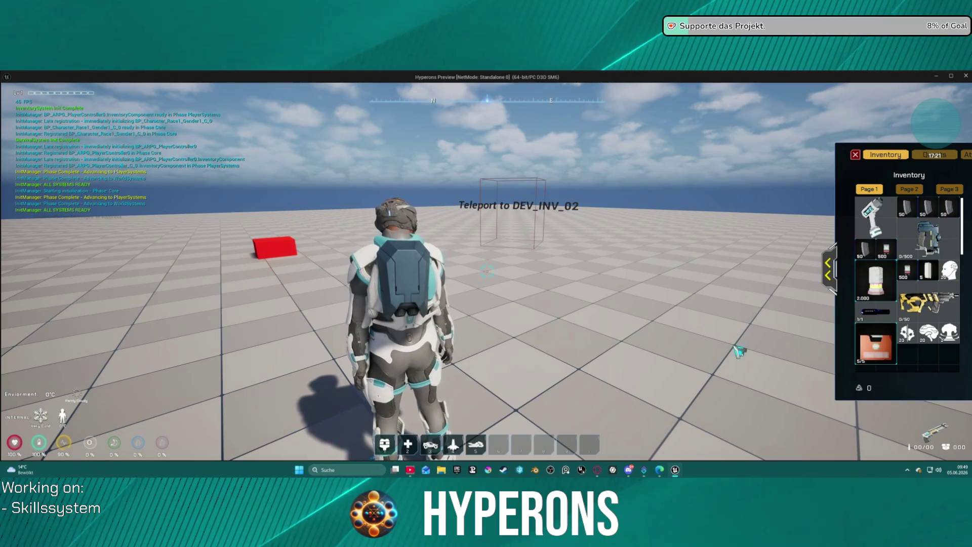
Step: Teleport to DEV_INV_02, resume past the breakpoint, and show equipped helmet, armor and pants
{"action": "key", "text": "w"}
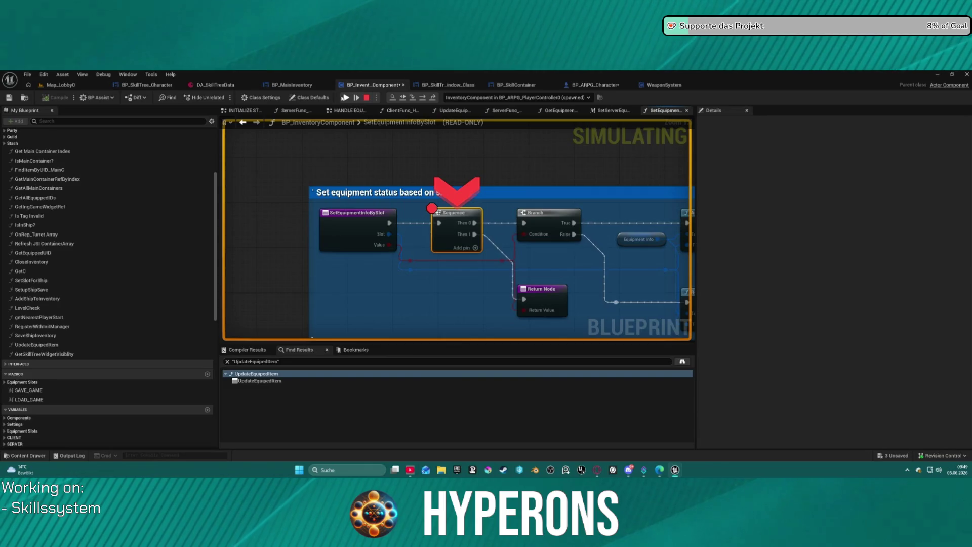
{"action": "left_click", "coordinate": [345, 97]}
{"action": "key", "text": "i"}
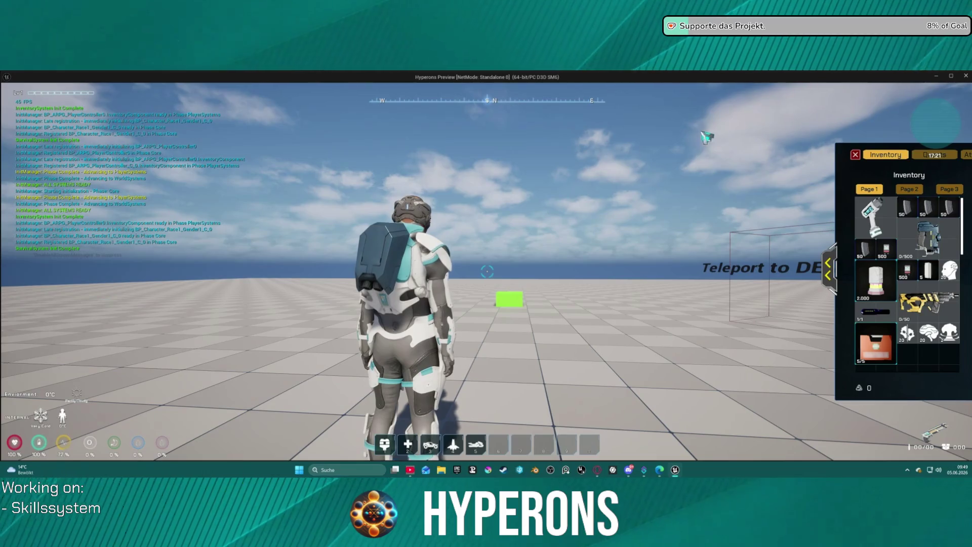
{"action": "left_click", "coordinate": [827, 258]}
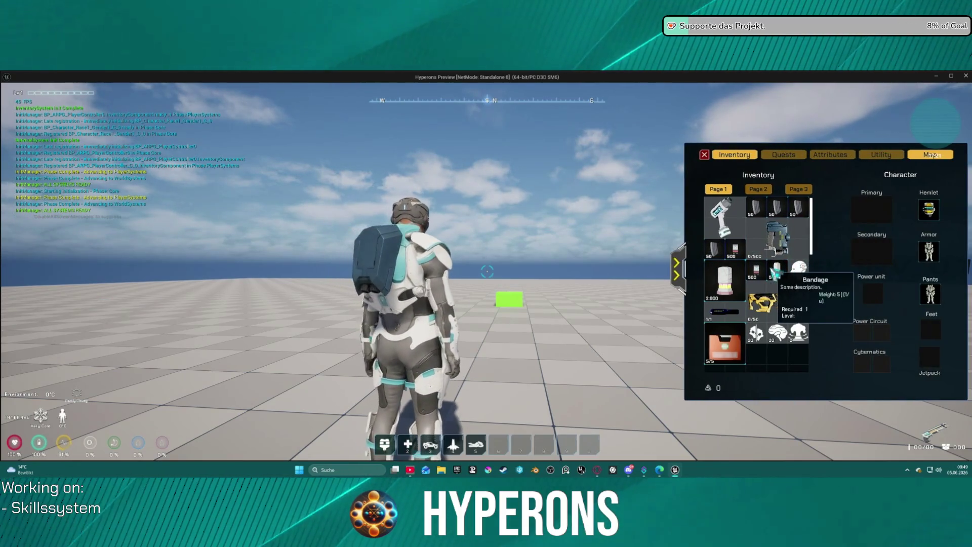
Step: Unequip the pants into the inventory and run to DEV_INV_01, resuming past breakpoints
{"action": "mouse_move", "coordinate": [933, 299]}
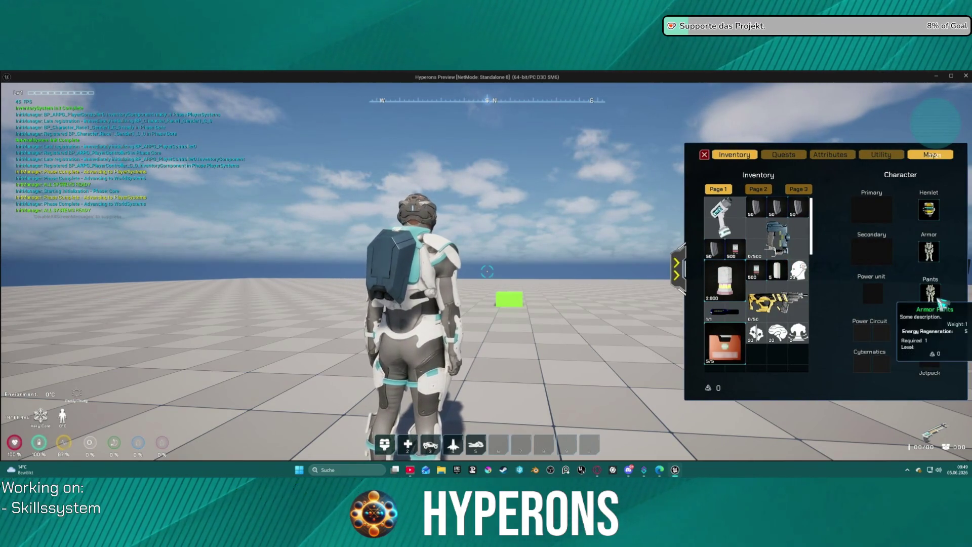
{"action": "left_click_drag", "start_coordinate": [933, 300], "coordinate": [810, 370]}
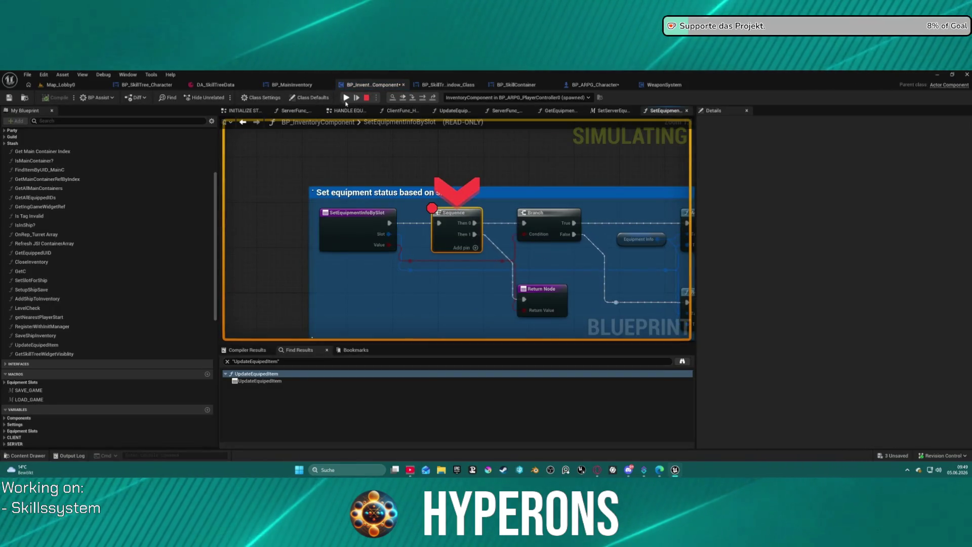
{"action": "left_click", "coordinate": [346, 97]}
{"action": "key", "text": "w"}
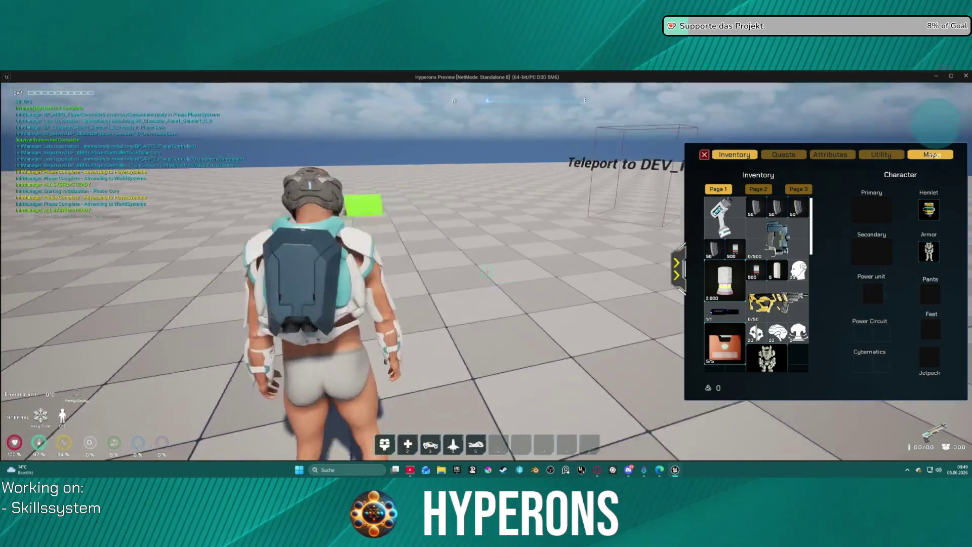
{"action": "key", "text": "w"}
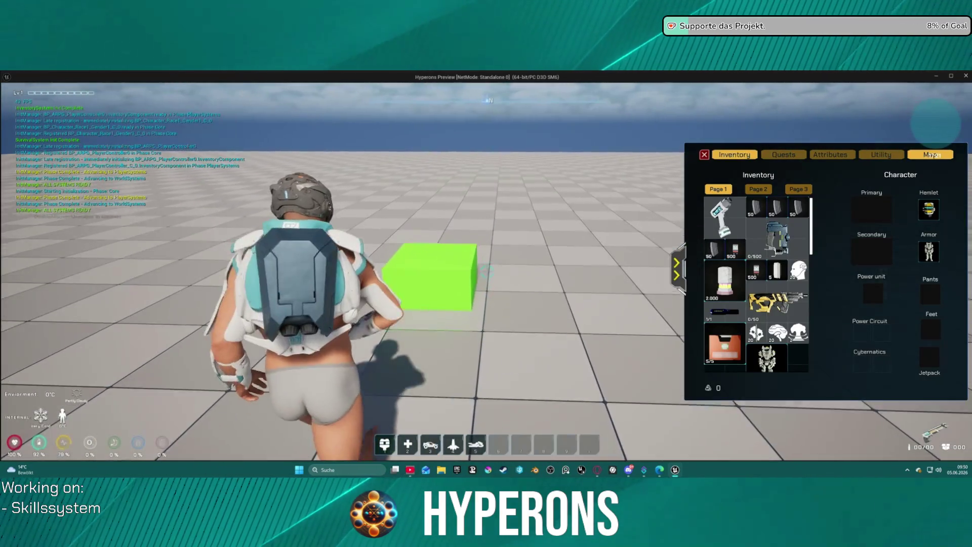
{"action": "key", "text": "w"}
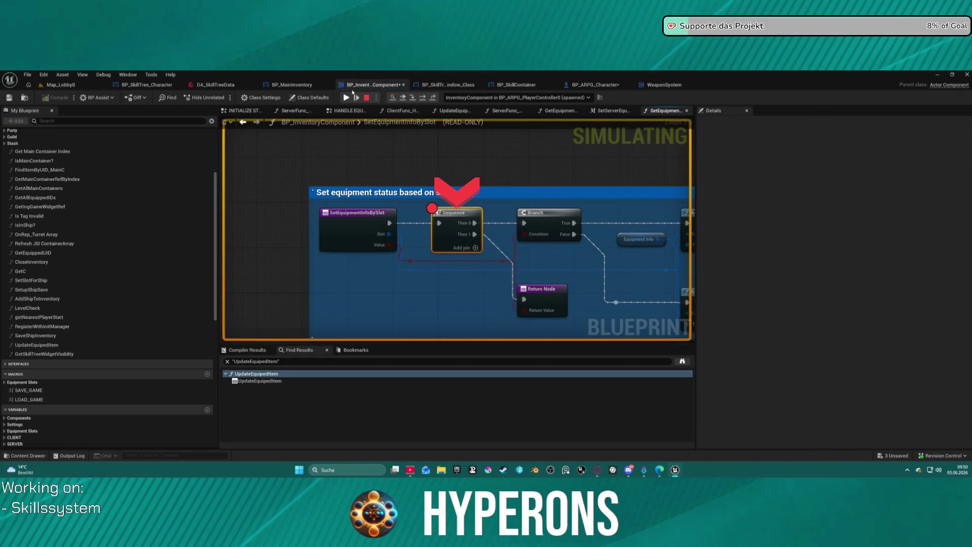
{"action": "left_click", "coordinate": [347, 97]}
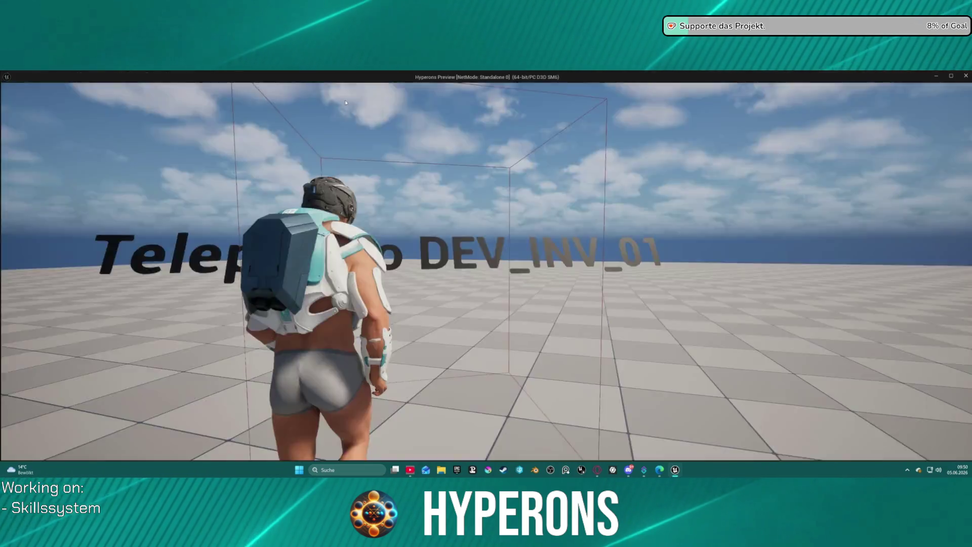
Step: Use an inventory item to hit the equip breakpoints, then run into DEV_INV_02
{"action": "key", "text": "i"}
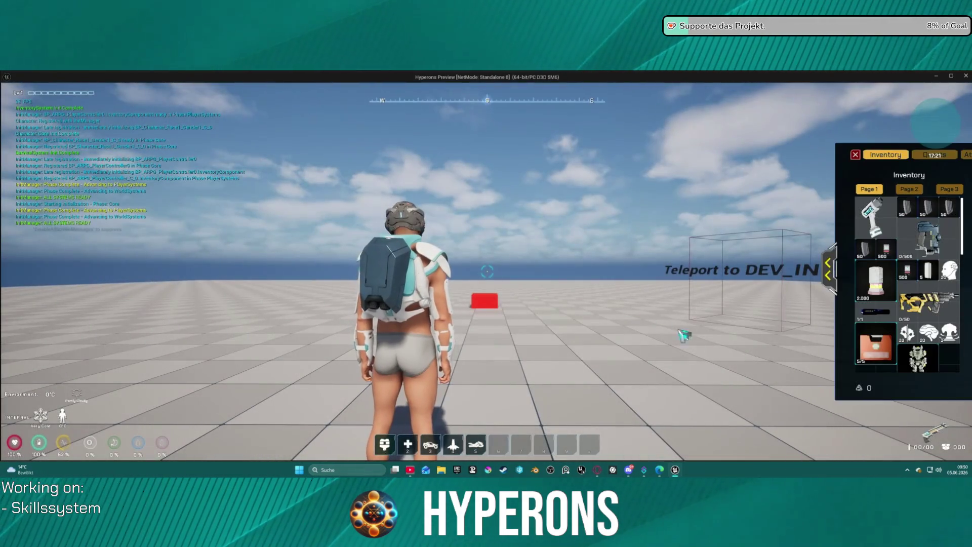
{"action": "double_click", "coordinate": [919, 368]}
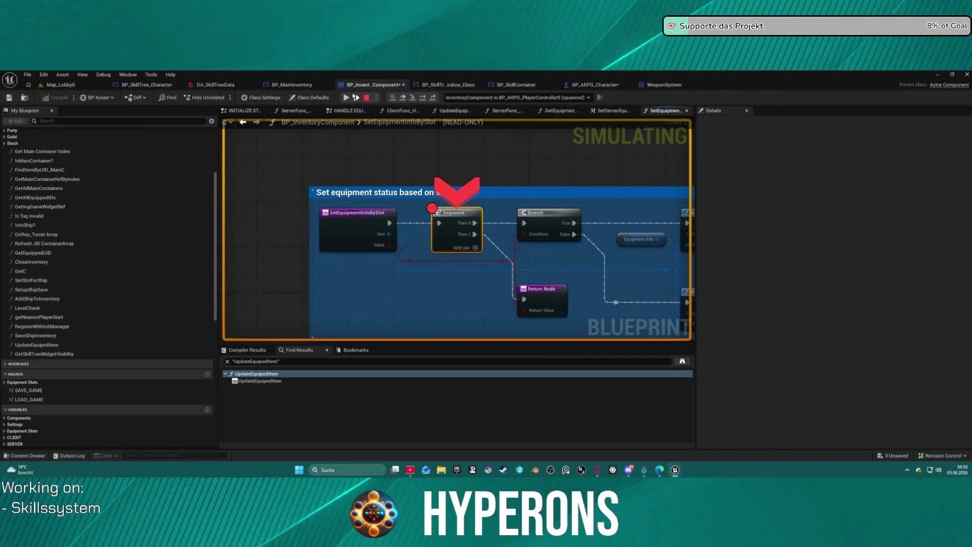
{"action": "left_click", "coordinate": [349, 98]}
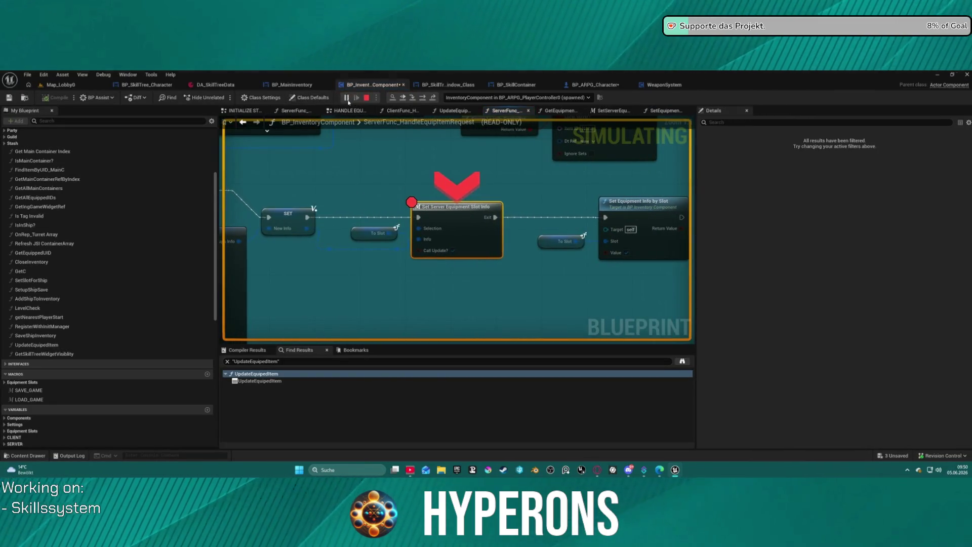
{"action": "left_click", "coordinate": [347, 98]}
{"action": "left_click", "coordinate": [348, 98]}
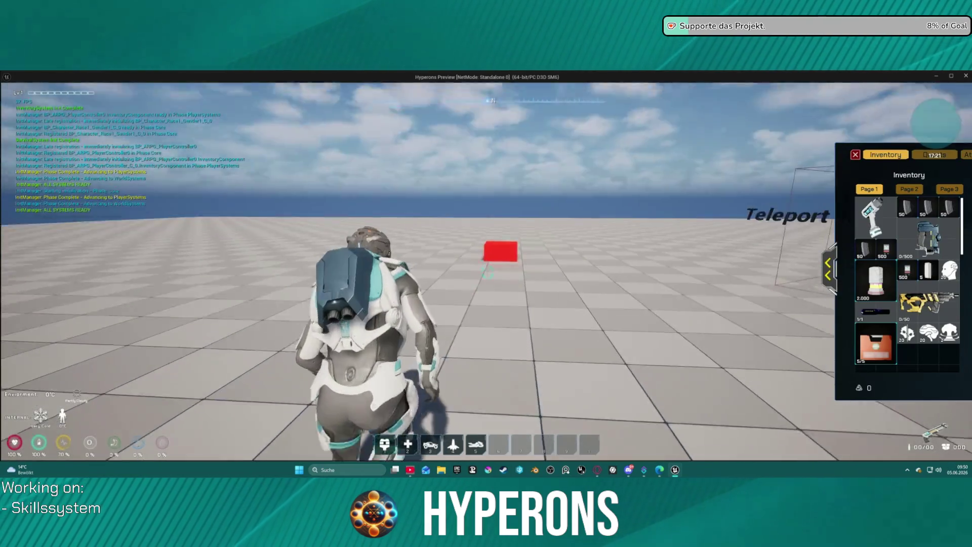
{"action": "key", "text": "a"}
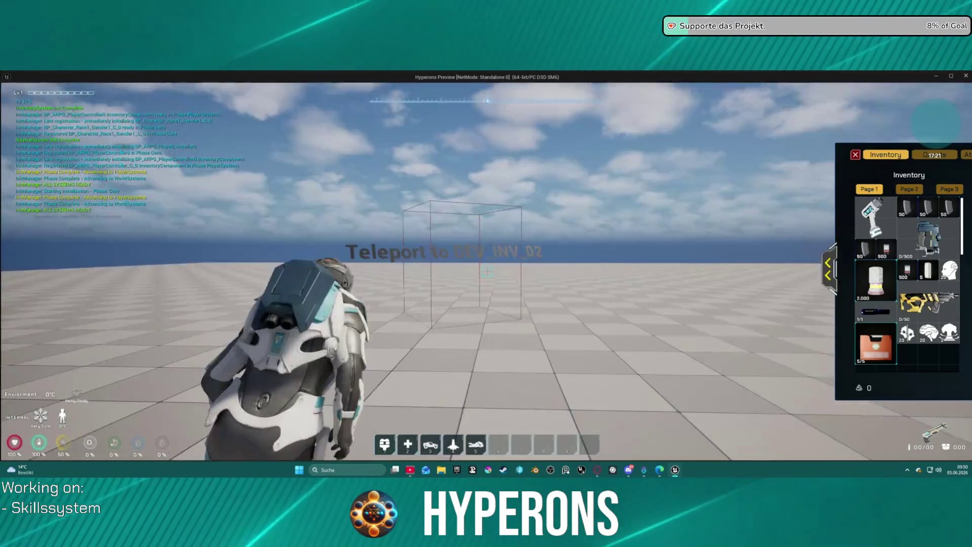
{"action": "key", "text": "w"}
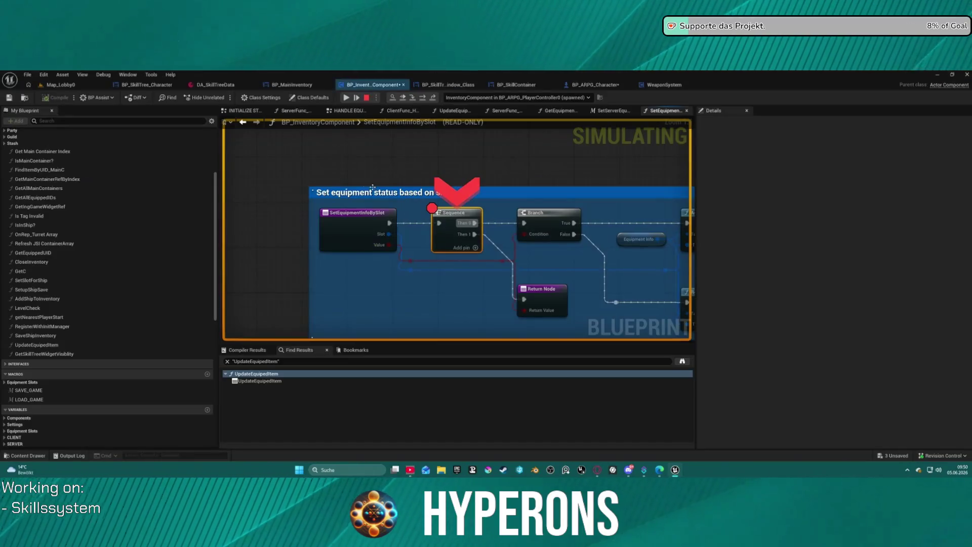
{"action": "left_click", "coordinate": [346, 99]}
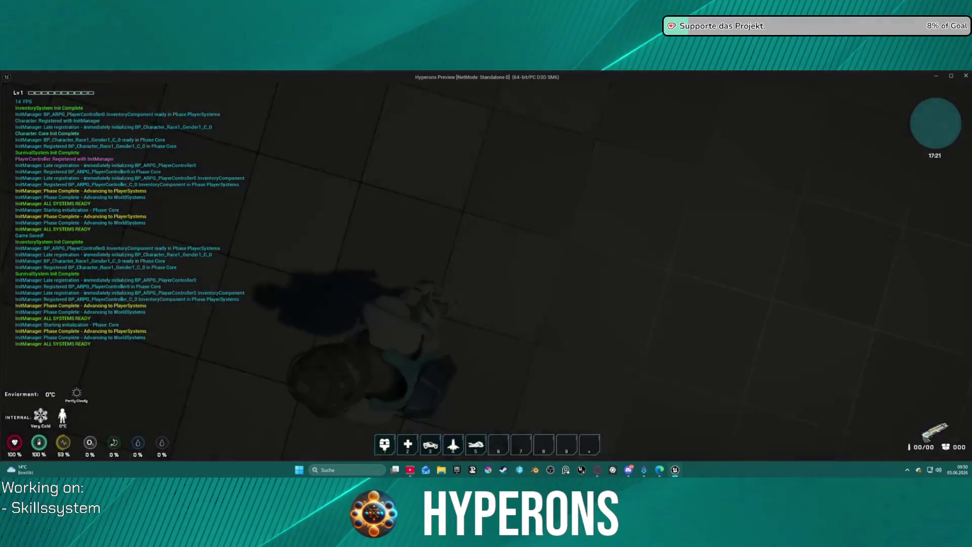
Step: Open the inventory, walk toward DEV_INV_01, then stop the play session with Esc
{"action": "key", "text": "i"}
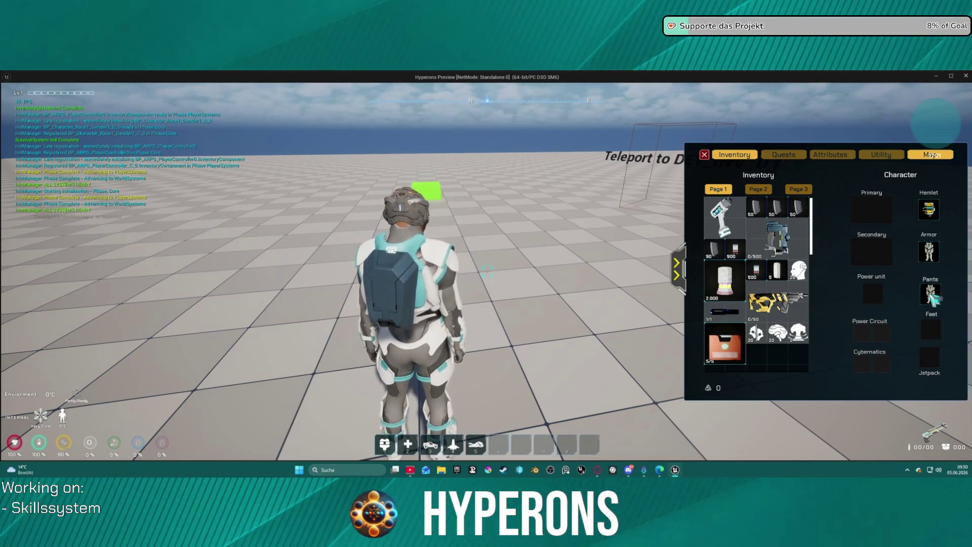
{"action": "mouse_move", "coordinate": [934, 299]}
{"action": "key", "text": "alt+Tab"}
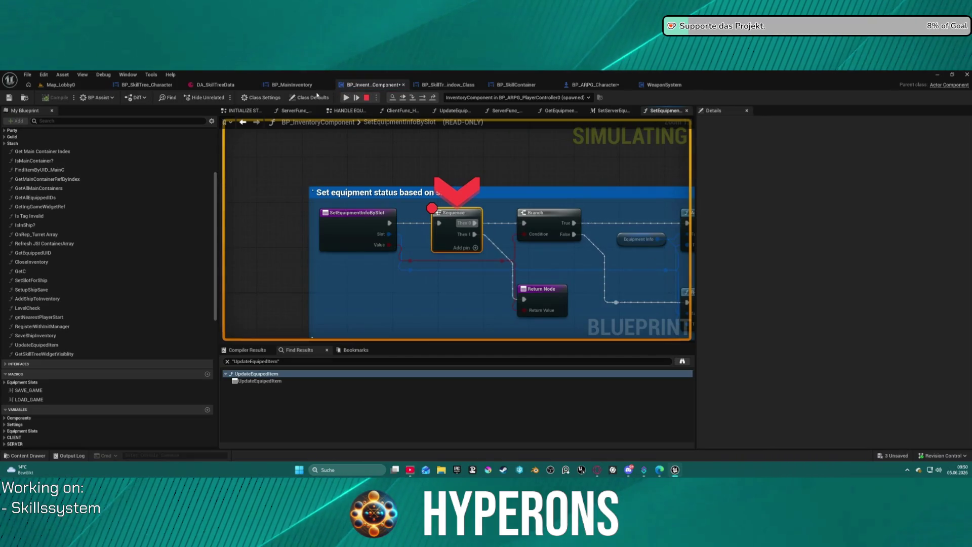
{"action": "left_click", "coordinate": [345, 99]}
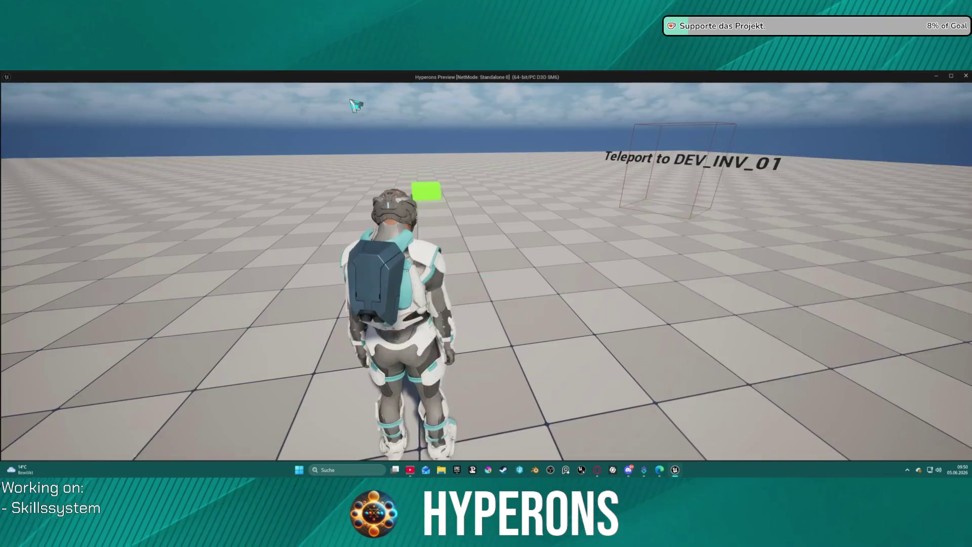
{"action": "key", "text": "w"}
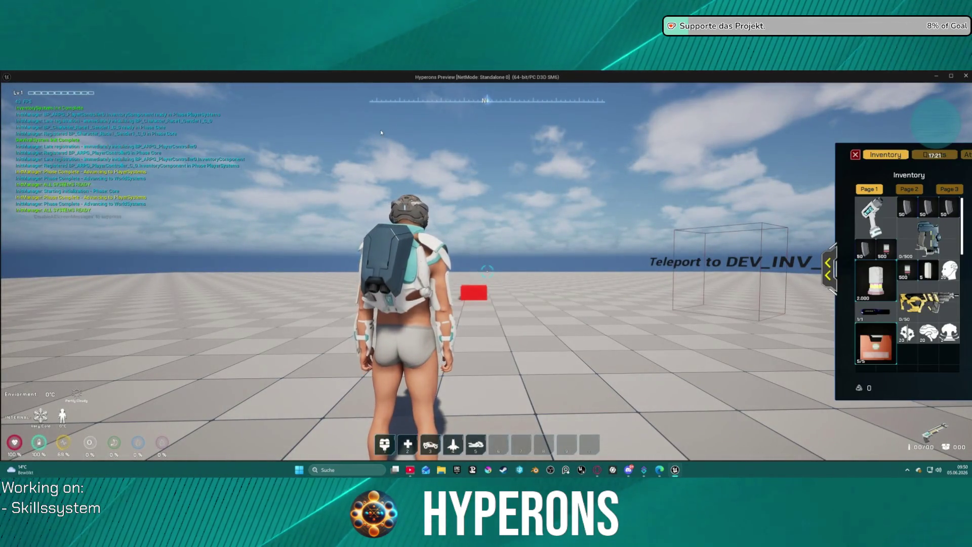
{"action": "key", "text": "Escape"}
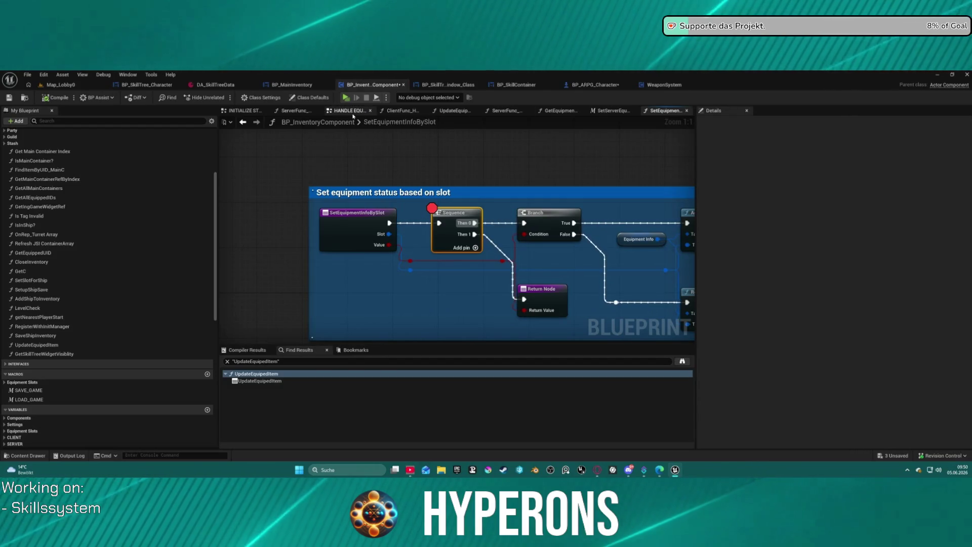
Step: Open ServerFunc_HandleUnequipToInventory from the HANDLE EQUIPMENT SLOTS EVENTS un-equip group
{"action": "left_click", "coordinate": [353, 112]}
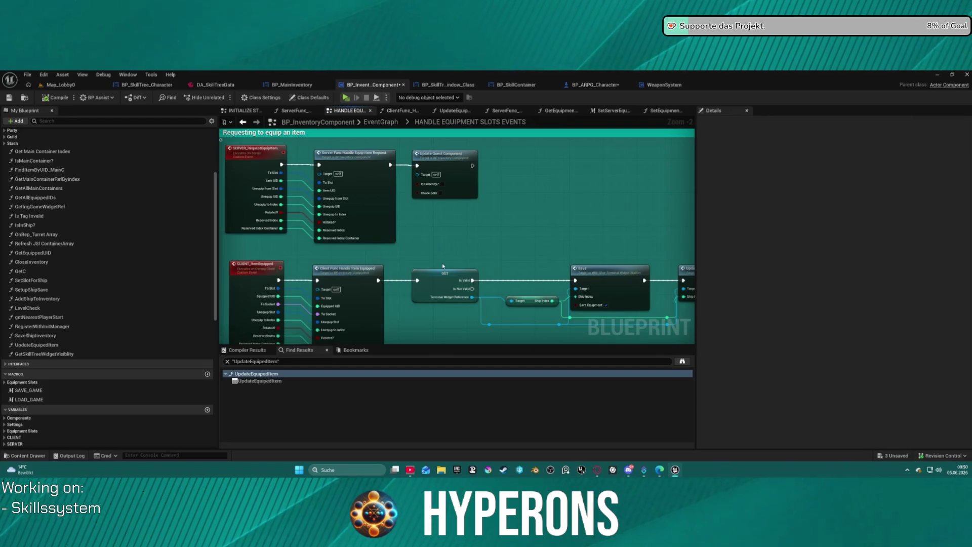
{"action": "scroll", "coordinate": [444, 266], "scroll_direction": "down", "scroll_amount": 4}
{"action": "scroll", "coordinate": [462, 188], "scroll_direction": "up", "scroll_amount": 3}
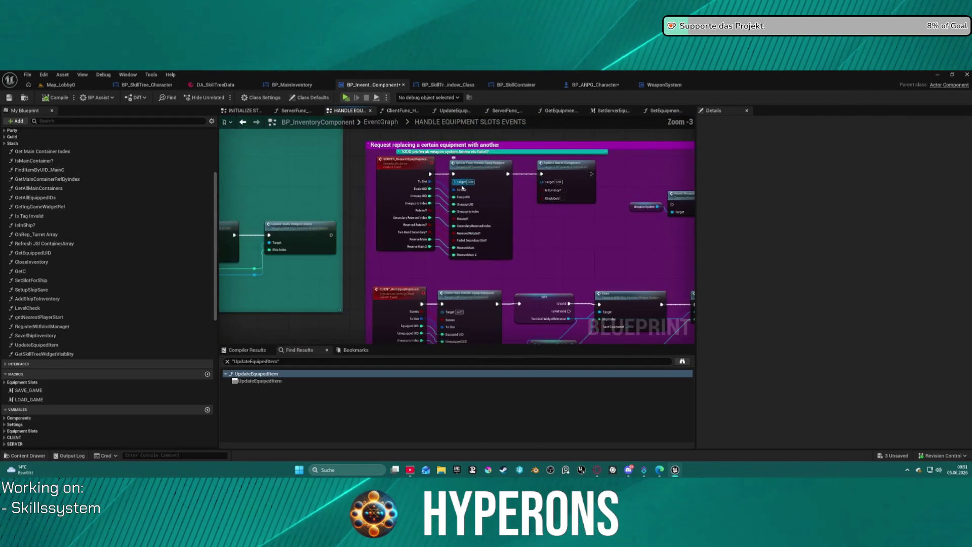
{"action": "mouse_move", "coordinate": [399, 287]}
{"action": "left_mouse_down"}
{"action": "mouse_move", "coordinate": [399, 226]}
{"action": "mouse_move", "coordinate": [245, 201]}
{"action": "mouse_move", "coordinate": [243, 86]}
{"action": "mouse_move", "coordinate": [413, 153]}
{"action": "left_mouse_up"}
{"action": "left_click", "coordinate": [487, 199]}
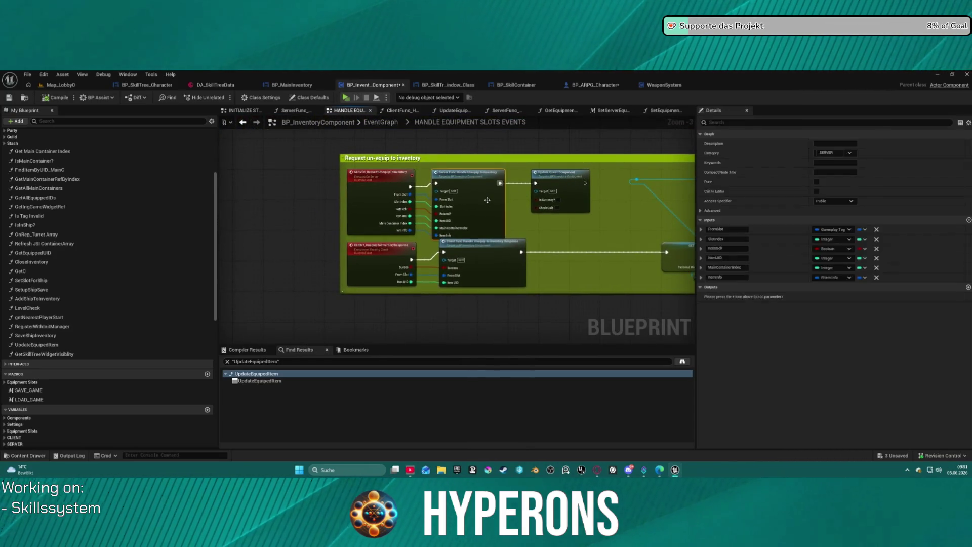
{"action": "double_click", "coordinate": [488, 200]}
{"action": "mouse_move", "coordinate": [421, 312]}
{"action": "left_mouse_down"}
{"action": "mouse_move", "coordinate": [525, 256]}
{"action": "mouse_move", "coordinate": [101, 248]}
{"action": "left_mouse_up"}
{"action": "mouse_move", "coordinate": [783, 179]}
{"action": "left_mouse_down"}
{"action": "mouse_move", "coordinate": [445, 223]}
{"action": "mouse_move", "coordinate": [434, 215]}
{"action": "mouse_move", "coordinate": [573, 216]}
{"action": "mouse_move", "coordinate": [221, 219]}
{"action": "left_mouse_up"}
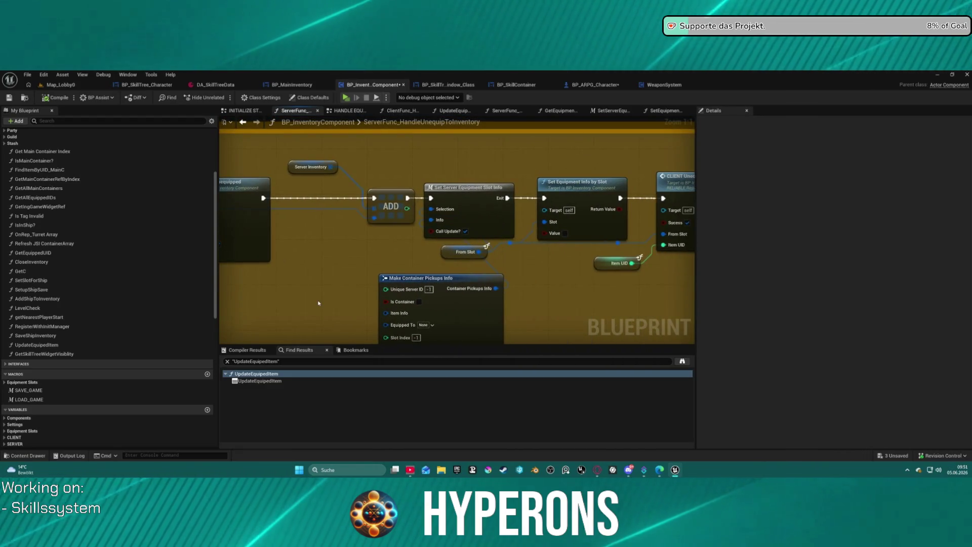
Step: Shift Make Container Pickups Info left and select the Set Server Equipment Slot Info node
{"action": "left_click_drag", "start_coordinate": [562, 290], "coordinate": [452, 266]}
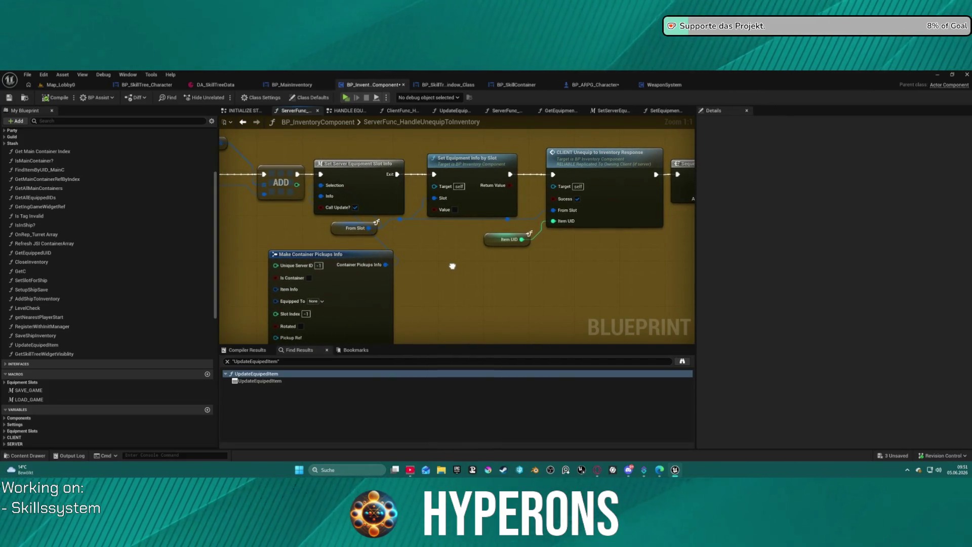
{"action": "mouse_move", "coordinate": [452, 266]}
{"action": "left_mouse_down"}
{"action": "mouse_move", "coordinate": [452, 251]}
{"action": "mouse_move", "coordinate": [508, 222]}
{"action": "left_mouse_up"}
{"action": "scroll", "coordinate": [455, 252], "scroll_direction": "down", "scroll_amount": 2}
{"action": "mouse_move", "coordinate": [431, 217]}
{"action": "left_mouse_down"}
{"action": "mouse_move", "coordinate": [348, 216]}
{"action": "mouse_move", "coordinate": [343, 208]}
{"action": "mouse_move", "coordinate": [357, 199]}
{"action": "mouse_move", "coordinate": [466, 209]}
{"action": "mouse_move", "coordinate": [472, 199]}
{"action": "left_mouse_up"}
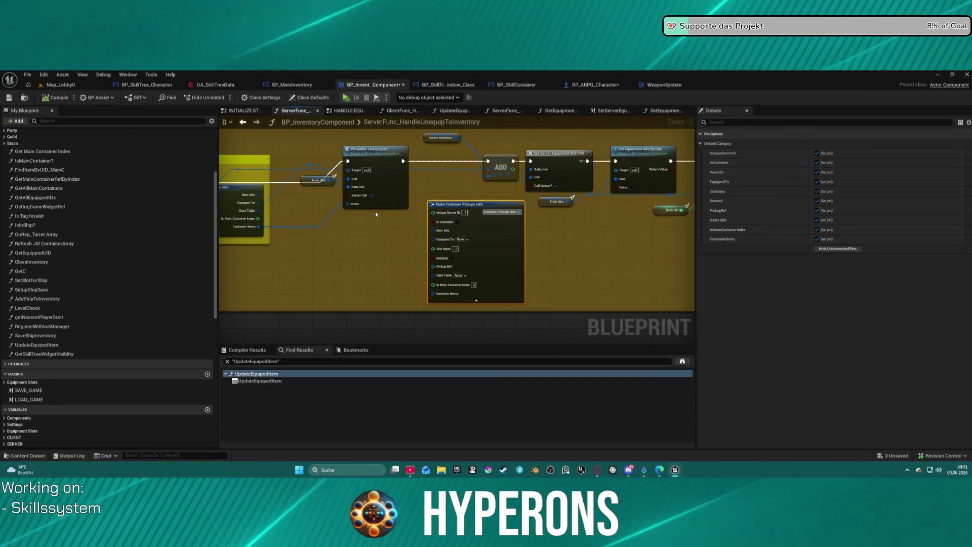
{"action": "scroll", "coordinate": [484, 215], "scroll_direction": "up", "scroll_amount": 4}
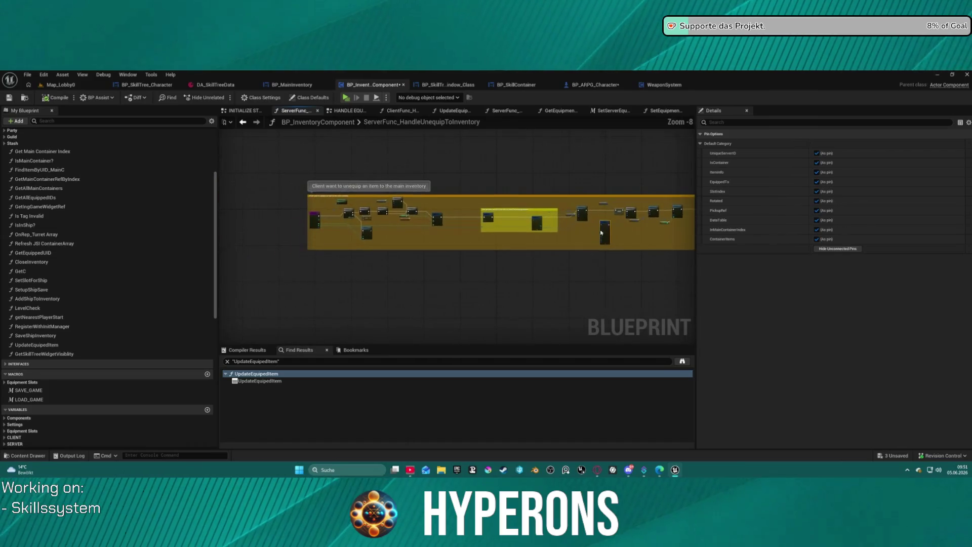
{"action": "mouse_move", "coordinate": [495, 252]}
{"action": "left_mouse_down"}
{"action": "mouse_move", "coordinate": [578, 254]}
{"action": "mouse_move", "coordinate": [568, 254]}
{"action": "left_mouse_up"}
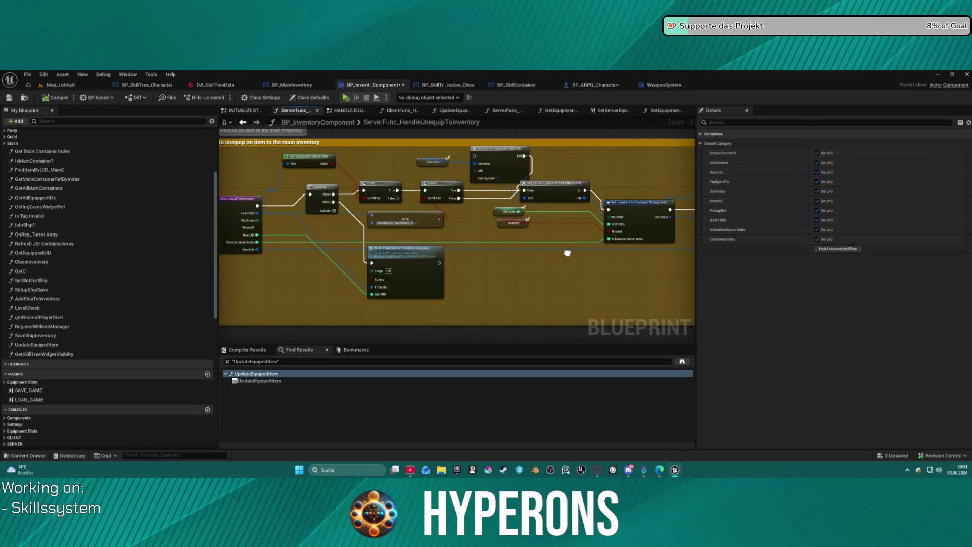
{"action": "scroll", "coordinate": [561, 270], "scroll_direction": "up", "scroll_amount": 3}
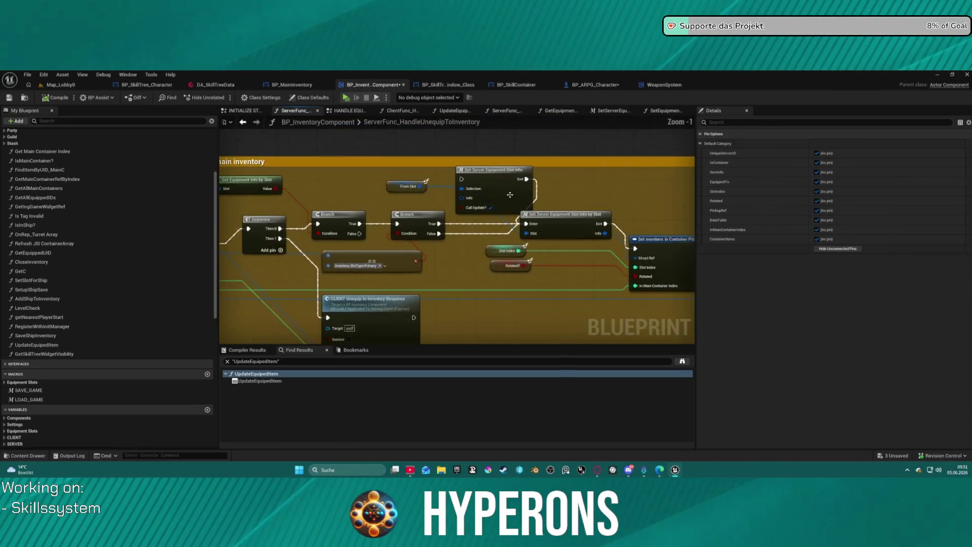
{"action": "left_click", "coordinate": [505, 178]}
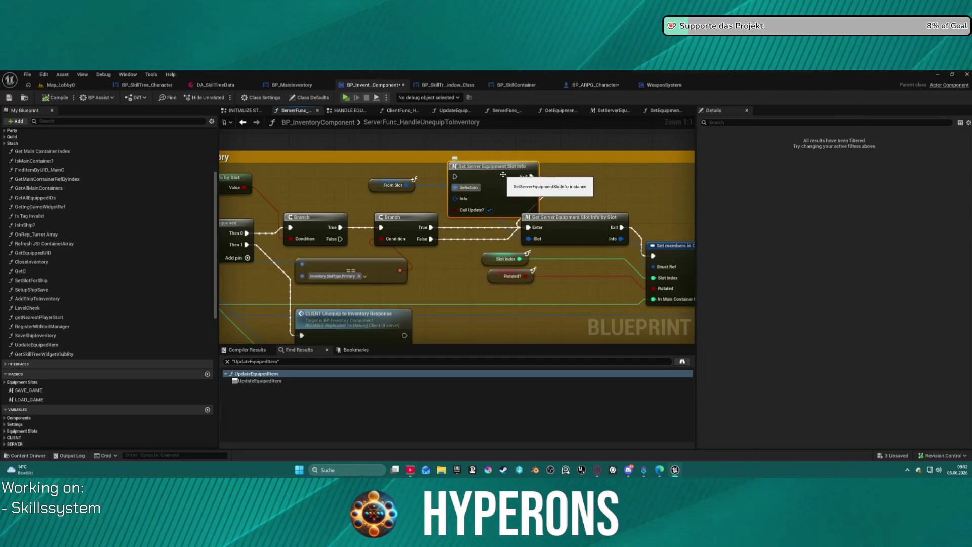
Step: Delete Set Server Equipment Slot Info, wire Branch True to the by-slot setter, reposition second Branch
{"action": "key", "text": "Delete"}
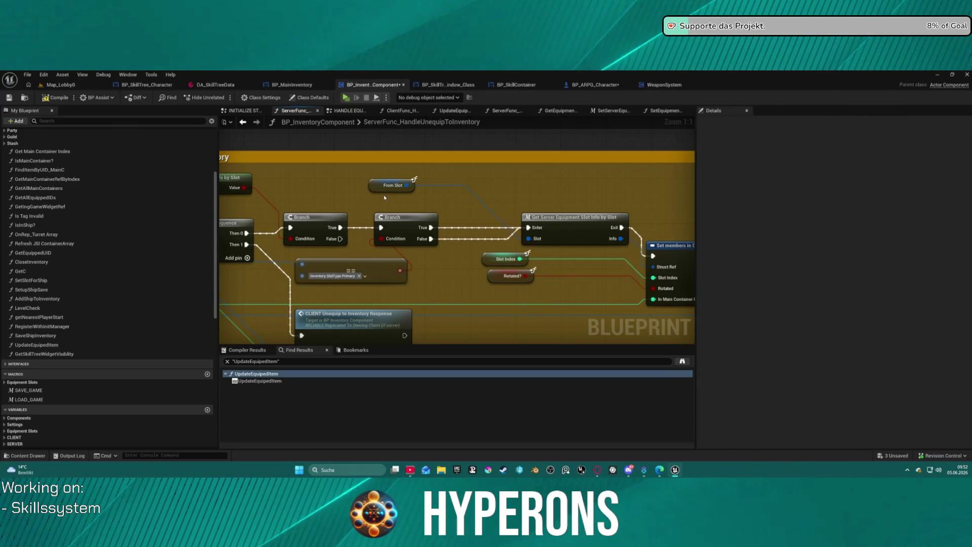
{"action": "left_click_drag", "start_coordinate": [336, 228], "coordinate": [465, 220]}
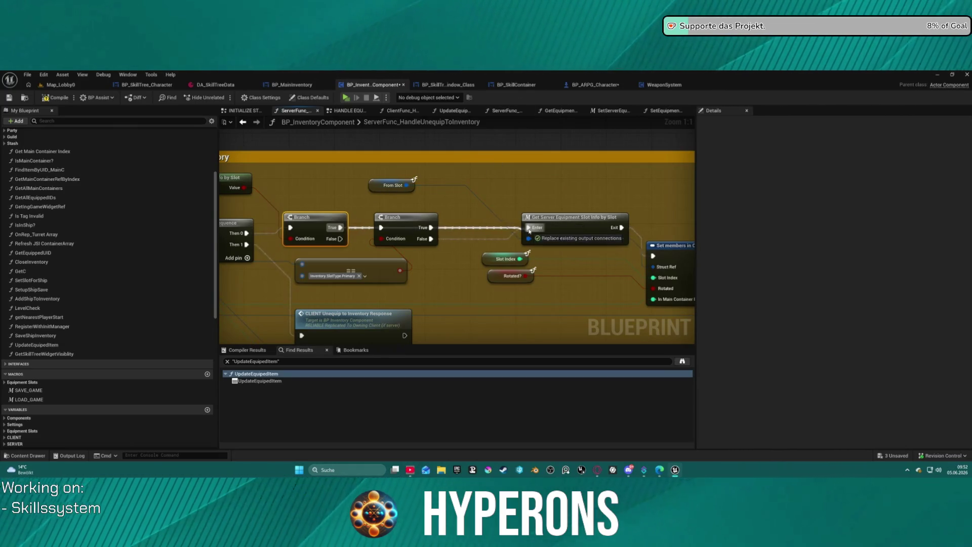
{"action": "left_click_drag", "start_coordinate": [529, 230], "coordinate": [529, 230]}
{"action": "left_click_drag", "start_coordinate": [405, 217], "coordinate": [444, 262]}
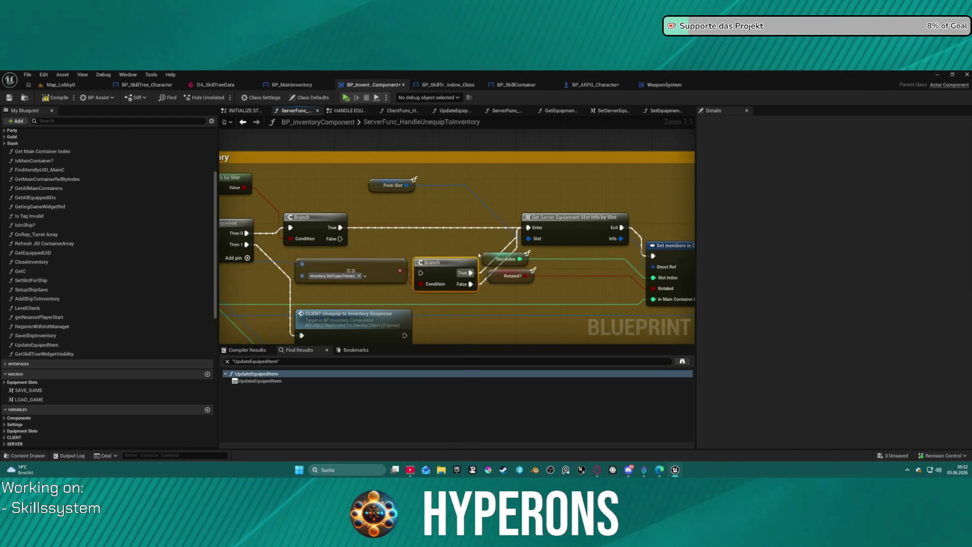
{"action": "mouse_move", "coordinate": [629, 241]}
{"action": "left_mouse_down"}
{"action": "mouse_move", "coordinate": [299, 207]}
{"action": "mouse_move", "coordinate": [353, 190]}
{"action": "mouse_move", "coordinate": [220, 173]}
{"action": "left_mouse_up"}
{"action": "mouse_move", "coordinate": [504, 173]}
{"action": "left_mouse_down"}
{"action": "mouse_move", "coordinate": [332, 167]}
{"action": "mouse_move", "coordinate": [346, 196]}
{"action": "mouse_move", "coordinate": [441, 162]}
{"action": "left_mouse_up"}
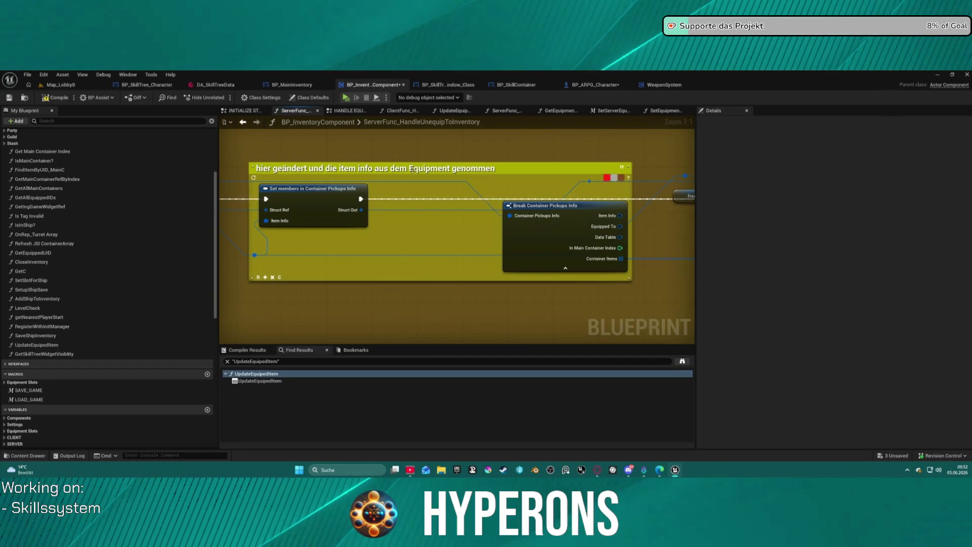
{"action": "mouse_move", "coordinate": [491, 207]}
{"action": "left_mouse_down"}
{"action": "mouse_move", "coordinate": [471, 188]}
{"action": "mouse_move", "coordinate": [362, 193]}
{"action": "left_mouse_up"}
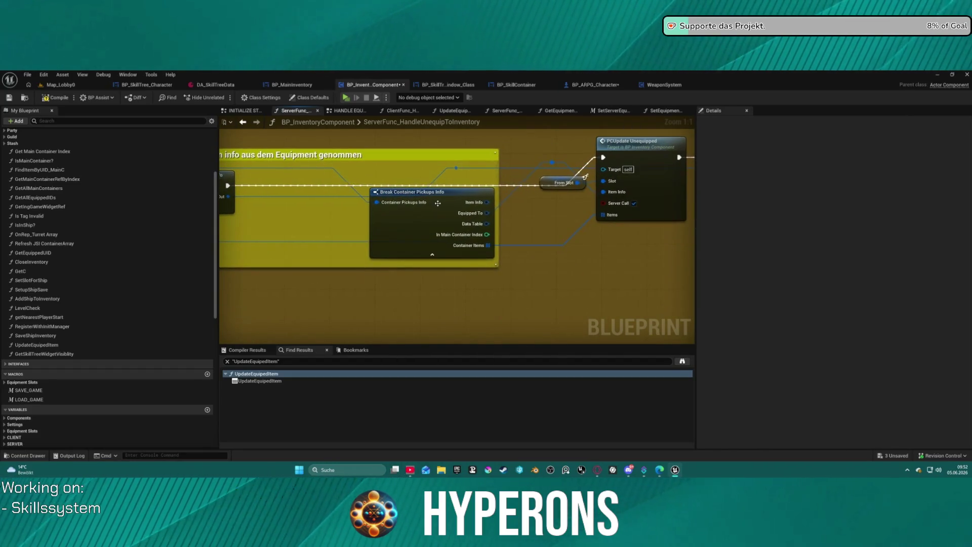
{"action": "left_click", "coordinate": [412, 223]}
{"action": "mouse_move", "coordinate": [410, 223]}
{"action": "left_mouse_down"}
{"action": "mouse_move", "coordinate": [378, 200]}
{"action": "mouse_move", "coordinate": [438, 200]}
{"action": "mouse_move", "coordinate": [465, 293]}
{"action": "mouse_move", "coordinate": [464, 259]}
{"action": "left_mouse_up"}
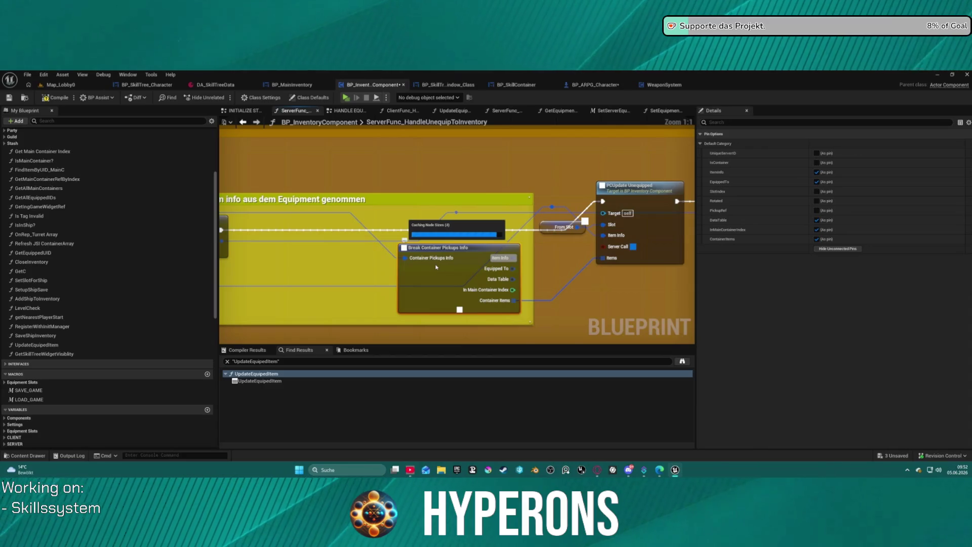
{"action": "scroll", "coordinate": [398, 224], "scroll_direction": "down", "scroll_amount": 8}
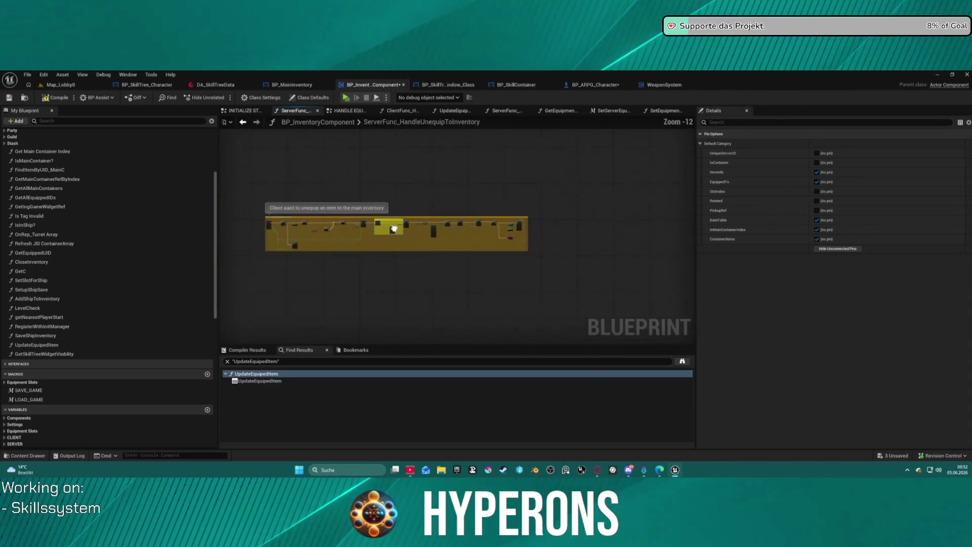
{"action": "scroll", "coordinate": [398, 224], "scroll_direction": "up", "scroll_amount": 5}
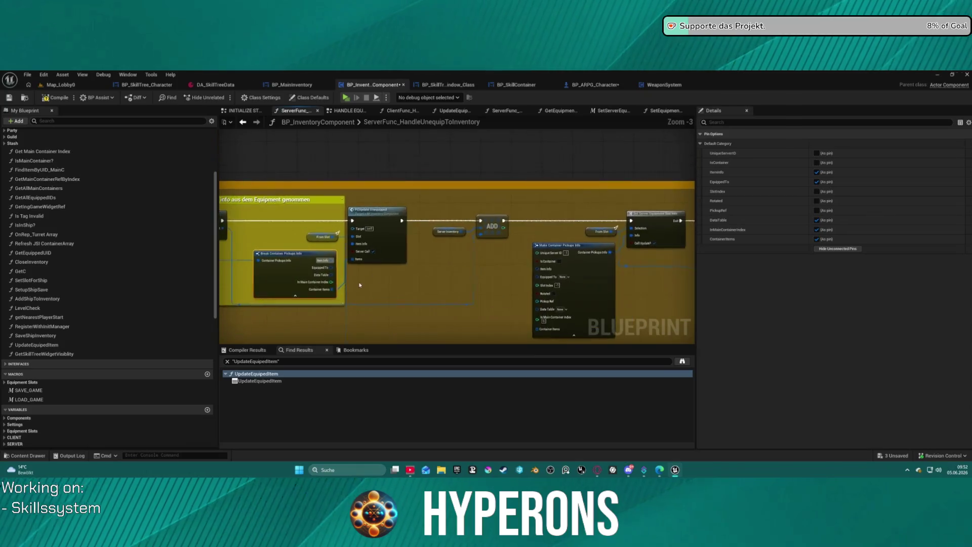
{"action": "scroll", "coordinate": [400, 226], "scroll_direction": "up", "scroll_amount": 3}
{"action": "mouse_move", "coordinate": [479, 246]}
{"action": "left_mouse_down"}
{"action": "mouse_move", "coordinate": [467, 276]}
{"action": "mouse_move", "coordinate": [471, 254]}
{"action": "mouse_move", "coordinate": [361, 245]}
{"action": "mouse_move", "coordinate": [287, 245]}
{"action": "mouse_move", "coordinate": [222, 274]}
{"action": "left_mouse_up"}
Step: Open the ClientFunc_HandleUnequipToInventoryResponse function graph
{"action": "right_click", "coordinate": [533, 187]}
{"action": "left_click", "coordinate": [534, 181]}
{"action": "double_click", "coordinate": [535, 179]}
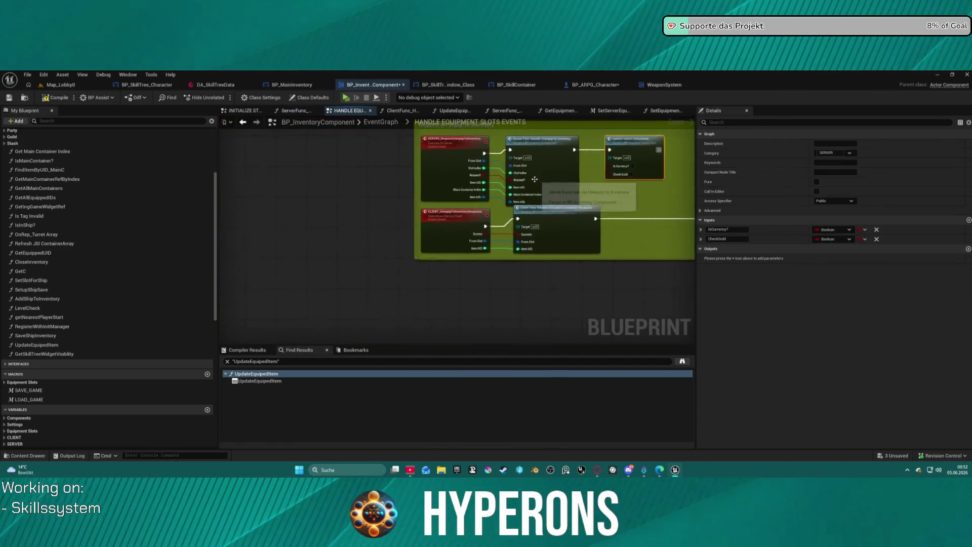
{"action": "left_click_drag", "start_coordinate": [553, 217], "coordinate": [378, 219]}
Step: Add a breakpoint on its Branch node and launch a Play session
{"action": "right_click", "coordinate": [398, 171]}
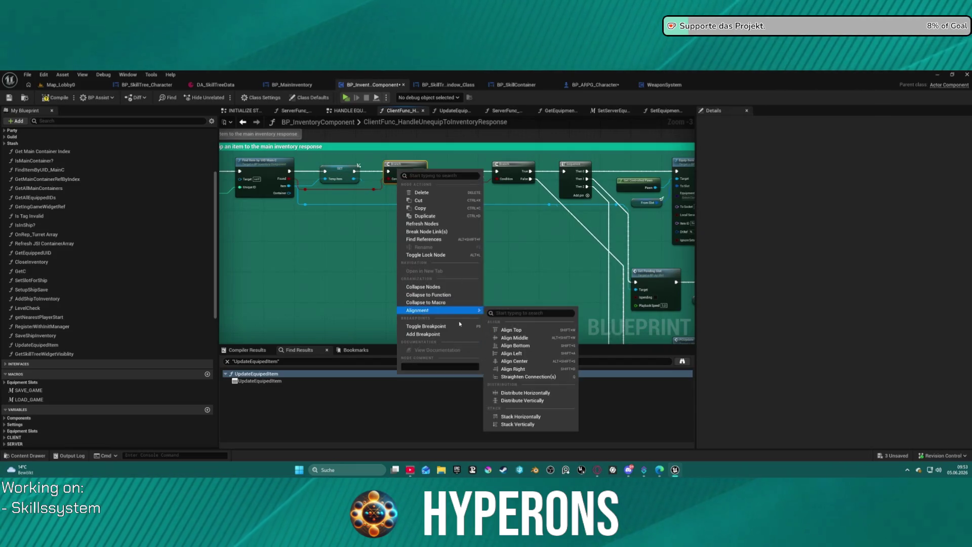
{"action": "left_click", "coordinate": [420, 330]}
{"action": "left_click", "coordinate": [347, 97]}
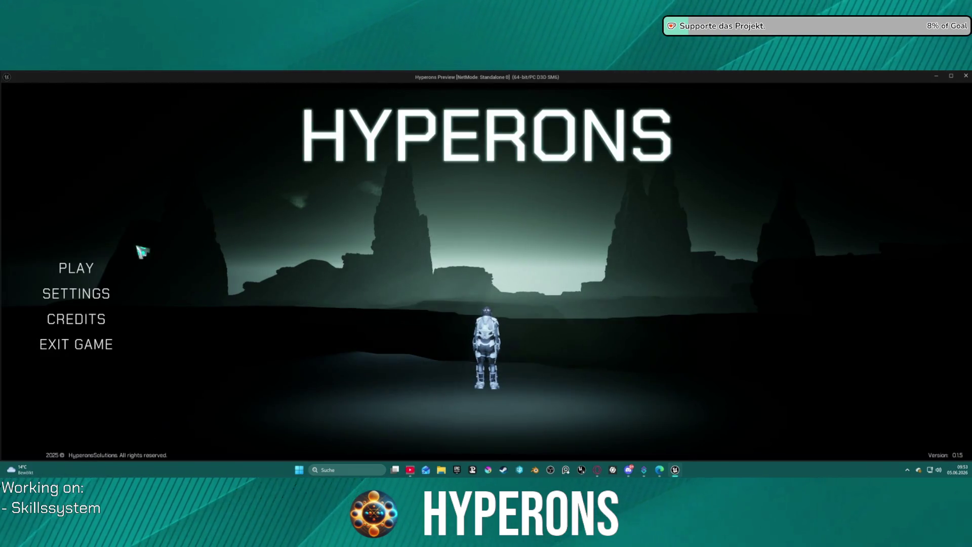
Step: Start play as the inv character, then remove the Sequence node's breakpoint and resume
{"action": "left_click", "coordinate": [76, 266]}
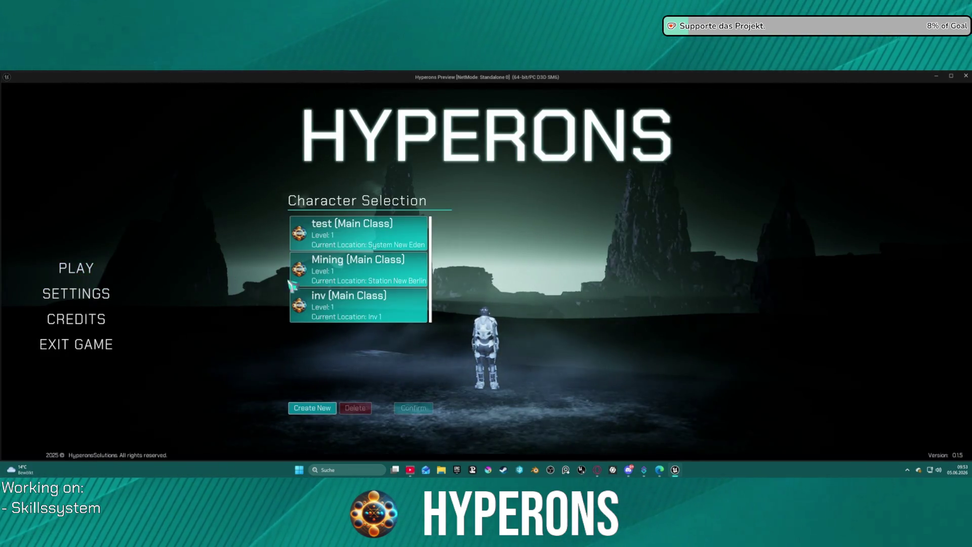
{"action": "left_click", "coordinate": [383, 307]}
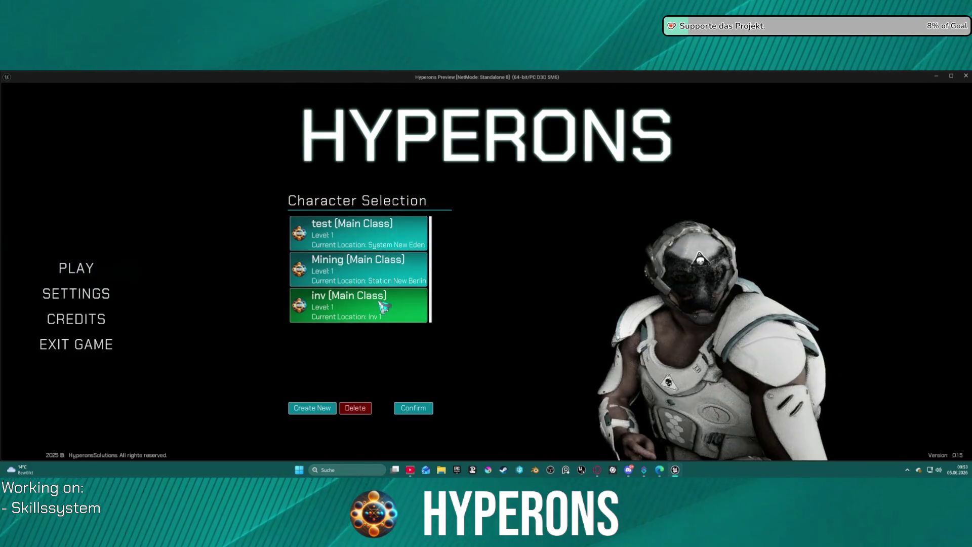
{"action": "left_click", "coordinate": [694, 407]}
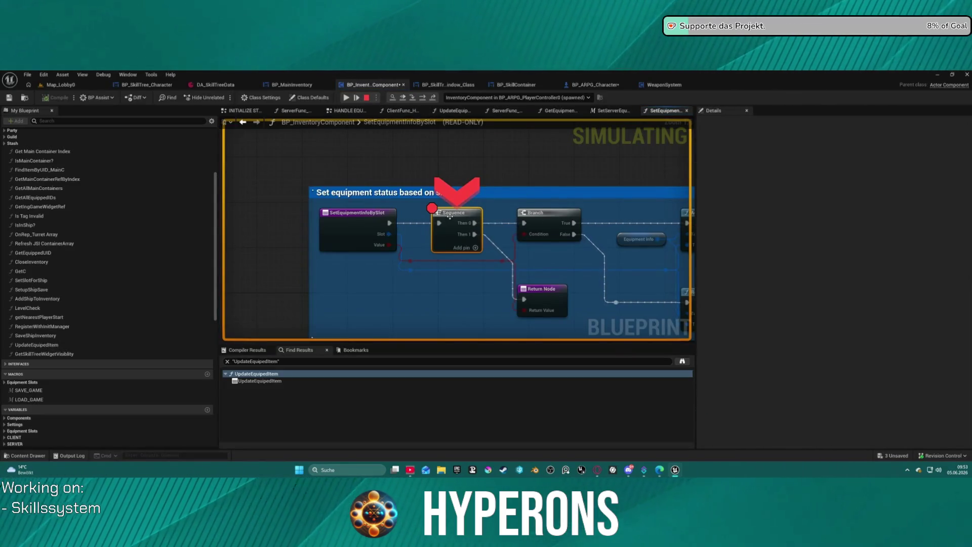
{"action": "right_click", "coordinate": [449, 217]}
{"action": "left_click", "coordinate": [479, 281]}
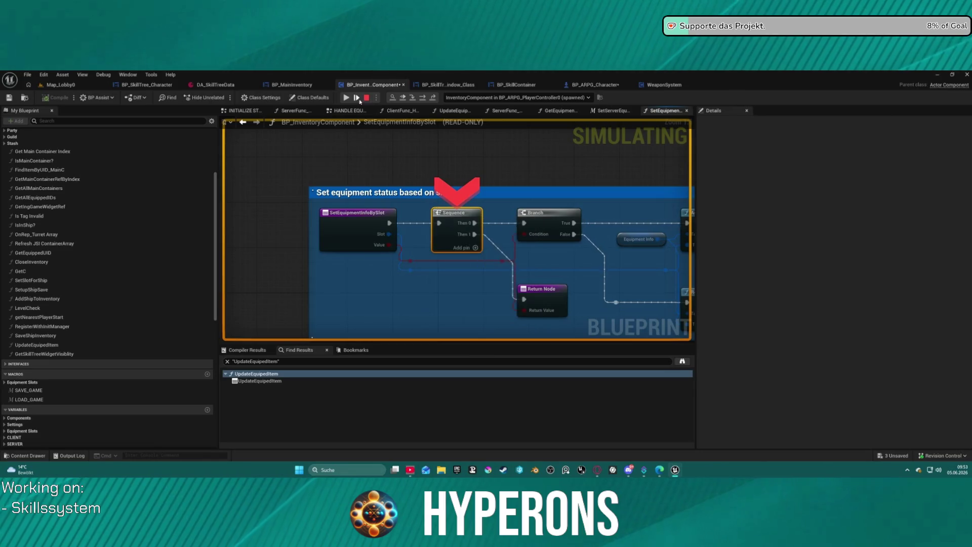
{"action": "left_click", "coordinate": [346, 97]}
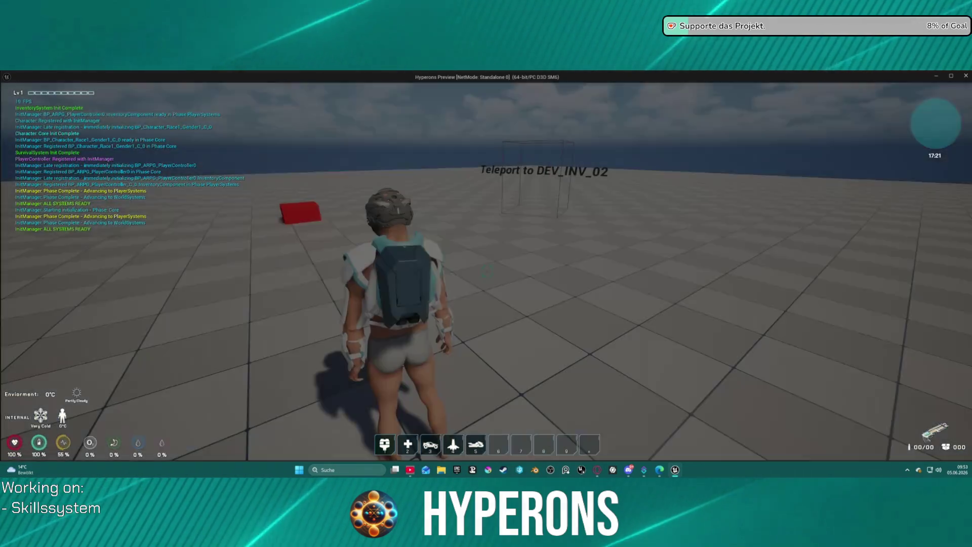
Step: Equip the rifle from the inventory, resume, walk to the teleport cube, and reopen the inventory
{"action": "key", "text": "i"}
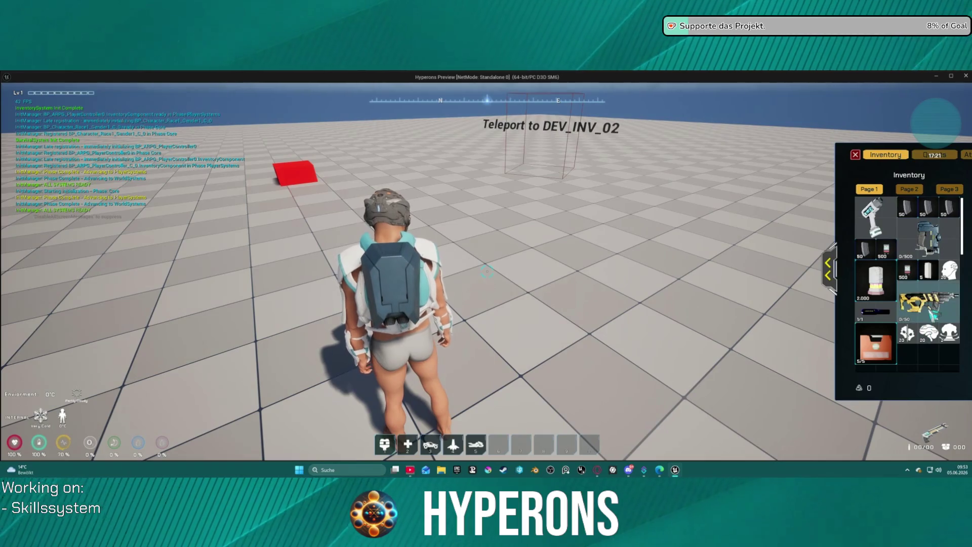
{"action": "left_click", "coordinate": [928, 307]}
{"action": "key", "text": "F8"}
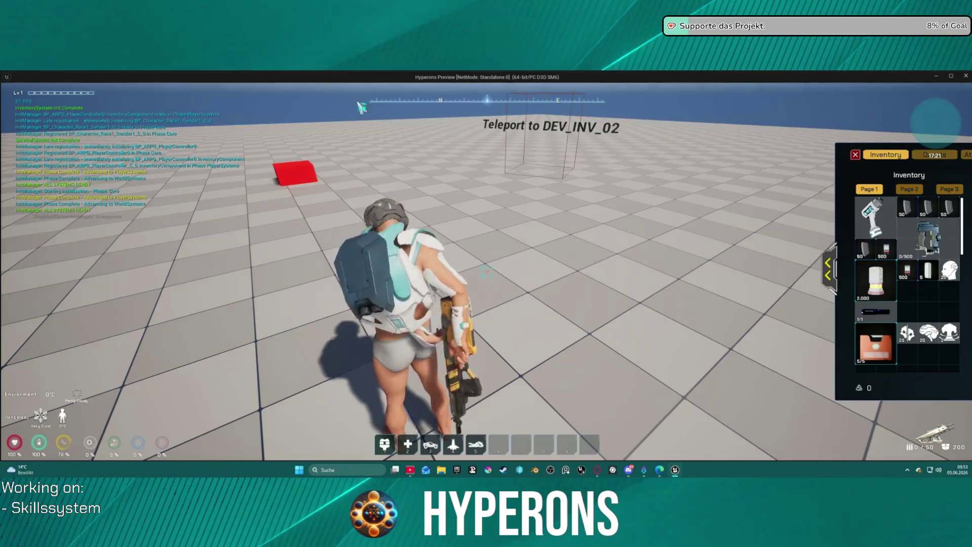
{"action": "left_click_drag", "start_coordinate": [843, 278], "coordinate": [881, 233]}
{"action": "key", "text": "w"}
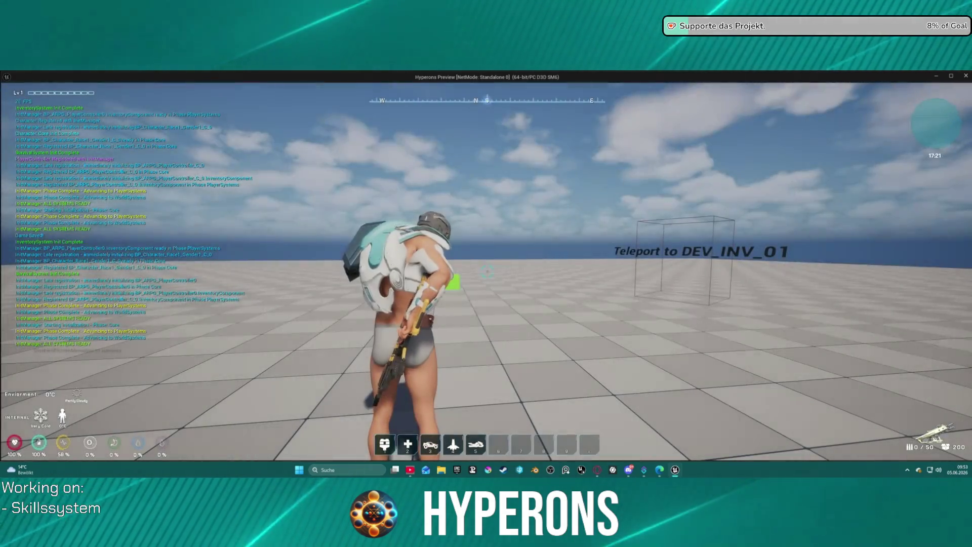
{"action": "key", "text": "i"}
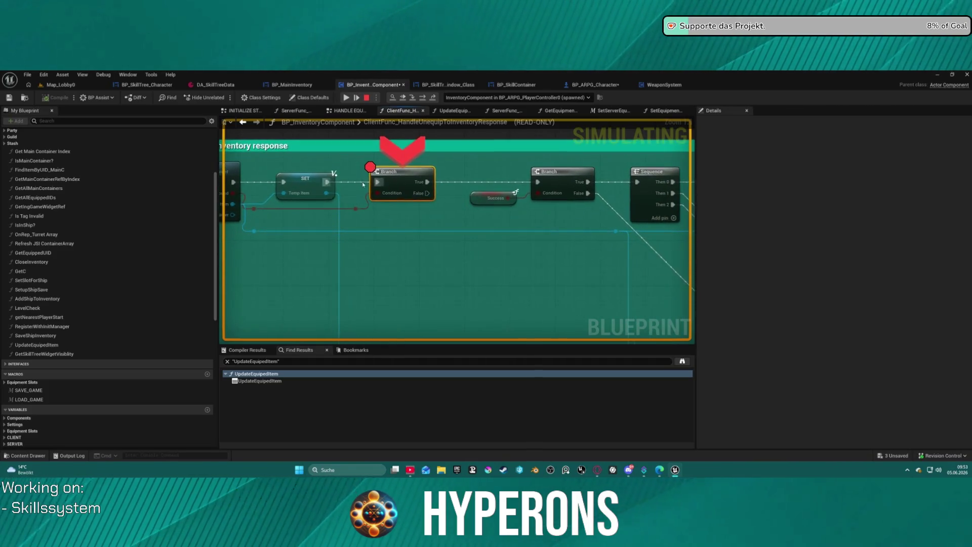
{"action": "mouse_move", "coordinate": [298, 195]}
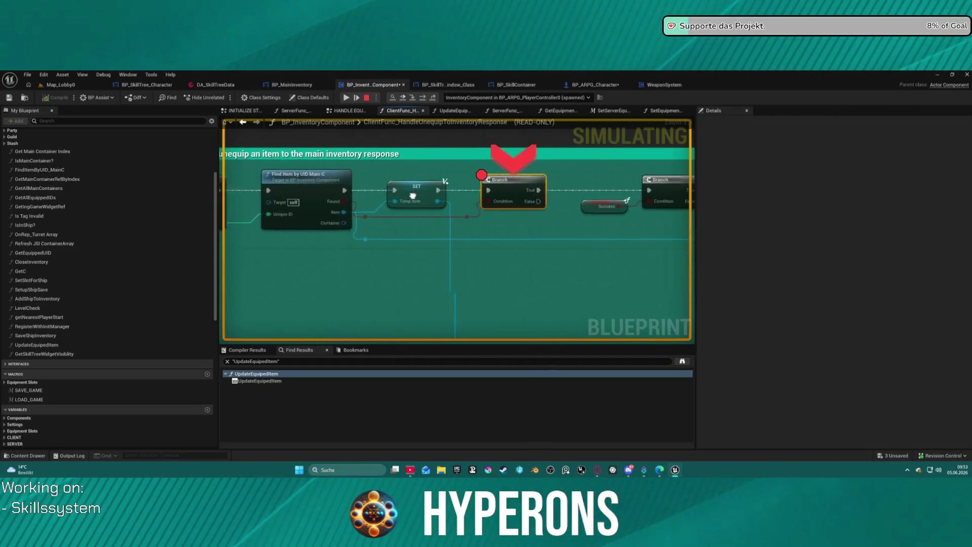
{"action": "mouse_move", "coordinate": [381, 208]}
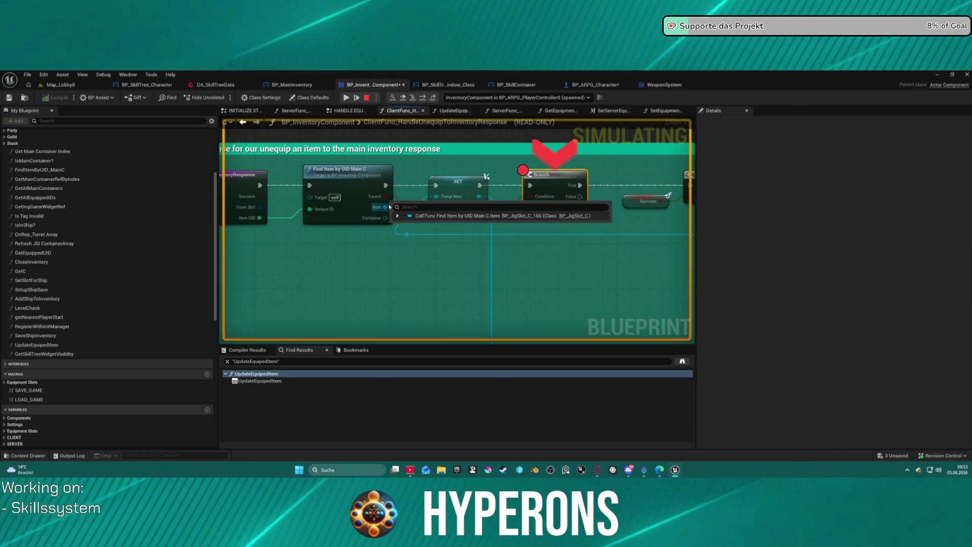
{"action": "left_click", "coordinate": [398, 216]}
{"action": "scroll", "coordinate": [454, 285], "scroll_direction": "down", "scroll_amount": 5}
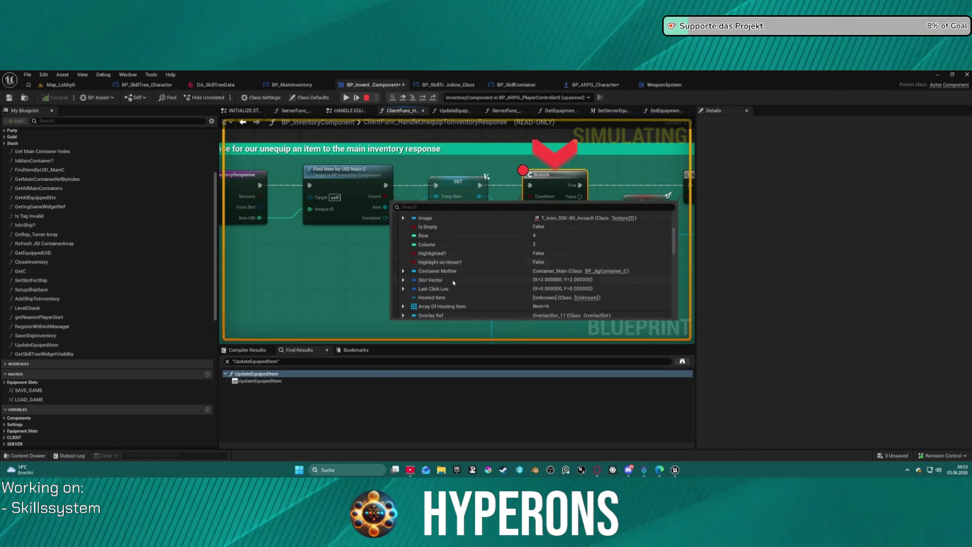
{"action": "scroll", "coordinate": [481, 229], "scroll_direction": "down", "scroll_amount": 2}
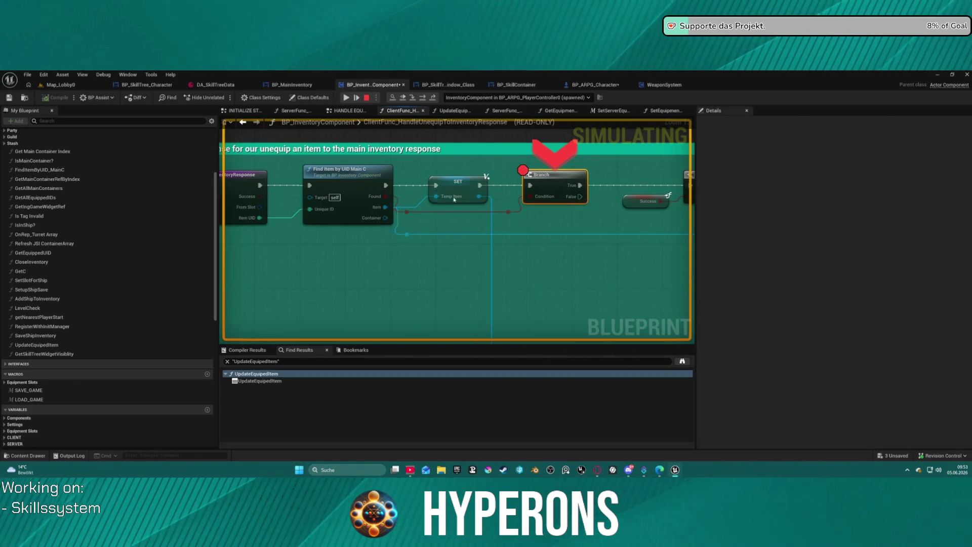
{"action": "left_click", "coordinate": [473, 206]}
{"action": "scroll", "coordinate": [489, 283], "scroll_direction": "down", "scroll_amount": 4}
{"action": "scroll", "coordinate": [489, 281], "scroll_direction": "up", "scroll_amount": 3}
{"action": "scroll", "coordinate": [534, 228], "scroll_direction": "up", "scroll_amount": 3}
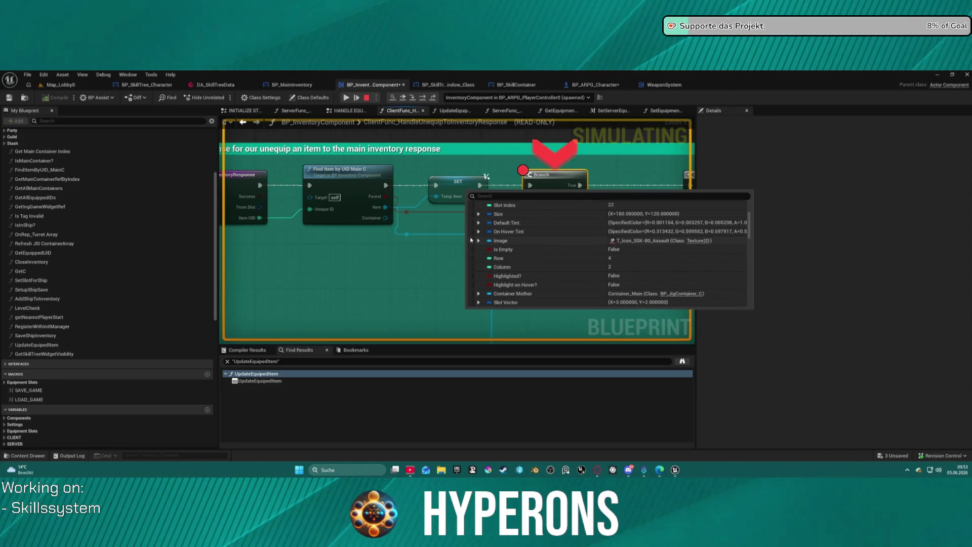
{"action": "scroll", "coordinate": [509, 234], "scroll_direction": "down", "scroll_amount": 5}
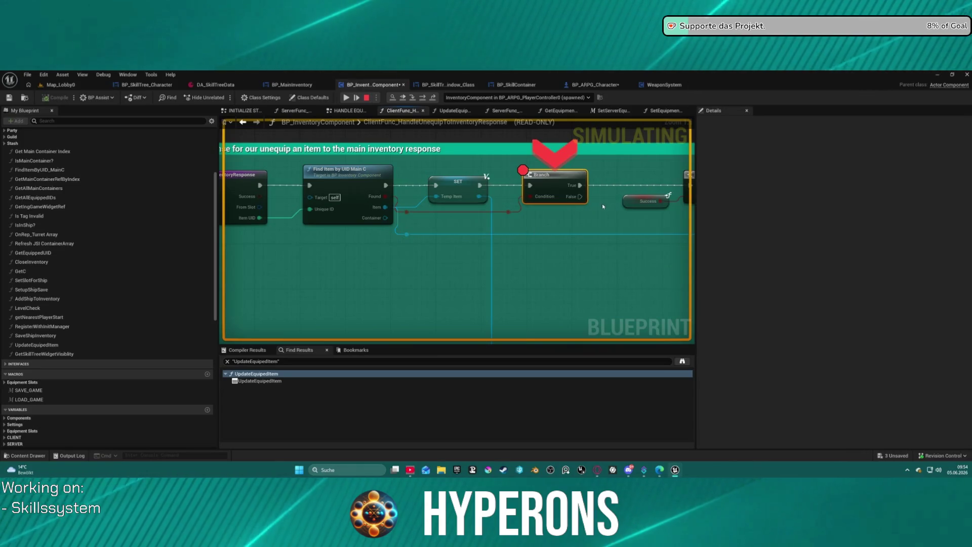
{"action": "scroll", "coordinate": [602, 204], "scroll_direction": "down", "scroll_amount": 2}
{"action": "left_click_drag", "start_coordinate": [404, 241], "coordinate": [410, 228]}
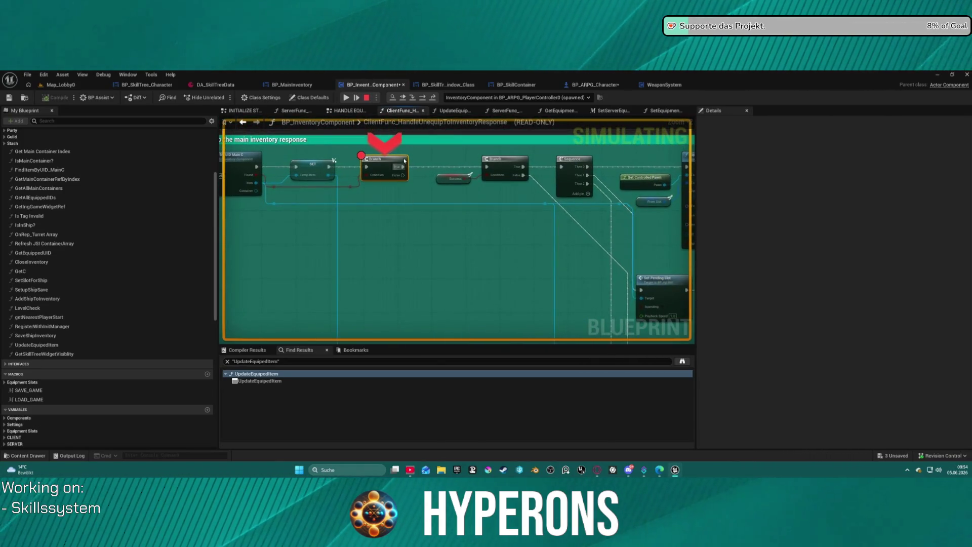
Step: Step over nodes through the Sequence and Equip Item by Slot to the Is Valid check
{"action": "left_click", "coordinate": [424, 98]}
{"action": "mouse_move", "coordinate": [450, 239]}
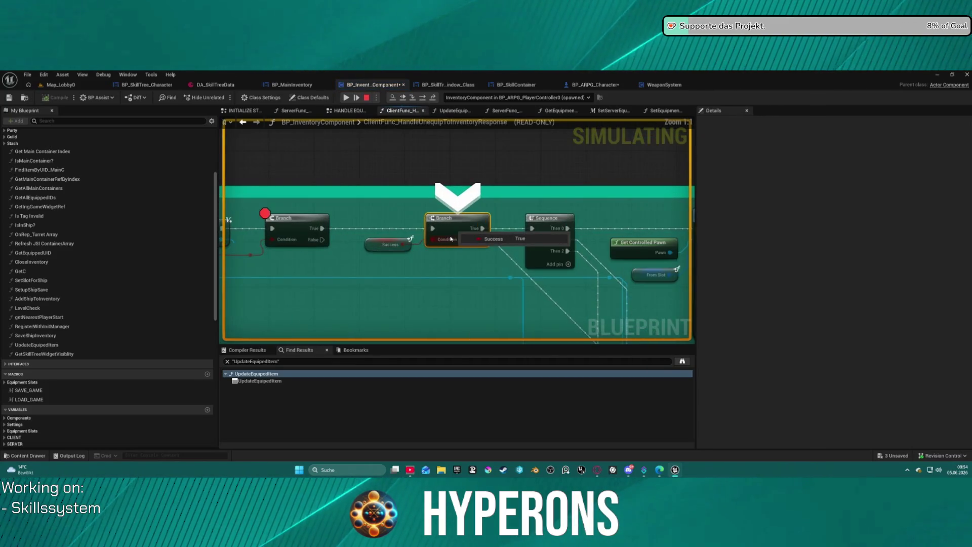
{"action": "left_click", "coordinate": [424, 98]}
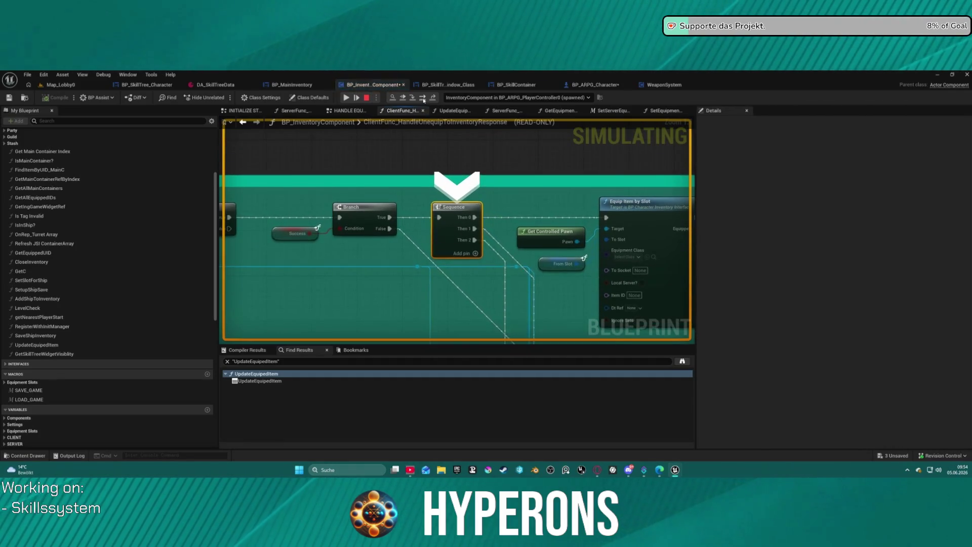
{"action": "left_click", "coordinate": [423, 98]}
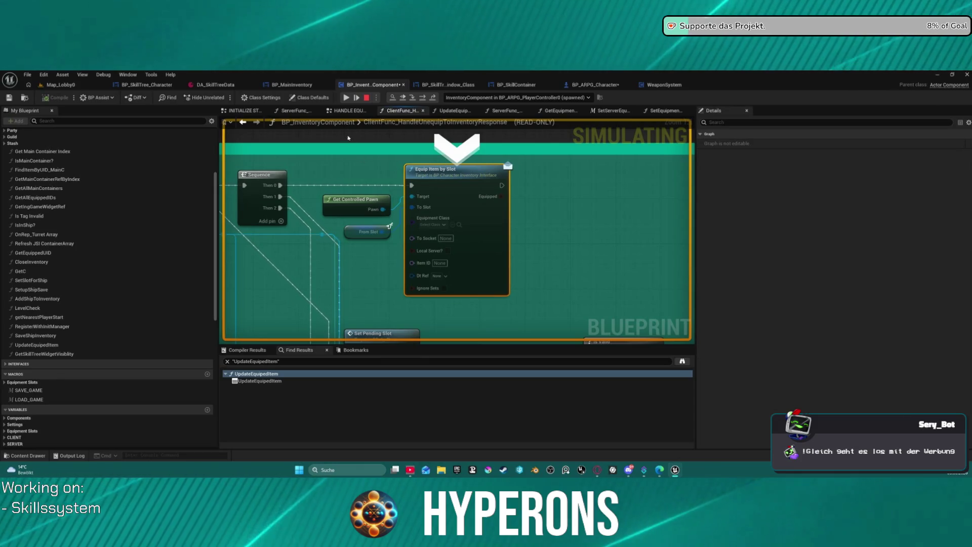
{"action": "left_click", "coordinate": [422, 98]}
{"action": "left_click", "coordinate": [422, 98]}
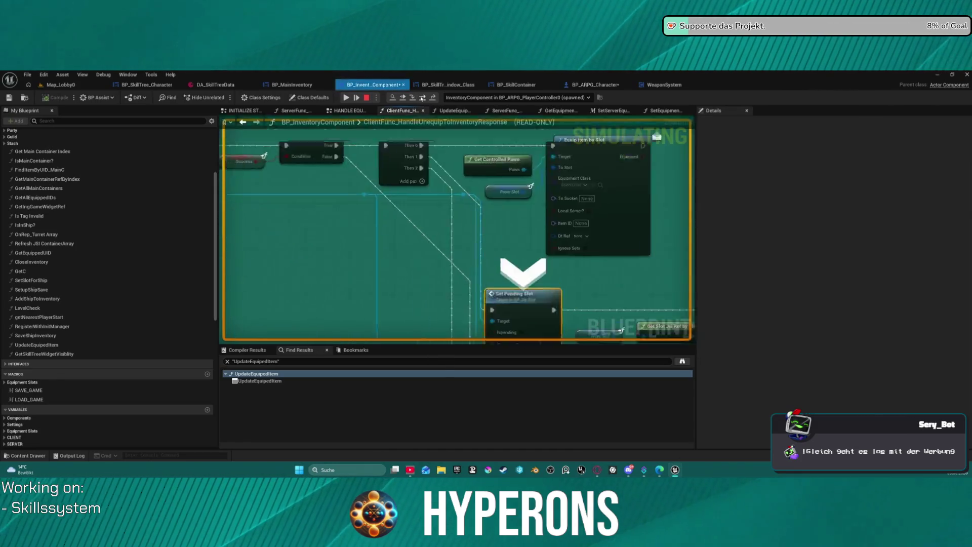
{"action": "left_click", "coordinate": [422, 98]}
{"action": "left_click", "coordinate": [422, 97]}
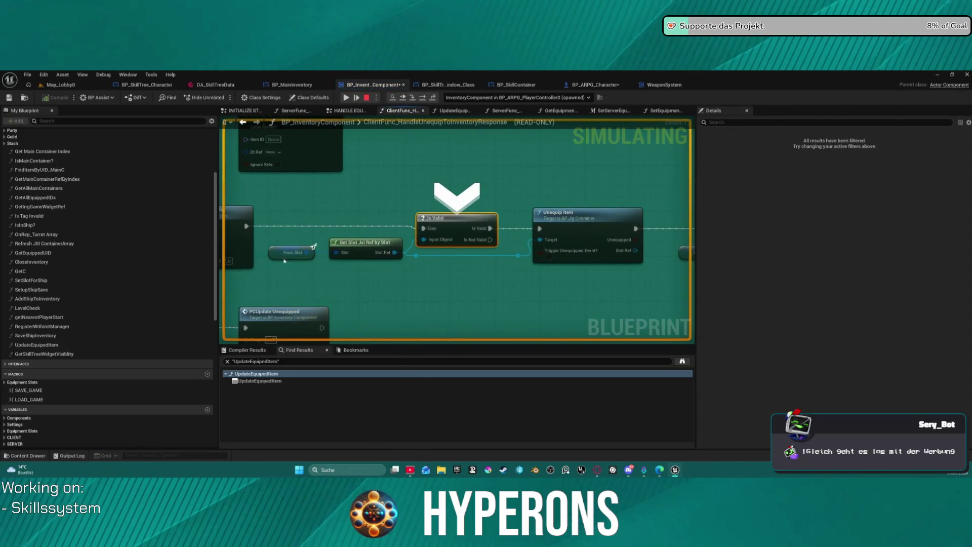
Step: Step to the Unequip Item call and open its UnequipItem function in BP_JigContainer
{"action": "mouse_move", "coordinate": [304, 254]}
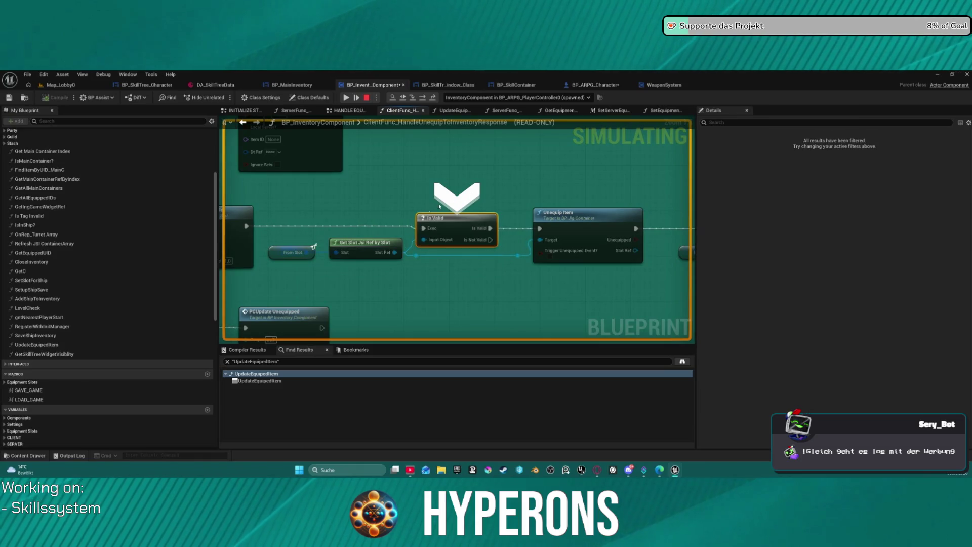
{"action": "left_click_drag", "start_coordinate": [589, 182], "coordinate": [458, 170]}
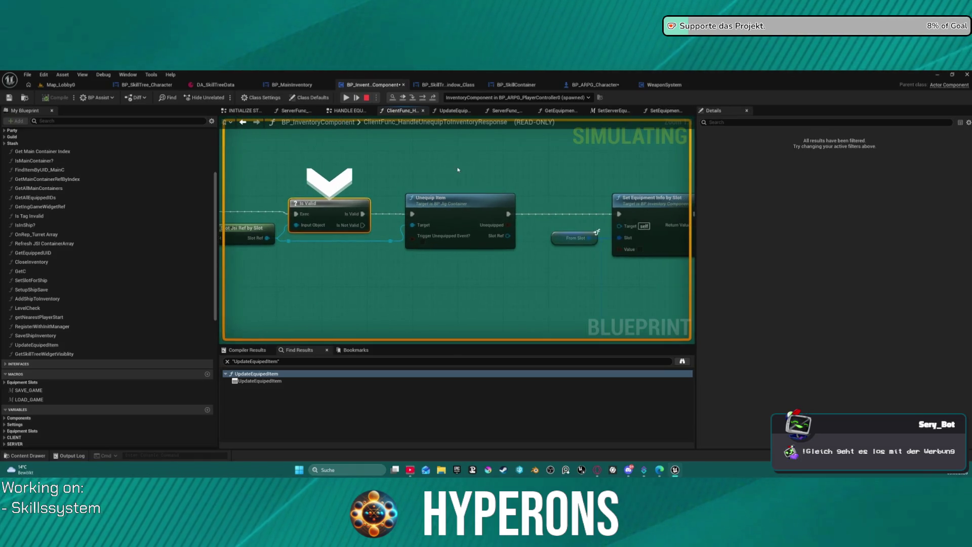
{"action": "left_click", "coordinate": [423, 98]}
{"action": "left_click_drag", "start_coordinate": [474, 233], "coordinate": [446, 199]}
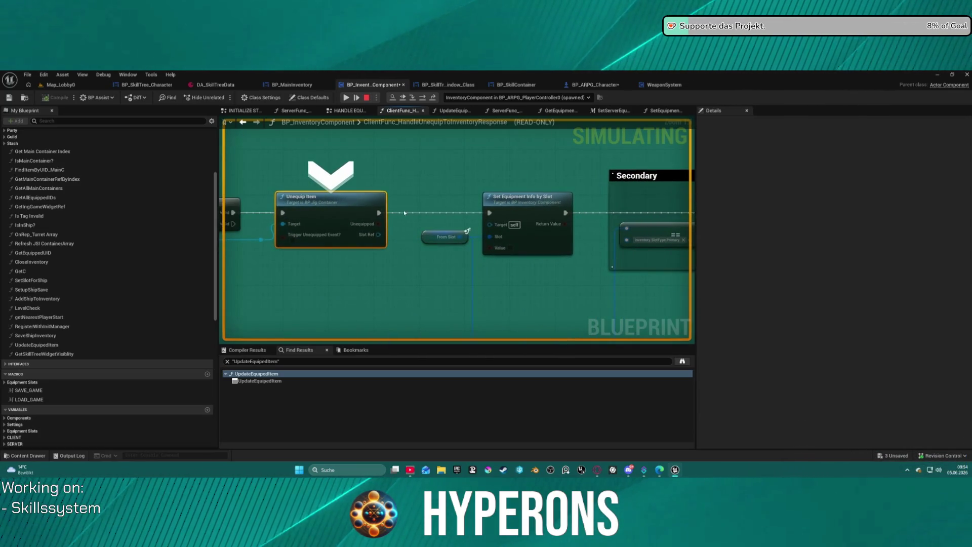
{"action": "mouse_move", "coordinate": [381, 234]}
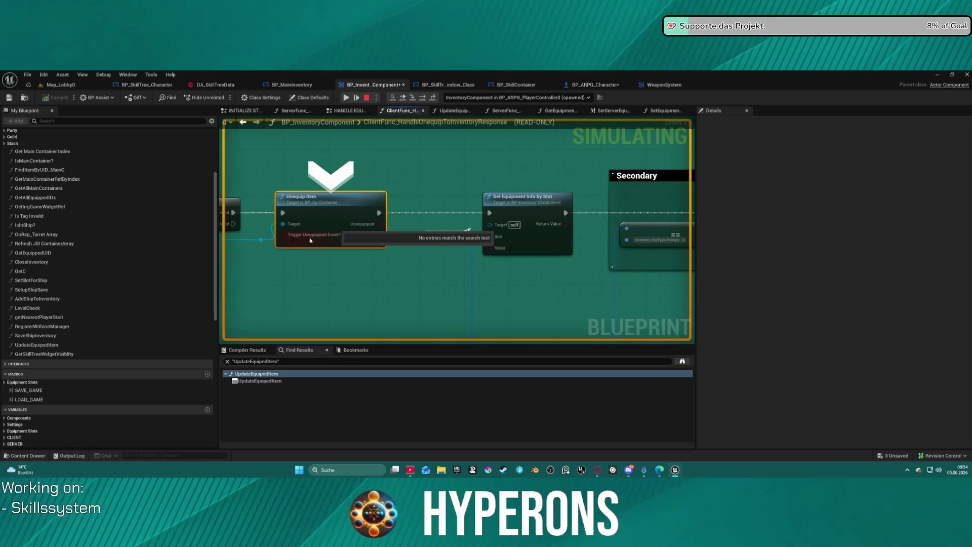
{"action": "double_click", "coordinate": [323, 199]}
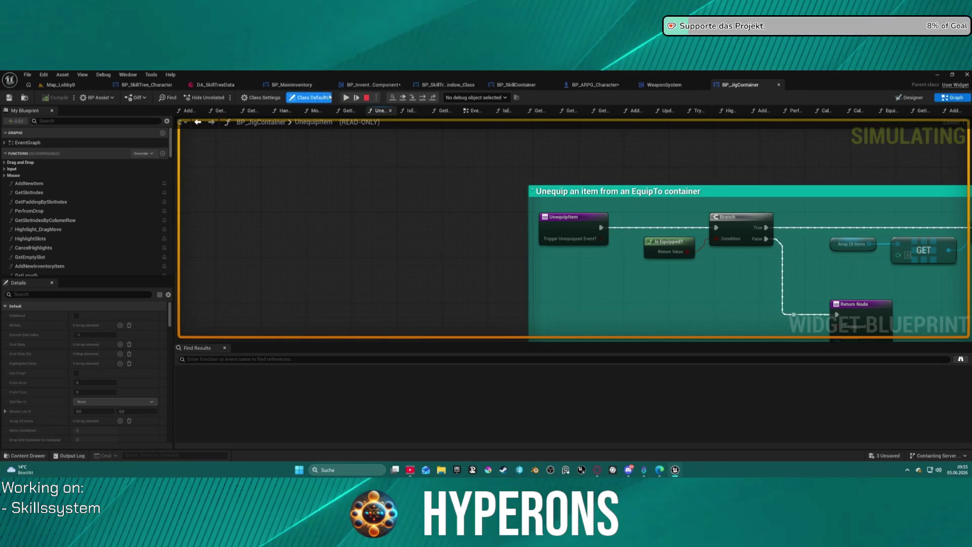
Step: Debug the Container_primary instance, stepping through its Branch, SET and Sequence nodes back to the inventory component
{"action": "left_click", "coordinate": [412, 99]}
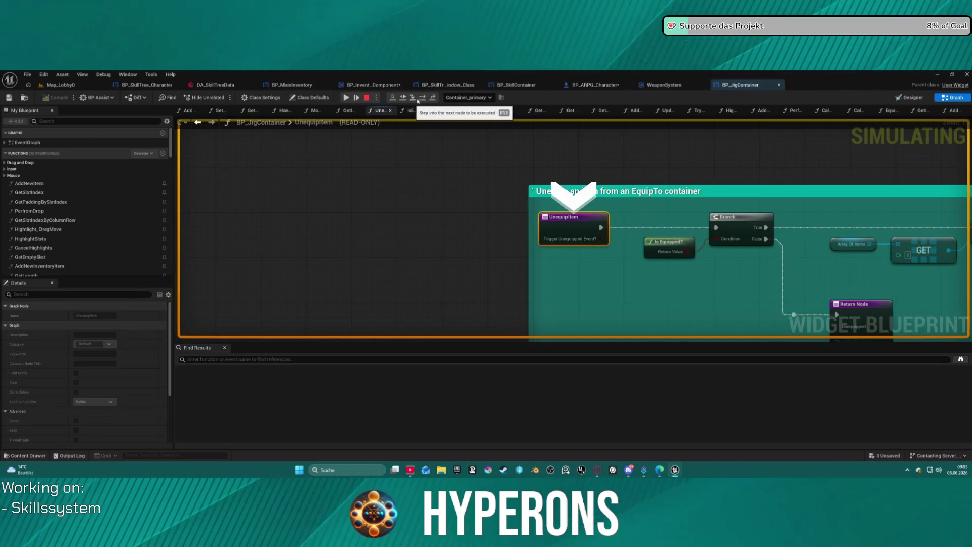
{"action": "left_click", "coordinate": [423, 97]}
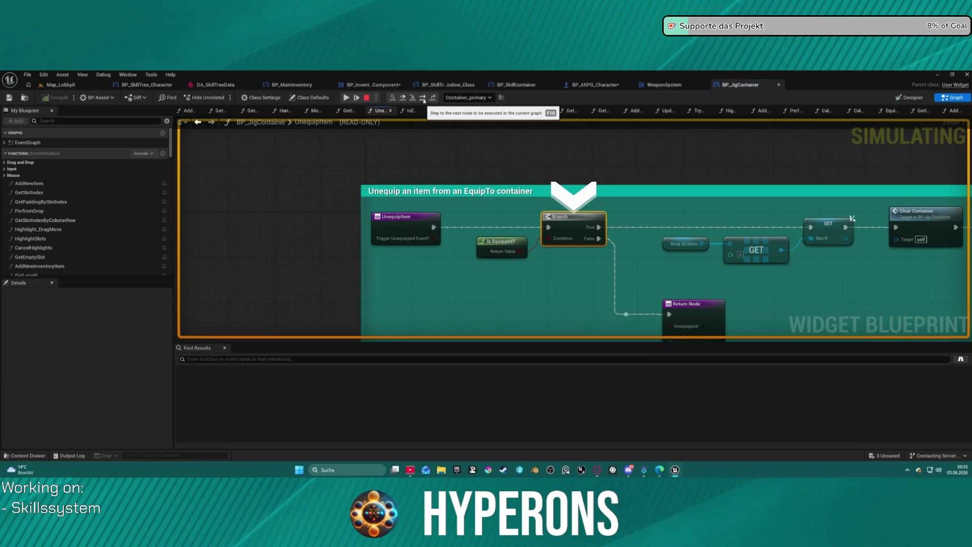
{"action": "left_click", "coordinate": [424, 100]}
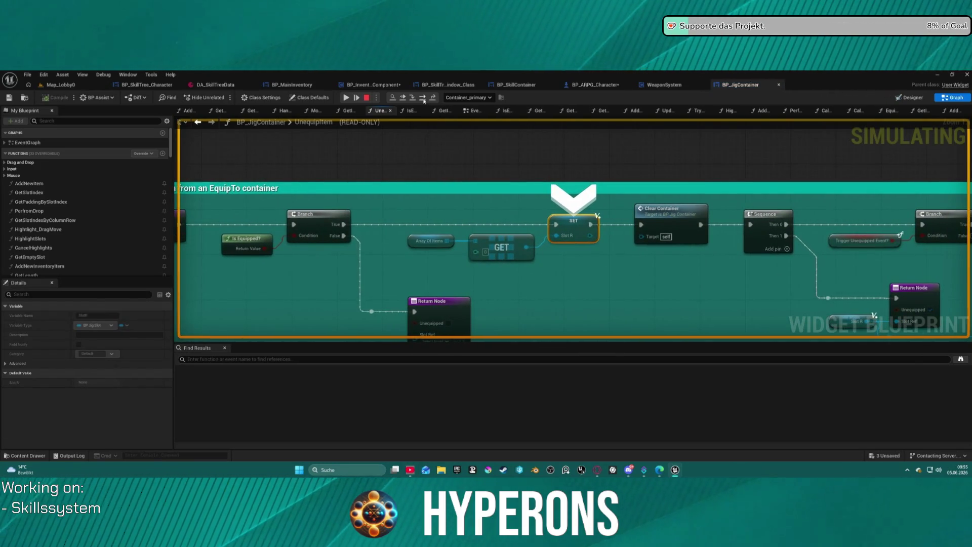
{"action": "left_click", "coordinate": [425, 99]}
{"action": "left_click", "coordinate": [424, 99]}
{"action": "left_click", "coordinate": [424, 99]}
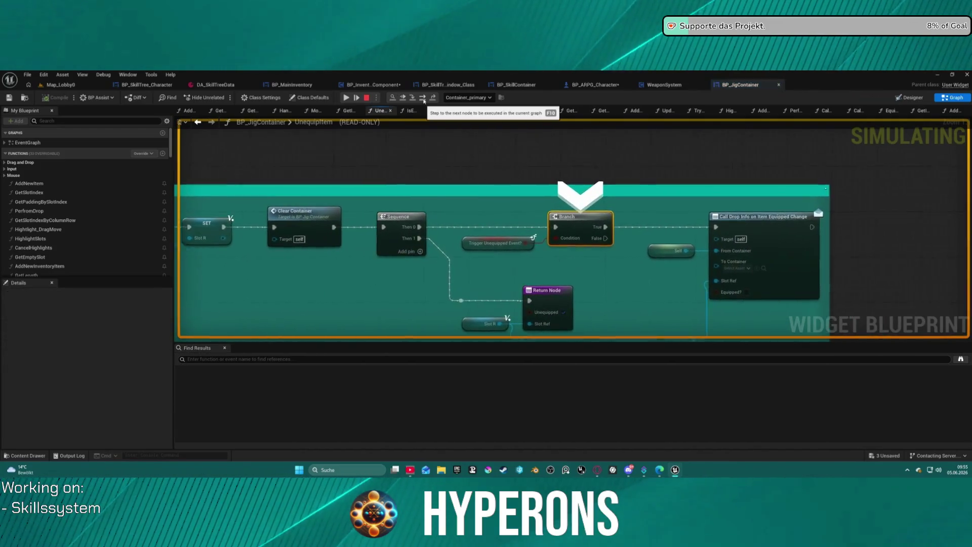
{"action": "left_click", "coordinate": [424, 99]}
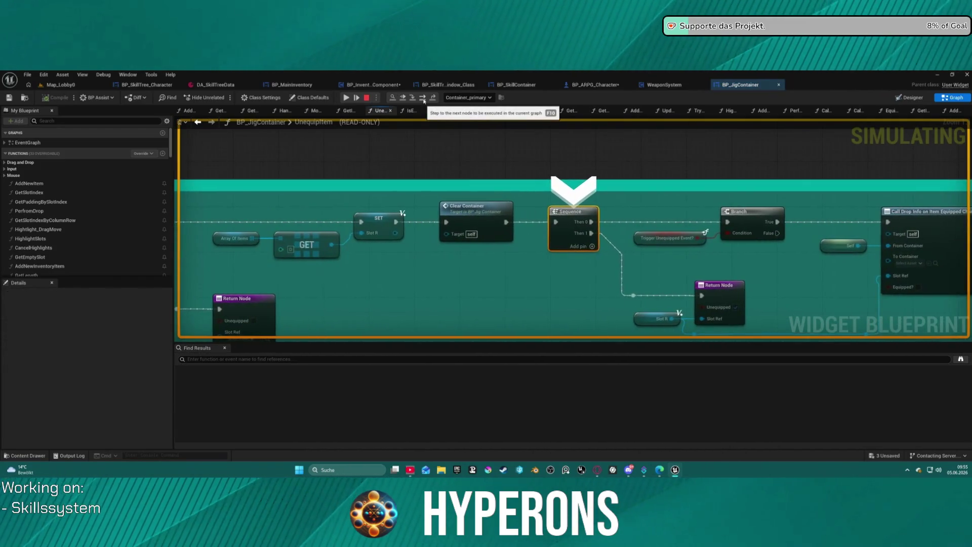
{"action": "left_click", "coordinate": [425, 99]}
{"action": "left_click", "coordinate": [425, 99]}
{"action": "left_click", "coordinate": [424, 101]}
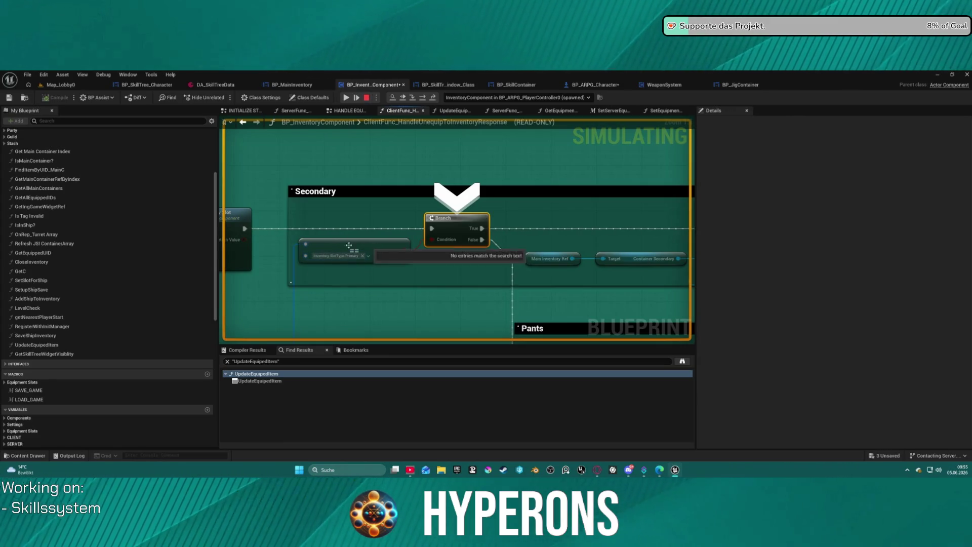
Step: Step past the Secondary Branch check and view the nodes around it
{"action": "key", "text": "F11"}
{"action": "key", "text": "F11"}
{"action": "key", "text": "F11"}
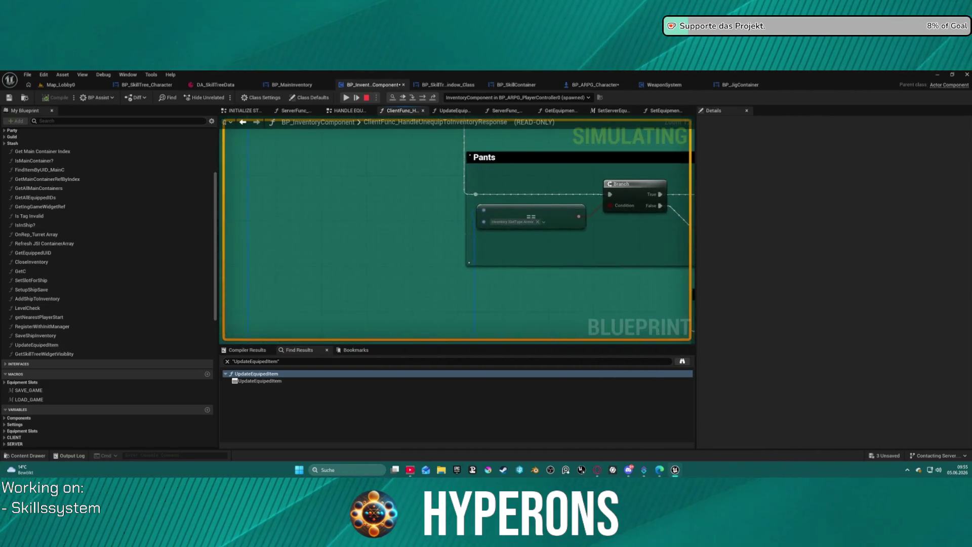
{"action": "key", "text": "F11"}
{"action": "key", "text": "F11"}
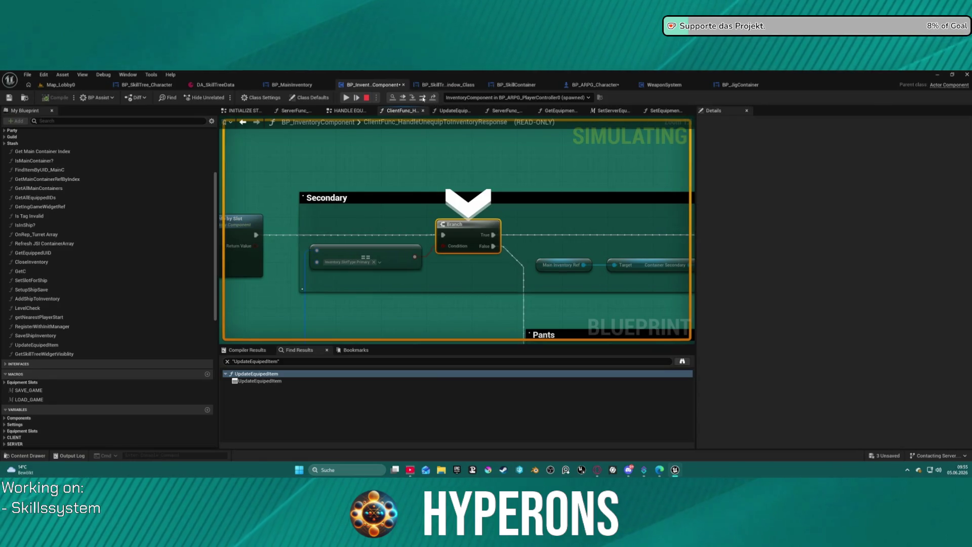
{"action": "left_click", "coordinate": [423, 97]}
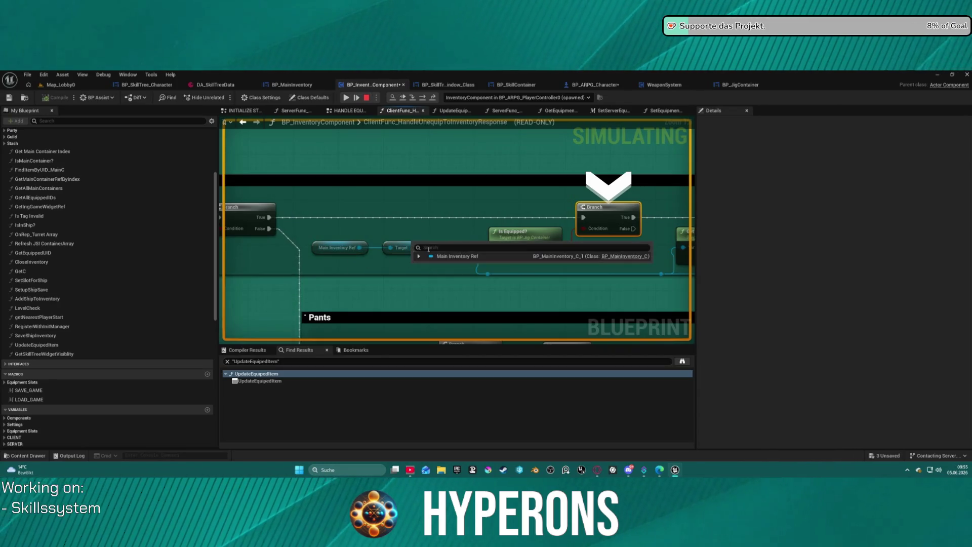
{"action": "mouse_move", "coordinate": [448, 252]}
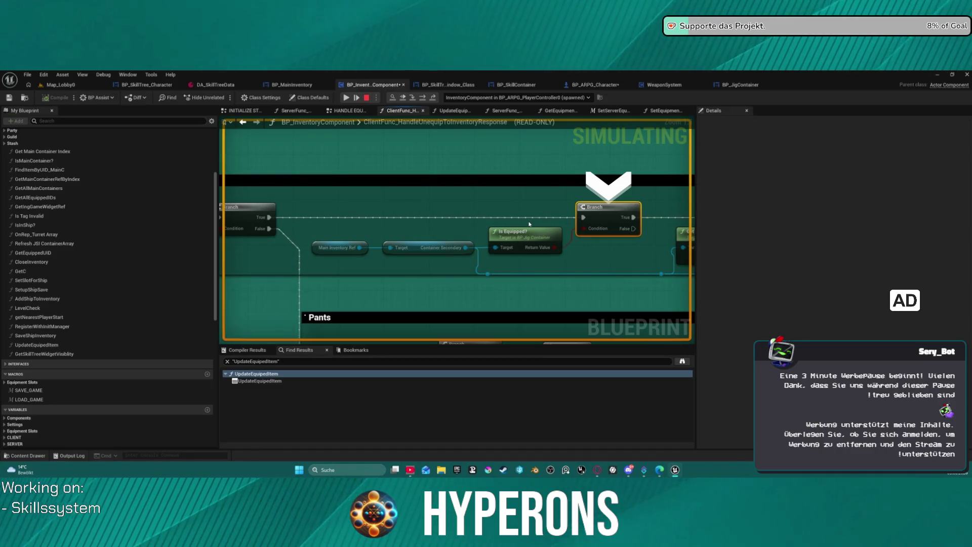
{"action": "mouse_move", "coordinate": [539, 224]}
{"action": "left_mouse_down"}
{"action": "mouse_move", "coordinate": [462, 215]}
{"action": "mouse_move", "coordinate": [636, 217]}
{"action": "mouse_move", "coordinate": [520, 218]}
{"action": "left_mouse_up"}
{"action": "left_click_drag", "start_coordinate": [421, 238], "coordinate": [270, 211]}
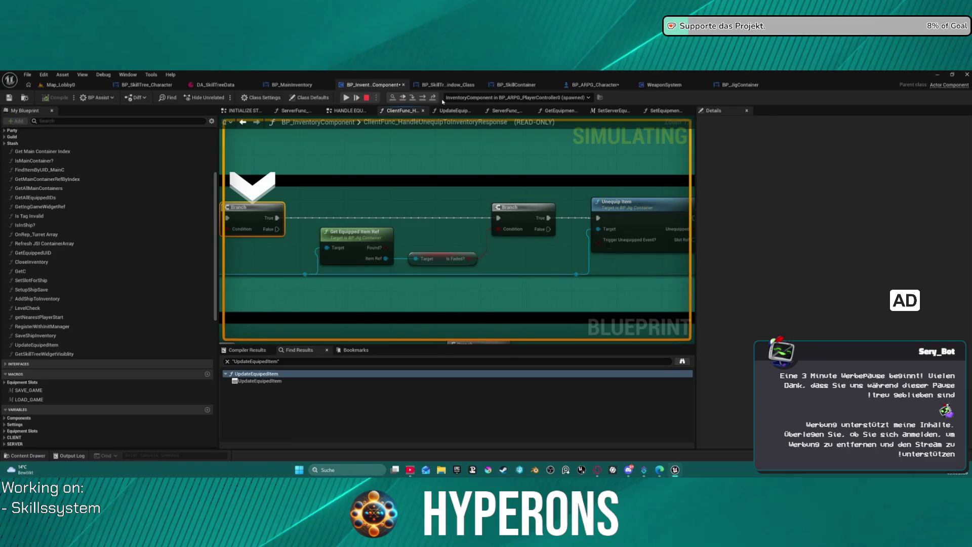
Step: Step over the Unequip Item call to reach the PCUpdate Unequipped node
{"action": "left_click", "coordinate": [426, 97]}
{"action": "left_click", "coordinate": [425, 97]}
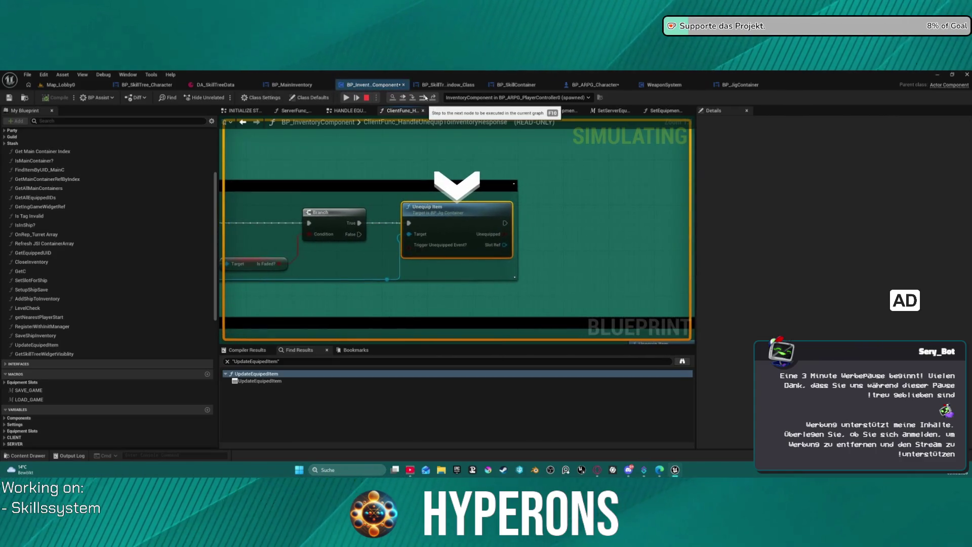
{"action": "key", "text": "F10"}
{"action": "key", "text": "F10"}
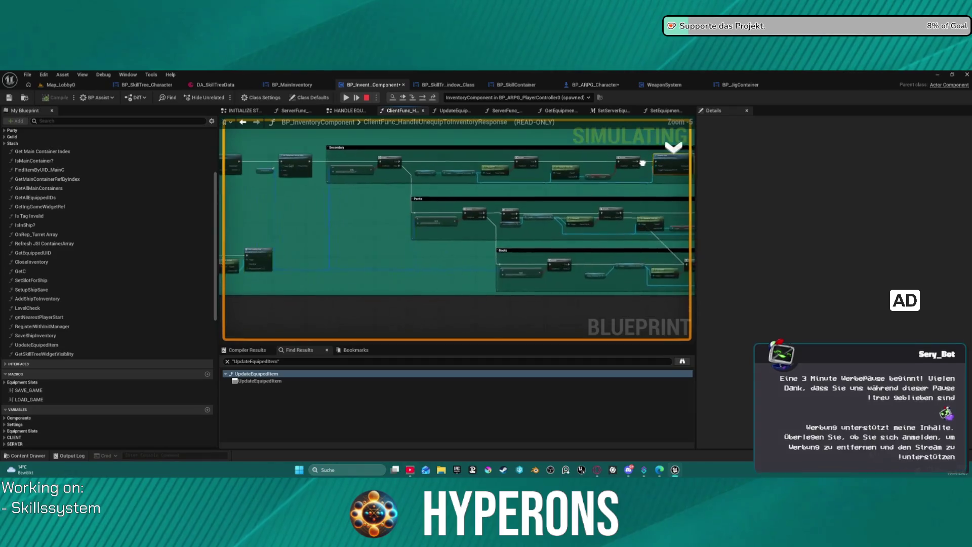
{"action": "key", "text": "F10"}
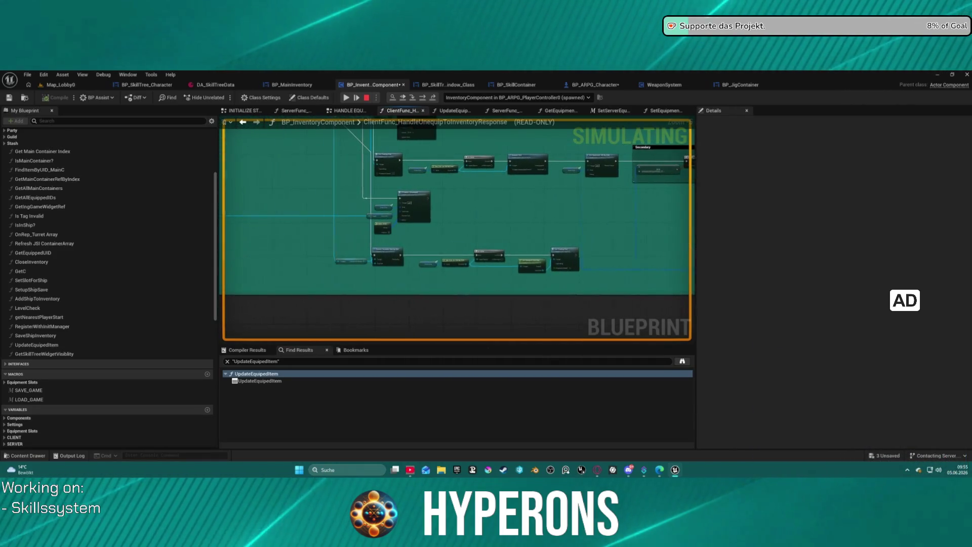
{"action": "left_click", "coordinate": [424, 98]}
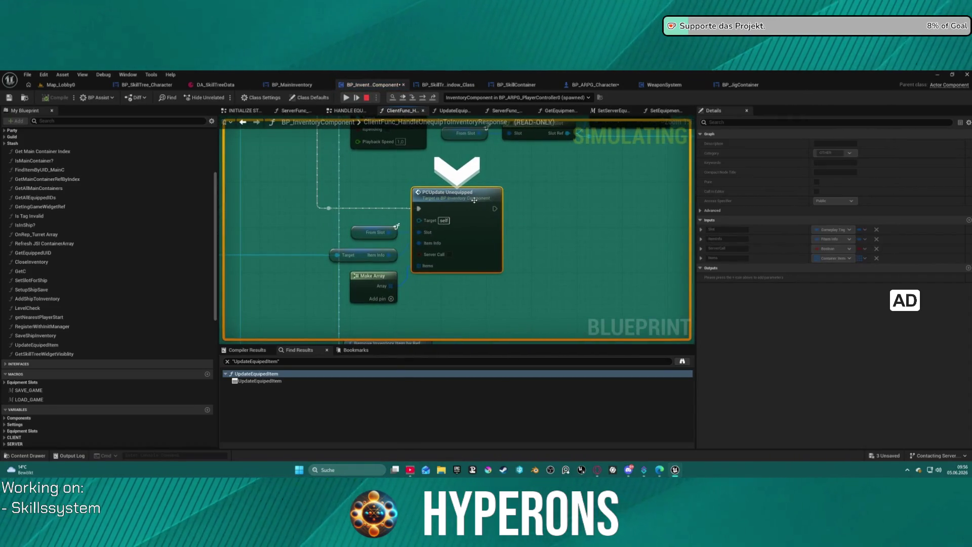
Step: Inspect the expanded Item Info pin values at PCUpdate Unequipped
{"action": "mouse_move", "coordinate": [410, 244]}
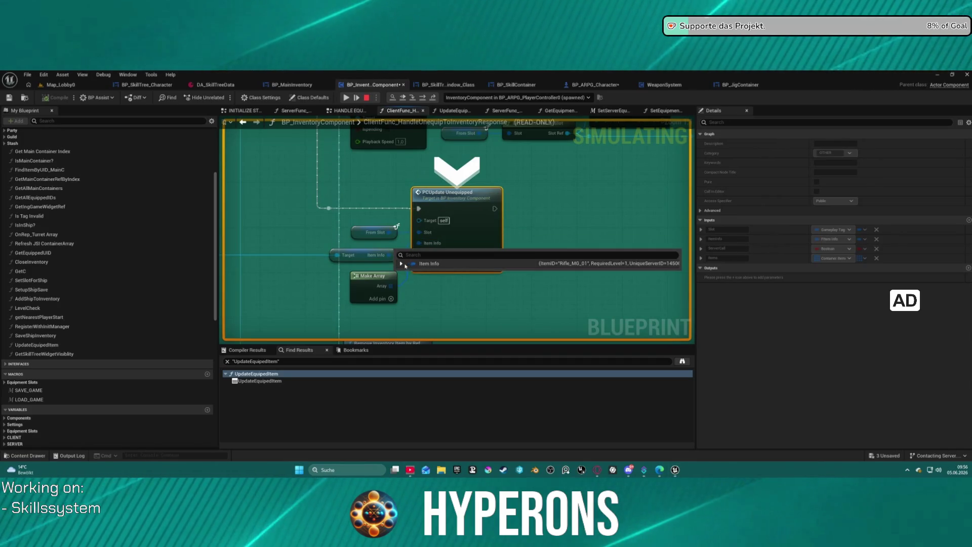
{"action": "left_click", "coordinate": [401, 263]}
{"action": "scroll", "coordinate": [593, 345], "scroll_direction": "down", "scroll_amount": 3}
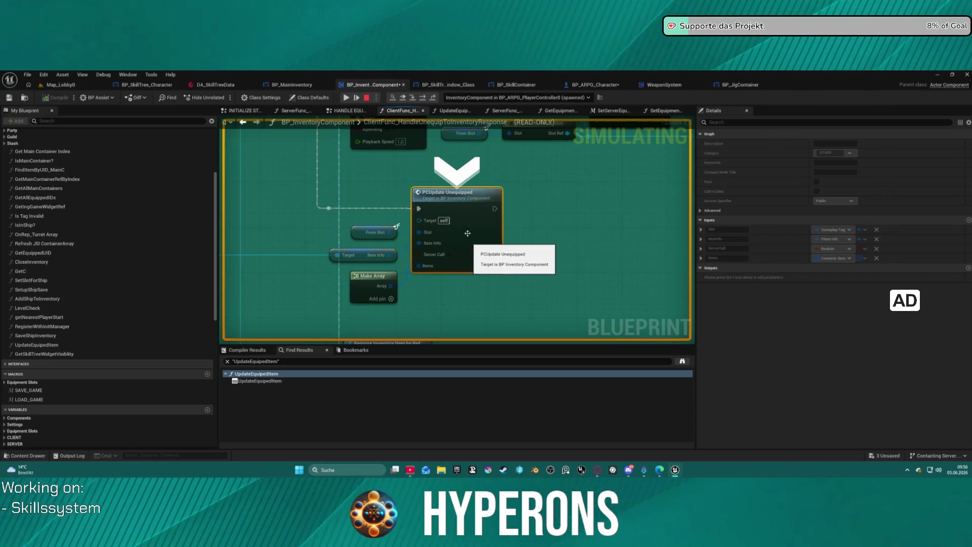
{"action": "scroll", "coordinate": [458, 238], "scroll_direction": "down", "scroll_amount": 4}
{"action": "scroll", "coordinate": [446, 305], "scroll_direction": "up", "scroll_amount": 1}
{"action": "scroll", "coordinate": [514, 274], "scroll_direction": "up", "scroll_amount": 1}
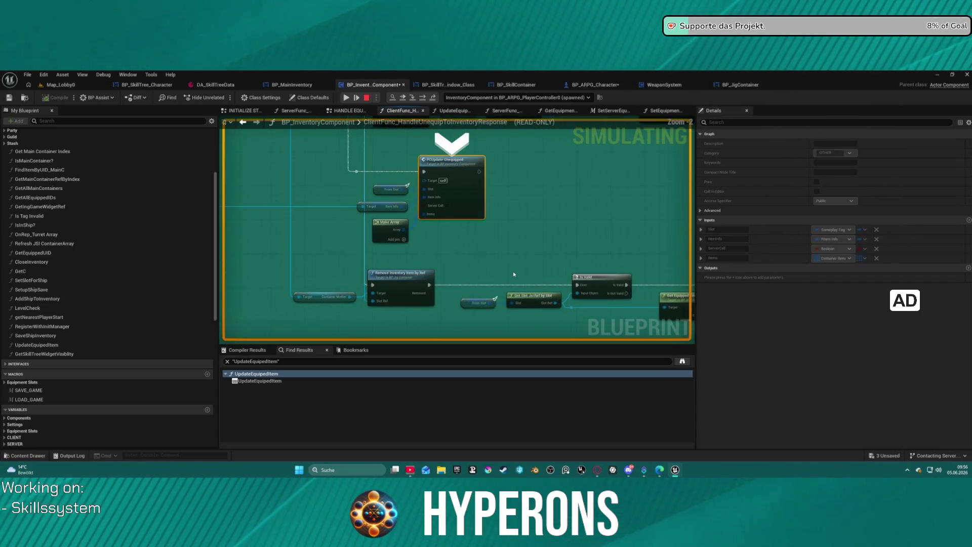
{"action": "mouse_move", "coordinate": [550, 227]}
{"action": "left_mouse_down"}
{"action": "mouse_move", "coordinate": [495, 233]}
{"action": "mouse_move", "coordinate": [293, 191]}
{"action": "mouse_move", "coordinate": [482, 180]}
{"action": "mouse_move", "coordinate": [507, 322]}
{"action": "mouse_move", "coordinate": [435, 294]}
{"action": "mouse_move", "coordinate": [386, 256]}
{"action": "mouse_move", "coordinate": [443, 219]}
{"action": "left_mouse_up"}
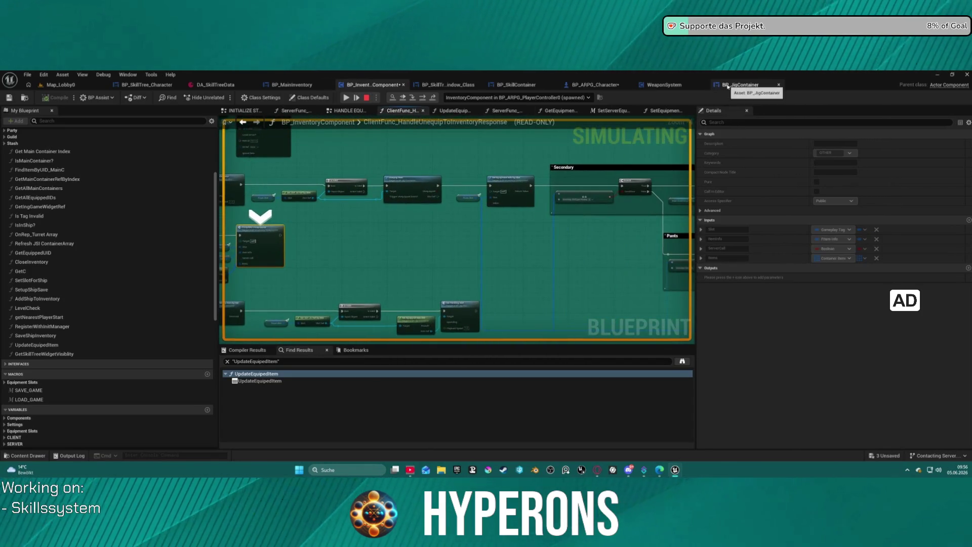
Step: Review the Is Equipped branch in BP_JigContainer, then step into PCUpdate_Unequipped
{"action": "left_click", "coordinate": [728, 86]}
{"action": "mouse_move", "coordinate": [295, 215]}
{"action": "left_mouse_down"}
{"action": "mouse_move", "coordinate": [554, 243]}
{"action": "mouse_move", "coordinate": [727, 219]}
{"action": "mouse_move", "coordinate": [561, 329]}
{"action": "mouse_move", "coordinate": [570, 344]}
{"action": "mouse_move", "coordinate": [610, 272]}
{"action": "left_mouse_up"}
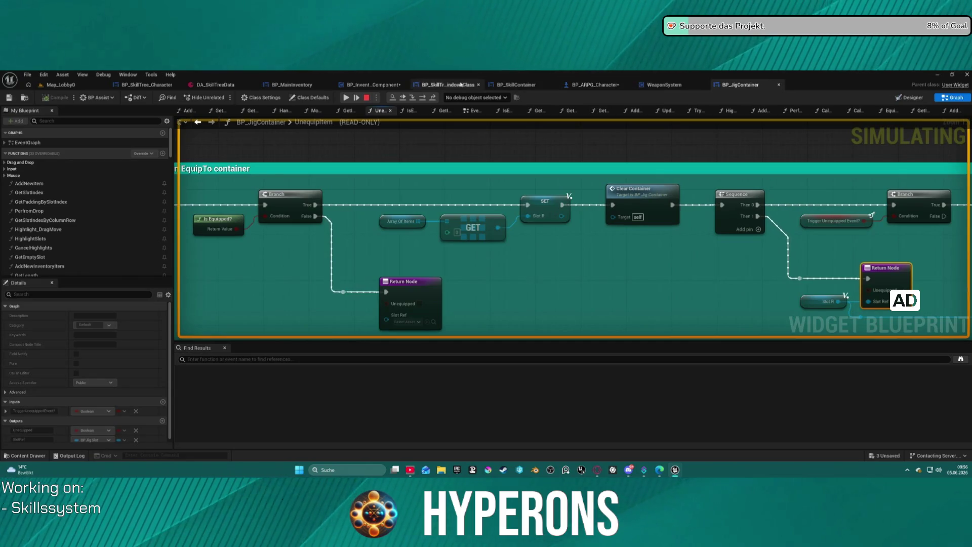
{"action": "left_click", "coordinate": [368, 86]}
{"action": "left_click_drag", "start_coordinate": [529, 224], "coordinate": [408, 217]}
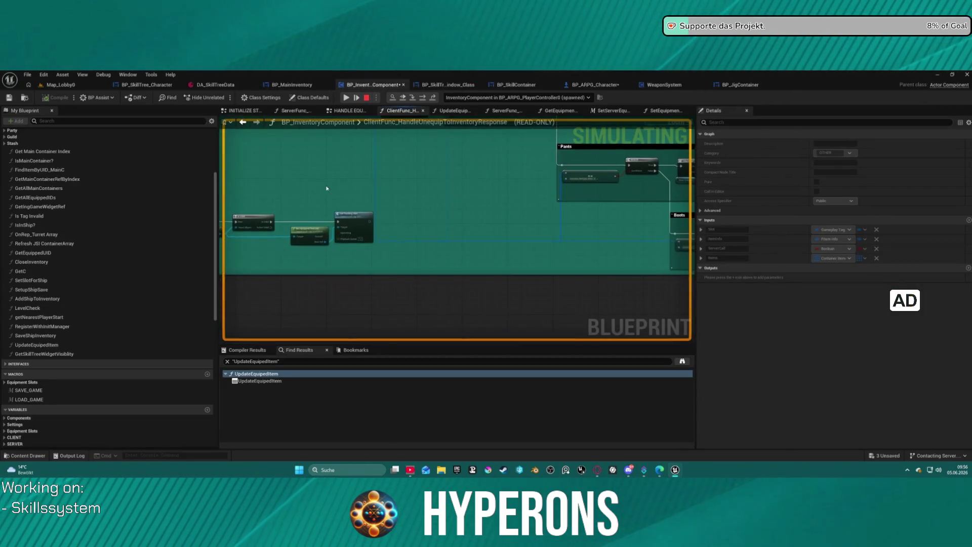
{"action": "scroll", "coordinate": [408, 217], "scroll_direction": "up", "scroll_amount": 2}
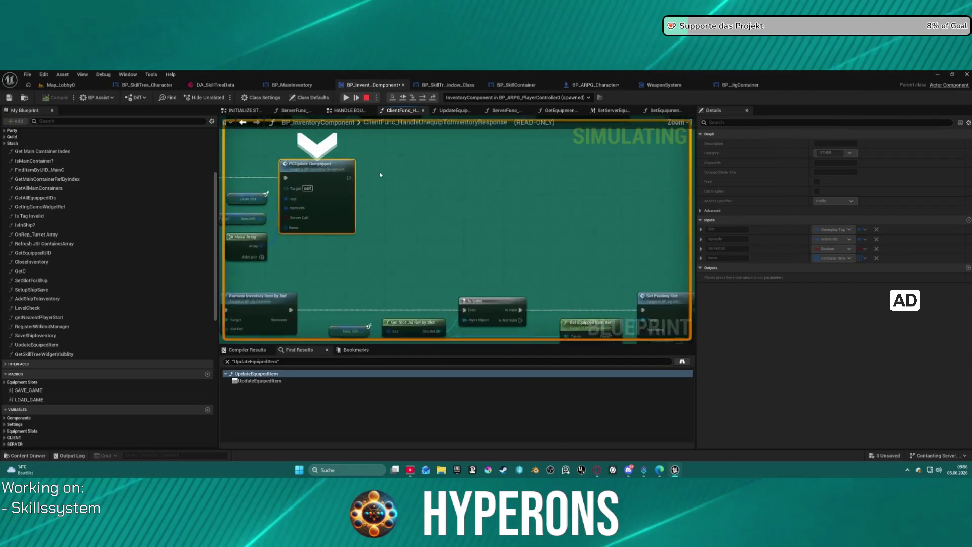
{"action": "left_click", "coordinate": [413, 98]}
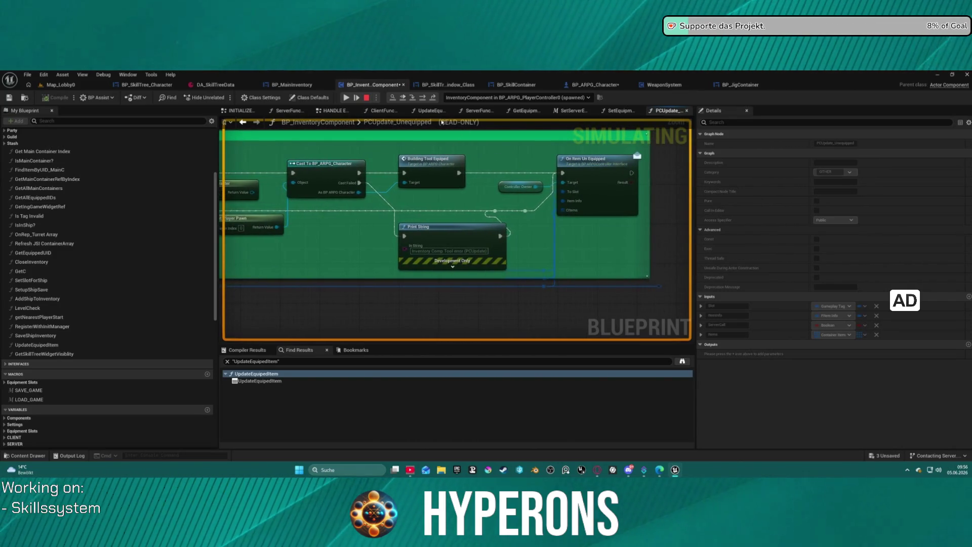
Step: Step through the Branch and GET into the unequip-to-inventory server function and survey its nodes
{"action": "left_click", "coordinate": [423, 97]}
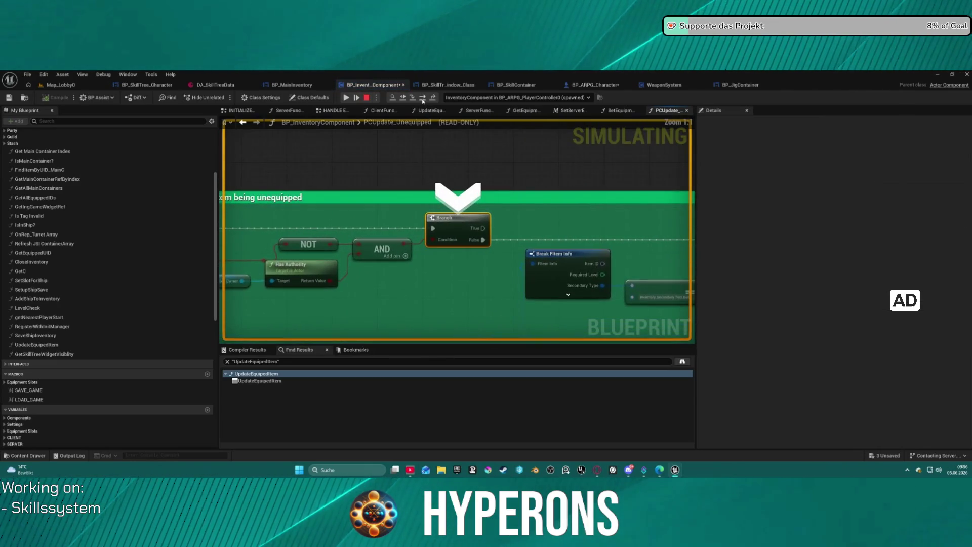
{"action": "left_click", "coordinate": [423, 97]}
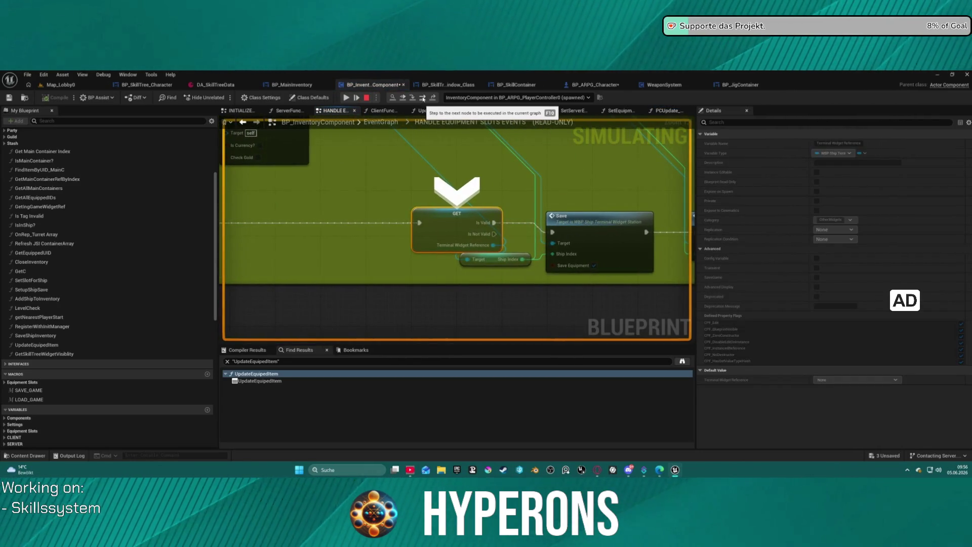
{"action": "left_click", "coordinate": [424, 98]}
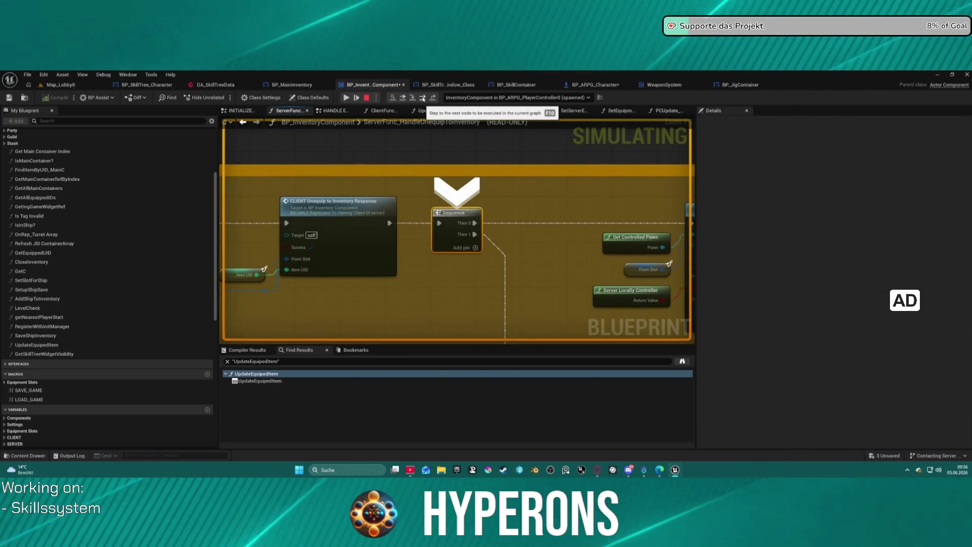
{"action": "mouse_move", "coordinate": [354, 231]}
{"action": "left_mouse_down"}
{"action": "mouse_move", "coordinate": [534, 219]}
{"action": "mouse_move", "coordinate": [662, 236]}
{"action": "mouse_move", "coordinate": [689, 215]}
{"action": "mouse_move", "coordinate": [606, 241]}
{"action": "mouse_move", "coordinate": [608, 213]}
{"action": "left_mouse_up"}
{"action": "scroll", "coordinate": [546, 209], "scroll_direction": "down", "scroll_amount": 4}
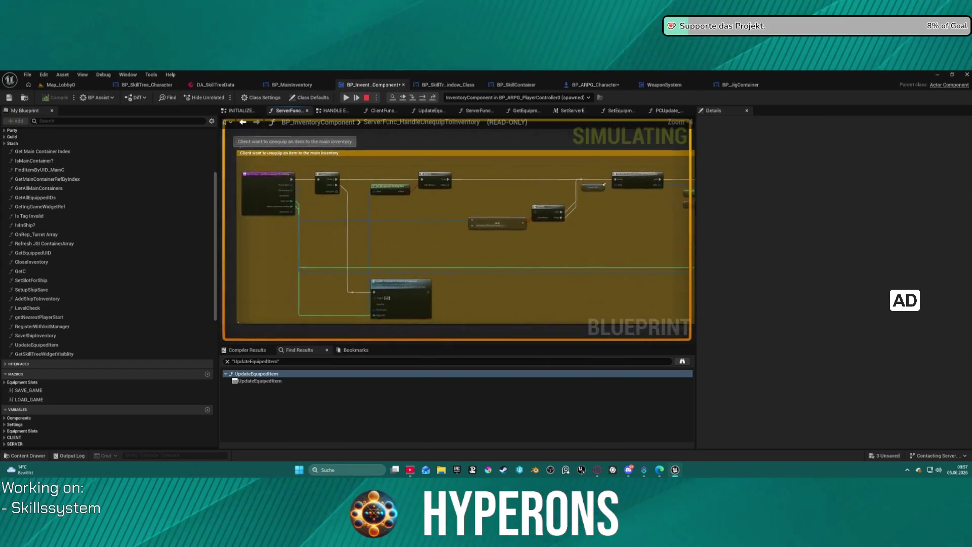
{"action": "scroll", "coordinate": [529, 188], "scroll_direction": "up", "scroll_amount": 4}
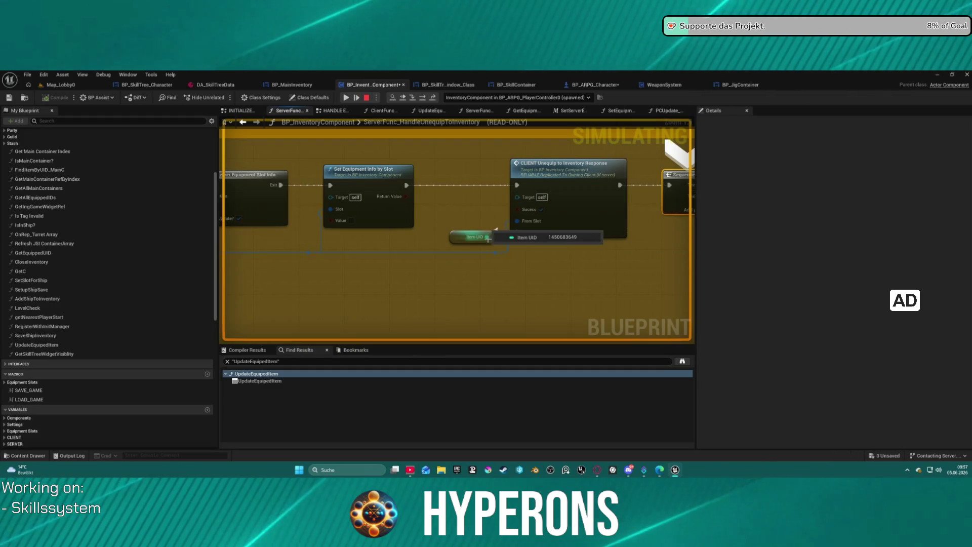
{"action": "mouse_move", "coordinate": [522, 226]}
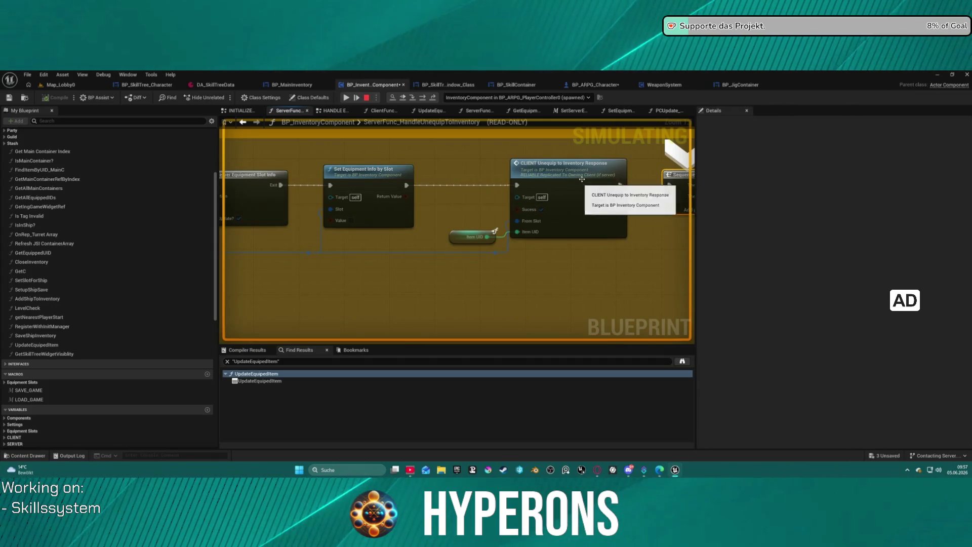
{"action": "mouse_move", "coordinate": [552, 208]}
{"action": "left_mouse_down"}
{"action": "mouse_move", "coordinate": [455, 183]}
{"action": "mouse_move", "coordinate": [488, 184]}
{"action": "mouse_move", "coordinate": [263, 172]}
{"action": "mouse_move", "coordinate": [312, 202]}
{"action": "left_mouse_up"}
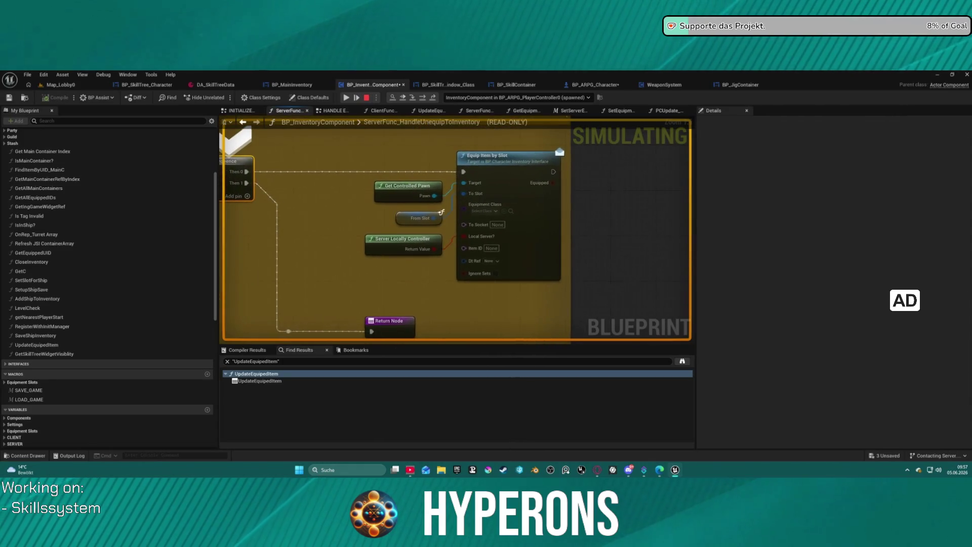
{"action": "left_click_drag", "start_coordinate": [442, 212], "coordinate": [531, 159]}
{"action": "left_click_drag", "start_coordinate": [222, 130], "coordinate": [254, 188]}
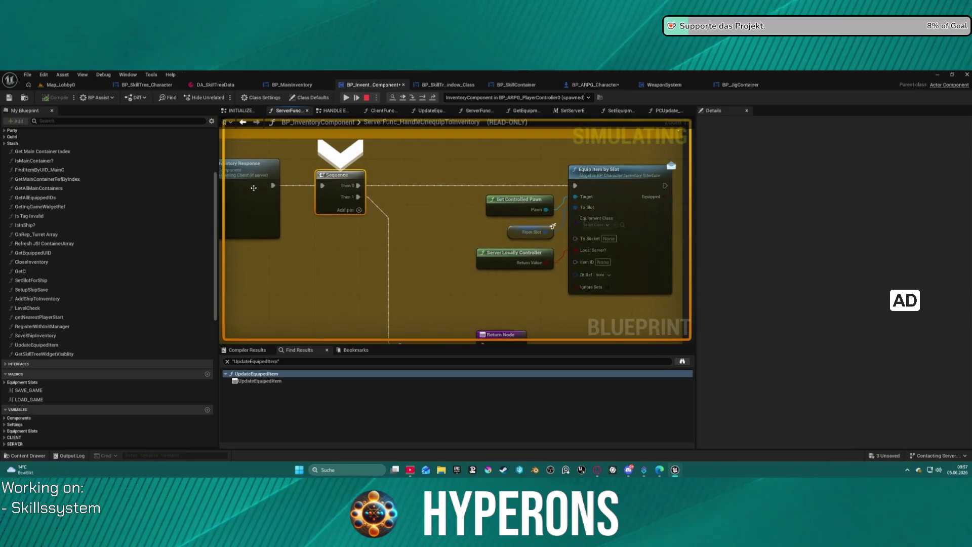
Step: Step through the locally-controlled check into the character's Equip Item by Slot
{"action": "left_click", "coordinate": [419, 100]}
{"action": "left_click", "coordinate": [420, 100]}
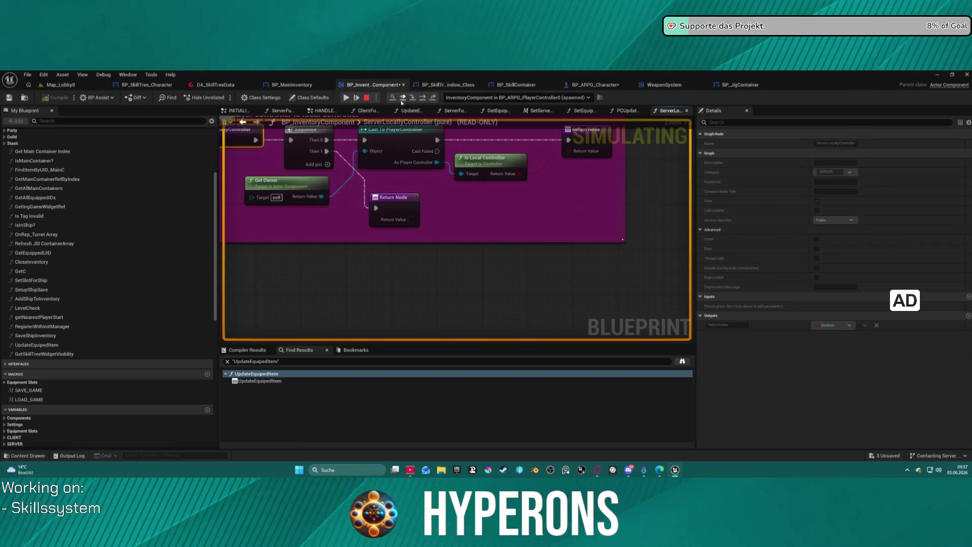
{"action": "left_click", "coordinate": [413, 98]}
{"action": "left_click", "coordinate": [413, 98]}
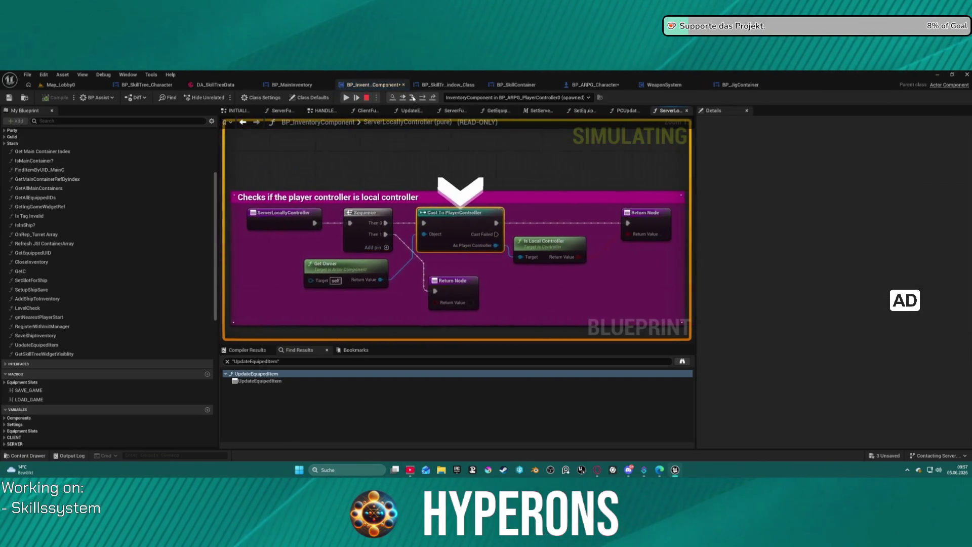
{"action": "left_click", "coordinate": [413, 99]}
{"action": "left_click", "coordinate": [413, 98]}
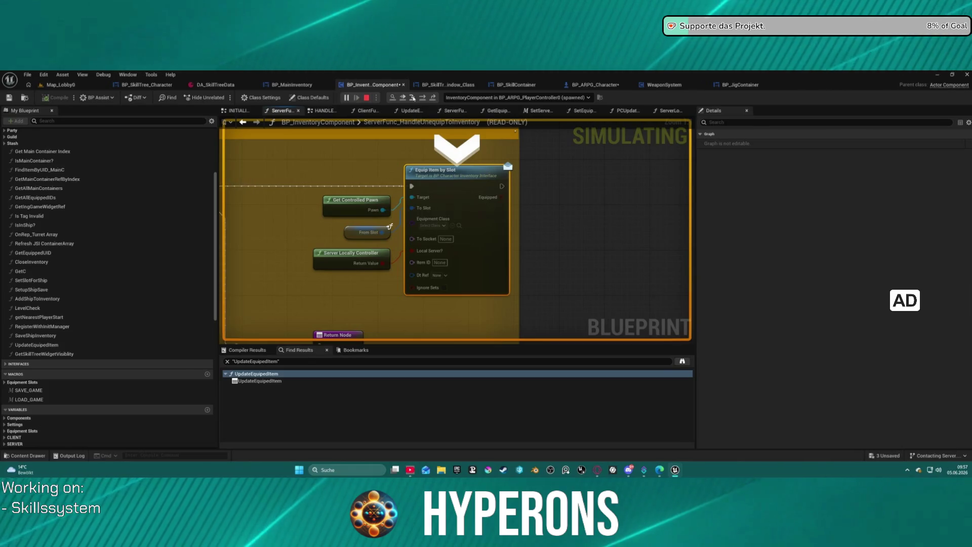
Step: Step to the Return Node and out to Update Quest Component in the equipment-slots graph
{"action": "left_click", "coordinate": [422, 98]}
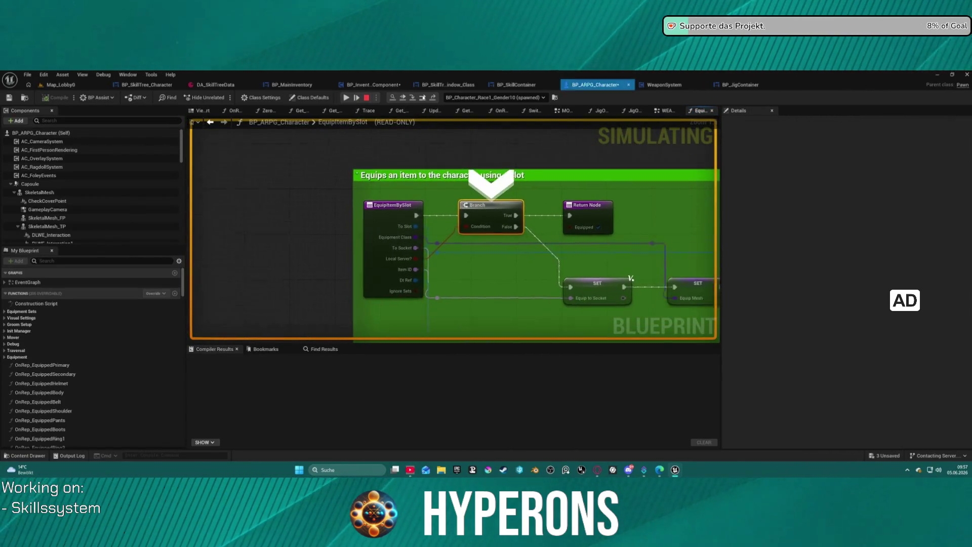
{"action": "left_click", "coordinate": [423, 98]}
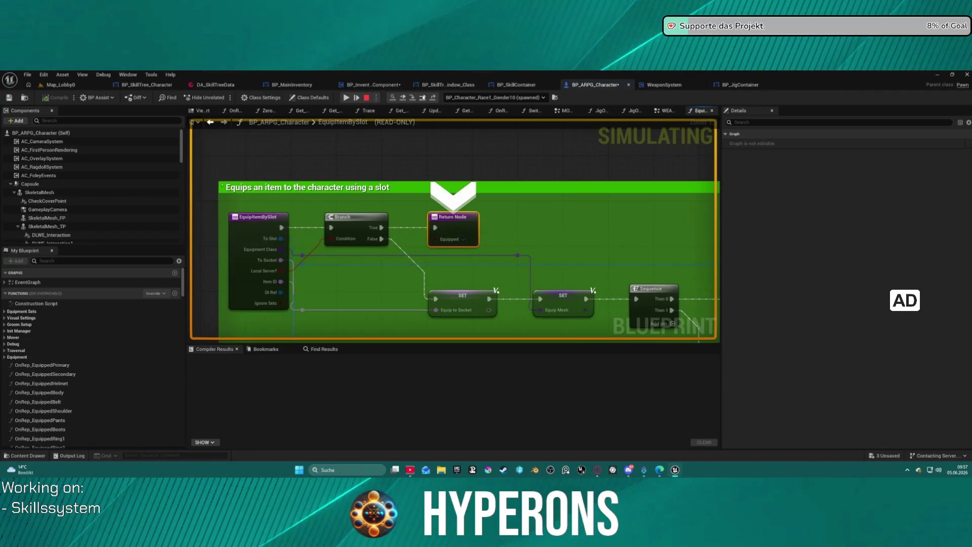
{"action": "left_click", "coordinate": [423, 98]}
{"action": "left_click", "coordinate": [423, 98]}
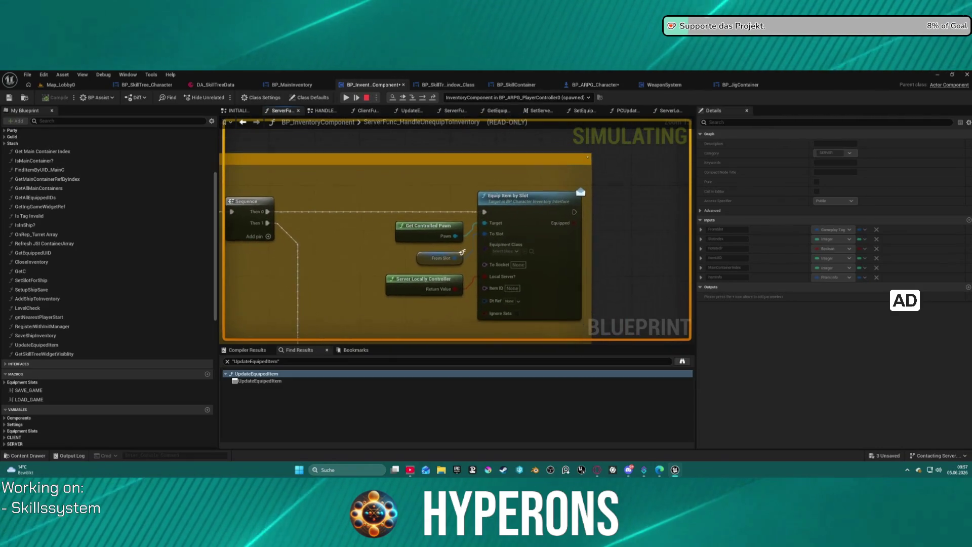
{"action": "mouse_move", "coordinate": [511, 315]}
{"action": "left_mouse_down"}
{"action": "mouse_move", "coordinate": [642, 204]}
{"action": "mouse_move", "coordinate": [518, 301]}
{"action": "left_mouse_up"}
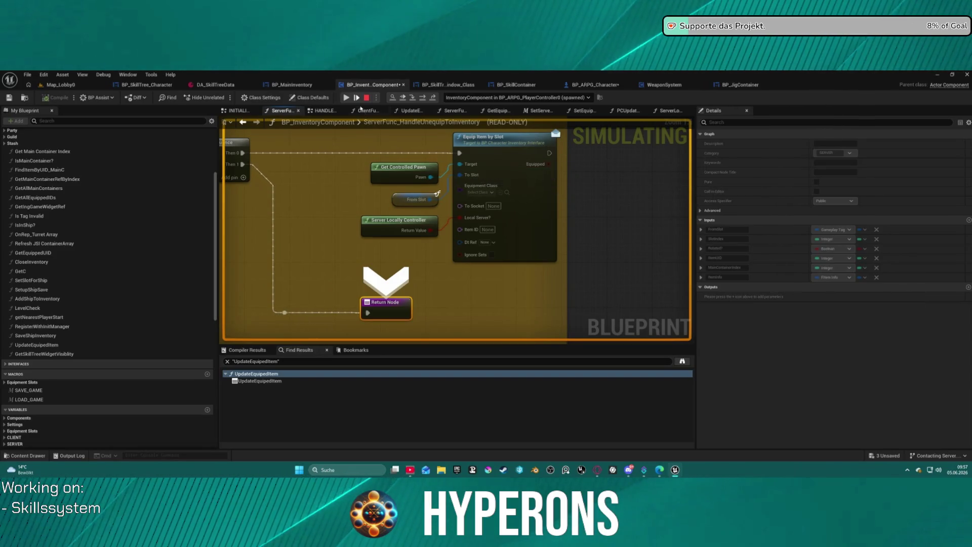
{"action": "left_click", "coordinate": [414, 97]}
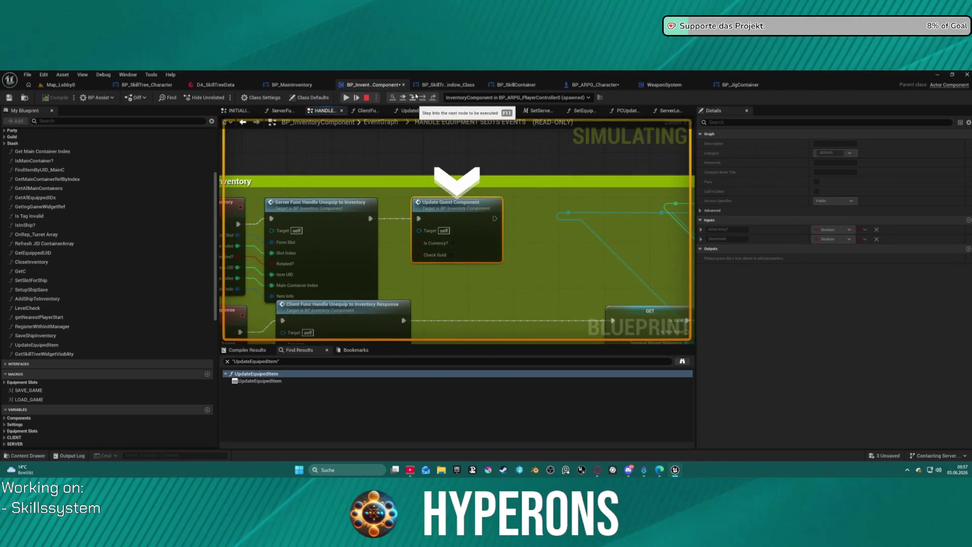
Step: Bring the Request un-equip to inventory nodes into view and stop the simulation
{"action": "scroll", "coordinate": [527, 291], "scroll_direction": "down", "scroll_amount": 1}
{"action": "mouse_move", "coordinate": [527, 291]}
{"action": "left_mouse_down"}
{"action": "mouse_move", "coordinate": [595, 253]}
{"action": "mouse_move", "coordinate": [695, 222]}
{"action": "mouse_move", "coordinate": [419, 251]}
{"action": "mouse_move", "coordinate": [461, 215]}
{"action": "mouse_move", "coordinate": [315, 199]}
{"action": "mouse_move", "coordinate": [273, 208]}
{"action": "mouse_move", "coordinate": [545, 302]}
{"action": "mouse_move", "coordinate": [587, 212]}
{"action": "left_mouse_up"}
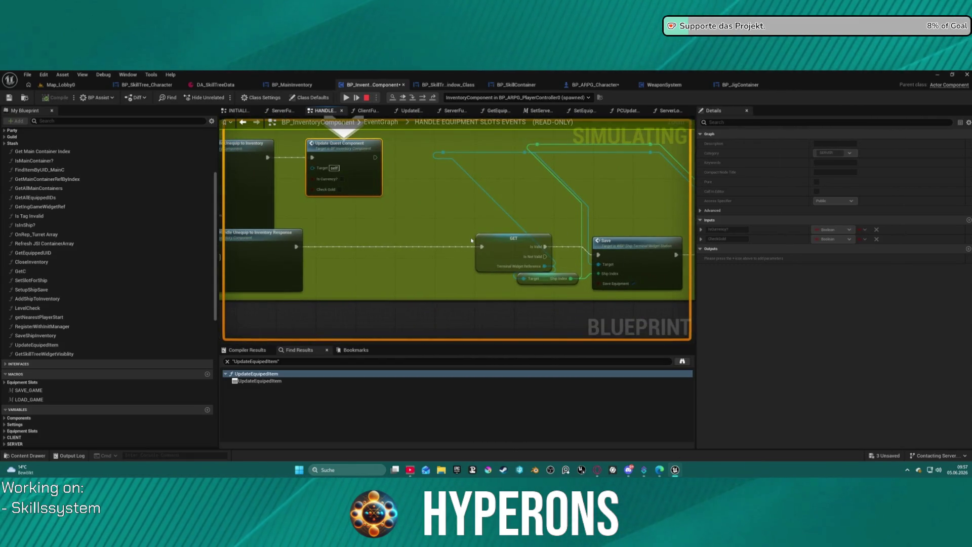
{"action": "left_click_drag", "start_coordinate": [471, 240], "coordinate": [627, 258]}
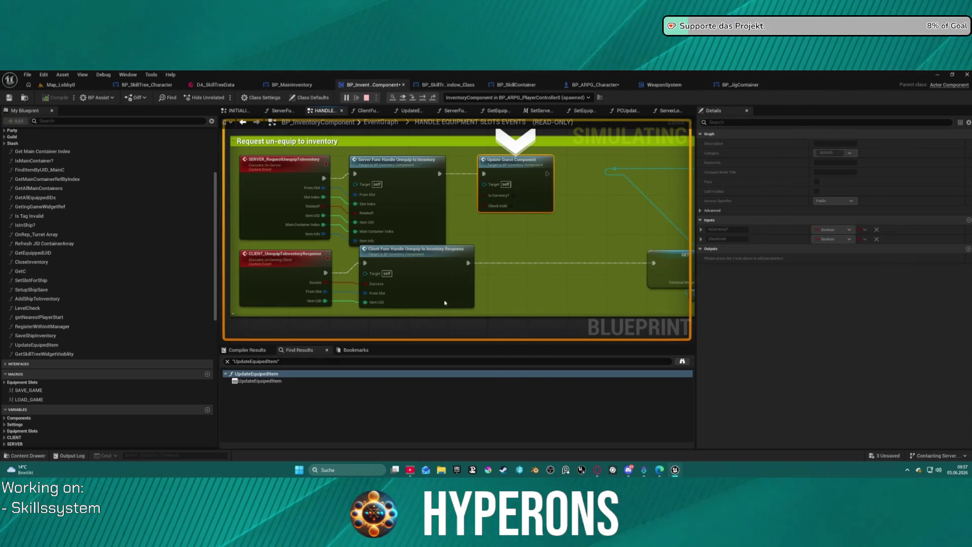
{"action": "key", "text": "Escape"}
Step: Add a breakpoint on Client Func Handle Unequip to Inventory Response and compile the blueprint
{"action": "left_click", "coordinate": [436, 283]}
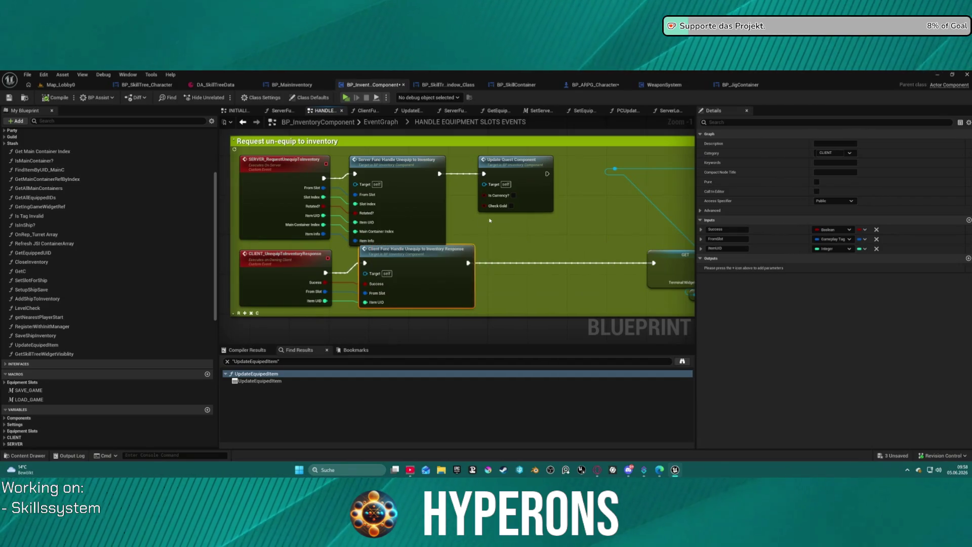
{"action": "right_click", "coordinate": [416, 272]}
{"action": "left_click", "coordinate": [453, 422]}
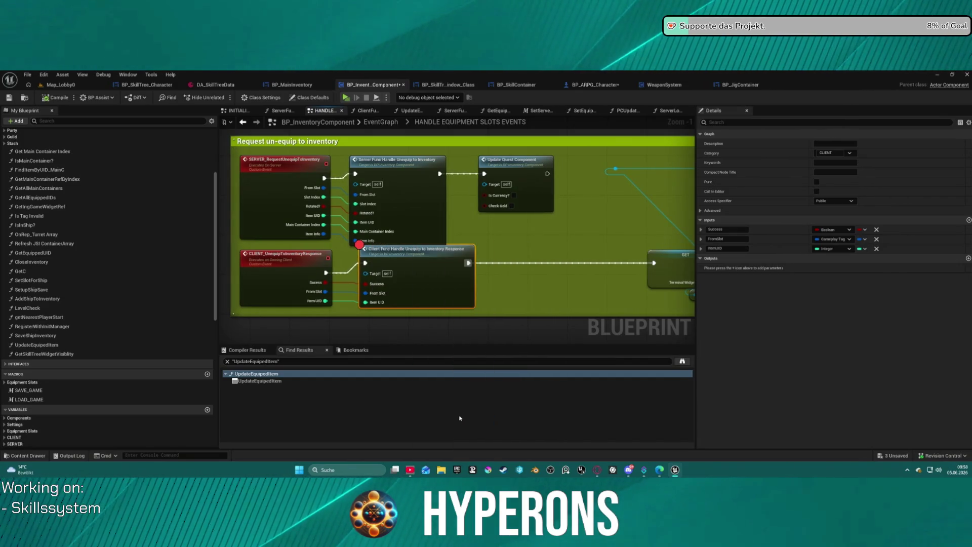
{"action": "left_click_drag", "start_coordinate": [426, 256], "coordinate": [424, 272]}
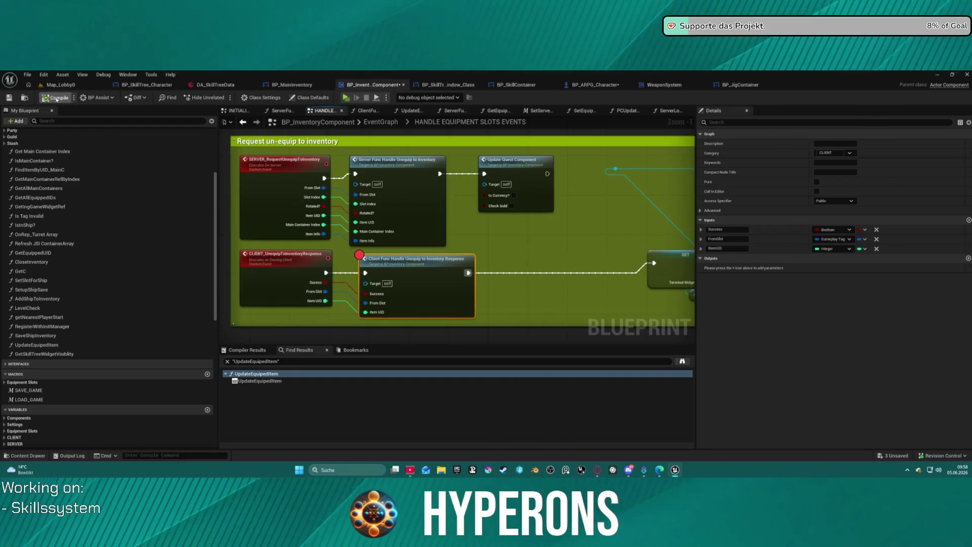
{"action": "left_click", "coordinate": [345, 99]}
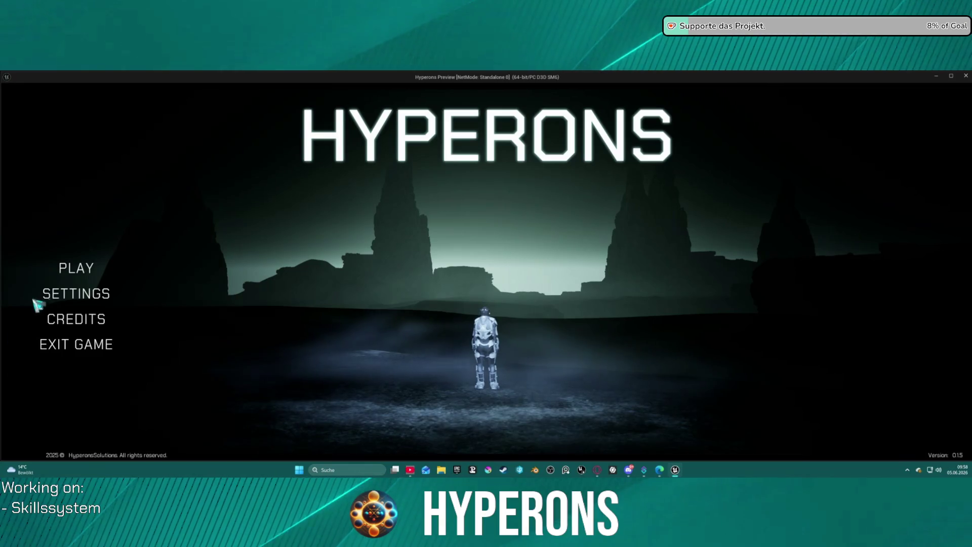
Step: Start the game as the inv character, show the inventory's Character equipment panel, and return to the editor
{"action": "left_click", "coordinate": [76, 269]}
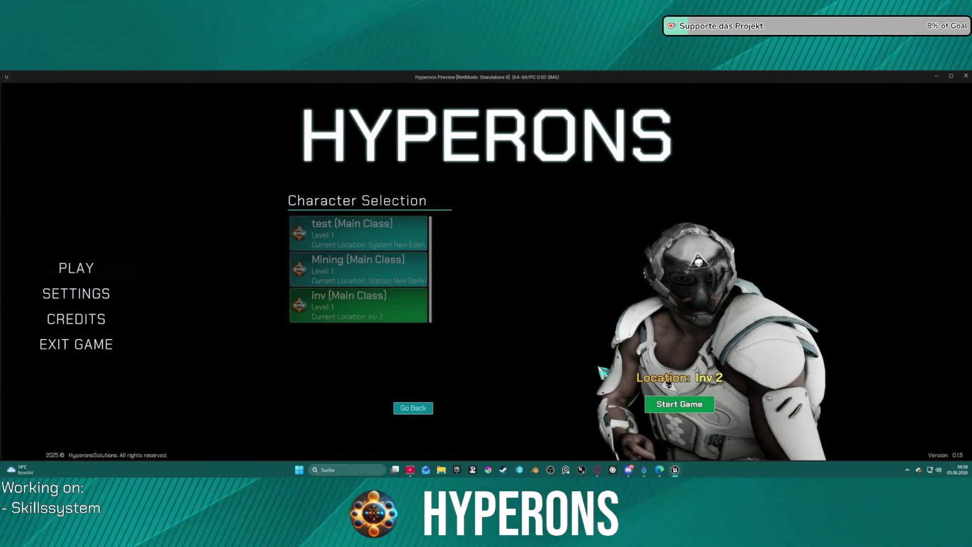
{"action": "left_click", "coordinate": [674, 408]}
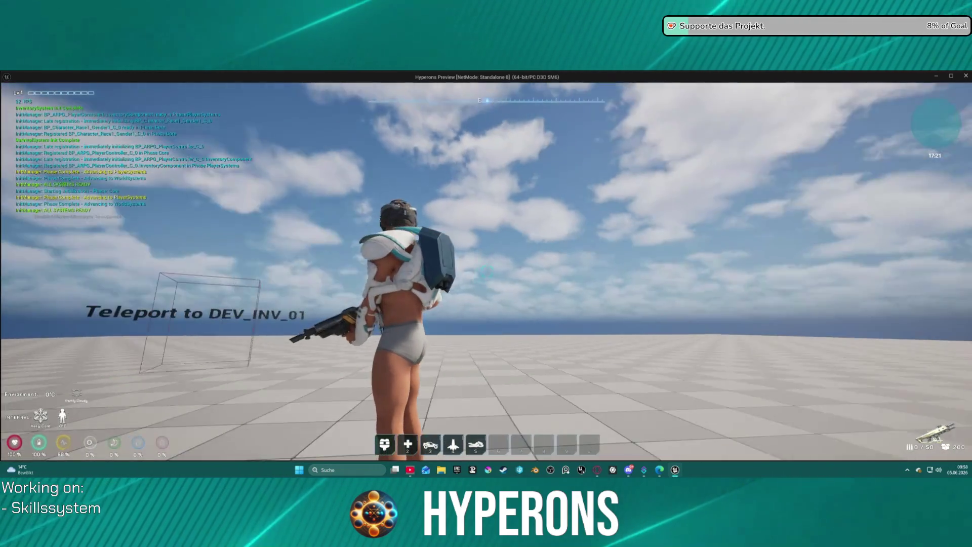
{"action": "key", "text": "i"}
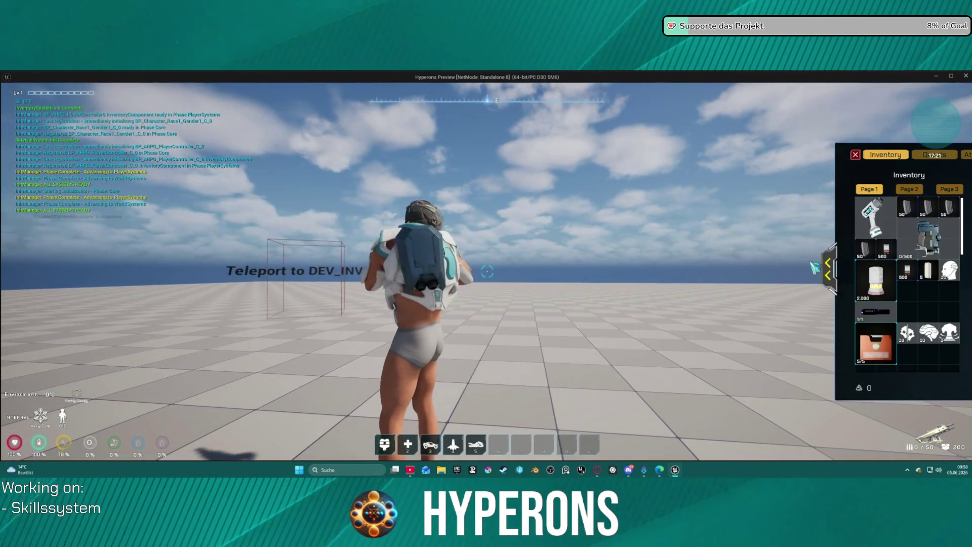
{"action": "left_click", "coordinate": [829, 268]}
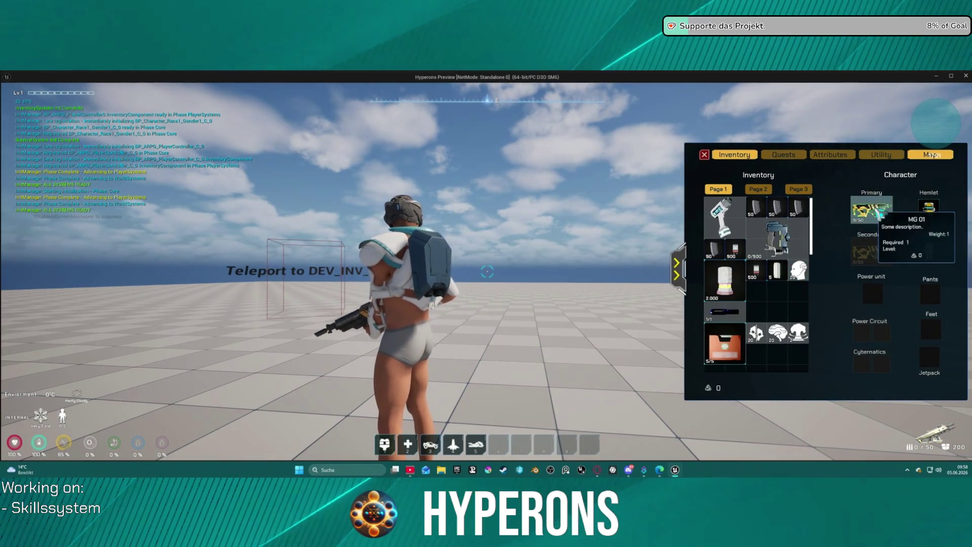
{"action": "key", "text": "alt+Tab"}
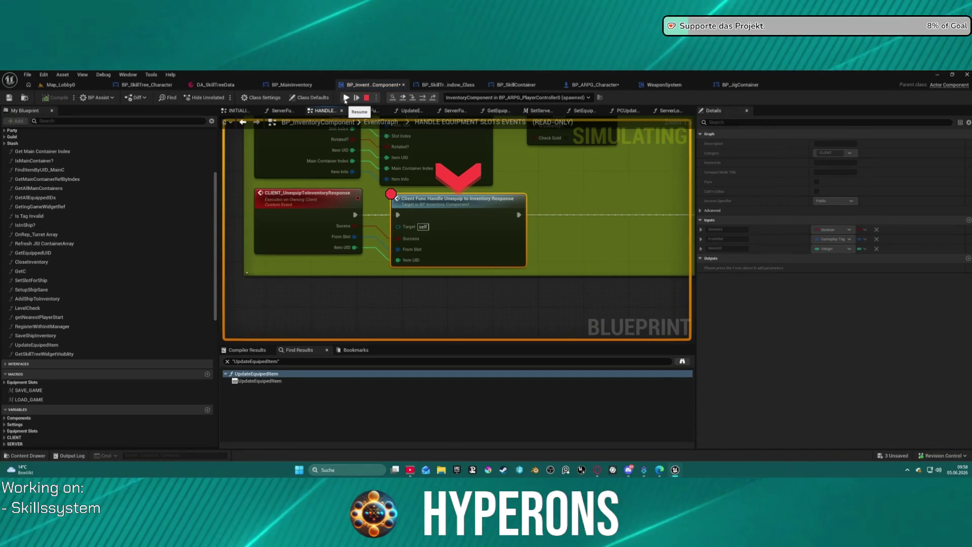
Step: Step into the unequip response function up to the Equip Item by Slot call
{"action": "left_click", "coordinate": [423, 99]}
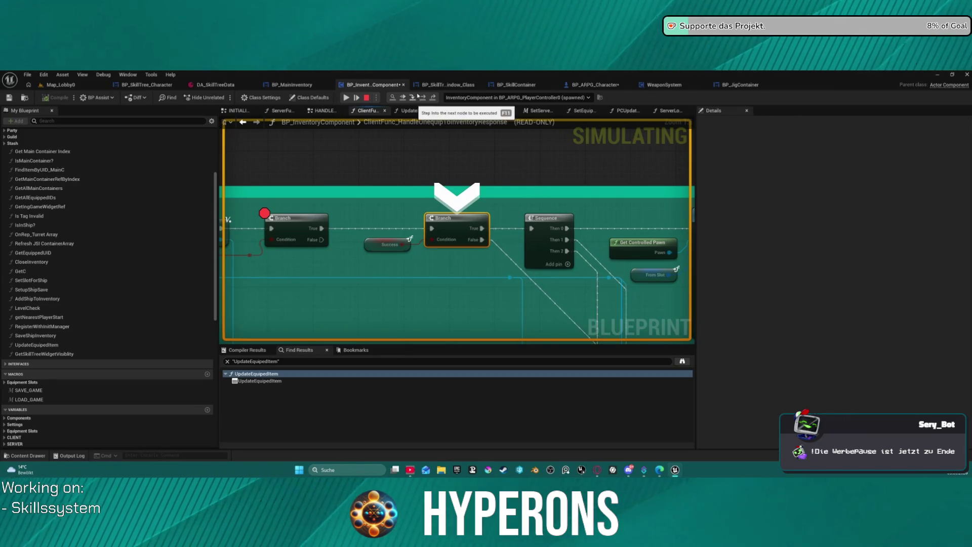
{"action": "left_click", "coordinate": [424, 100]}
{"action": "left_click", "coordinate": [424, 99]}
{"action": "scroll", "coordinate": [312, 156], "scroll_direction": "down", "scroll_amount": 6}
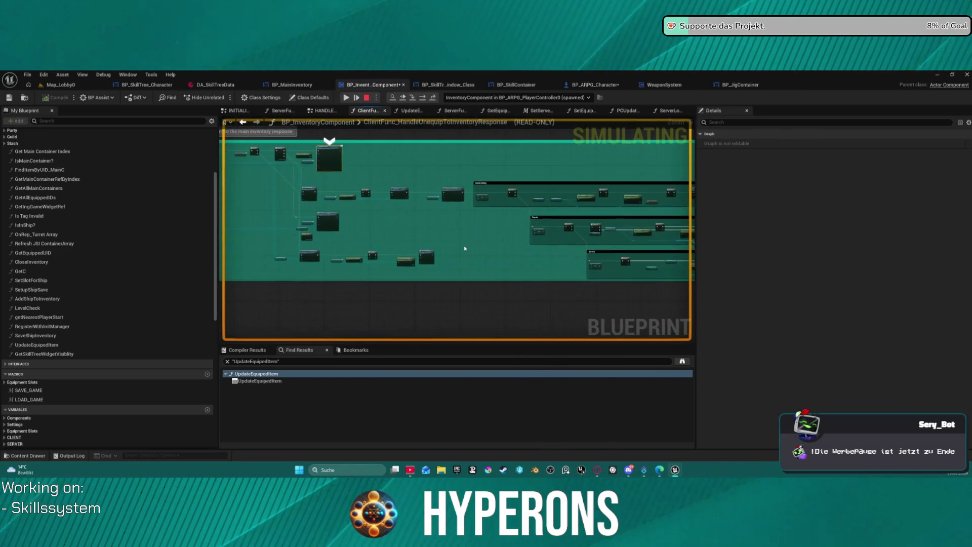
{"action": "scroll", "coordinate": [439, 243], "scroll_direction": "up", "scroll_amount": 6}
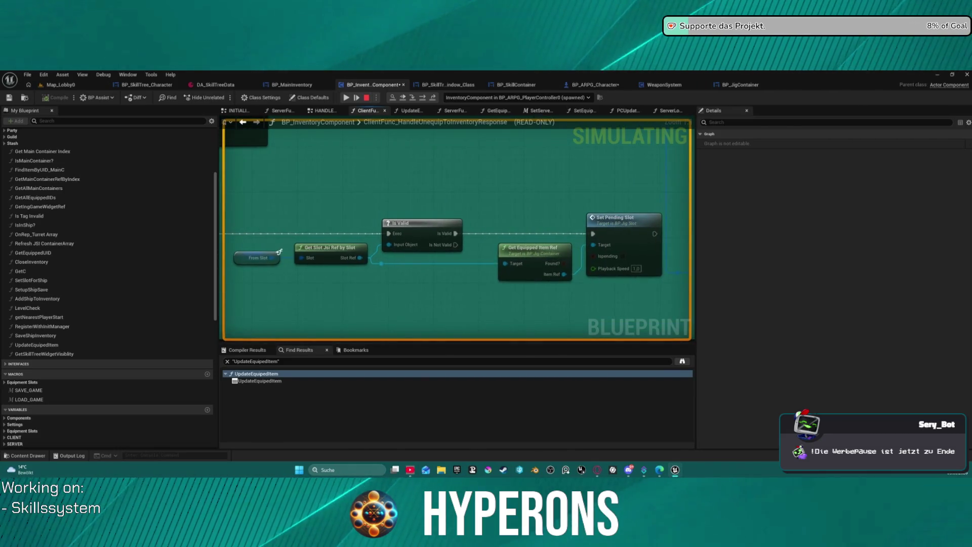
{"action": "left_click_drag", "start_coordinate": [455, 186], "coordinate": [742, 215]}
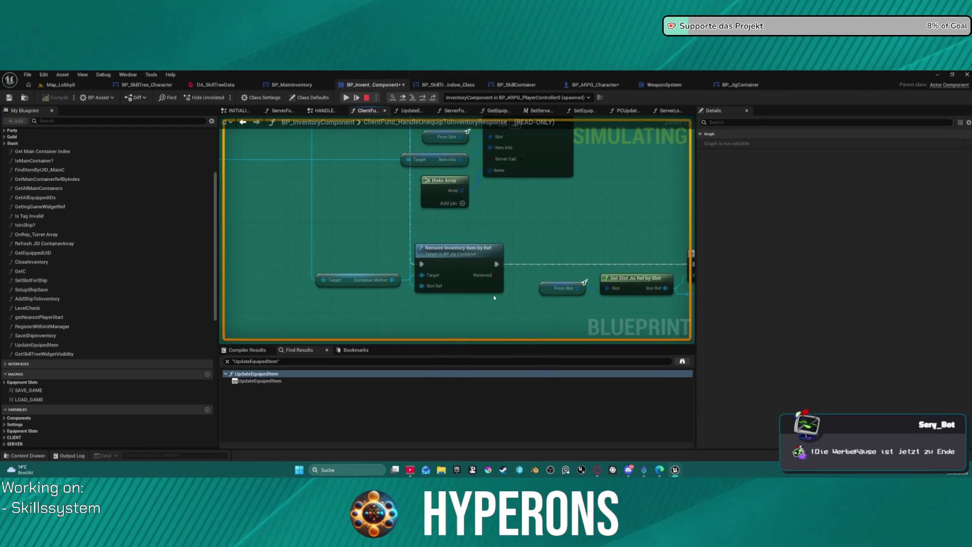
Step: Add a breakpoint on Remove Inventory Item by Ref and resume play
{"action": "right_click", "coordinate": [467, 260]}
{"action": "mouse_move", "coordinate": [490, 289]}
{"action": "left_click", "coordinate": [487, 329]}
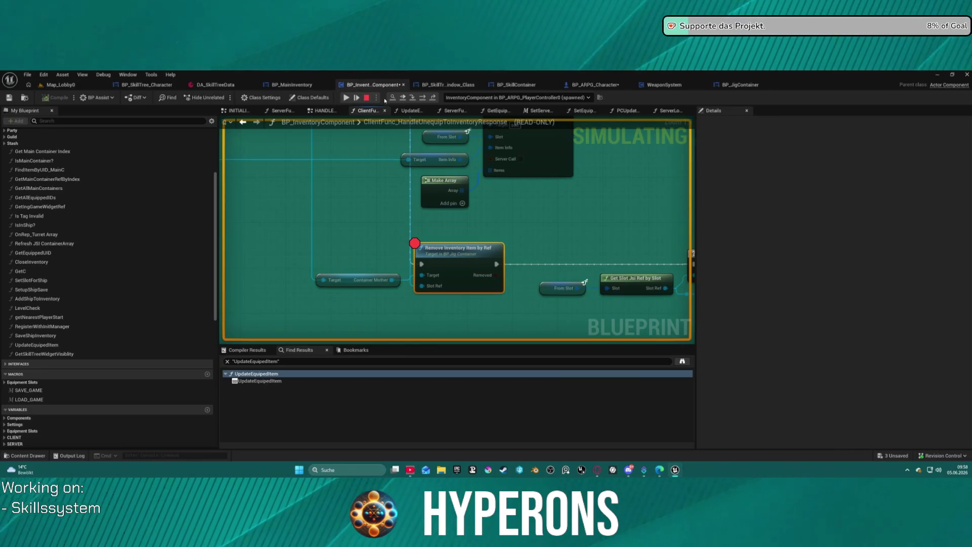
{"action": "left_click", "coordinate": [402, 98]}
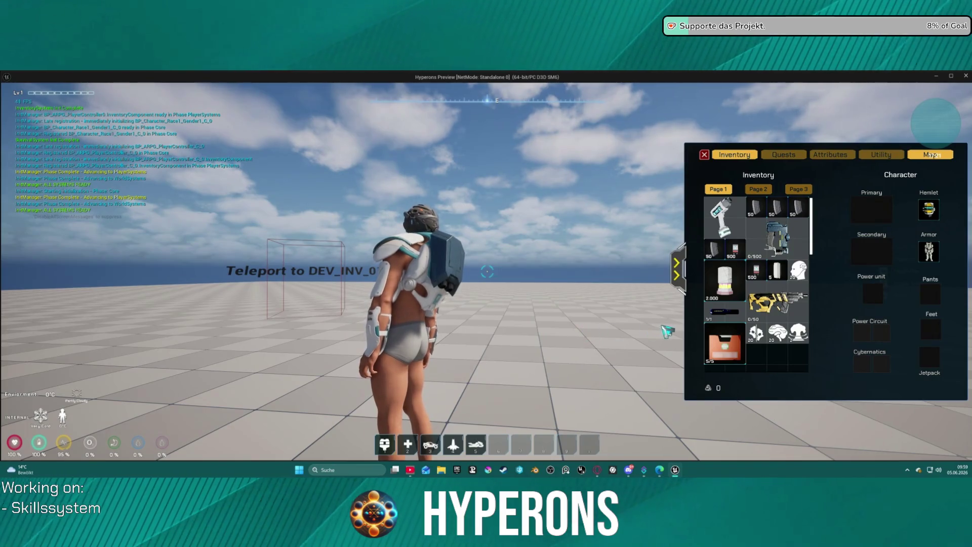
Step: Equip the MG weapon again from the inventory grid
{"action": "mouse_move", "coordinate": [770, 305]}
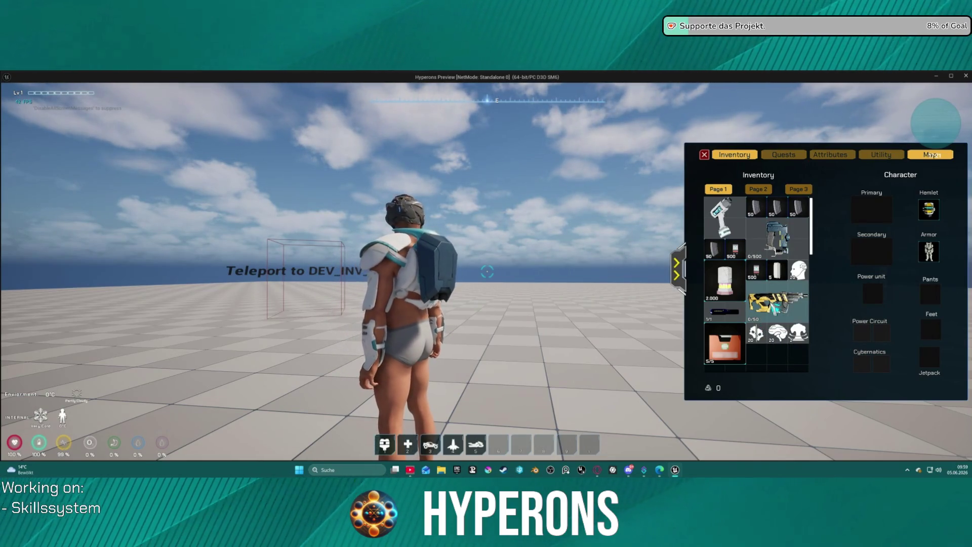
{"action": "right_click", "coordinate": [775, 307]}
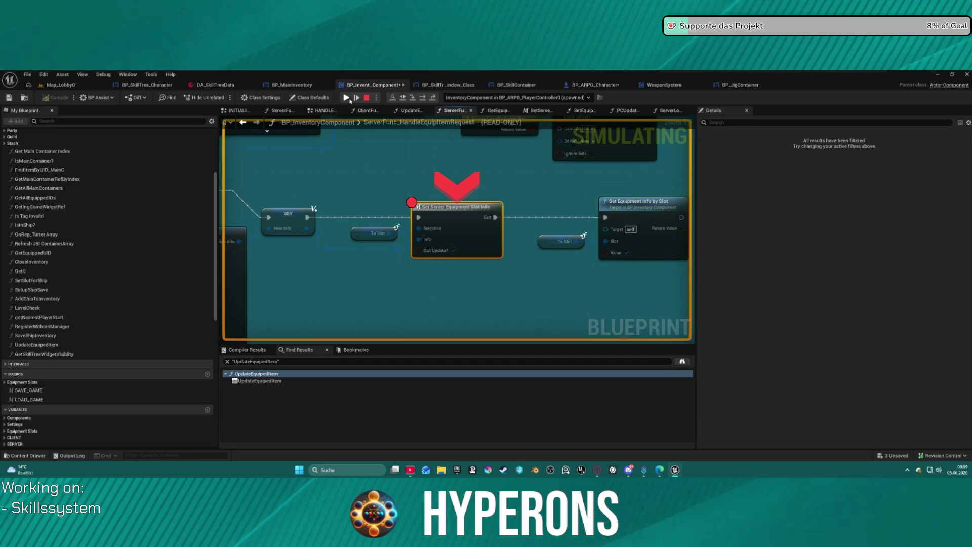
Step: Resume play, walk toward the teleport box, and open the inventory with the equipment panel
{"action": "left_click", "coordinate": [350, 100]}
{"action": "key", "text": "w"}
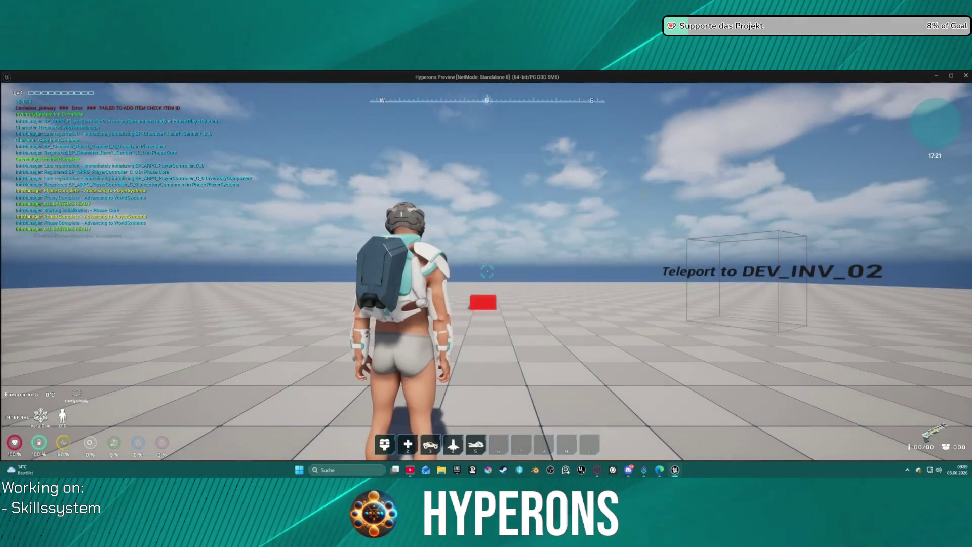
{"action": "key", "text": "i"}
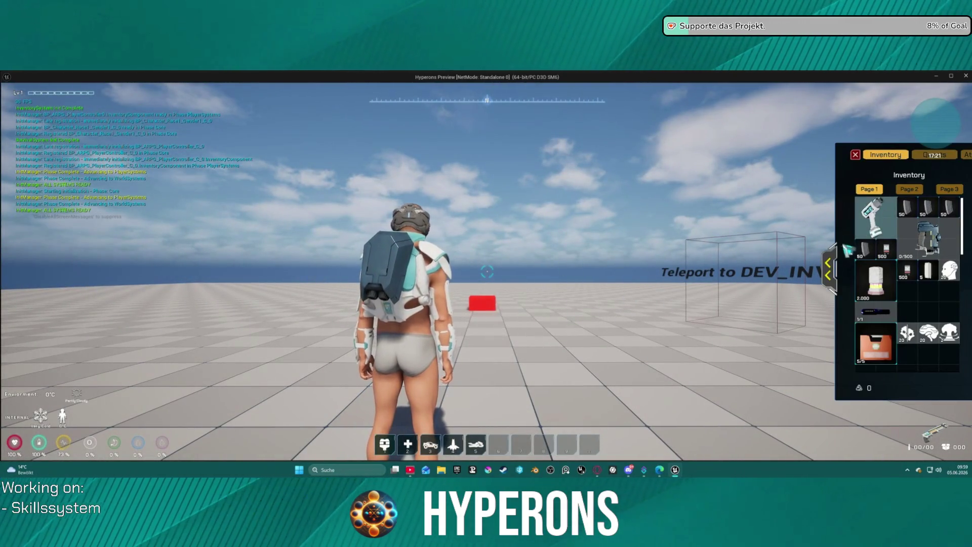
{"action": "left_click", "coordinate": [828, 269]}
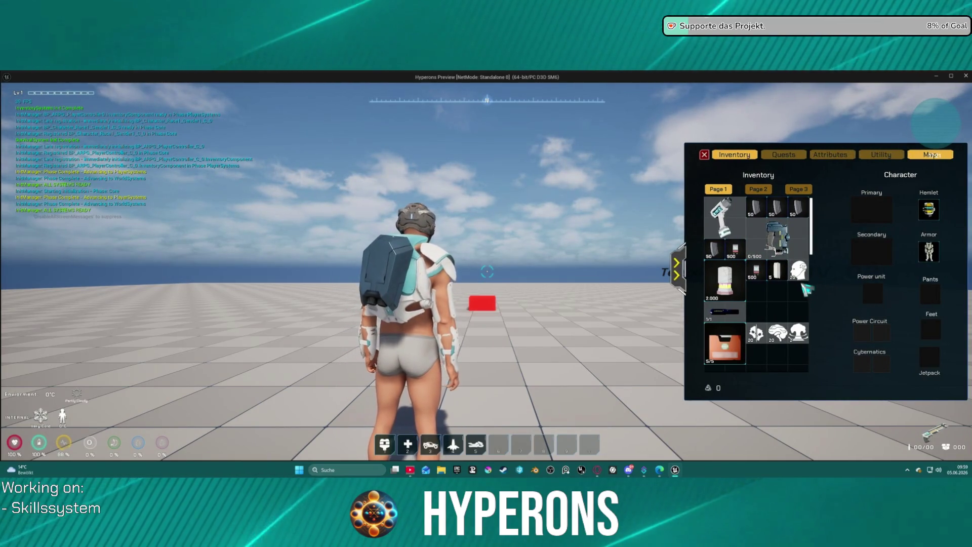
Step: Equip the Harvester into Primary, resume past the breakpoint, then unequip it again
{"action": "mouse_move", "coordinate": [785, 244]}
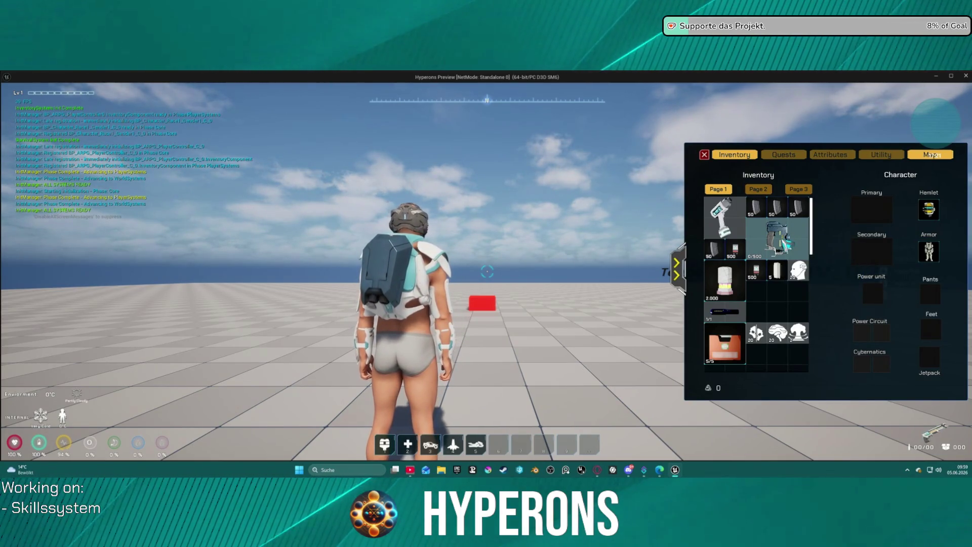
{"action": "right_click", "coordinate": [785, 244]}
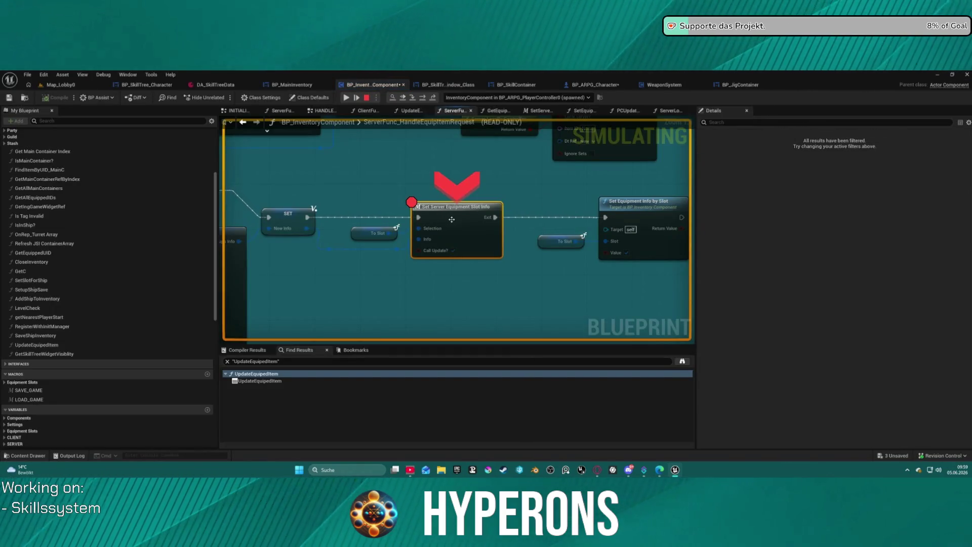
{"action": "mouse_move", "coordinate": [433, 241]}
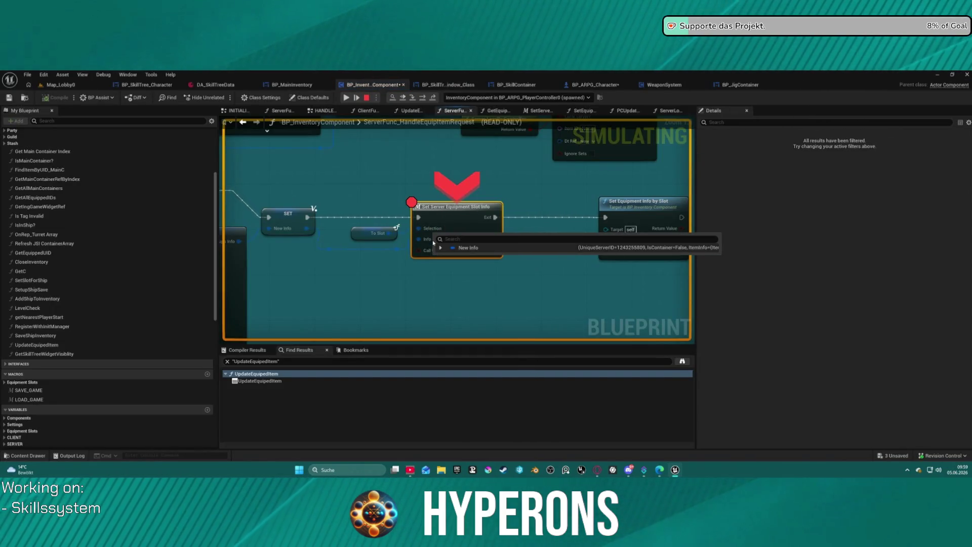
{"action": "left_click", "coordinate": [346, 98]}
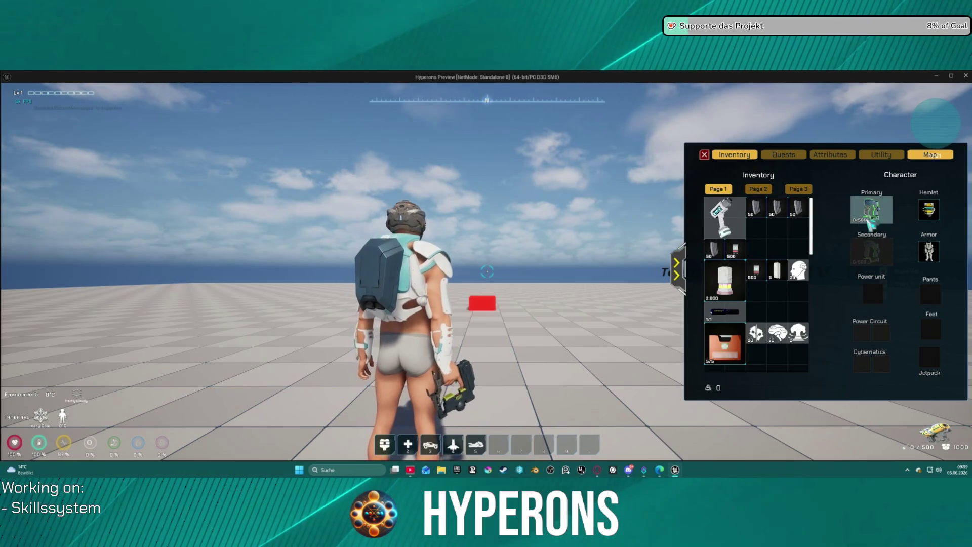
{"action": "right_click", "coordinate": [869, 219]}
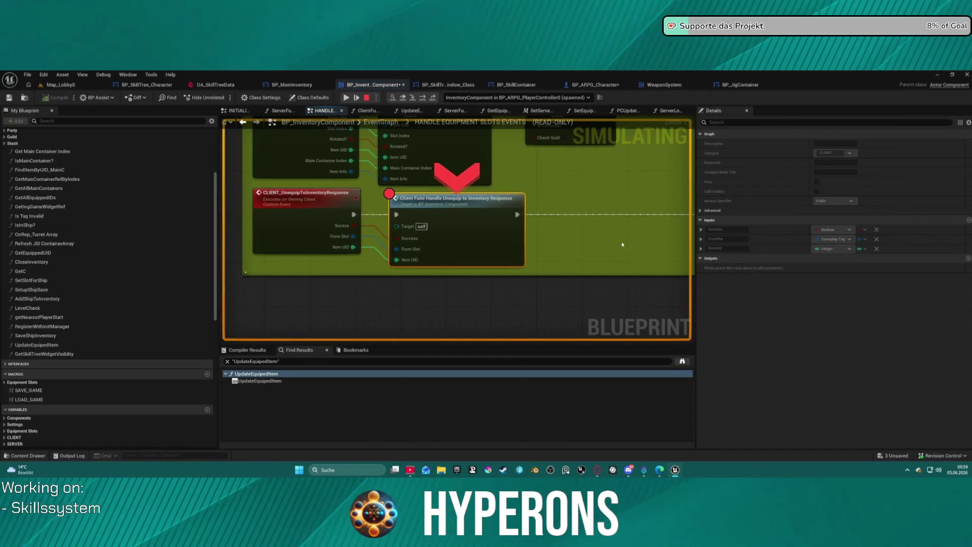
Step: Step into the unequip response function and through Temp Item, the branches and Equip Item by Slot to Unequip Item
{"action": "left_click", "coordinate": [412, 98]}
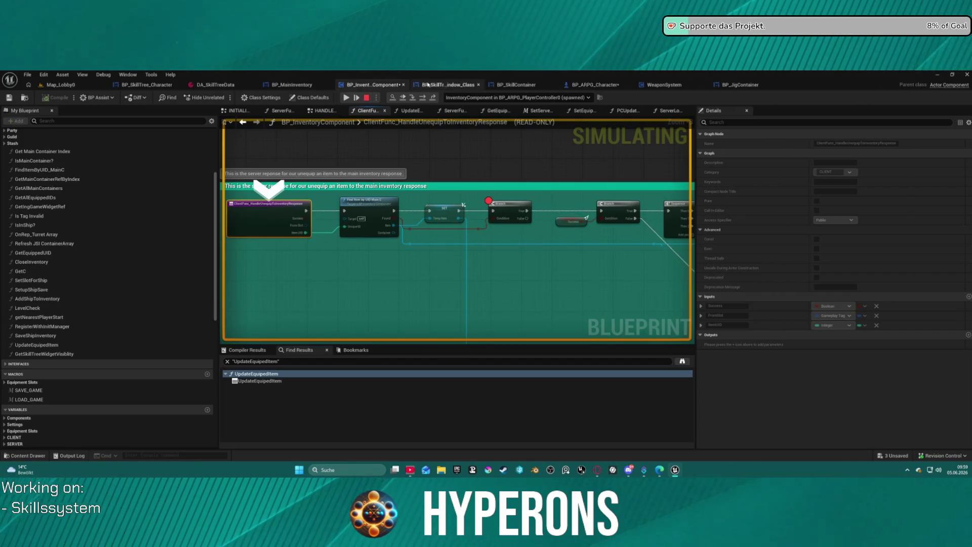
{"action": "left_click", "coordinate": [423, 99]}
{"action": "left_click", "coordinate": [423, 99]}
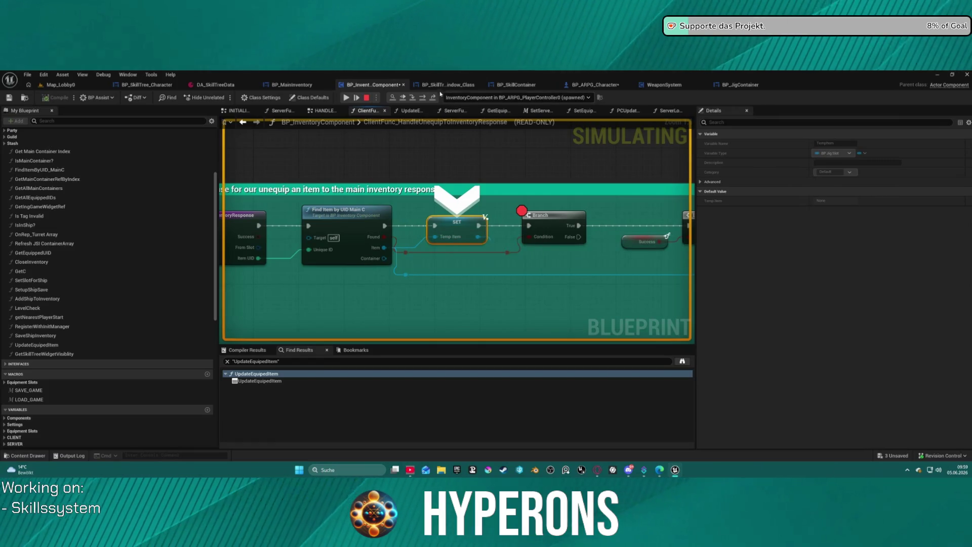
{"action": "left_click", "coordinate": [423, 99]}
{"action": "double_click", "coordinate": [398, 122]}
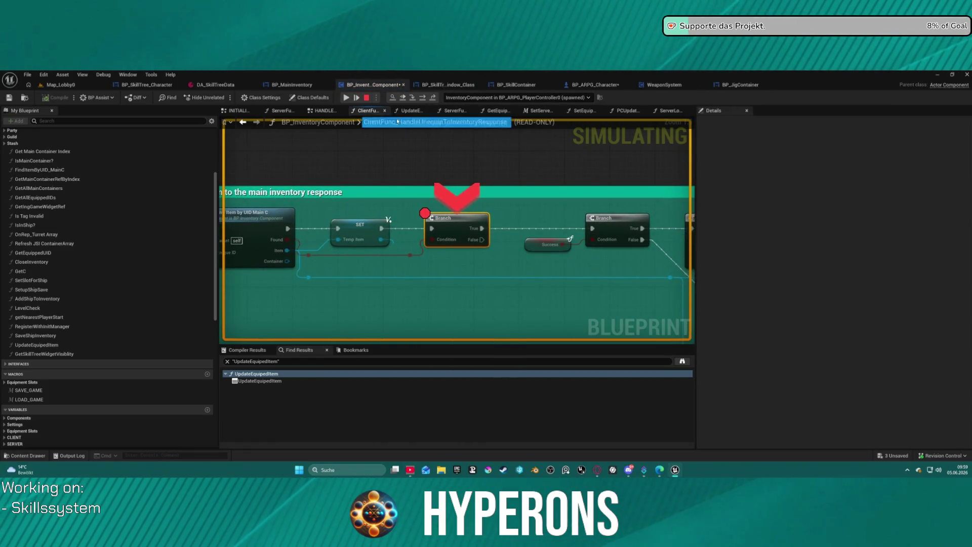
{"action": "left_click", "coordinate": [425, 98]}
{"action": "left_click", "coordinate": [424, 99]}
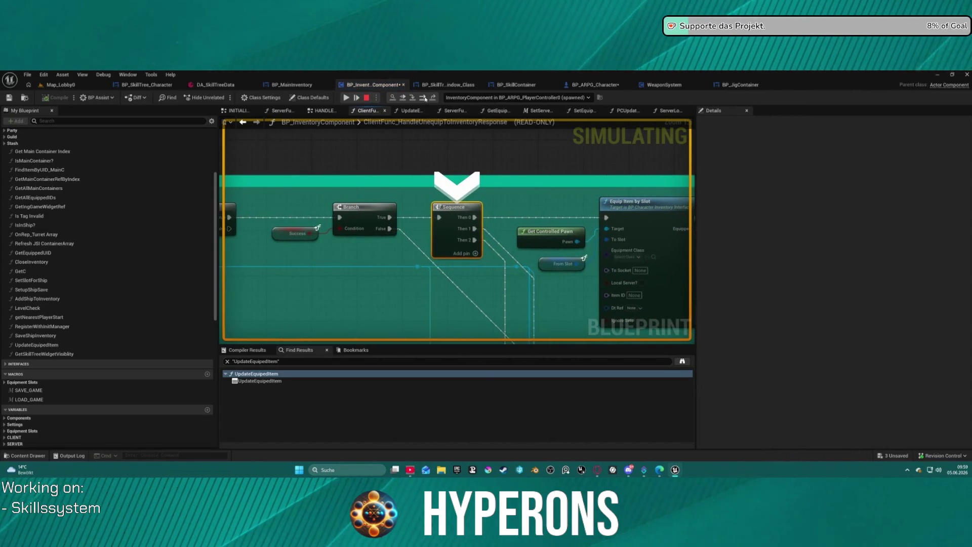
{"action": "left_click", "coordinate": [424, 97]}
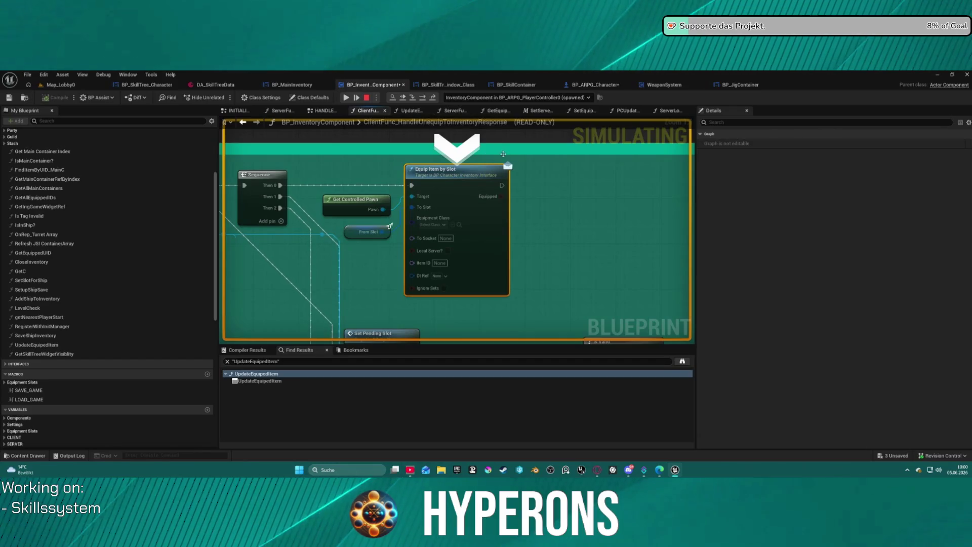
{"action": "left_click", "coordinate": [422, 99]}
{"action": "left_click", "coordinate": [424, 99]}
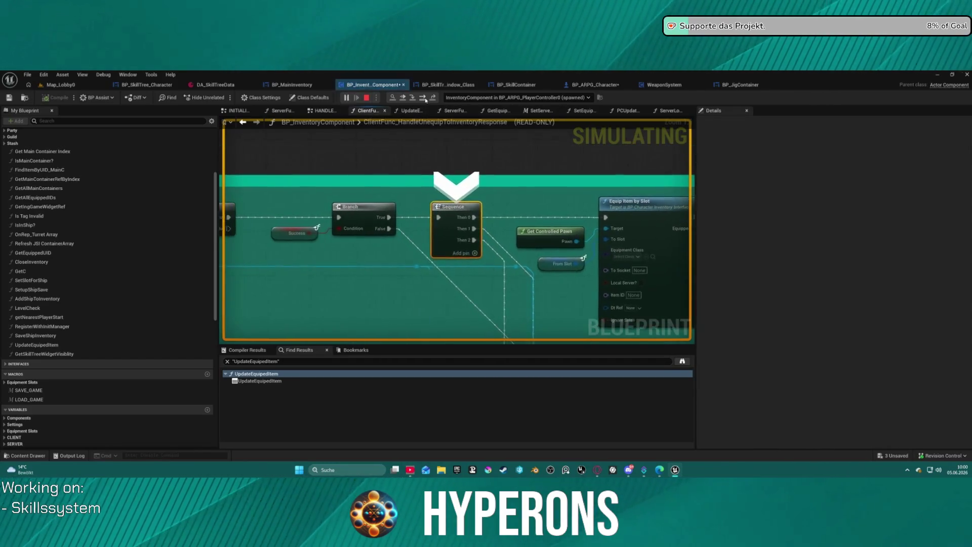
{"action": "left_click", "coordinate": [424, 99]}
{"action": "left_click", "coordinate": [424, 99]}
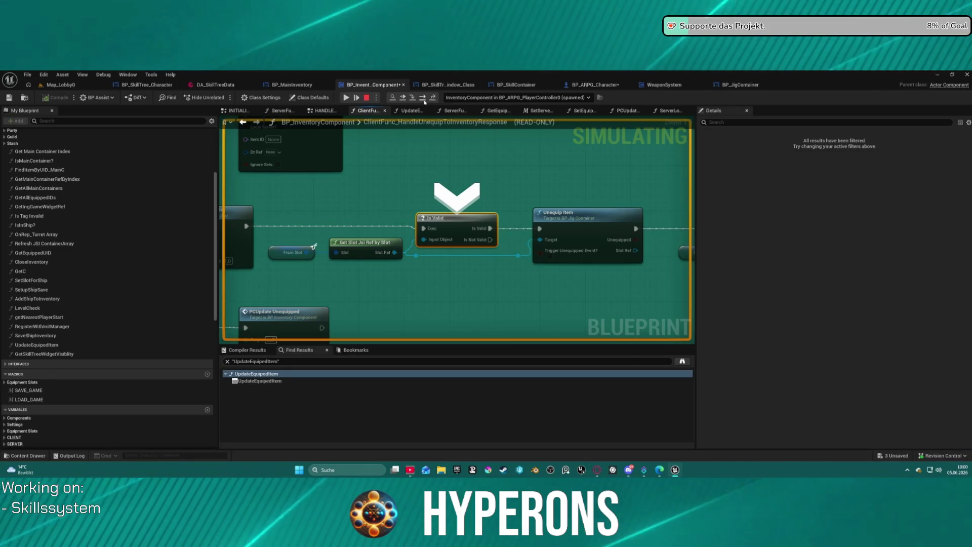
{"action": "left_click", "coordinate": [423, 98]}
Step: Step over with F10 through Set Equipment Info by Slot and the slot checks to Remove Inventory Item by Ref
{"action": "mouse_move", "coordinate": [420, 233]}
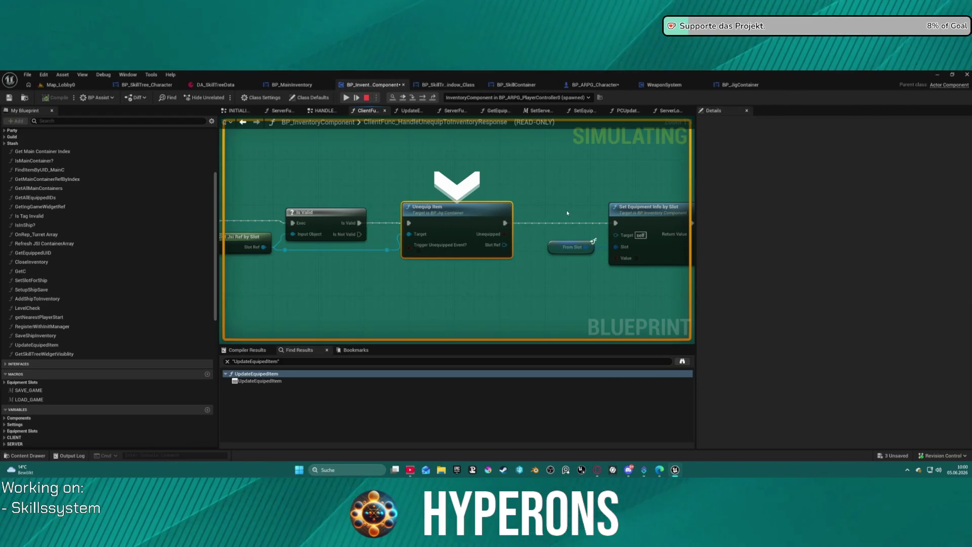
{"action": "left_click_drag", "start_coordinate": [568, 212], "coordinate": [430, 201]}
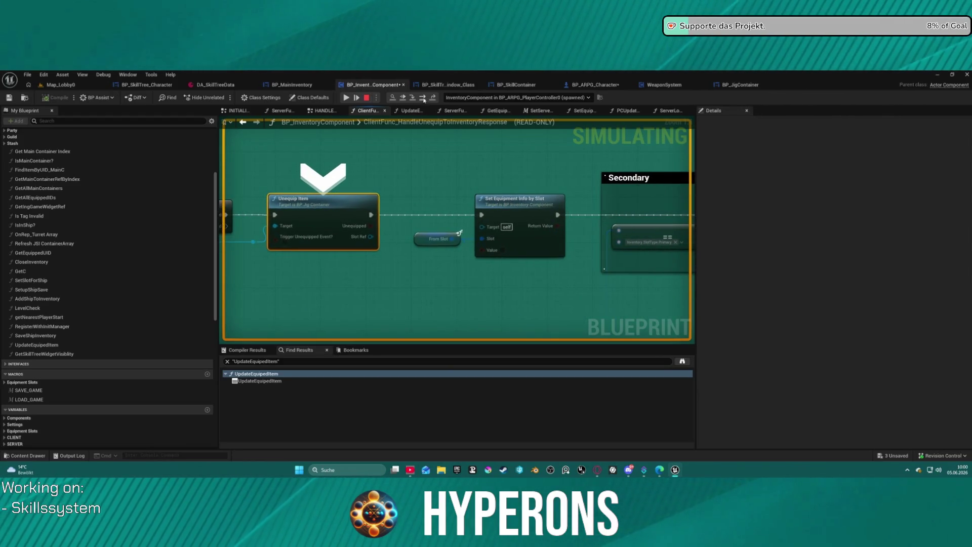
{"action": "left_click", "coordinate": [424, 99]}
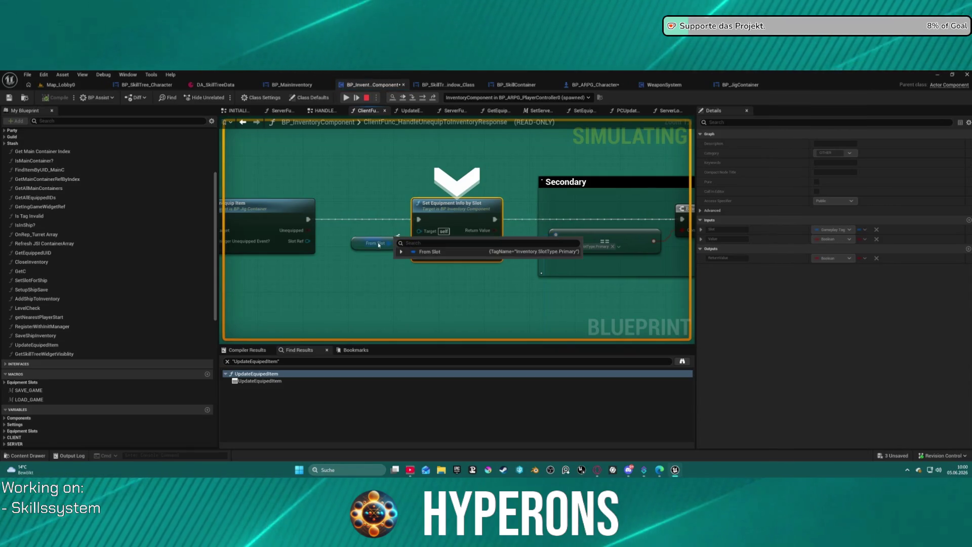
{"action": "mouse_move", "coordinate": [424, 247]}
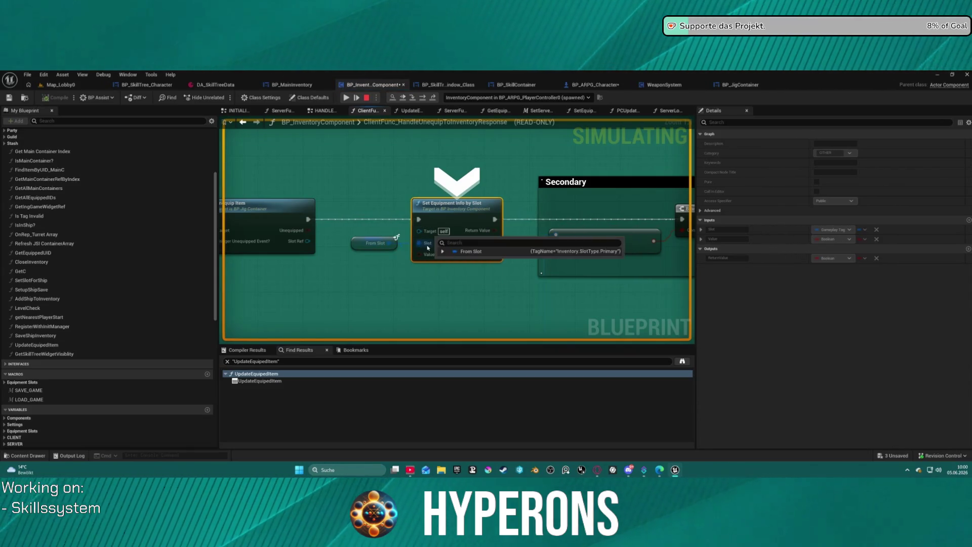
{"action": "left_click_drag", "start_coordinate": [357, 271], "coordinate": [401, 169]}
{"action": "key", "text": "F10"}
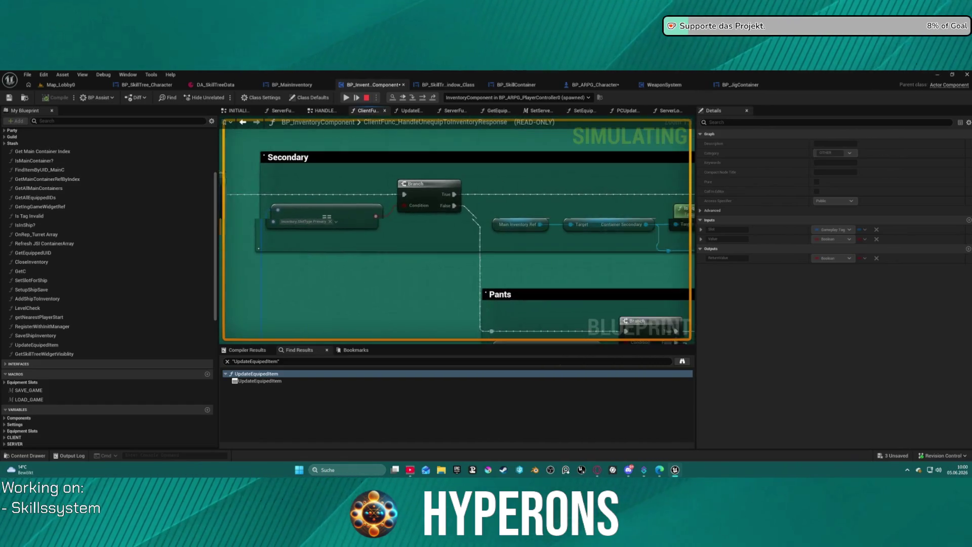
{"action": "key", "text": "F10"}
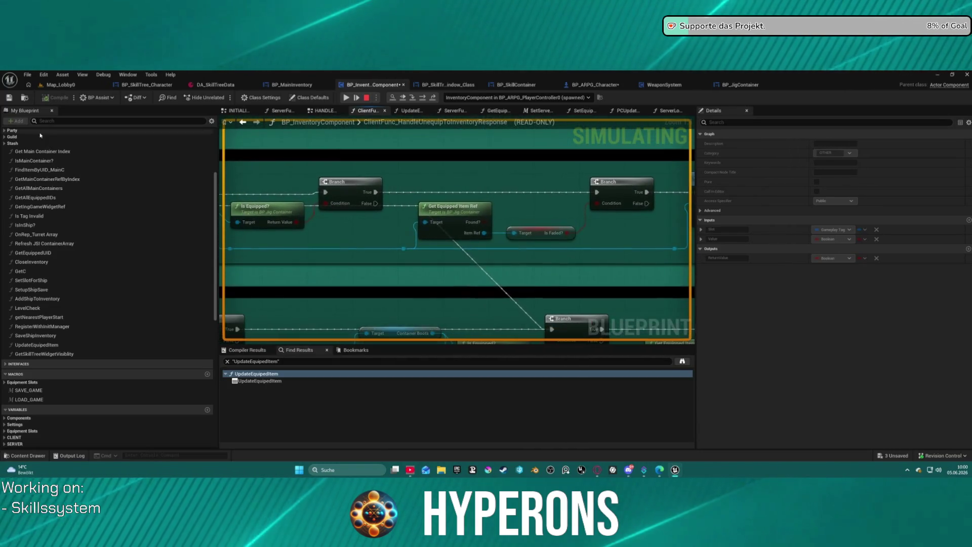
{"action": "scroll", "coordinate": [109, 229], "scroll_direction": "down", "scroll_amount": 1}
{"action": "scroll", "coordinate": [108, 229], "scroll_direction": "down", "scroll_amount": 4}
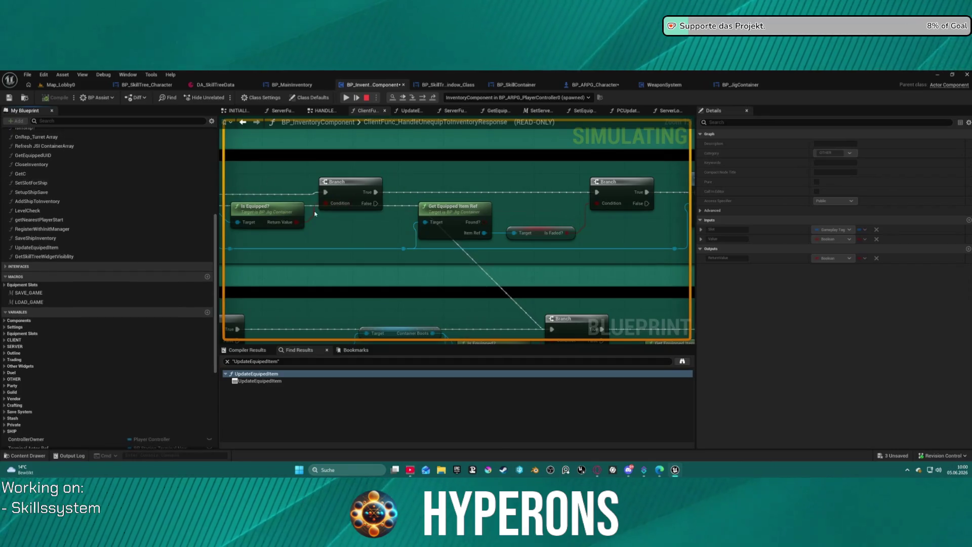
{"action": "key", "text": "F10"}
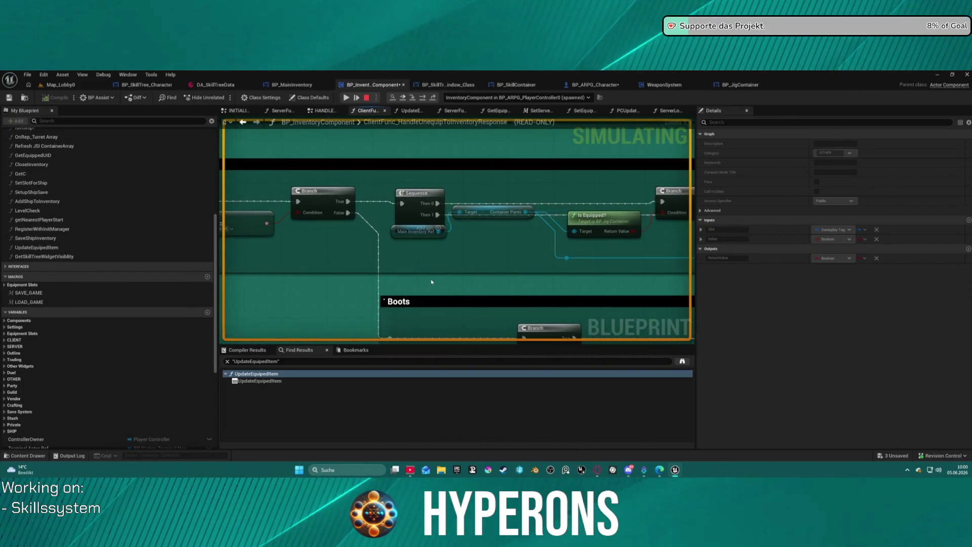
{"action": "key", "text": "F10"}
{"action": "key", "text": "F10"}
{"action": "key", "text": "F10"}
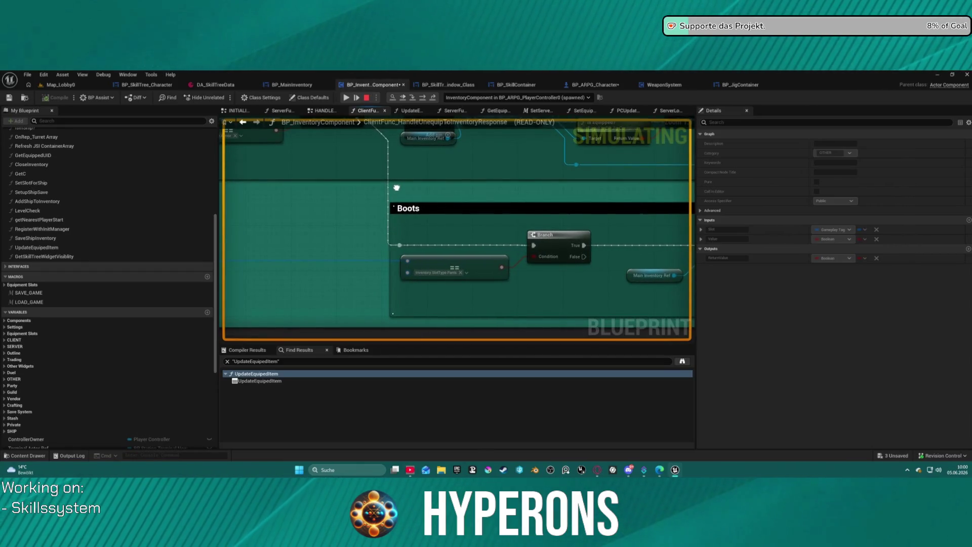
{"action": "key", "text": "F10"}
{"action": "key", "text": "F10"}
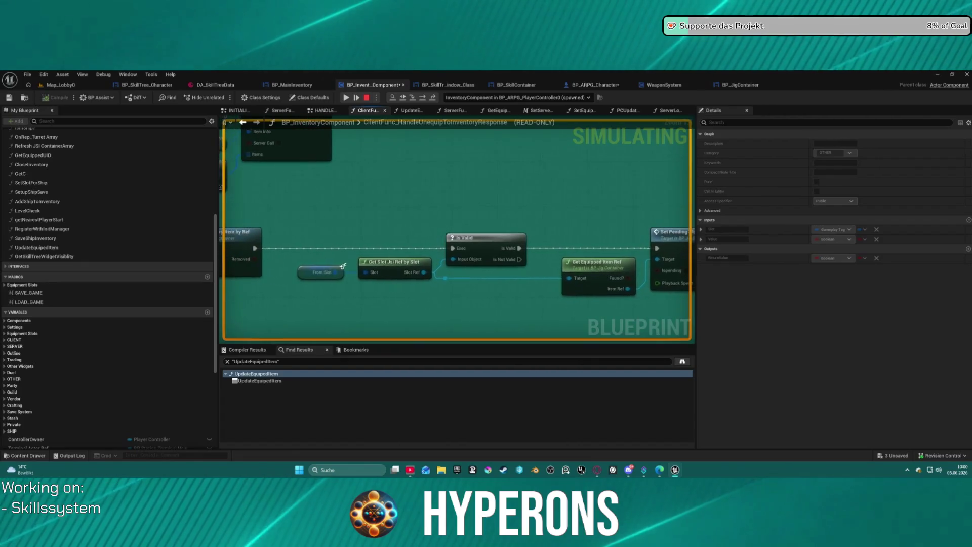
{"action": "key", "text": "F10"}
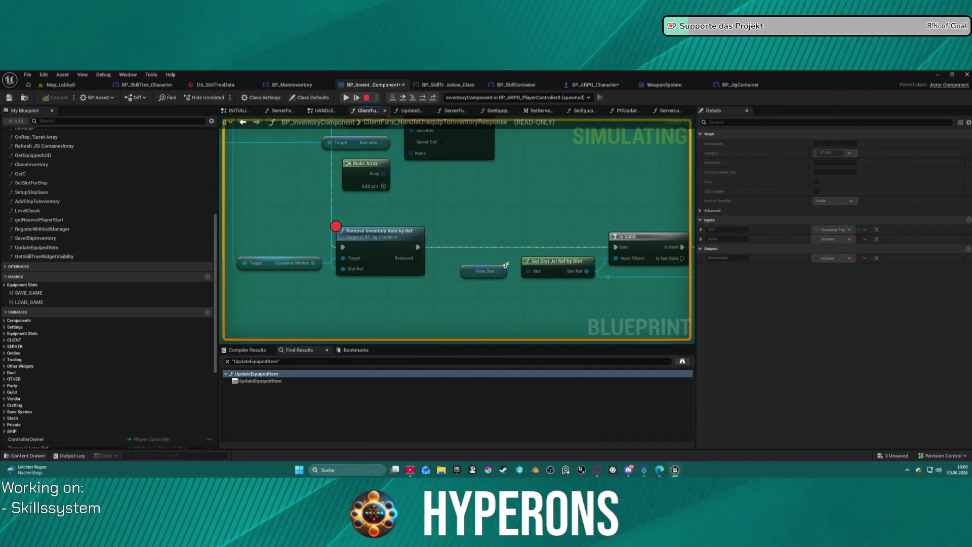
{"action": "key", "text": "F10"}
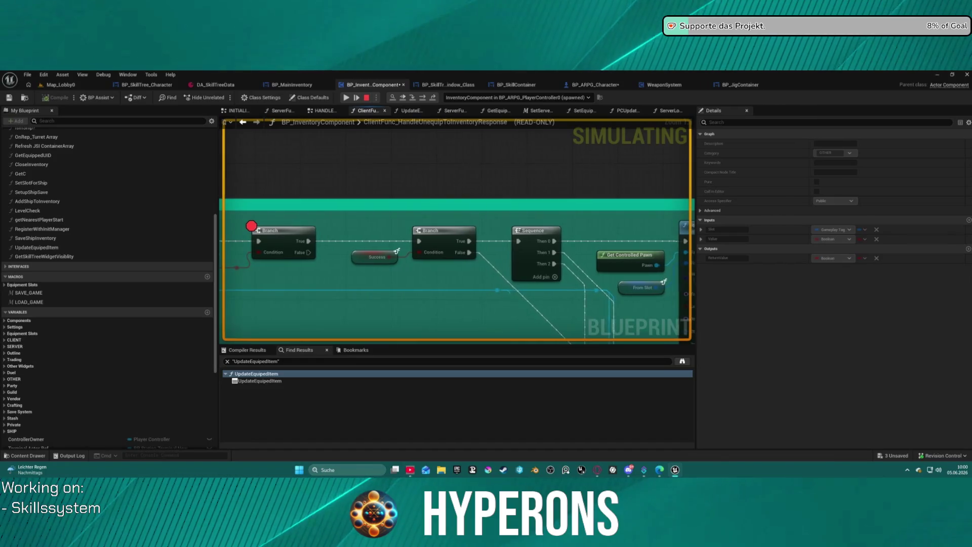
{"action": "key", "text": "F10"}
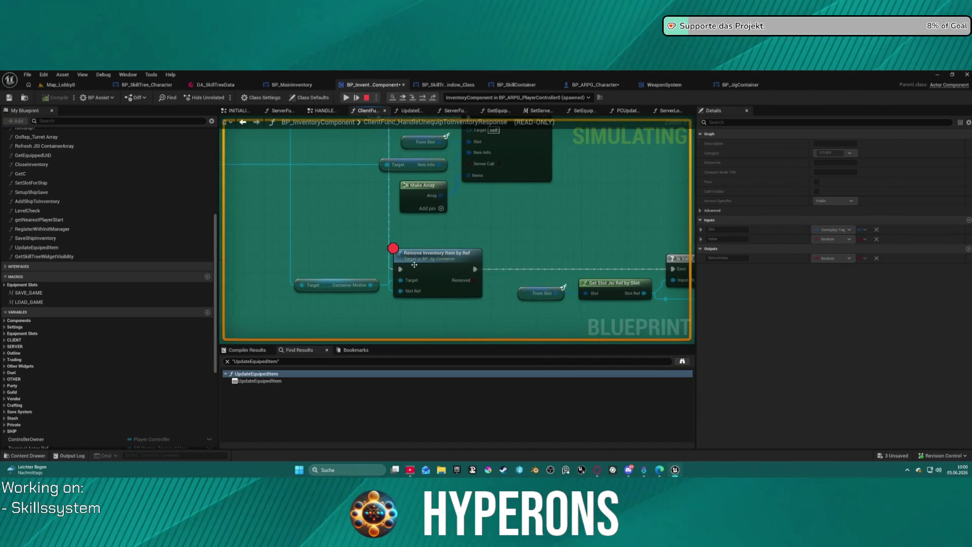
Step: Remove the breakpoint from Remove Inventory Item by Ref and resume the game
{"action": "right_click", "coordinate": [414, 265]}
{"action": "left_click", "coordinate": [445, 336]}
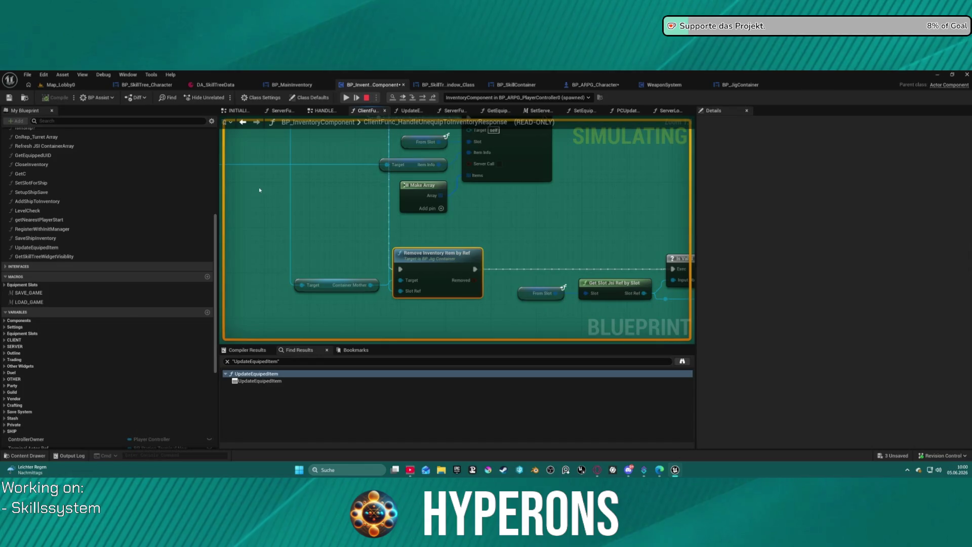
{"action": "left_click", "coordinate": [346, 98]}
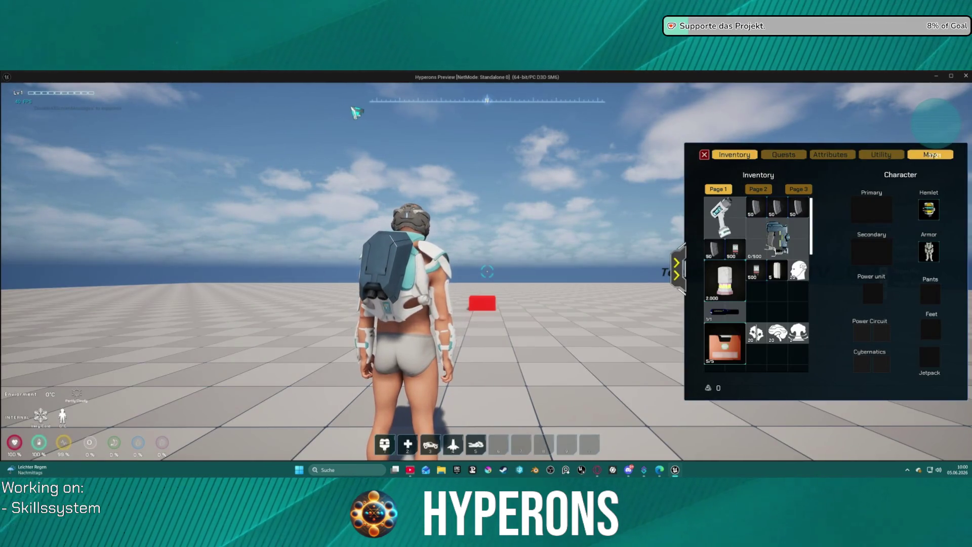
Step: Stop the session and relaunch the game with the inv character
{"action": "key", "text": "Escape"}
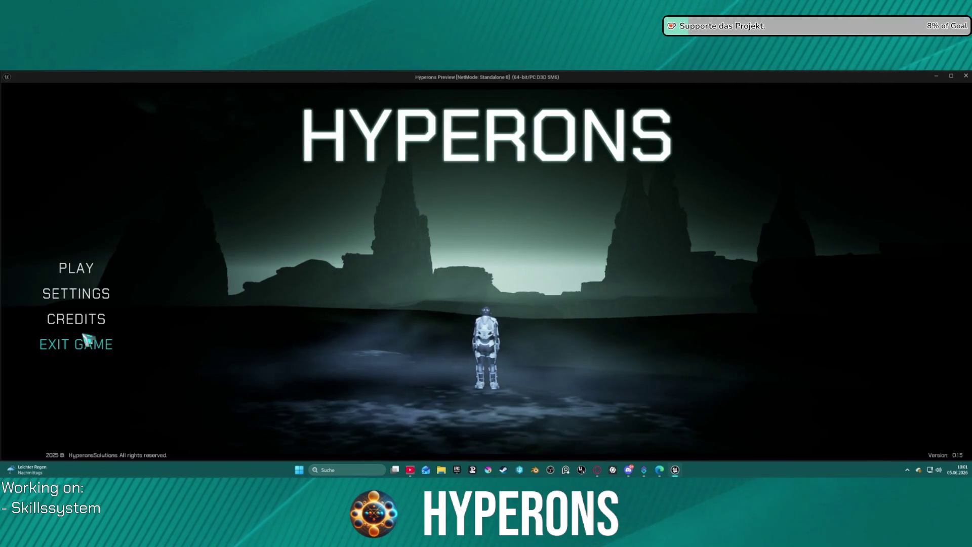
{"action": "left_click", "coordinate": [84, 280]}
{"action": "left_click", "coordinate": [403, 318]}
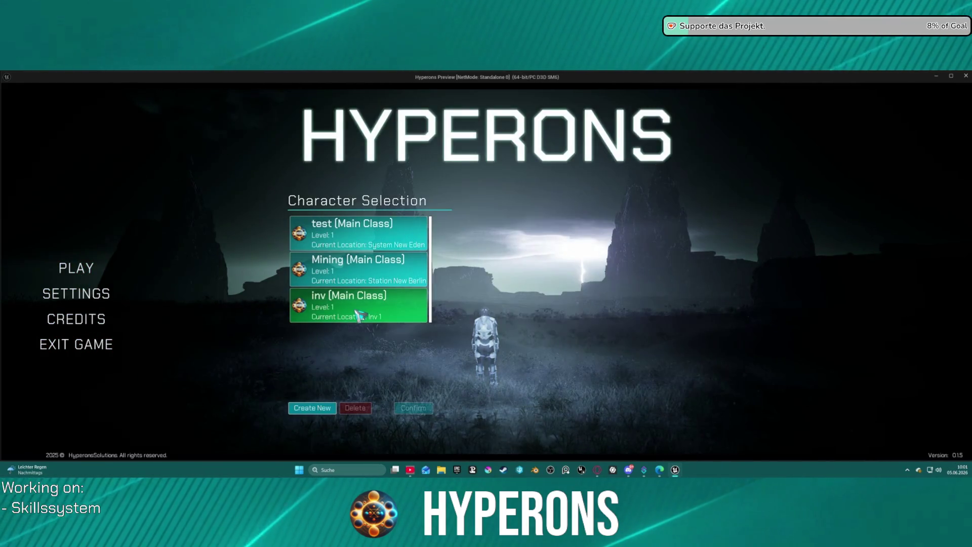
{"action": "left_click", "coordinate": [679, 404]}
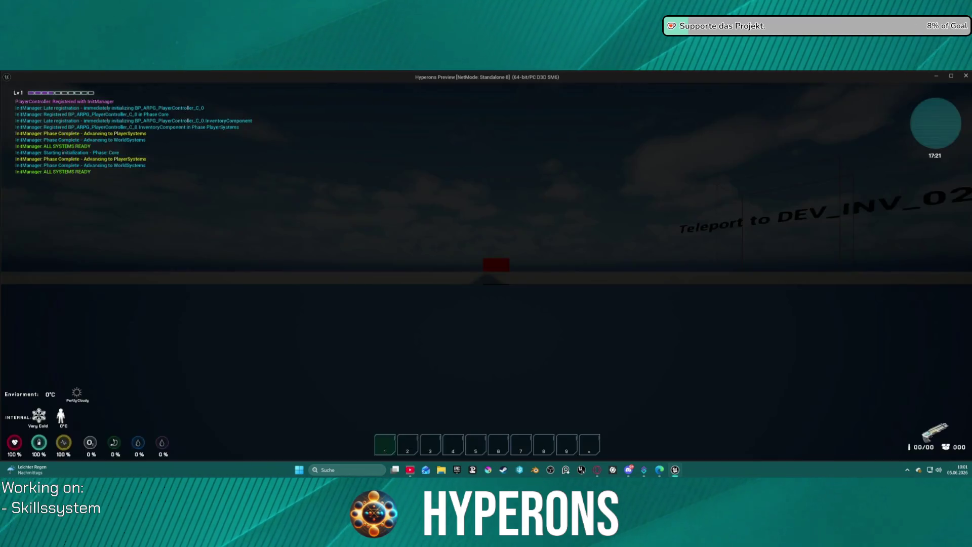
Step: Open the inventory with character equipment, then bring the function's starting nodes back into view
{"action": "key", "text": "i"}
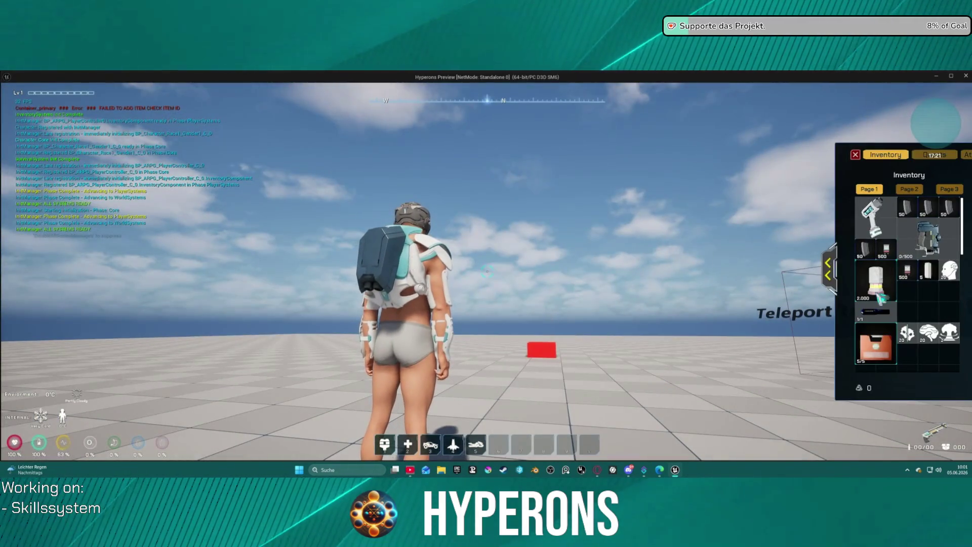
{"action": "left_click", "coordinate": [831, 271]}
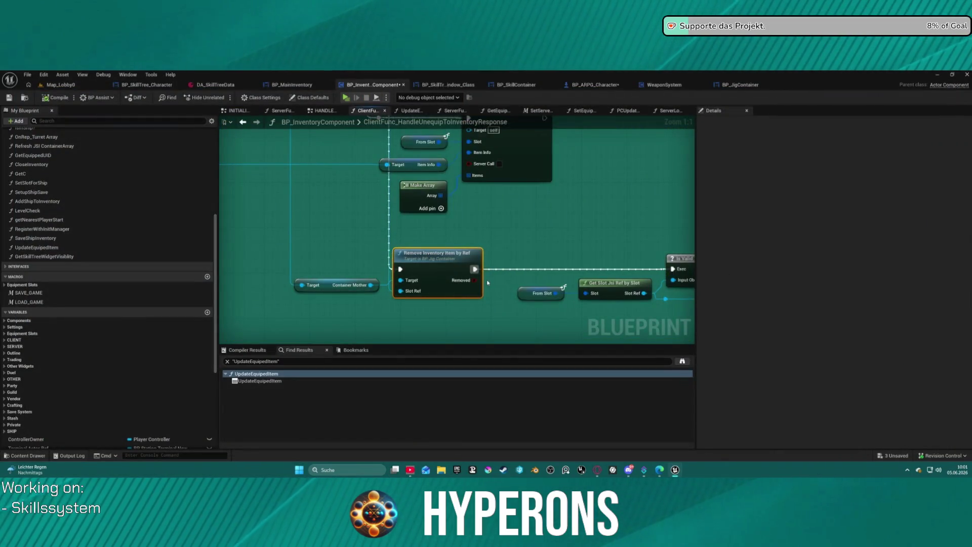
{"action": "scroll", "coordinate": [373, 282], "scroll_direction": "down", "scroll_amount": 4}
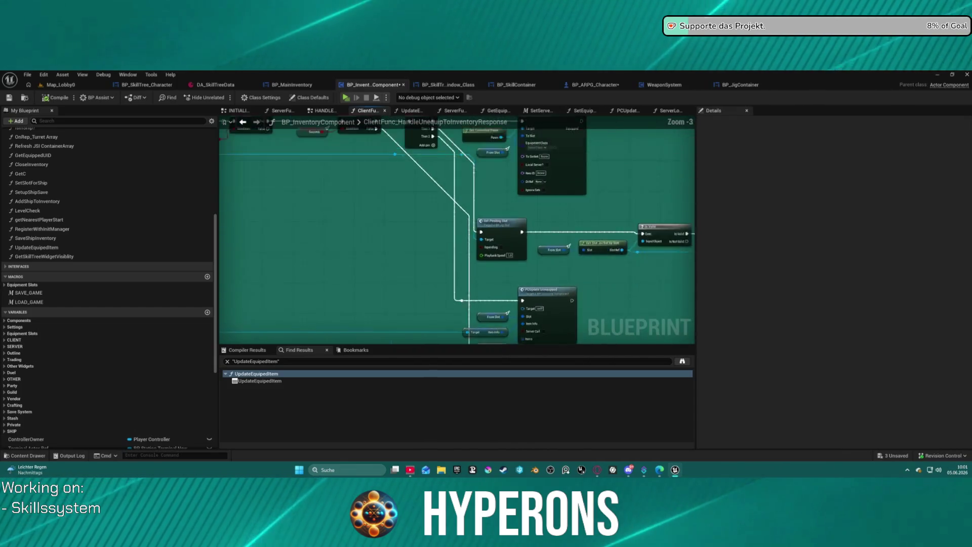
{"action": "left_click_drag", "start_coordinate": [303, 341], "coordinate": [502, 303]}
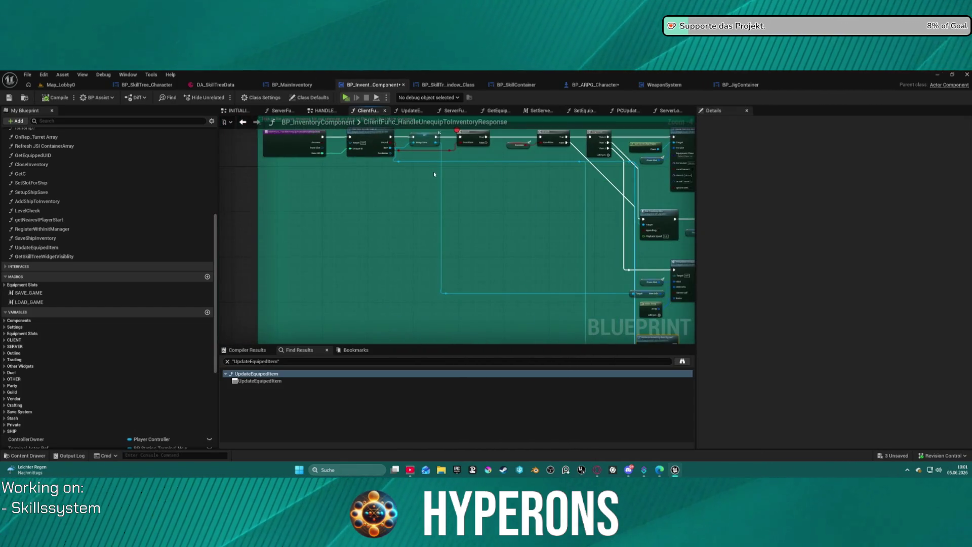
{"action": "scroll", "coordinate": [434, 174], "scroll_direction": "up", "scroll_amount": 5}
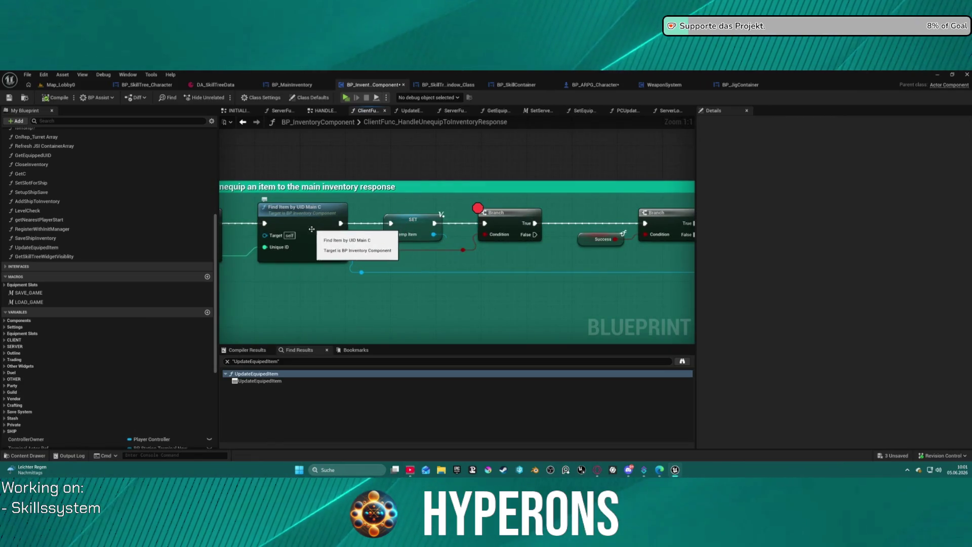
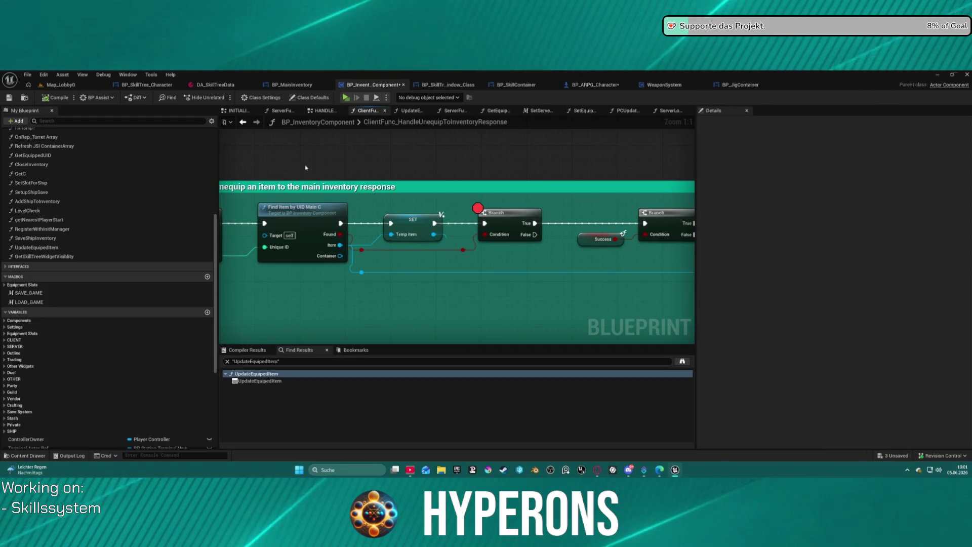
Step: Bring up BP_InventoryComponent's HANDLE EQUIPMENT SLOTS EVENTS graph after glancing at a server function graph
{"action": "left_click", "coordinate": [454, 111]}
{"action": "left_click", "coordinate": [316, 111]}
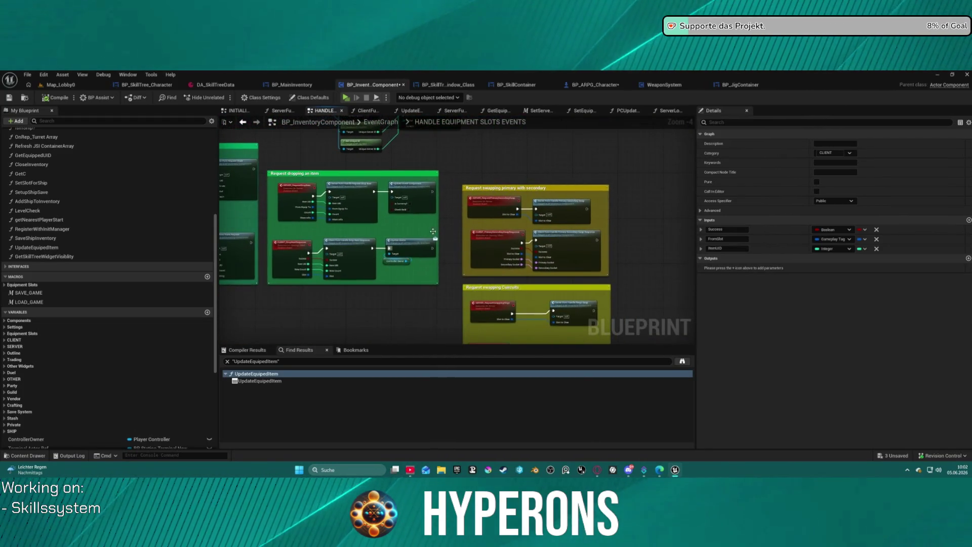
{"action": "scroll", "coordinate": [540, 223], "scroll_direction": "up", "scroll_amount": 4}
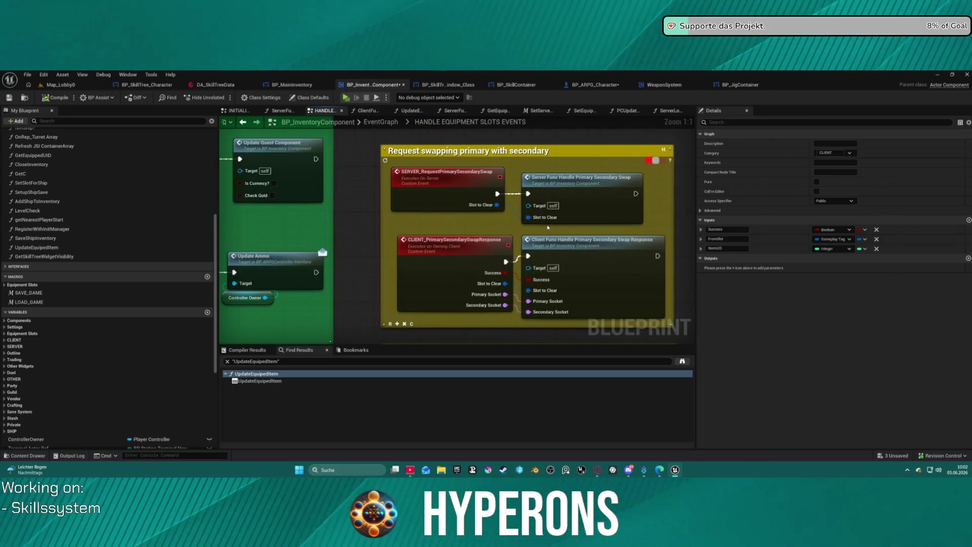
{"action": "scroll", "coordinate": [548, 227], "scroll_direction": "down", "scroll_amount": 6}
Step: Inspect the primary/secondary swap response and container-to-container nodes, then switch to BP_JigContainer's UnequipItem graph
{"action": "left_click", "coordinate": [511, 238]}
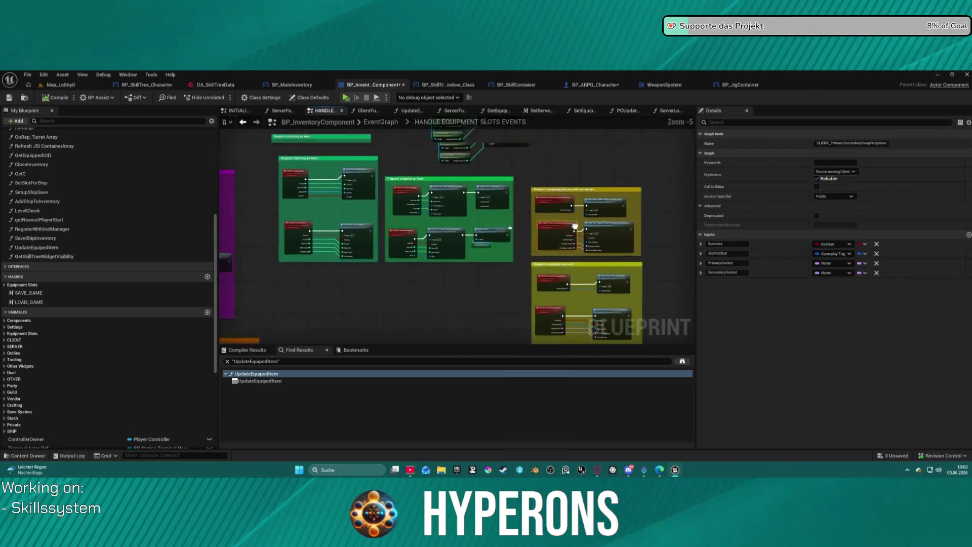
{"action": "scroll", "coordinate": [481, 256], "scroll_direction": "up", "scroll_amount": 3}
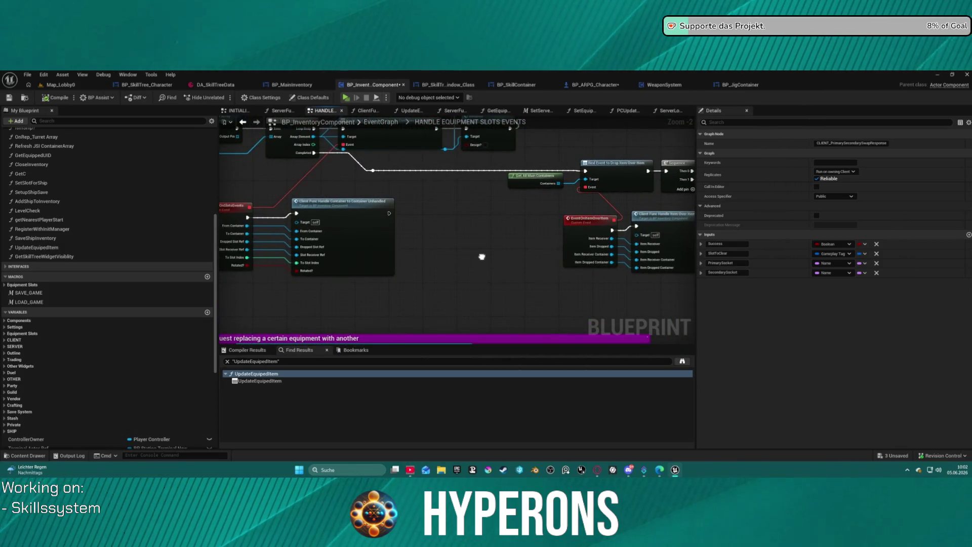
{"action": "mouse_move", "coordinate": [441, 222]}
{"action": "left_mouse_down"}
{"action": "mouse_move", "coordinate": [664, 247]}
{"action": "mouse_move", "coordinate": [681, 290]}
{"action": "mouse_move", "coordinate": [694, 272]}
{"action": "left_mouse_up"}
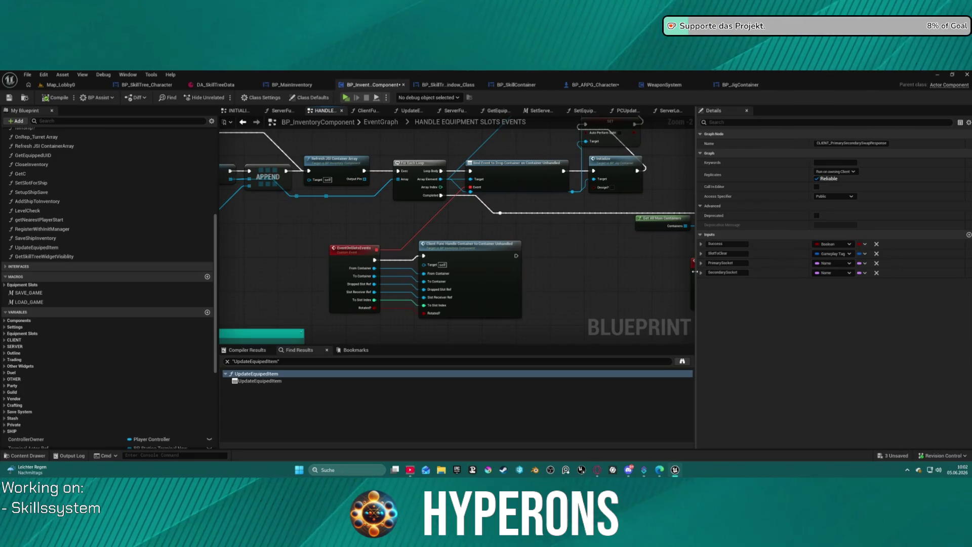
{"action": "left_click", "coordinate": [740, 84]}
{"action": "scroll", "coordinate": [554, 229], "scroll_direction": "down", "scroll_amount": 2}
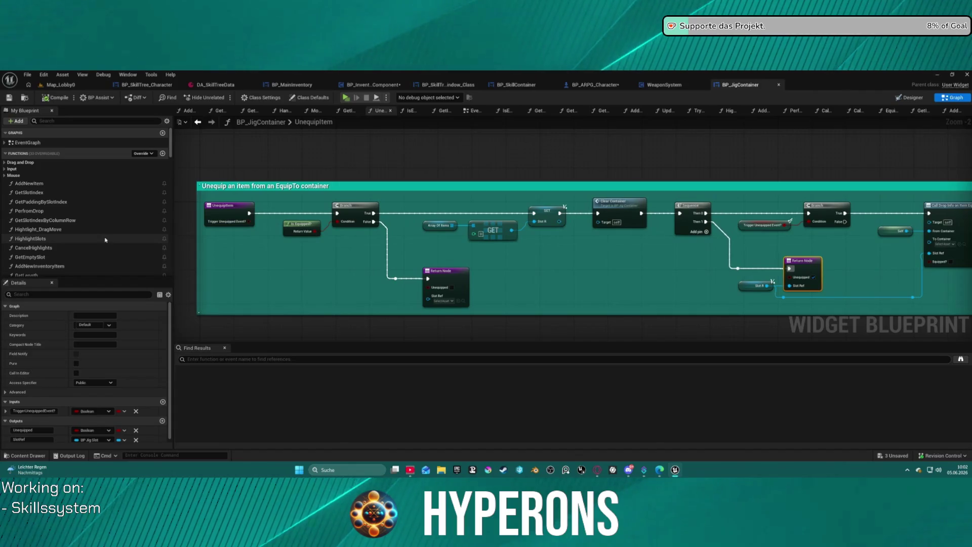
Step: Review RemoveInventoryItemByRef's loop, Branch, Clear Slot and Remove from Parent nodes, then open AddNewInventoryItem_CustomVector
{"action": "scroll", "coordinate": [76, 238], "scroll_direction": "down", "scroll_amount": 3}
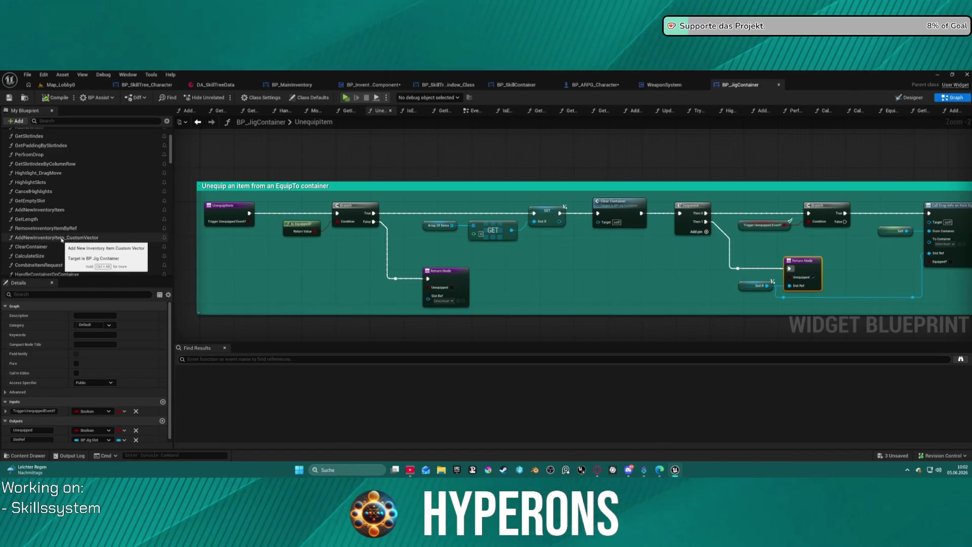
{"action": "double_click", "coordinate": [66, 230]}
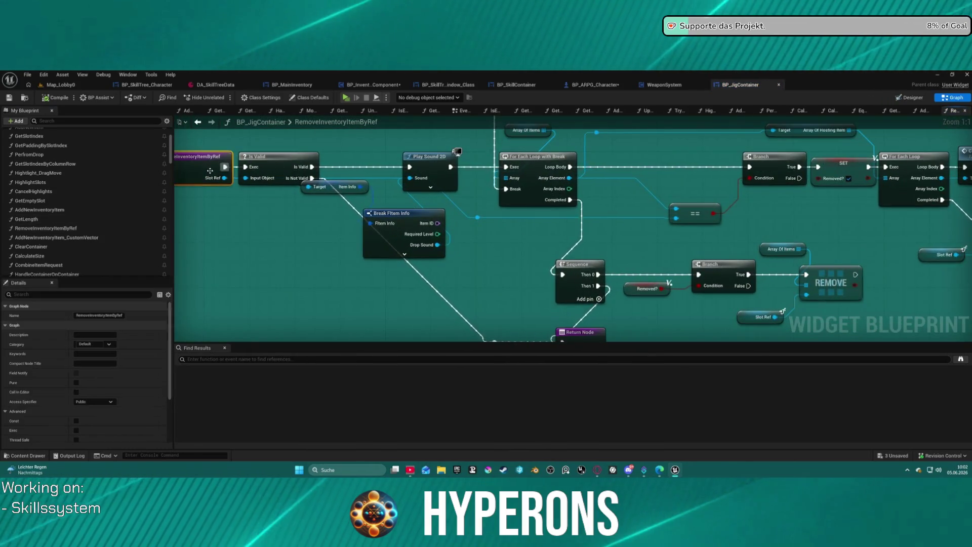
{"action": "scroll", "coordinate": [516, 236], "scroll_direction": "up", "scroll_amount": 1}
{"action": "scroll", "coordinate": [631, 211], "scroll_direction": "down", "scroll_amount": 4}
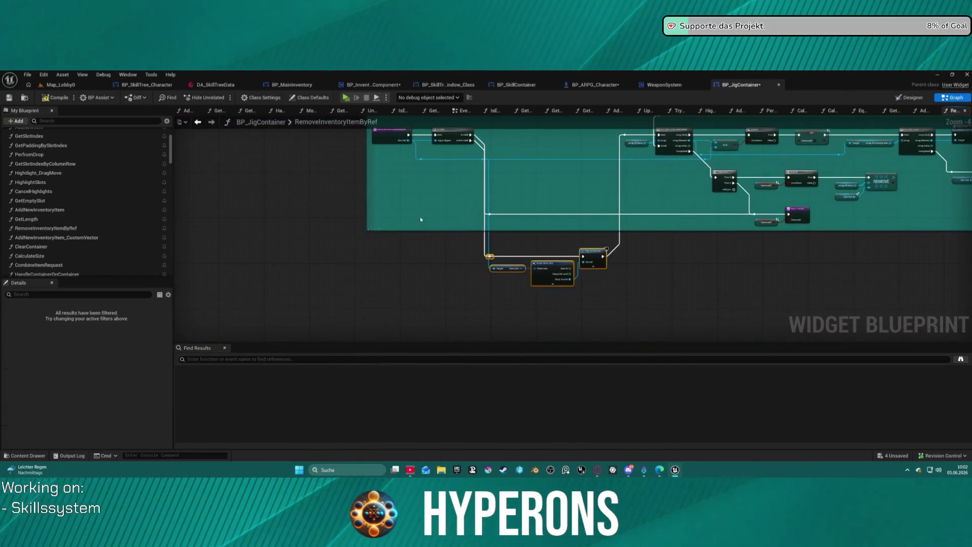
{"action": "scroll", "coordinate": [375, 235], "scroll_direction": "up", "scroll_amount": 5}
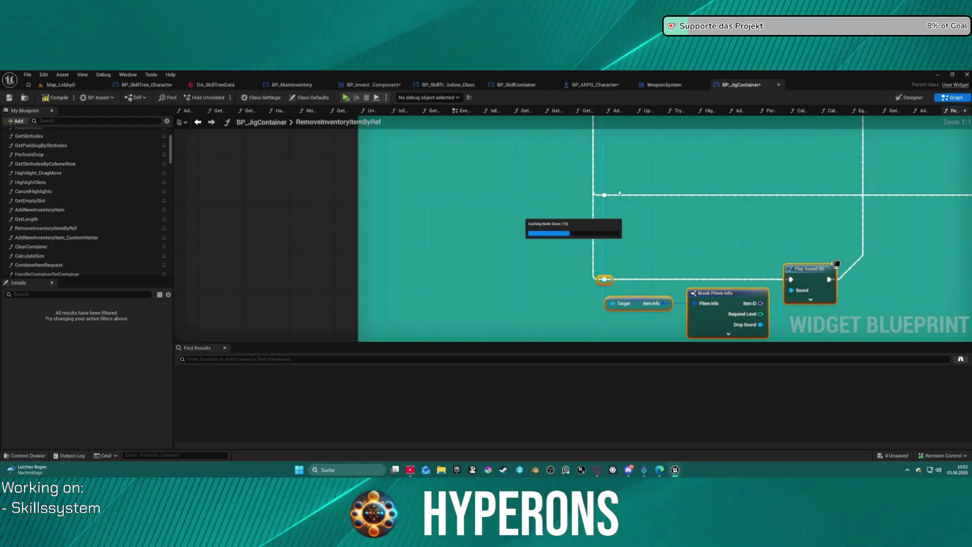
{"action": "mouse_move", "coordinate": [699, 189]}
{"action": "left_mouse_down"}
{"action": "mouse_move", "coordinate": [669, 243]}
{"action": "mouse_move", "coordinate": [664, 288]}
{"action": "mouse_move", "coordinate": [253, 232]}
{"action": "left_mouse_up"}
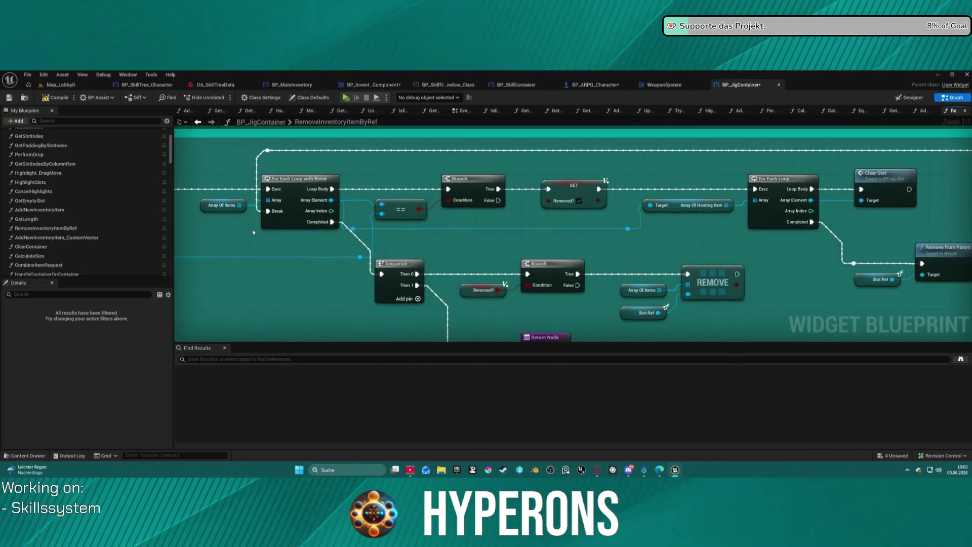
{"action": "mouse_move", "coordinate": [752, 234]}
{"action": "left_mouse_down"}
{"action": "mouse_move", "coordinate": [600, 233]}
{"action": "mouse_move", "coordinate": [642, 191]}
{"action": "mouse_move", "coordinate": [670, 136]}
{"action": "mouse_move", "coordinate": [861, 255]}
{"action": "left_mouse_up"}
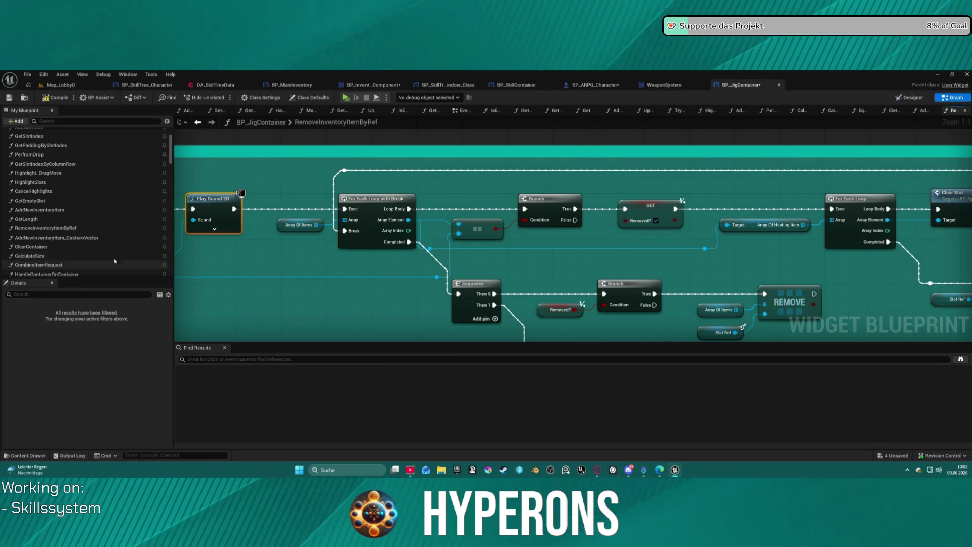
{"action": "left_click", "coordinate": [74, 240]}
{"action": "double_click", "coordinate": [74, 241]}
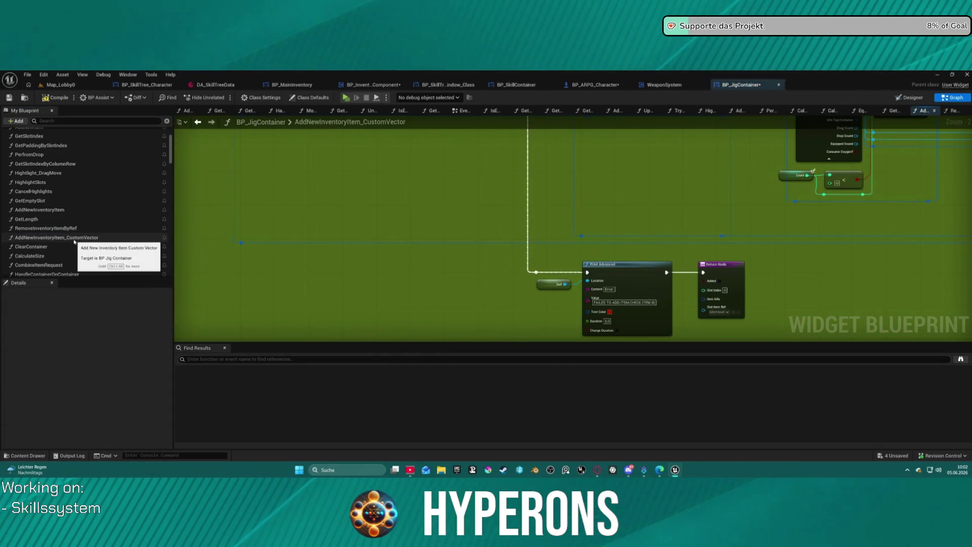
Step: Pan through the Break FItem Info, Select, Add New Item and Return nodes, then open the AddNewItem function
{"action": "mouse_move", "coordinate": [832, 256]}
{"action": "left_mouse_down"}
{"action": "mouse_move", "coordinate": [685, 228]}
{"action": "mouse_move", "coordinate": [662, 234]}
{"action": "mouse_move", "coordinate": [593, 375]}
{"action": "left_mouse_up"}
{"action": "left_click_drag", "start_coordinate": [658, 233], "coordinate": [263, 226]}
{"action": "mouse_move", "coordinate": [507, 176]}
{"action": "left_mouse_down"}
{"action": "mouse_move", "coordinate": [461, 181]}
{"action": "mouse_move", "coordinate": [884, 146]}
{"action": "left_mouse_up"}
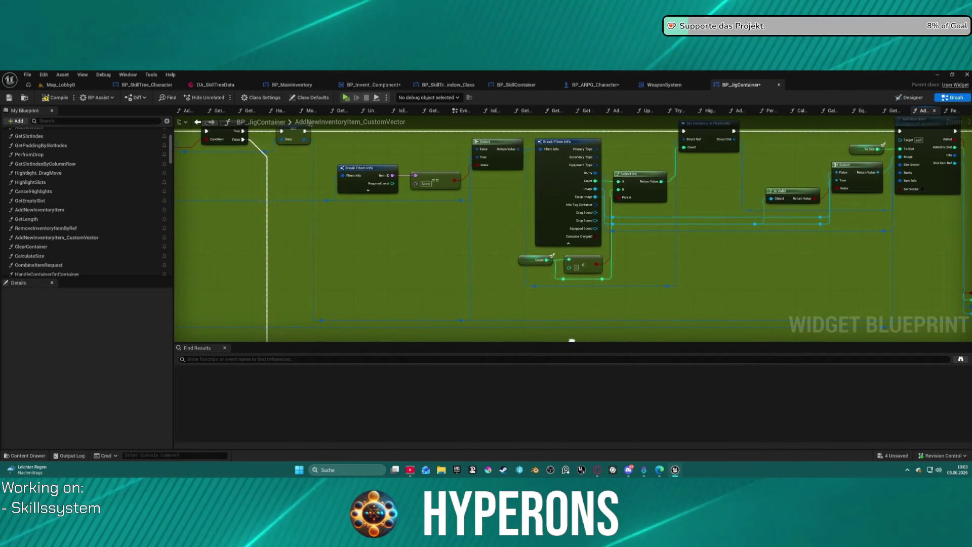
{"action": "left_click_drag", "start_coordinate": [554, 324], "coordinate": [549, 319]}
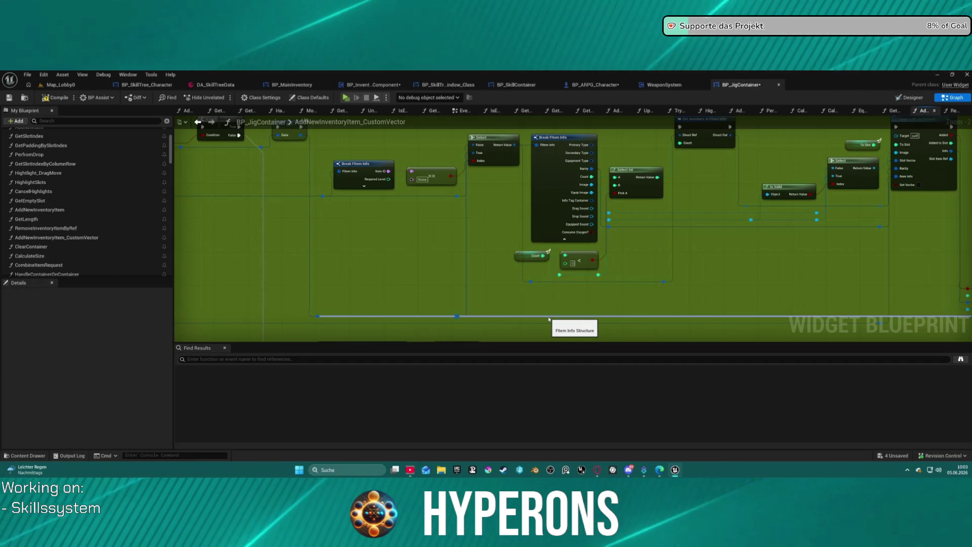
{"action": "left_click_drag", "start_coordinate": [623, 165], "coordinate": [368, 206]}
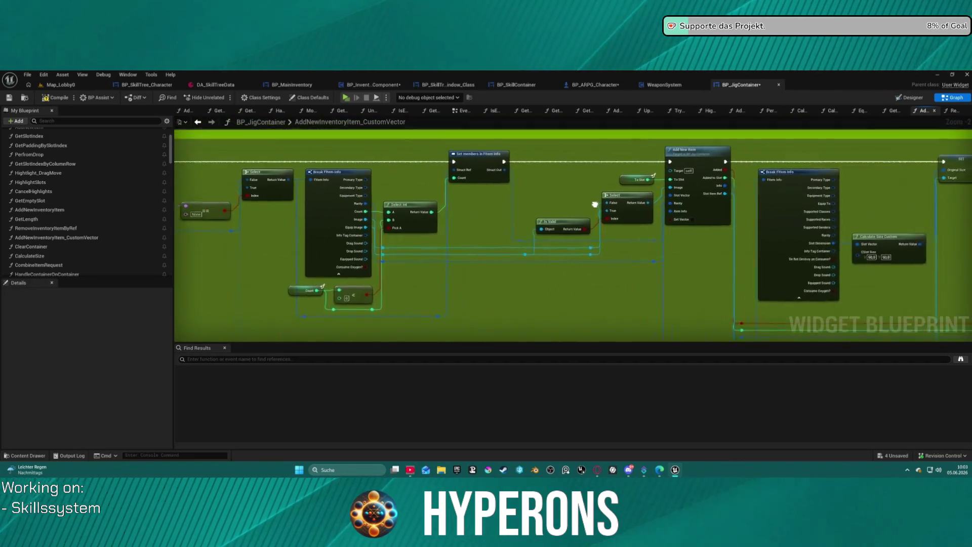
{"action": "double_click", "coordinate": [661, 165]}
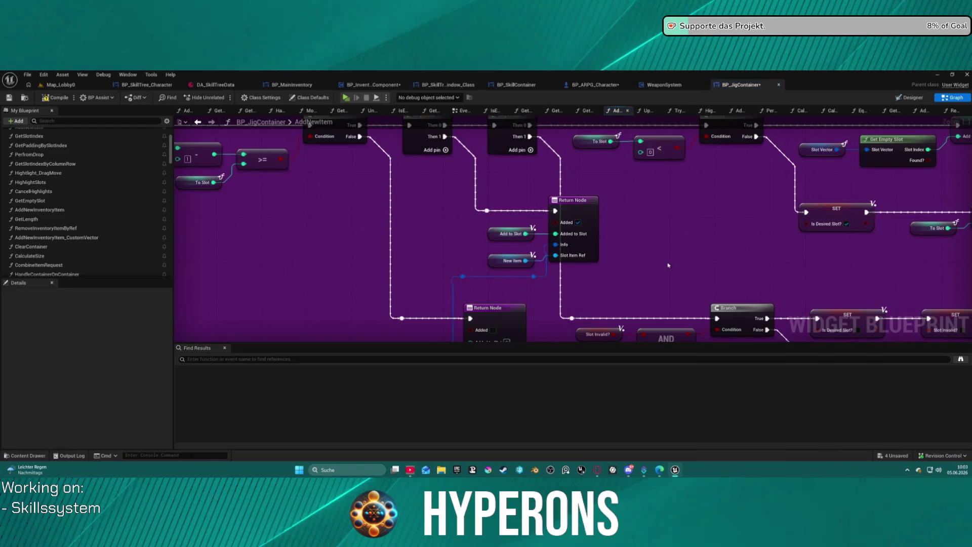
{"action": "left_click", "coordinate": [476, 218]}
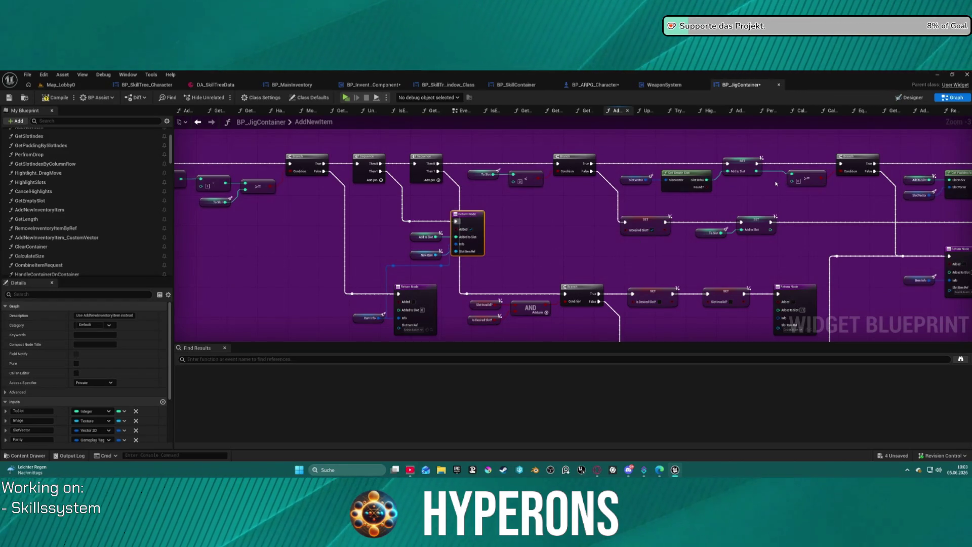
{"action": "right_click", "coordinate": [375, 218]}
{"action": "scroll", "coordinate": [779, 188], "scroll_direction": "down", "scroll_amount": 4}
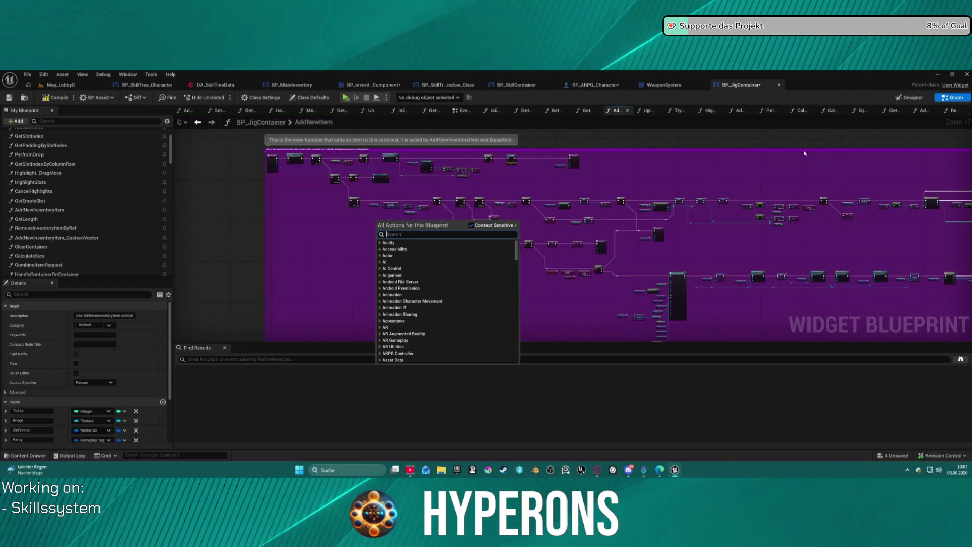
{"action": "left_click", "coordinate": [779, 188]}
{"action": "scroll", "coordinate": [694, 226], "scroll_direction": "up", "scroll_amount": 6}
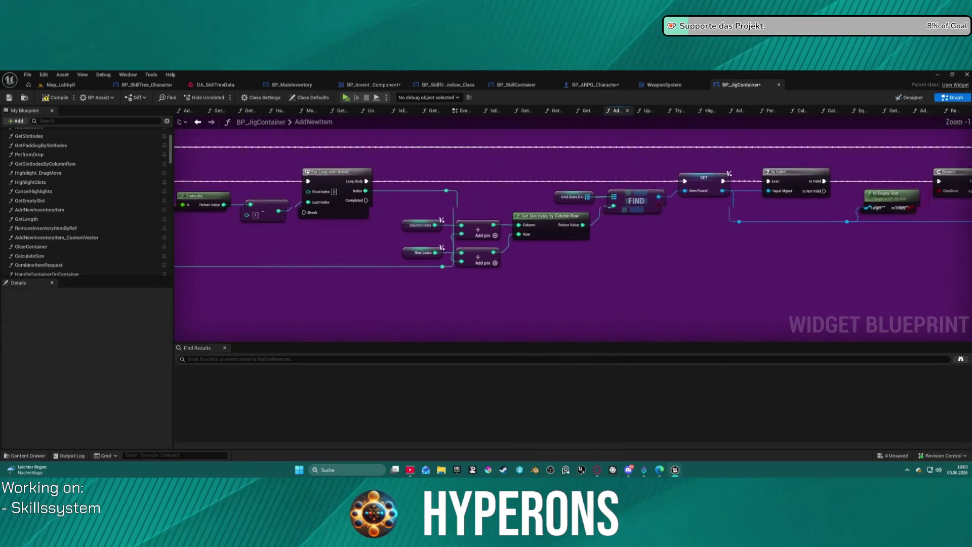
{"action": "left_click_drag", "start_coordinate": [557, 228], "coordinate": [526, 231]}
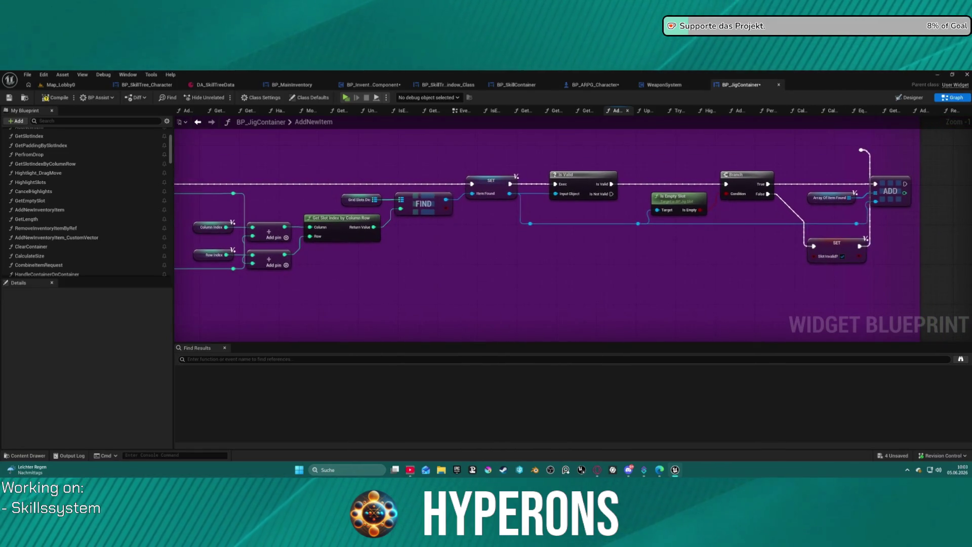
{"action": "scroll", "coordinate": [707, 234], "scroll_direction": "down", "scroll_amount": 3}
{"action": "scroll", "coordinate": [431, 245], "scroll_direction": "up", "scroll_amount": 5}
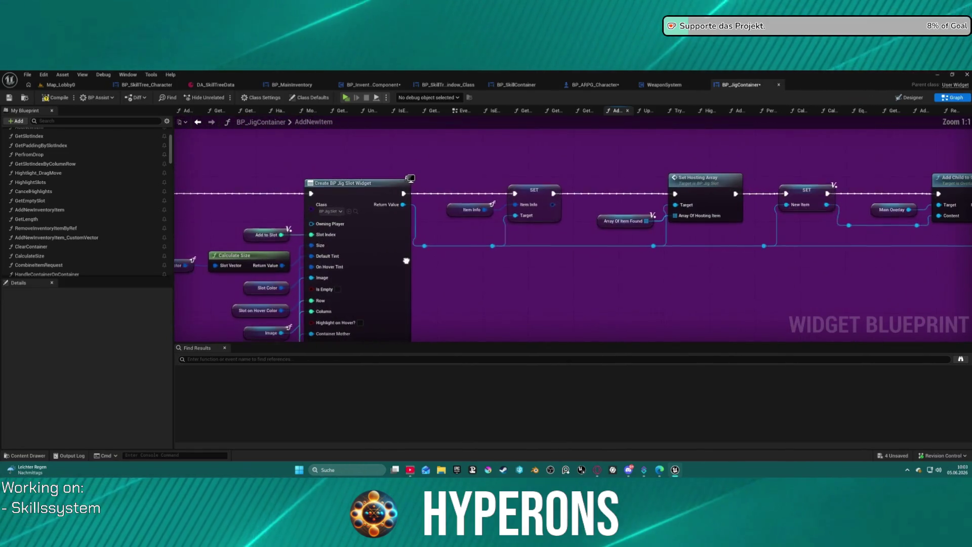
{"action": "mouse_move", "coordinate": [432, 244]}
{"action": "left_mouse_down"}
{"action": "mouse_move", "coordinate": [522, 204]}
{"action": "mouse_move", "coordinate": [567, 143]}
{"action": "mouse_move", "coordinate": [578, 72]}
{"action": "left_mouse_up"}
{"action": "mouse_move", "coordinate": [578, 125]}
{"action": "left_mouse_down"}
{"action": "mouse_move", "coordinate": [567, 136]}
{"action": "mouse_move", "coordinate": [551, 328]}
{"action": "mouse_move", "coordinate": [895, 289]}
{"action": "mouse_move", "coordinate": [971, 307]}
{"action": "left_mouse_up"}
{"action": "mouse_move", "coordinate": [760, 284]}
{"action": "left_mouse_down"}
{"action": "mouse_move", "coordinate": [532, 274]}
{"action": "mouse_move", "coordinate": [456, 203]}
{"action": "mouse_move", "coordinate": [506, 152]}
{"action": "mouse_move", "coordinate": [607, 177]}
{"action": "mouse_move", "coordinate": [709, 228]}
{"action": "mouse_move", "coordinate": [658, 152]}
{"action": "mouse_move", "coordinate": [582, 192]}
{"action": "mouse_move", "coordinate": [588, 205]}
{"action": "mouse_move", "coordinate": [588, 185]}
{"action": "mouse_move", "coordinate": [858, 180]}
{"action": "mouse_move", "coordinate": [826, 175]}
{"action": "mouse_move", "coordinate": [802, 157]}
{"action": "left_mouse_up"}
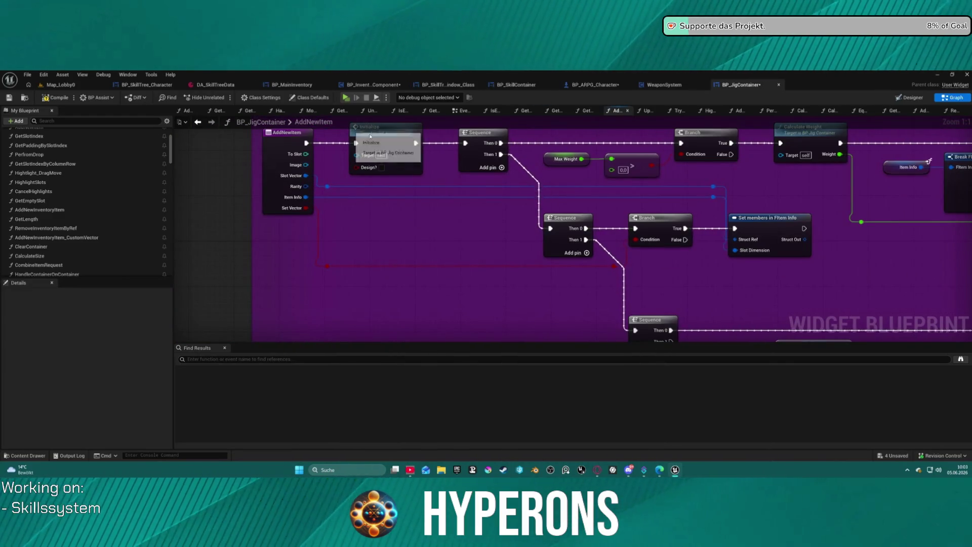
{"action": "left_click", "coordinate": [384, 152]}
{"action": "scroll", "coordinate": [302, 132], "scroll_direction": "down", "scroll_amount": 5}
{"action": "left_click_drag", "start_coordinate": [742, 208], "coordinate": [402, 168]}
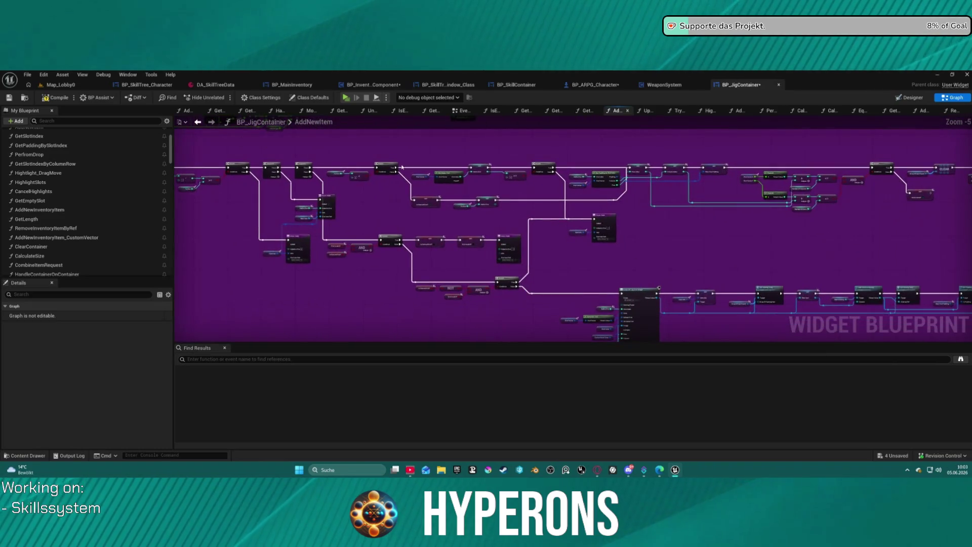
{"action": "left_click_drag", "start_coordinate": [745, 210], "coordinate": [331, 116]}
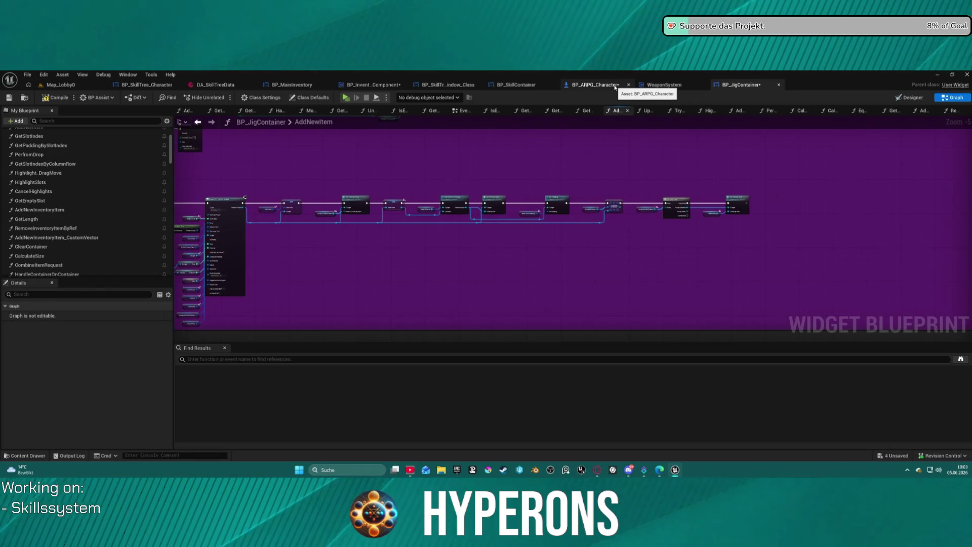
{"action": "scroll", "coordinate": [795, 175], "scroll_direction": "up", "scroll_amount": 5}
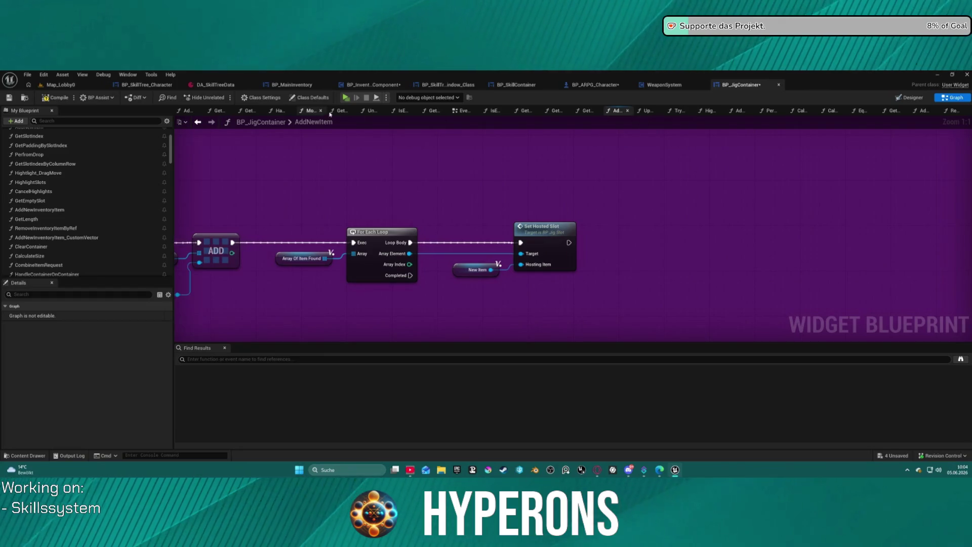
Step: Close the AddNewRow, GetEquippedItemRef and Get Inventory Items by Type graph tabs, bringing MoveItemToContainer forward
{"action": "middle_click", "coordinate": [193, 114]}
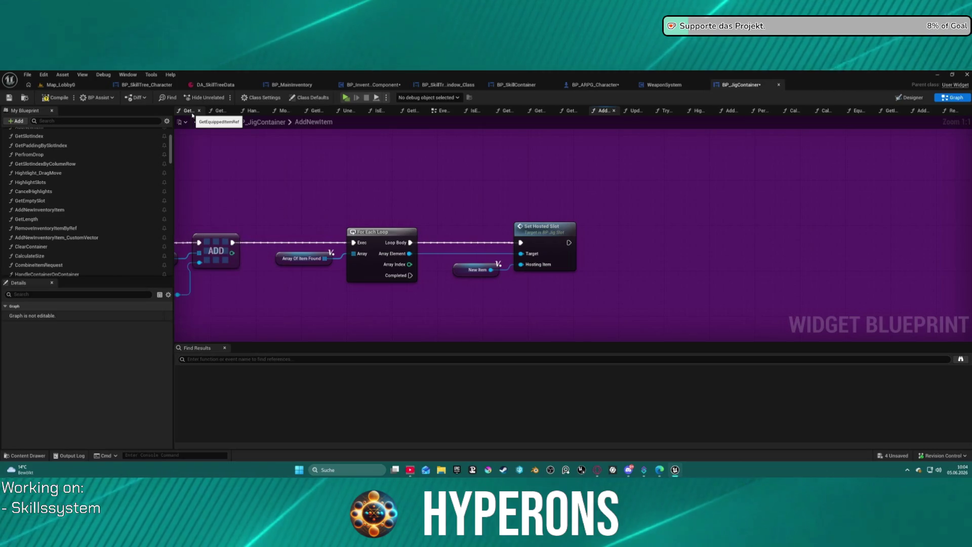
{"action": "left_click", "coordinate": [192, 115]}
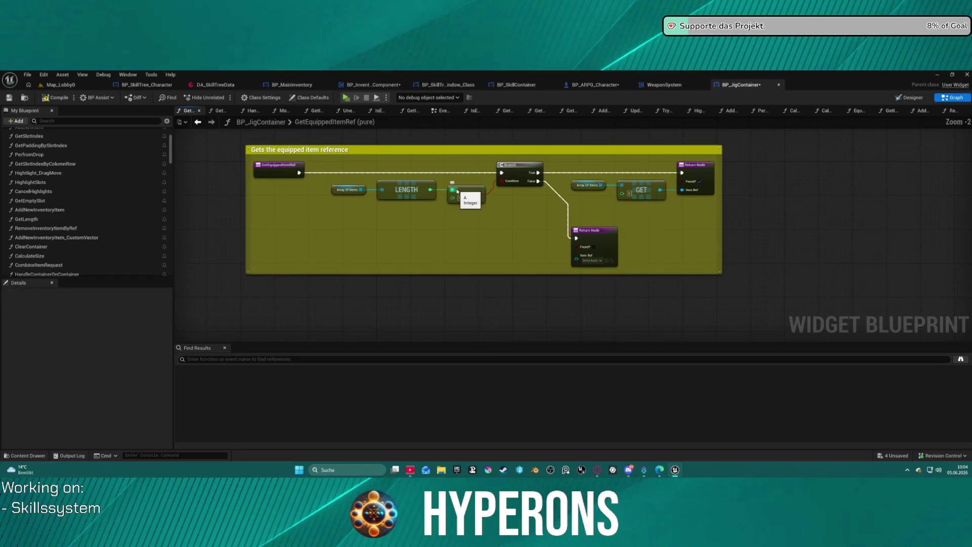
{"action": "left_click", "coordinate": [219, 111]}
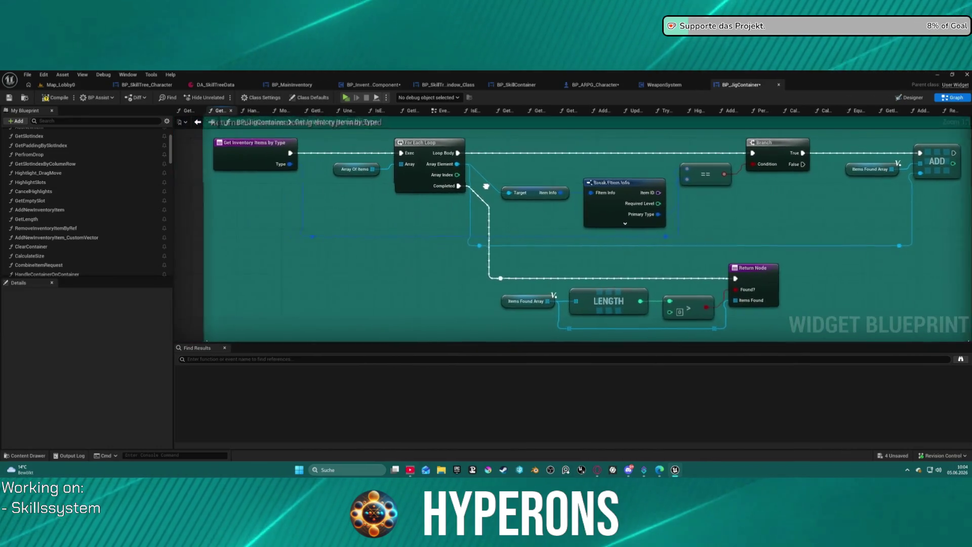
{"action": "middle_click", "coordinate": [220, 111]}
{"action": "middle_click", "coordinate": [199, 111]}
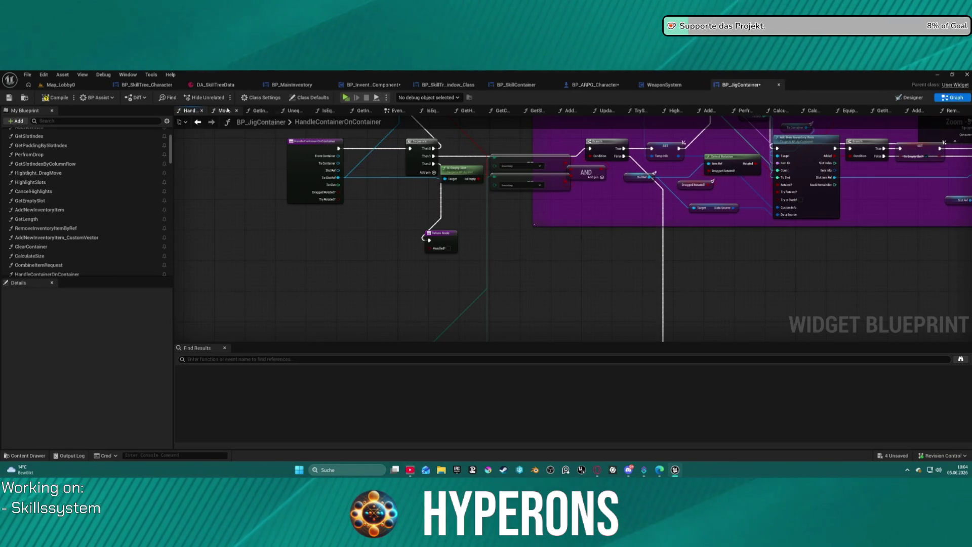
{"action": "left_click", "coordinate": [229, 112]}
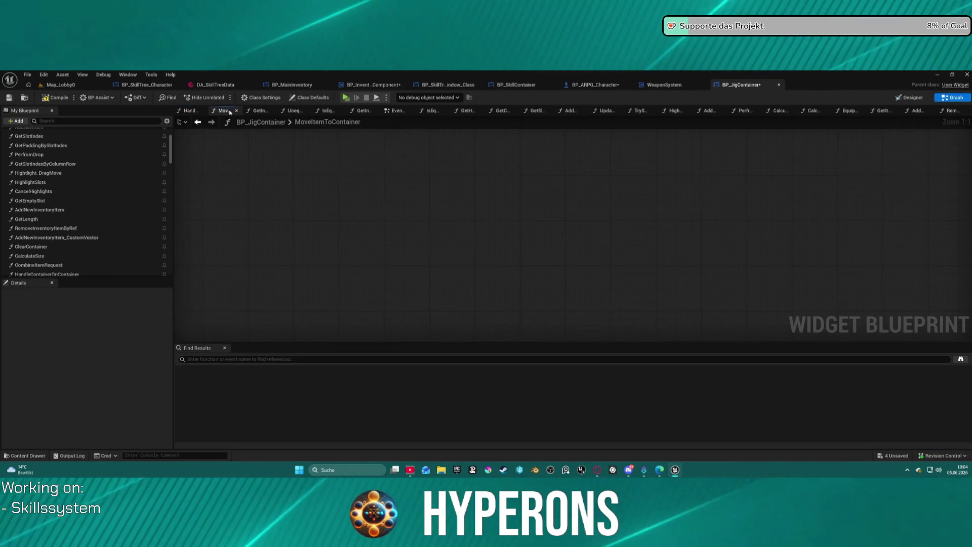
Step: Frame MoveItemToContainer's entry node, Branch and Clear Container nodes, then close that graph
{"action": "left_click_drag", "start_coordinate": [466, 245], "coordinate": [894, 241]}
{"action": "scroll", "coordinate": [860, 241], "scroll_direction": "up", "scroll_amount": 3}
{"action": "left_click", "coordinate": [381, 284]}
{"action": "key", "text": "f"}
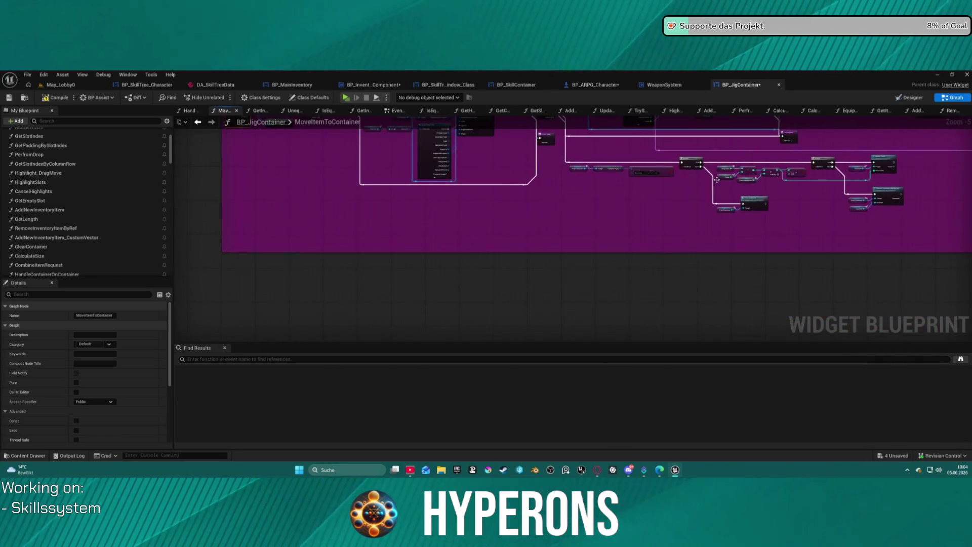
{"action": "scroll", "coordinate": [345, 264], "scroll_direction": "up", "scroll_amount": 5}
{"action": "mouse_move", "coordinate": [345, 264]}
{"action": "left_mouse_down"}
{"action": "mouse_move", "coordinate": [295, 246]}
{"action": "mouse_move", "coordinate": [228, 142]}
{"action": "mouse_move", "coordinate": [214, 137]}
{"action": "mouse_move", "coordinate": [404, 151]}
{"action": "mouse_move", "coordinate": [324, 213]}
{"action": "mouse_move", "coordinate": [470, 279]}
{"action": "left_mouse_up"}
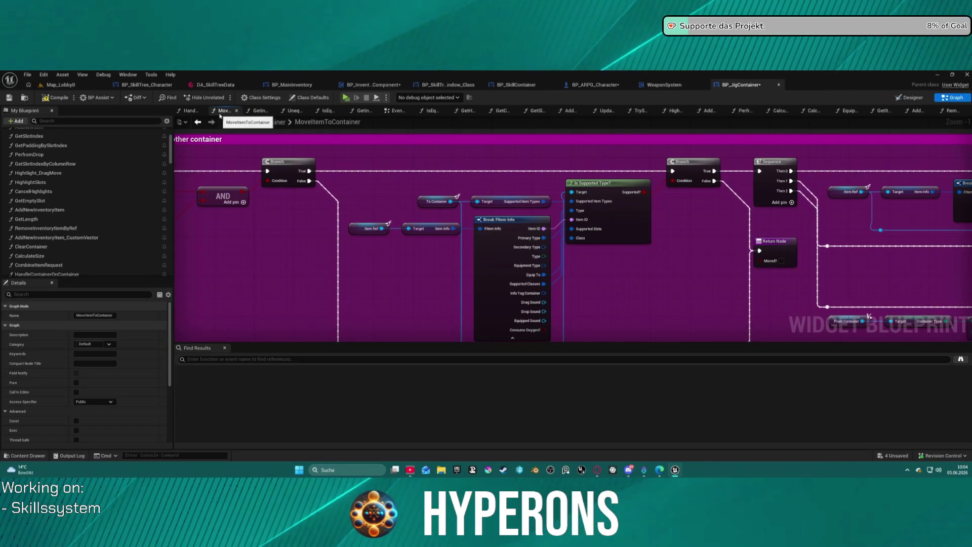
{"action": "left_click", "coordinate": [236, 110]}
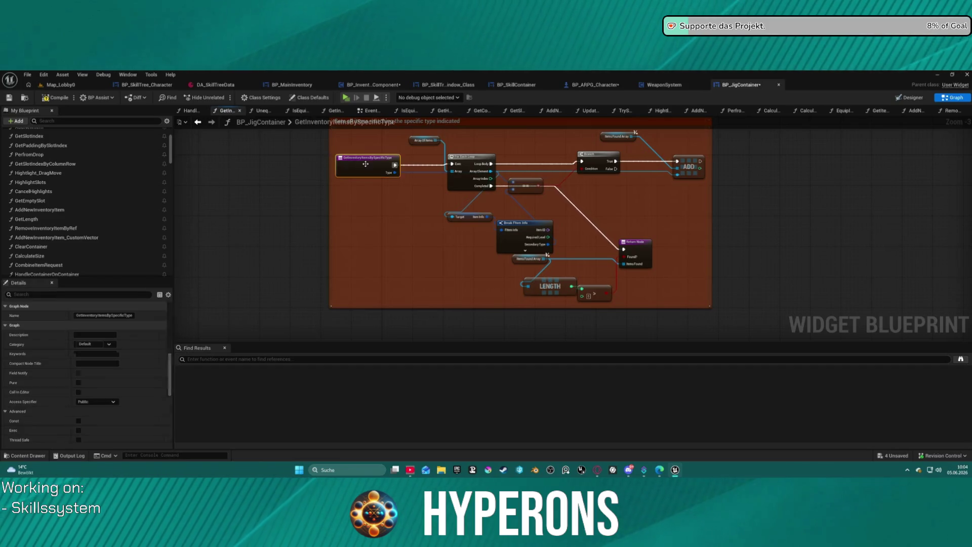
Step: Close GetInventoryItemsBySpecificType, review UnequipItem's properties and nodes, then close UnequipItem and IsEquipToC
{"action": "left_click", "coordinate": [239, 110]}
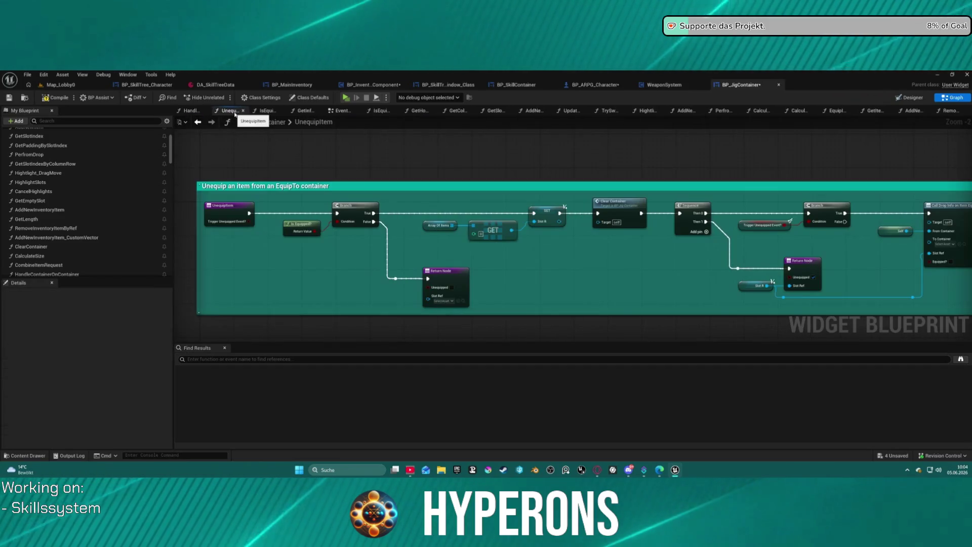
{"action": "left_click", "coordinate": [226, 210]}
{"action": "scroll", "coordinate": [439, 217], "scroll_direction": "down", "scroll_amount": 3}
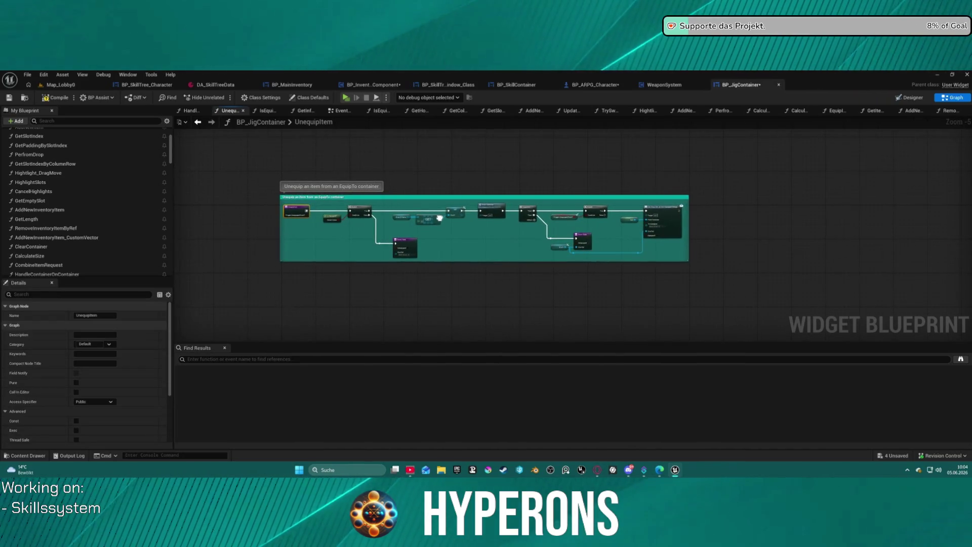
{"action": "scroll", "coordinate": [440, 218], "scroll_direction": "up", "scroll_amount": 1}
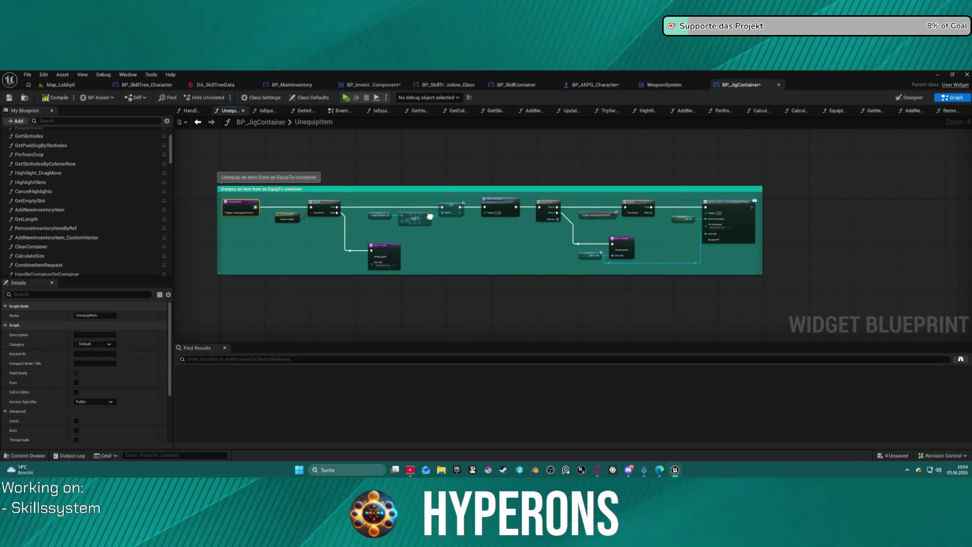
{"action": "scroll", "coordinate": [430, 216], "scroll_direction": "up", "scroll_amount": 2}
{"action": "mouse_move", "coordinate": [411, 214]}
{"action": "left_mouse_down"}
{"action": "mouse_move", "coordinate": [171, 230]}
{"action": "mouse_move", "coordinate": [438, 199]}
{"action": "left_mouse_up"}
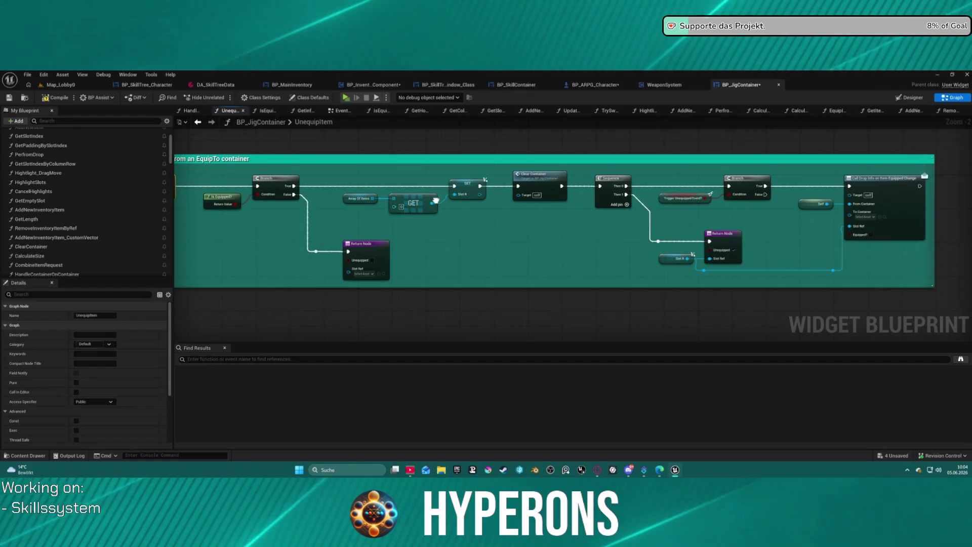
{"action": "middle_click", "coordinate": [236, 114]}
{"action": "middle_click", "coordinate": [236, 114]}
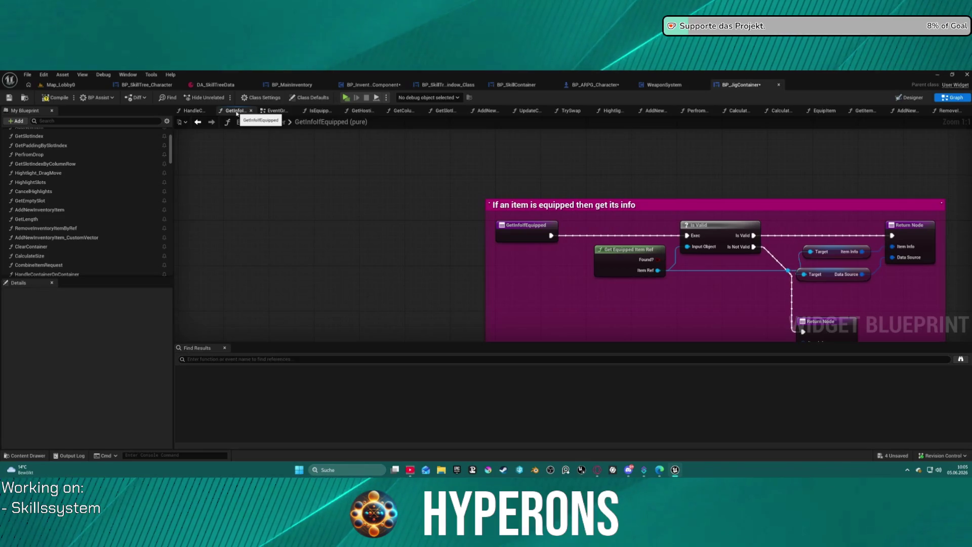
Step: Close the GetInfoIfEquipped graph tab, dismissing the tab-closing menu
{"action": "middle_click", "coordinate": [236, 114]}
{"action": "right_click", "coordinate": [236, 112]}
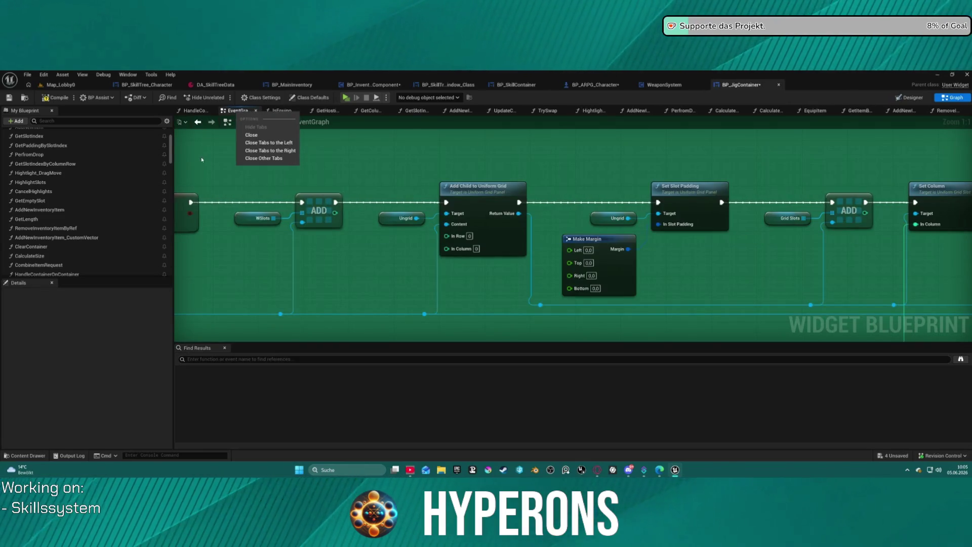
{"action": "left_click", "coordinate": [202, 159]}
{"action": "scroll", "coordinate": [239, 177], "scroll_direction": "down", "scroll_amount": 5}
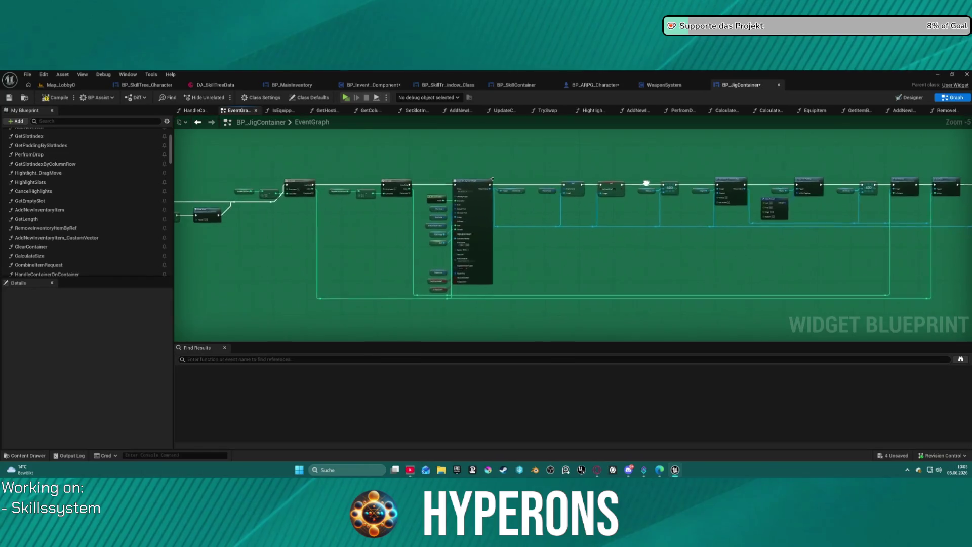
{"action": "scroll", "coordinate": [646, 184], "scroll_direction": "down", "scroll_amount": 7}
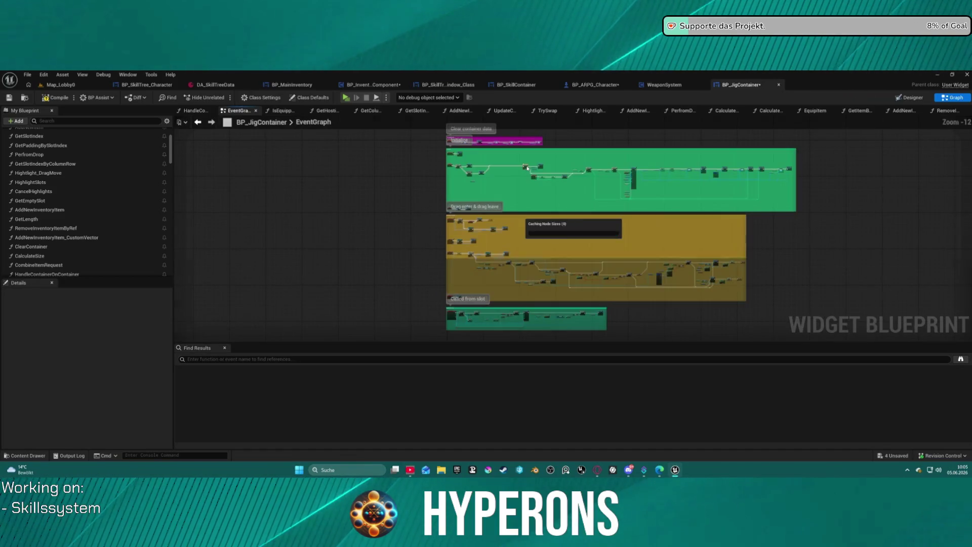
Step: Survey the EventGraph's Branch and compare nodes, then return to the Map_Lobby0 level
{"action": "right_click", "coordinate": [527, 171]}
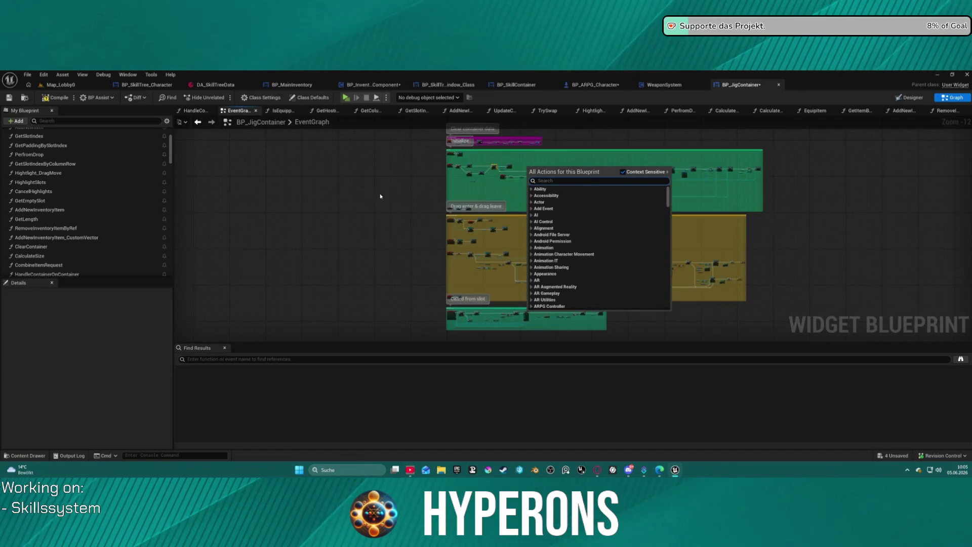
{"action": "left_click", "coordinate": [417, 218]}
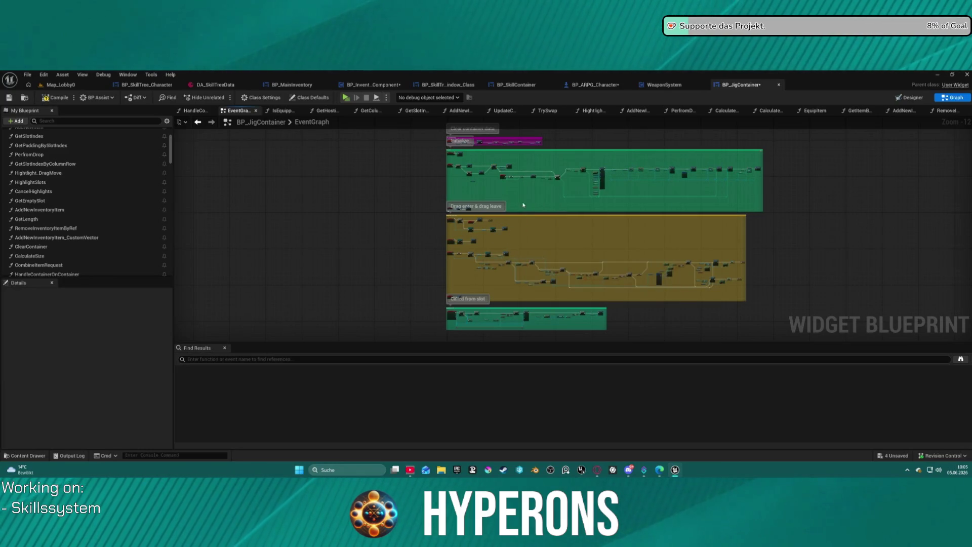
{"action": "scroll", "coordinate": [487, 309], "scroll_direction": "up", "scroll_amount": 10}
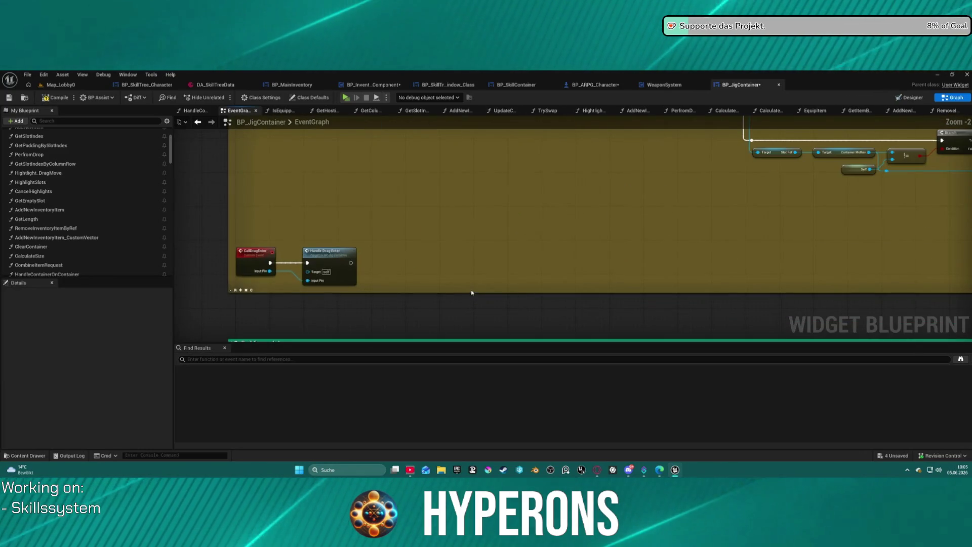
{"action": "left_click_drag", "start_coordinate": [655, 252], "coordinate": [128, 388]}
{"action": "left_click_drag", "start_coordinate": [572, 228], "coordinate": [459, 227]}
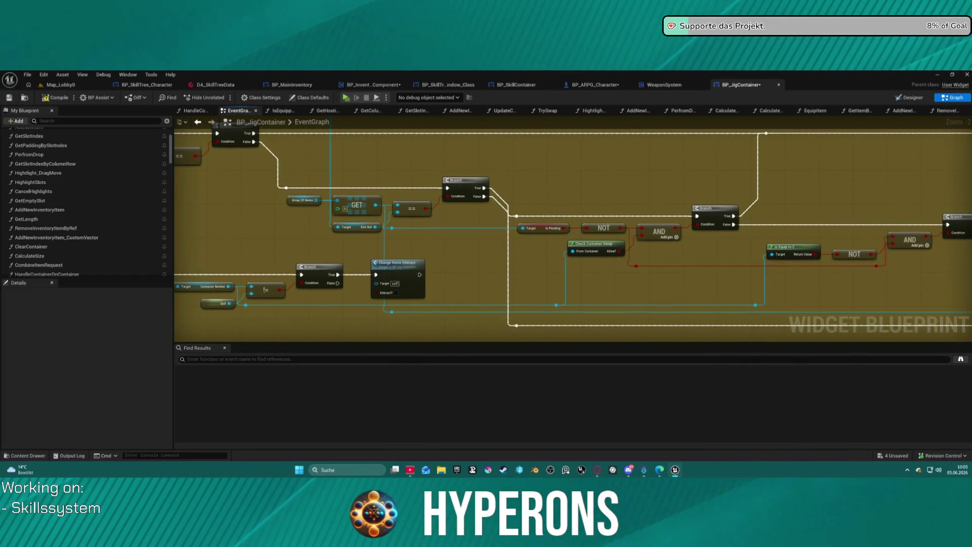
{"action": "left_click_drag", "start_coordinate": [254, 191], "coordinate": [268, 178]}
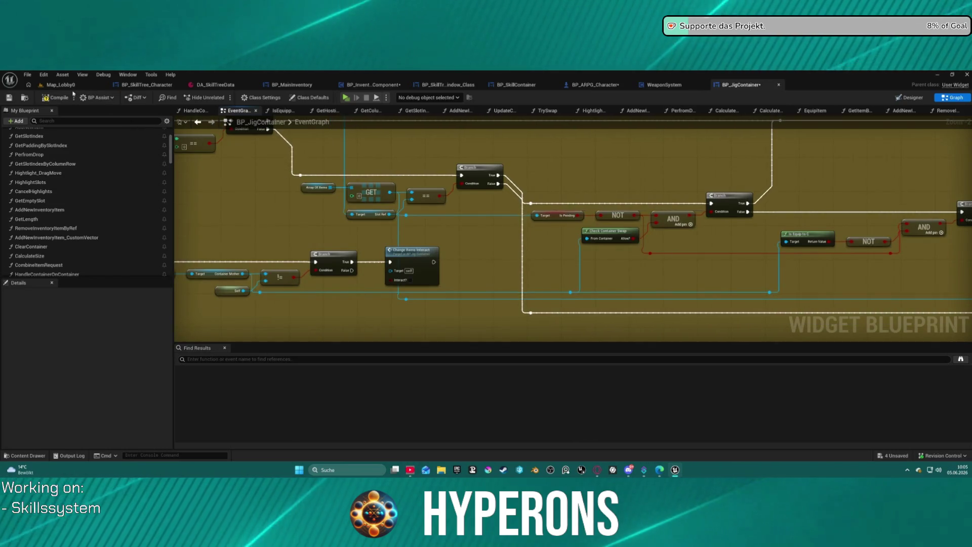
{"action": "left_click", "coordinate": [60, 85]}
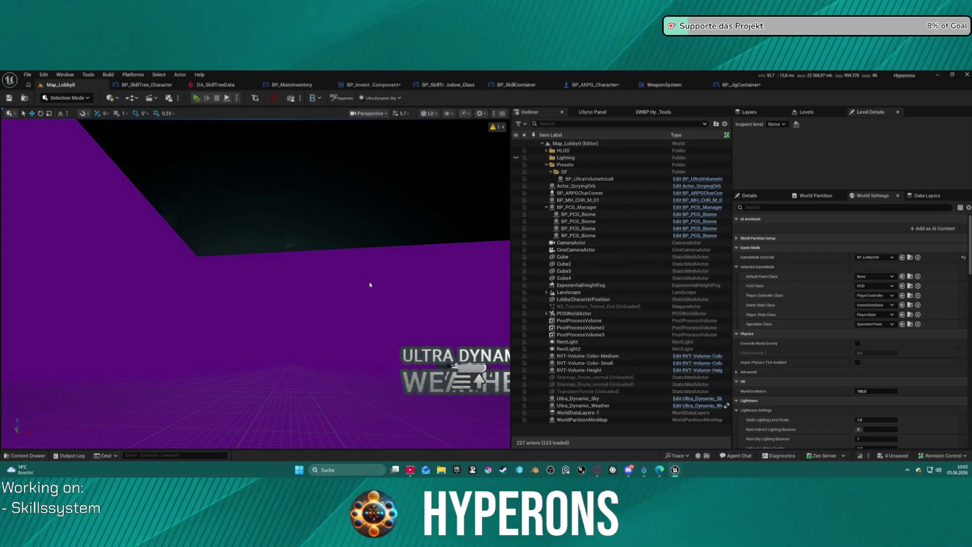
Step: Launch the standalone preview with Alt+P and start the game as the inv character
{"action": "key", "text": "alt+p"}
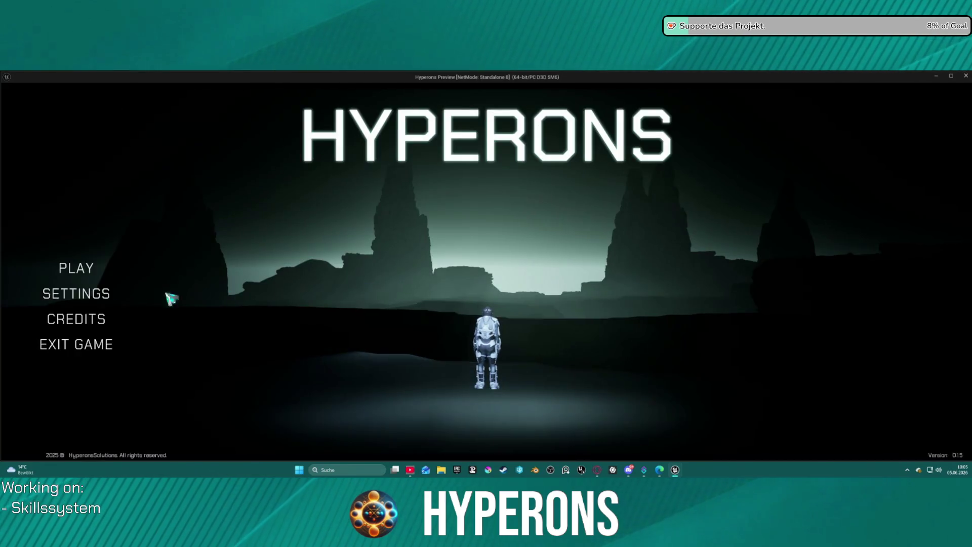
{"action": "left_click", "coordinate": [79, 268]}
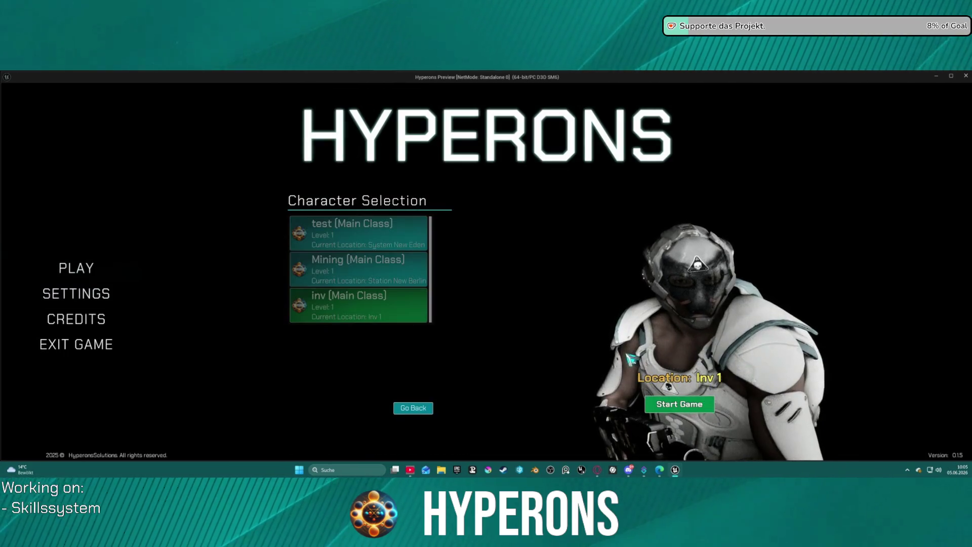
{"action": "left_click", "coordinate": [701, 400]}
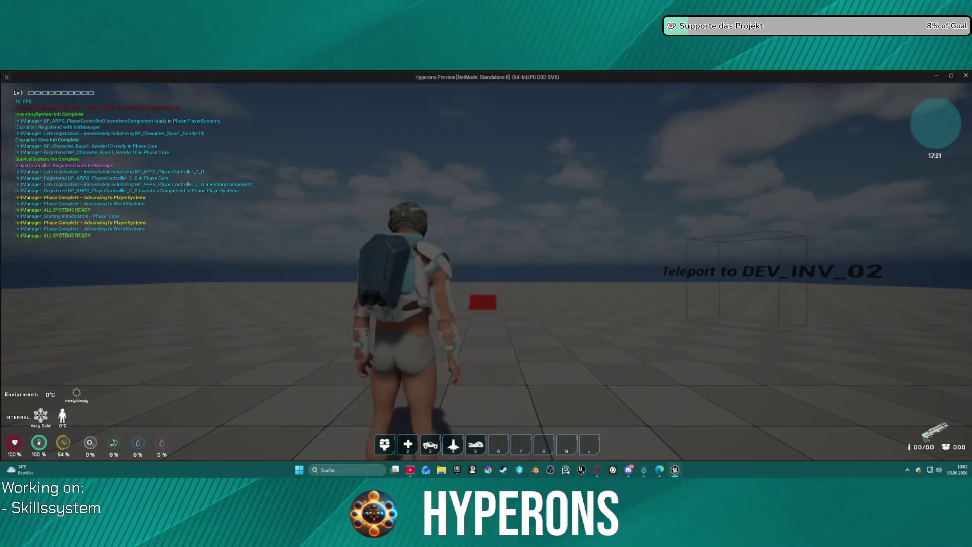
Step: Unequip the primary weapon into the inventory, stepping past the breakpoint, then walk toward the teleport
{"action": "key", "text": "i"}
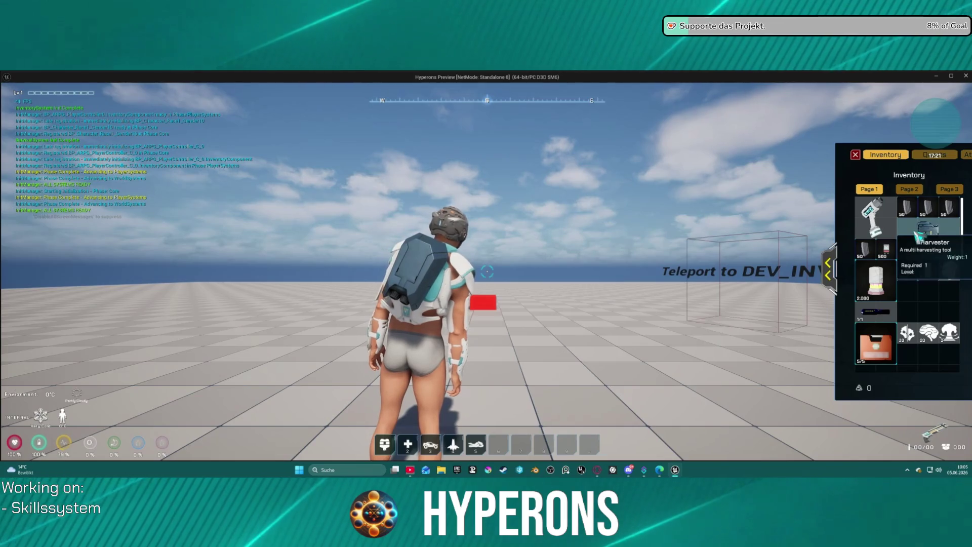
{"action": "left_click", "coordinate": [918, 236]}
{"action": "left_click", "coordinate": [839, 262]}
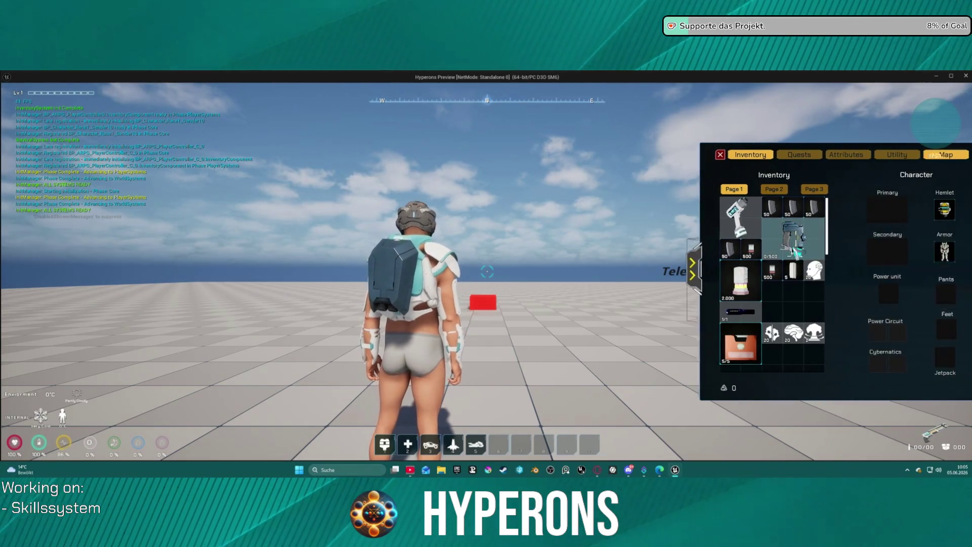
{"action": "key", "text": "Escape"}
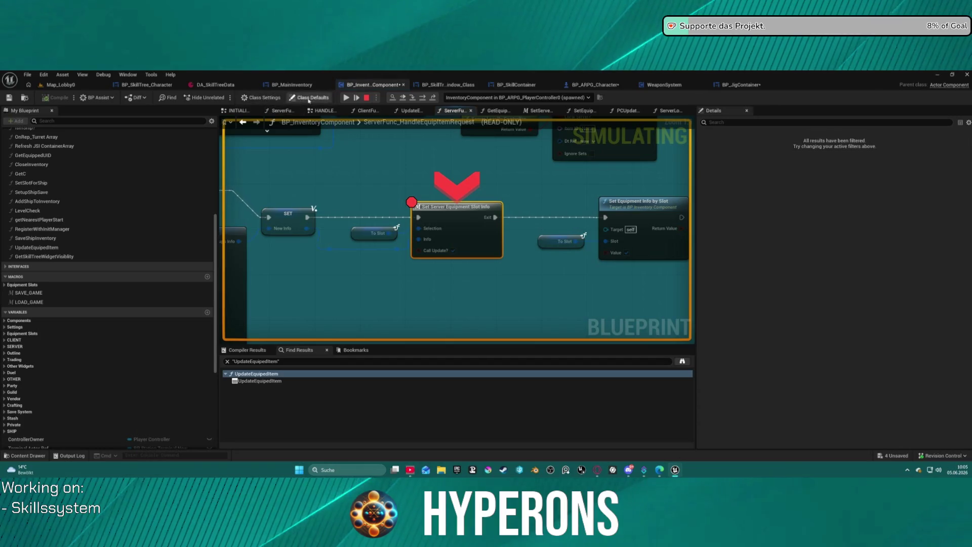
{"action": "left_click", "coordinate": [347, 98]}
{"action": "mouse_move", "coordinate": [884, 217]}
{"action": "left_mouse_down"}
{"action": "mouse_move", "coordinate": [738, 325]}
{"action": "mouse_move", "coordinate": [781, 314]}
{"action": "left_mouse_up"}
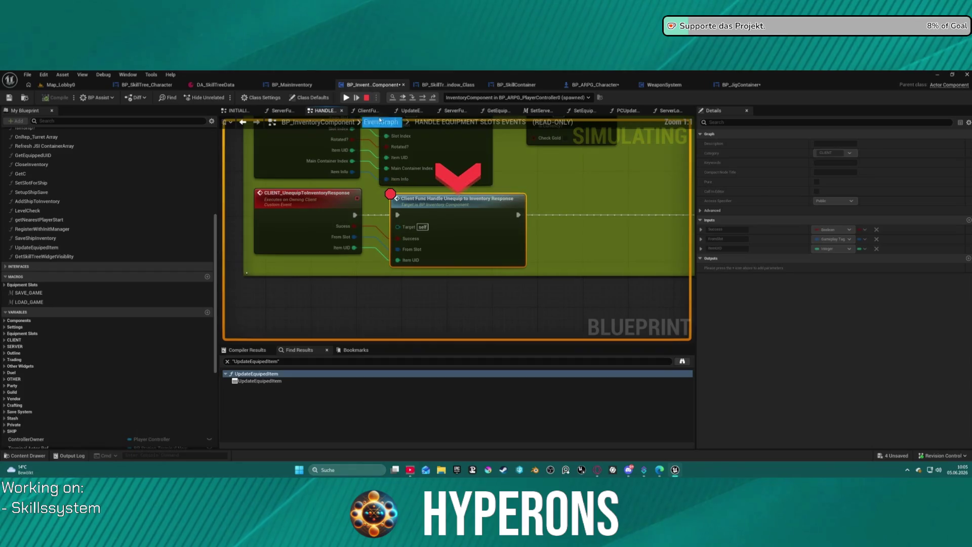
{"action": "left_click", "coordinate": [347, 98]}
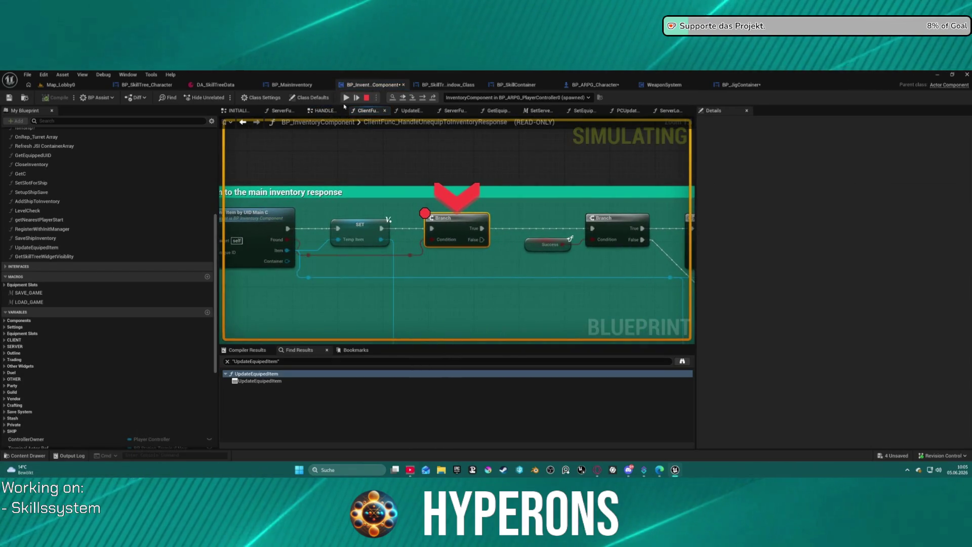
{"action": "left_click", "coordinate": [346, 98]}
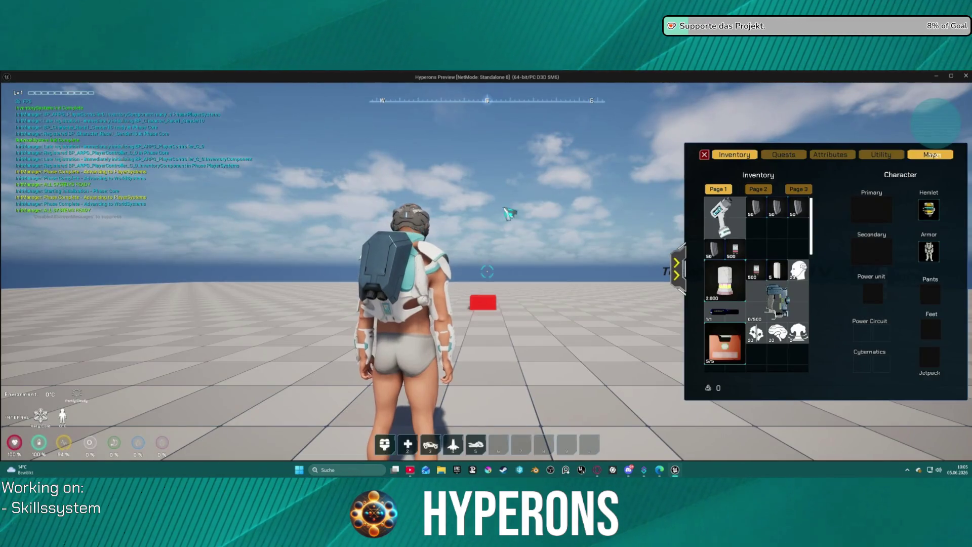
{"action": "key", "text": "w"}
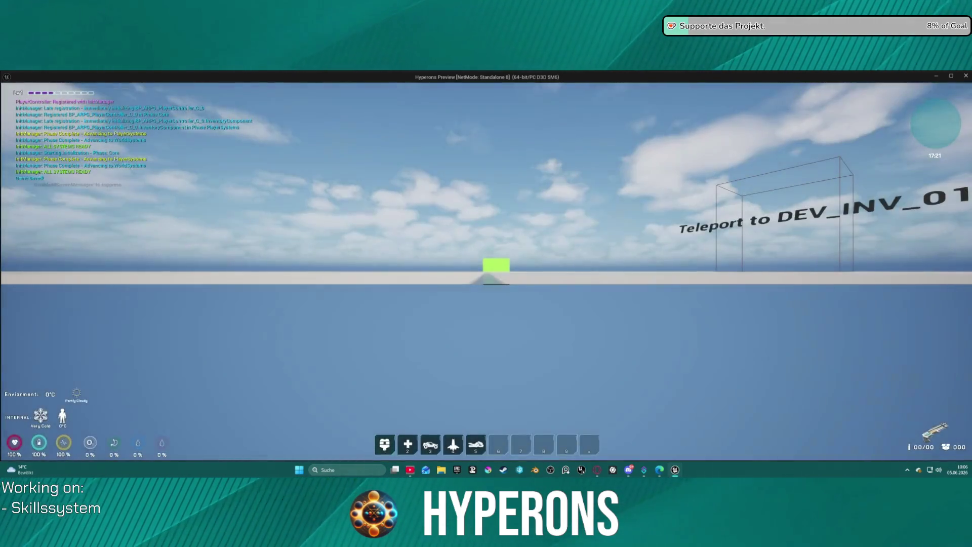
Step: Equip the Harvester into the Primary slot, then move it back, stepping into the unequip response
{"action": "key", "text": "i"}
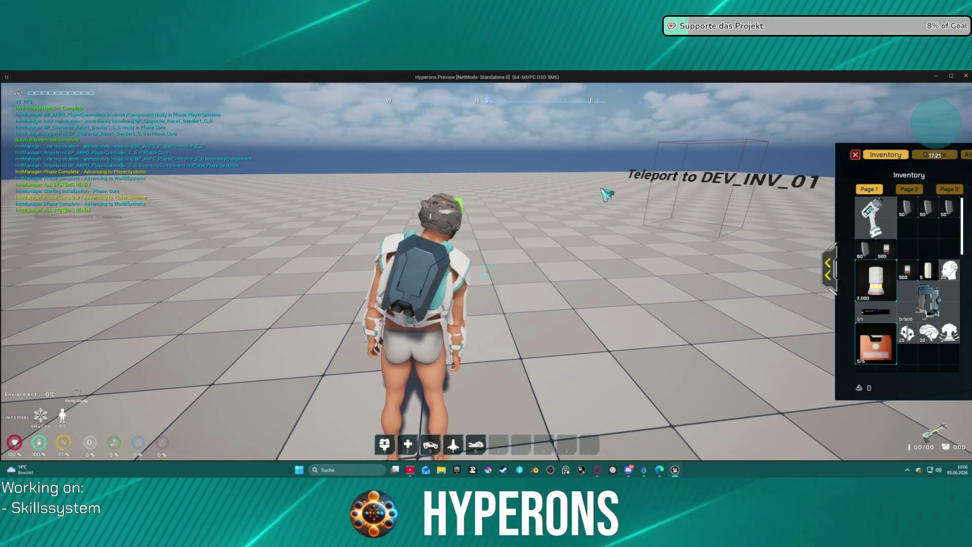
{"action": "left_click", "coordinate": [833, 276]}
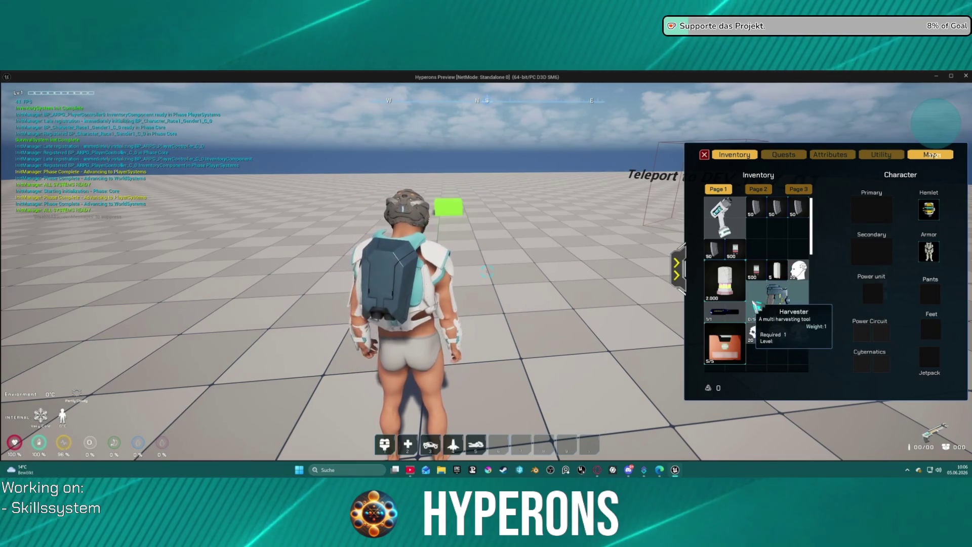
{"action": "left_click_drag", "start_coordinate": [807, 296], "coordinate": [865, 214]}
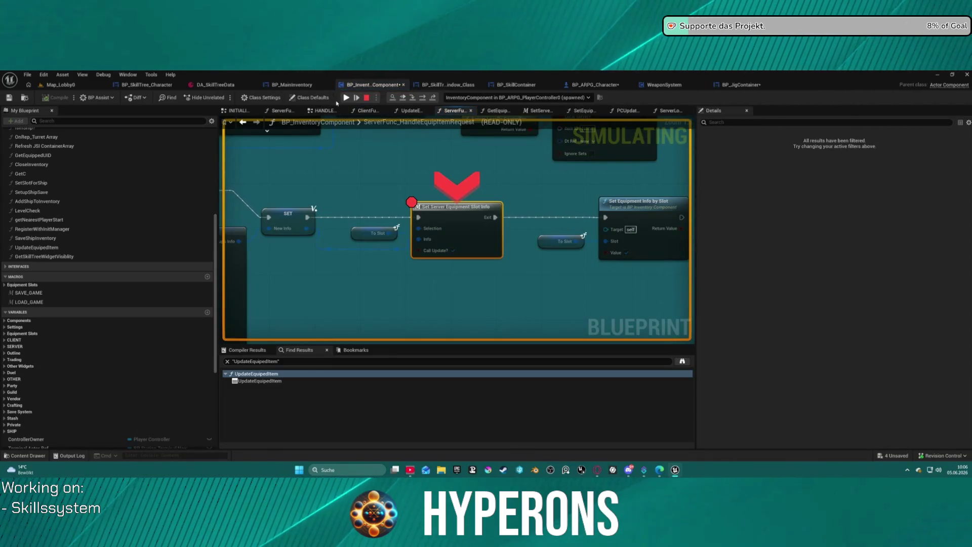
{"action": "left_click", "coordinate": [347, 98]}
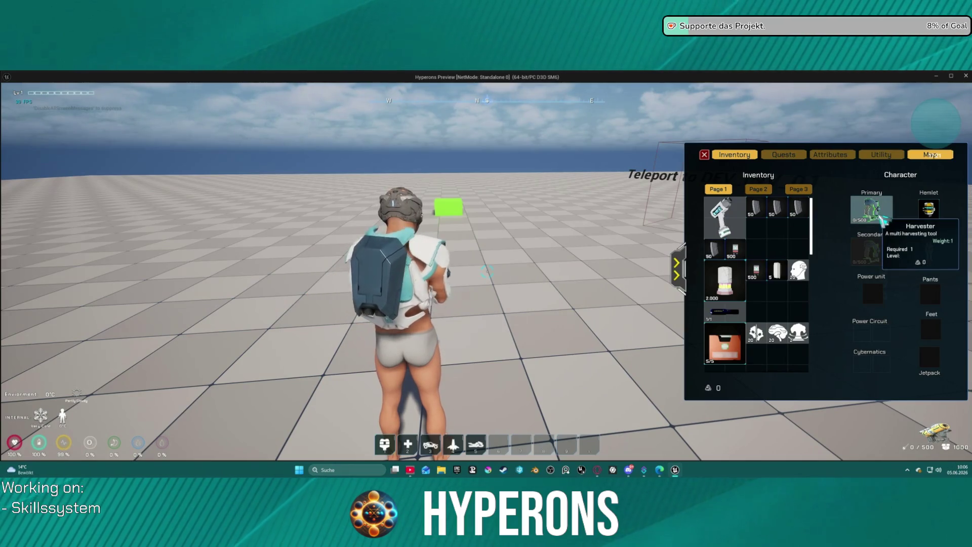
{"action": "mouse_move", "coordinate": [877, 213]}
{"action": "left_mouse_down"}
{"action": "mouse_move", "coordinate": [846, 293]}
{"action": "mouse_move", "coordinate": [775, 308]}
{"action": "left_mouse_up"}
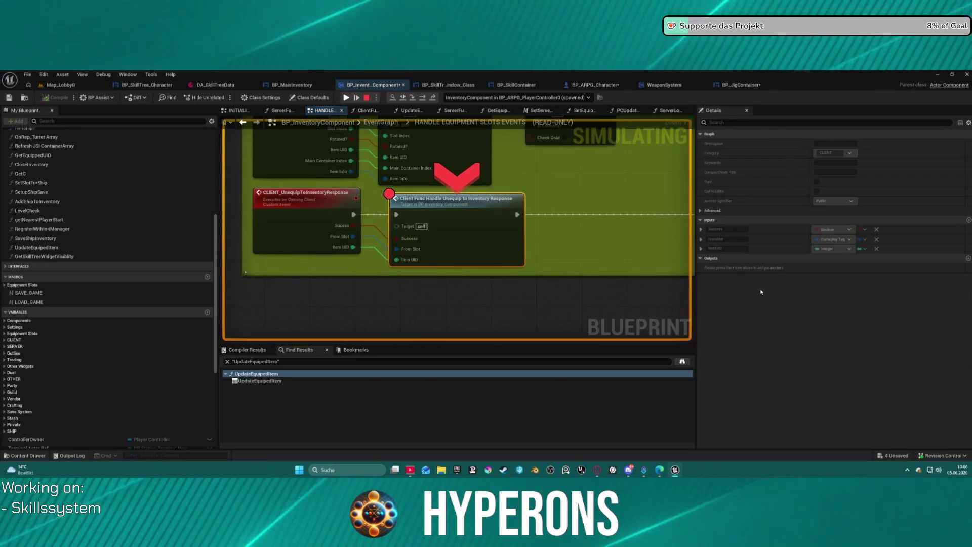
{"action": "key", "text": "F11"}
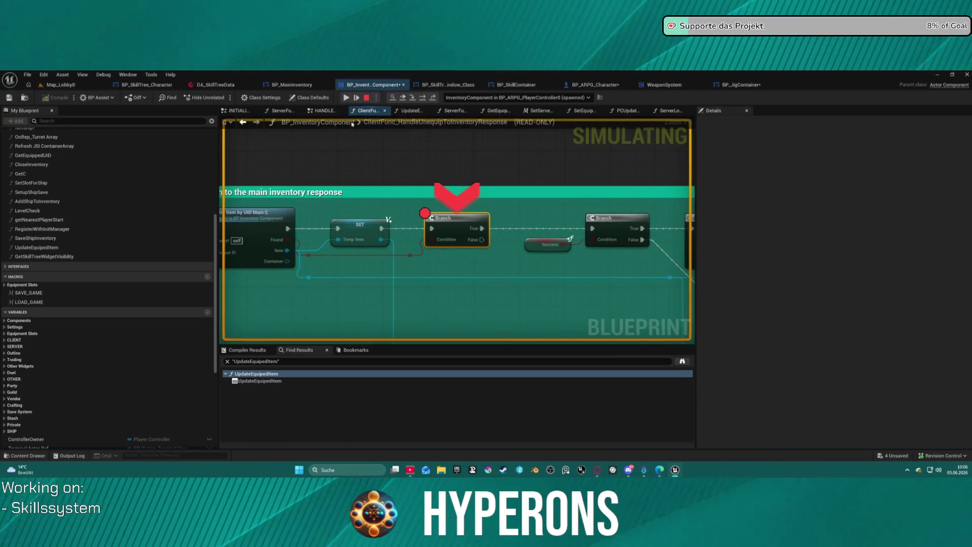
{"action": "left_click", "coordinate": [344, 98]}
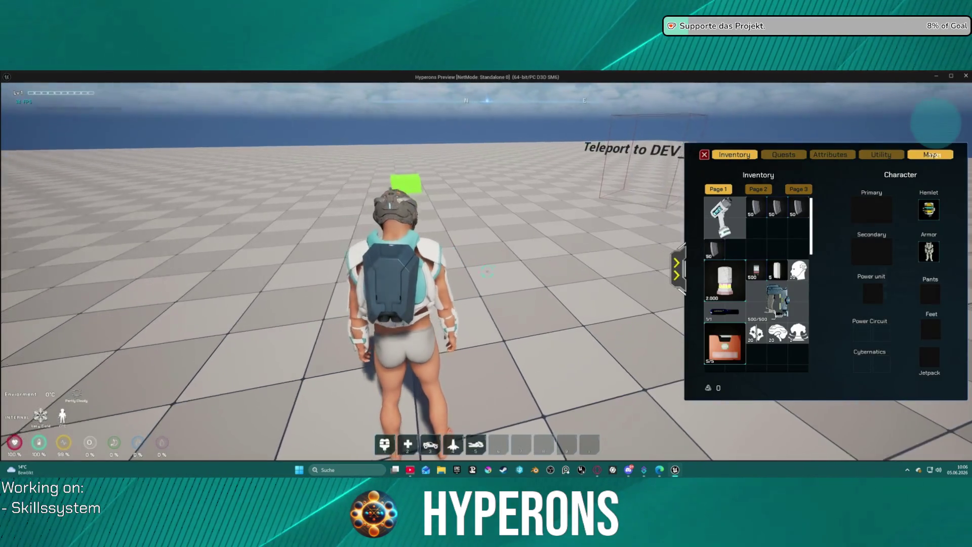
Step: Walk through the teleport to DEV_INV_01, resuming from the breakpoint on the way
{"action": "key", "text": "w"}
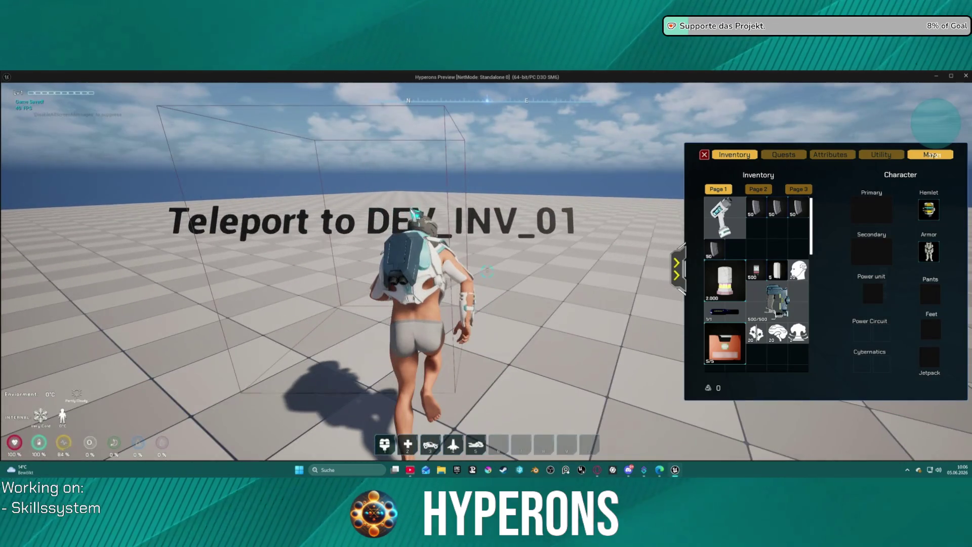
{"action": "key", "text": "i"}
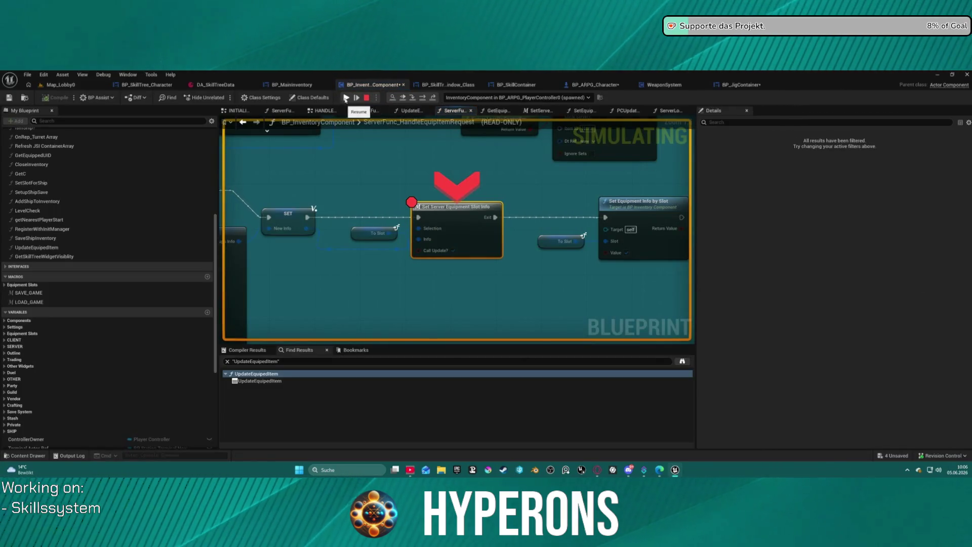
{"action": "left_click", "coordinate": [346, 98]}
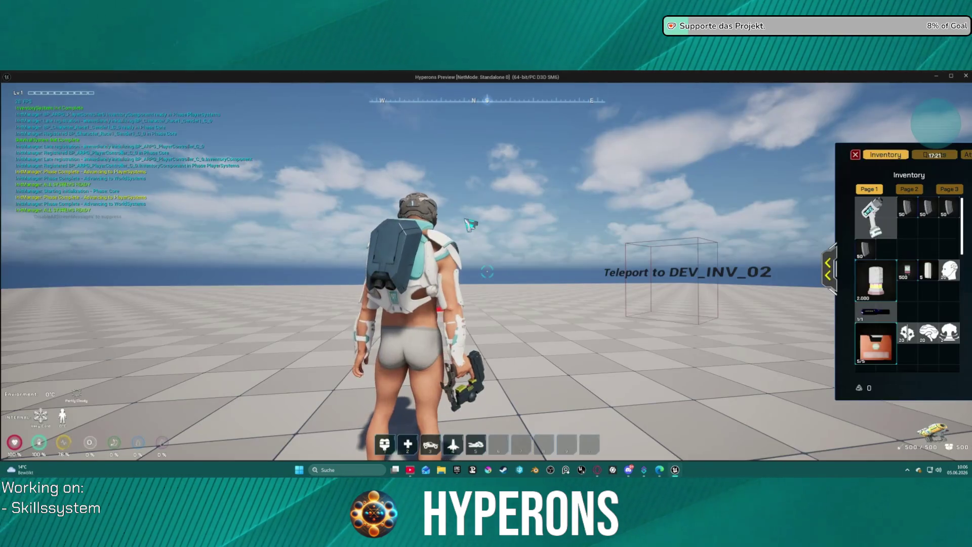
{"action": "key", "text": "w"}
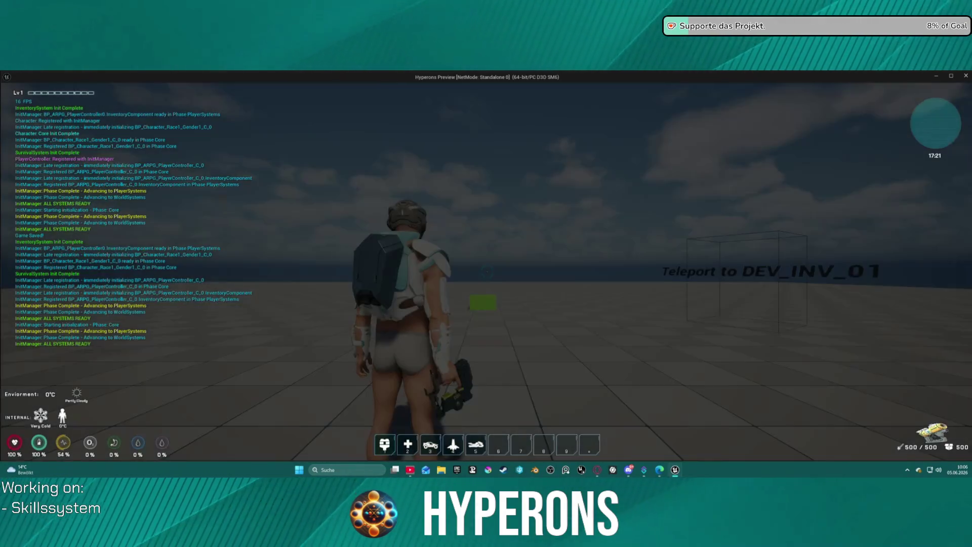
Step: Confirm the Harvester in the Character equipment pane, then walk into the DEV_INV_02 teleport
{"action": "key", "text": "i"}
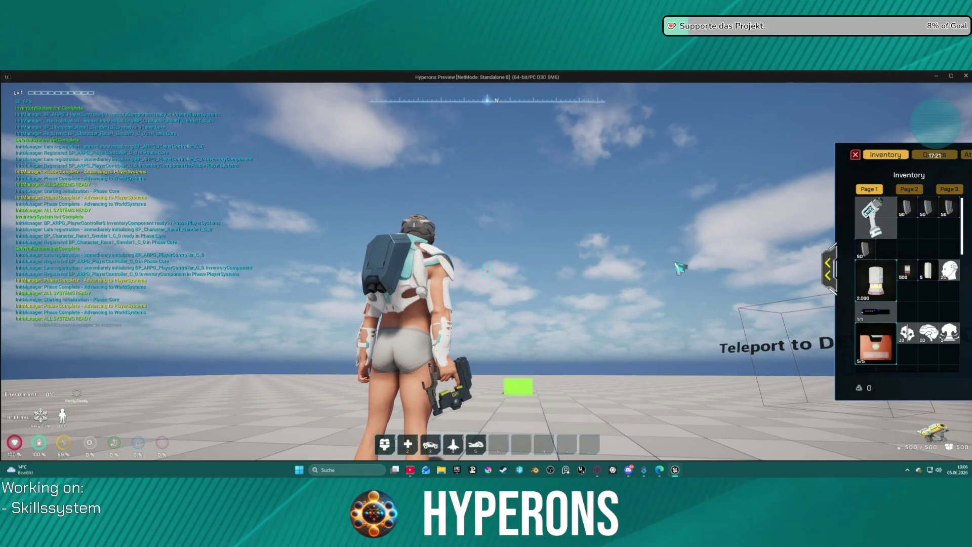
{"action": "left_click", "coordinate": [833, 271]}
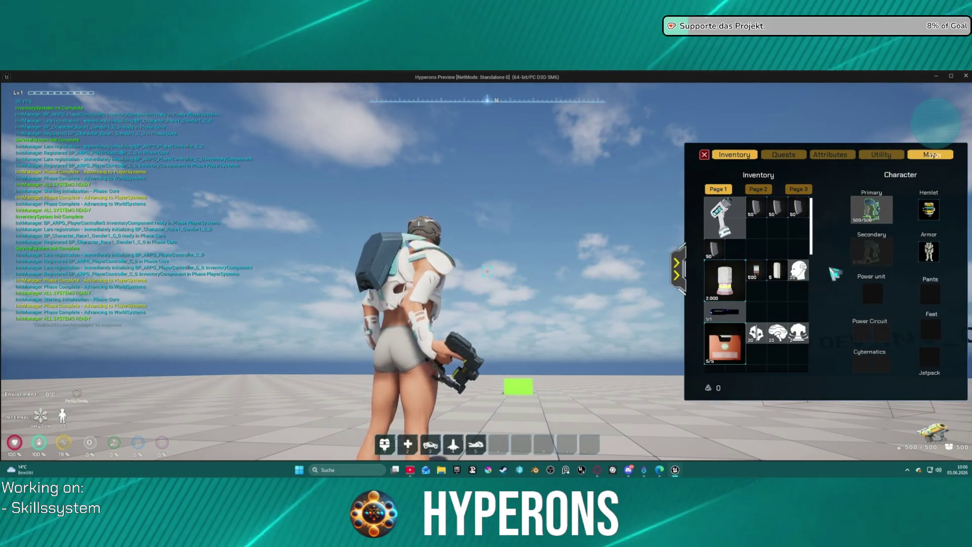
{"action": "key", "text": "d"}
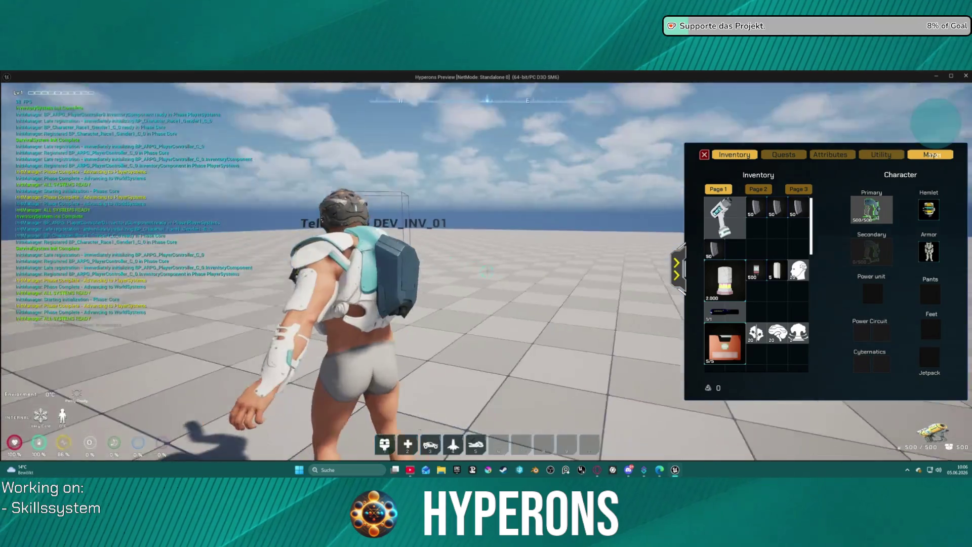
{"action": "key", "text": "w"}
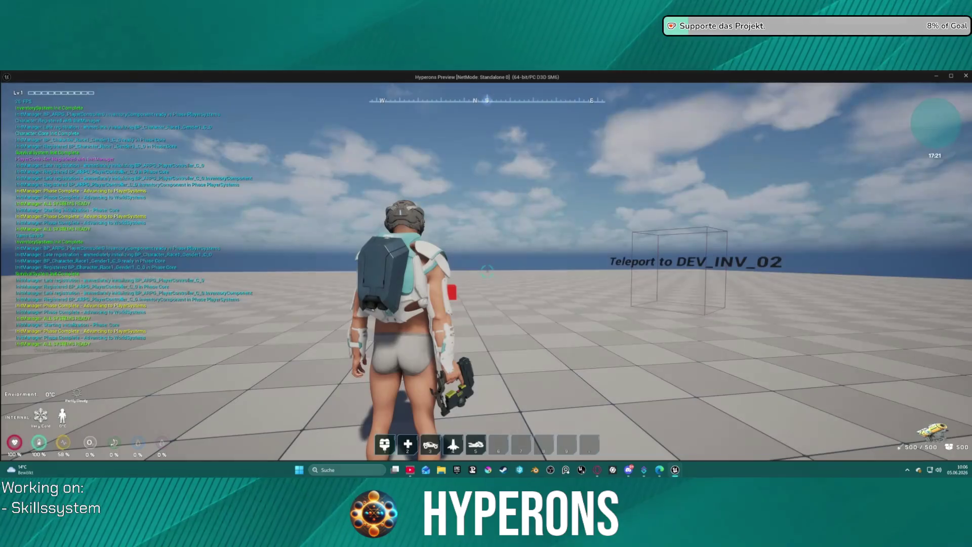
Step: Recheck equipment after loading, step into the unequip response breakpoint and resume play
{"action": "key", "text": "i"}
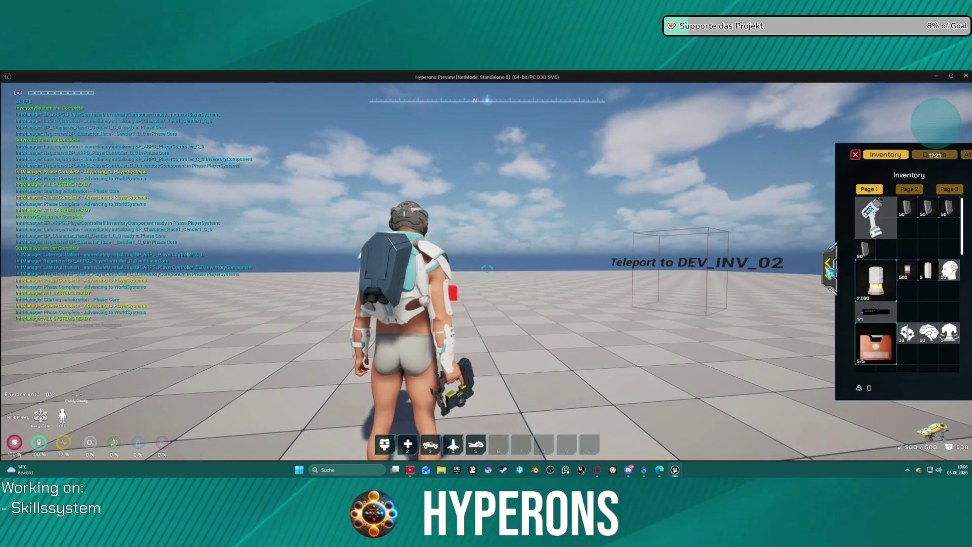
{"action": "left_click", "coordinate": [828, 263]}
{"action": "key", "text": "alt+Tab"}
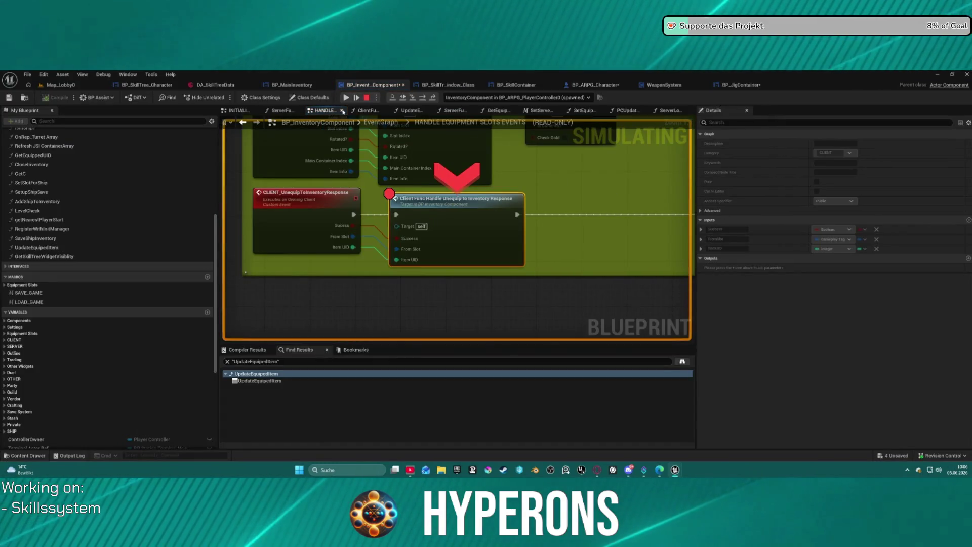
{"action": "key", "text": "F11"}
{"action": "key", "text": "F11"}
{"action": "key", "text": "F11"}
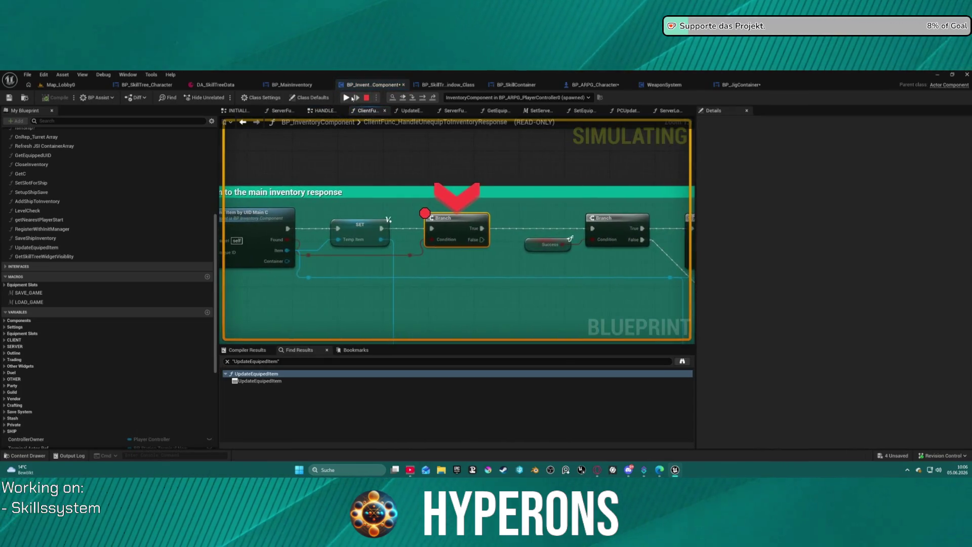
{"action": "left_click", "coordinate": [352, 97]}
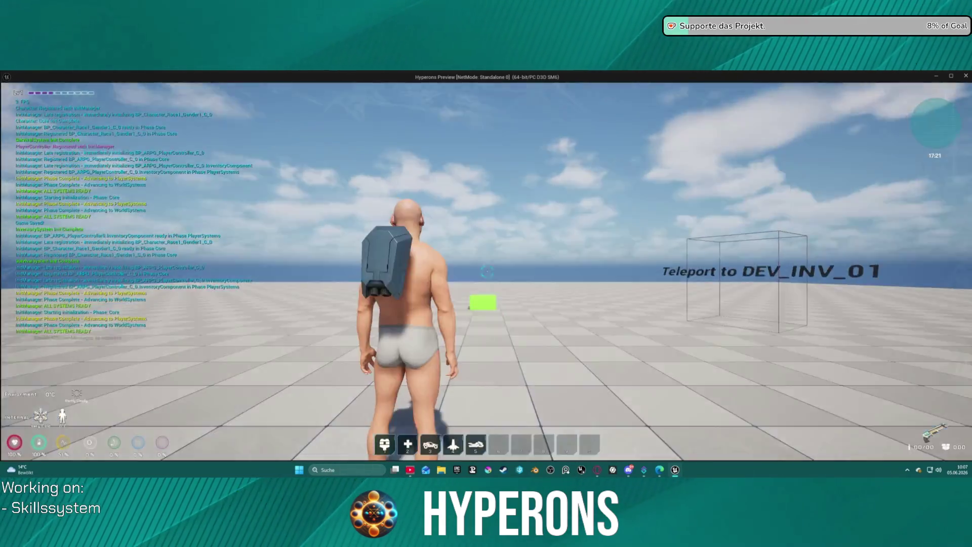
{"action": "key", "text": "i"}
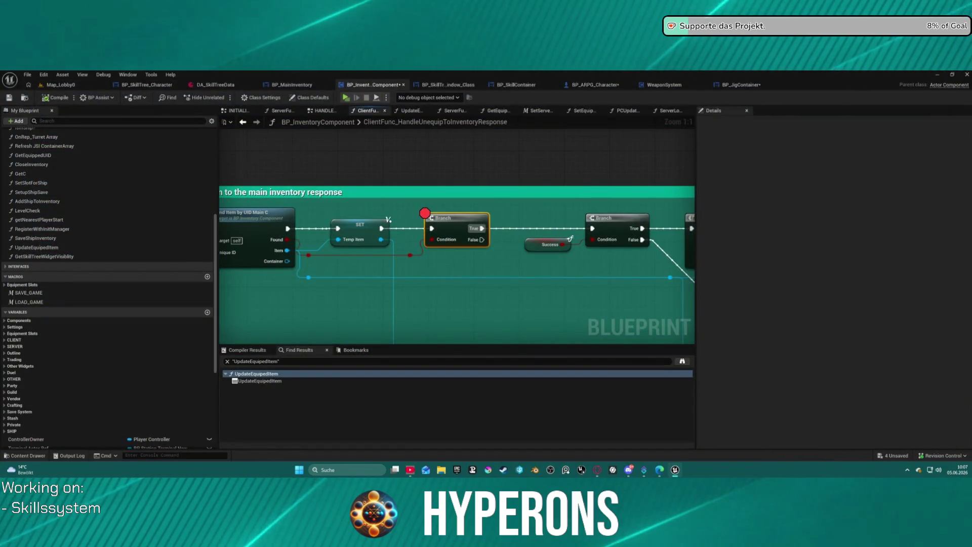
Step: Review the EventOnItemOverItem, split and stack request handlers in HANDLE EQUIPMENT SLOTS EVENTS, then return to BP_JigContainer
{"action": "left_click", "coordinate": [325, 112]}
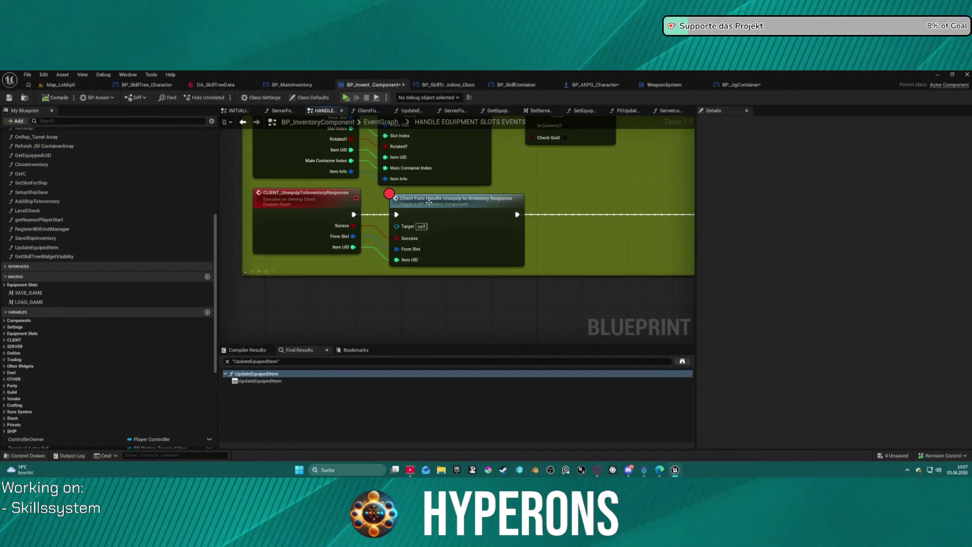
{"action": "scroll", "coordinate": [620, 197], "scroll_direction": "down", "scroll_amount": 5}
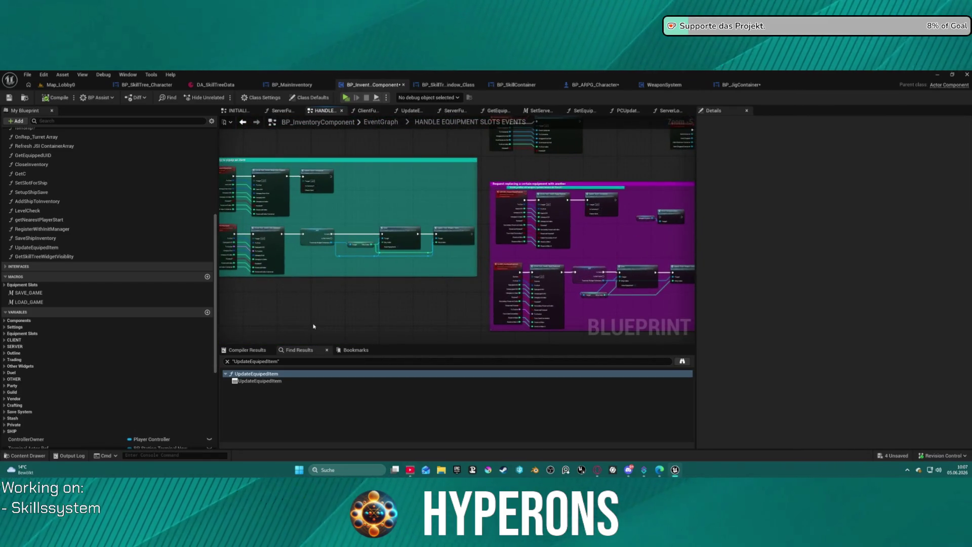
{"action": "scroll", "coordinate": [535, 236], "scroll_direction": "up", "scroll_amount": 4}
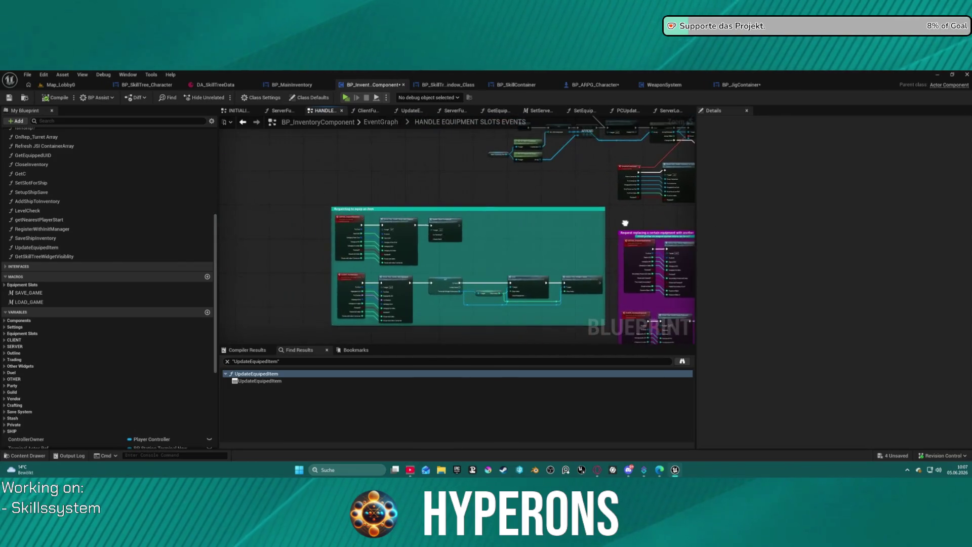
{"action": "scroll", "coordinate": [321, 254], "scroll_direction": "down", "scroll_amount": 3}
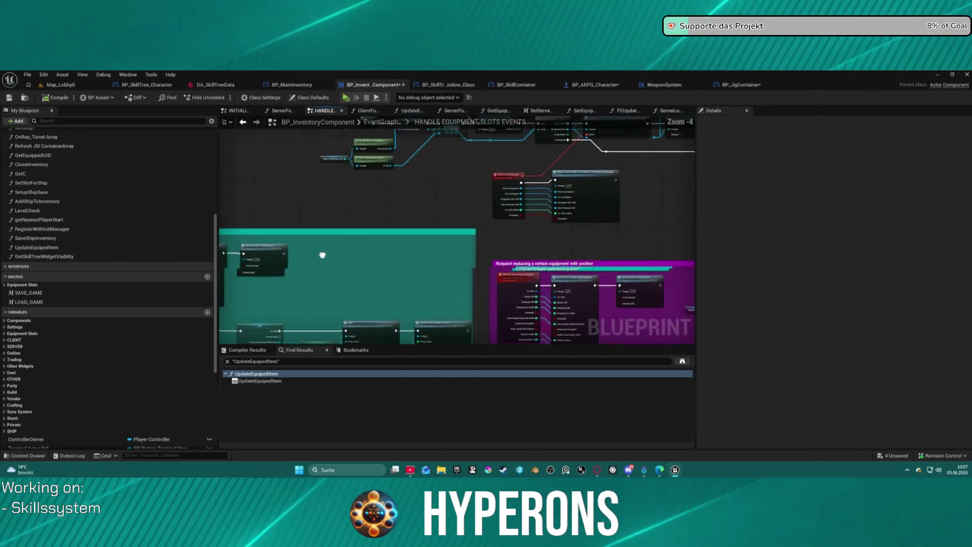
{"action": "mouse_move", "coordinate": [329, 180]}
{"action": "left_mouse_down"}
{"action": "mouse_move", "coordinate": [213, 183]}
{"action": "mouse_move", "coordinate": [182, 263]}
{"action": "mouse_move", "coordinate": [238, 314]}
{"action": "left_mouse_up"}
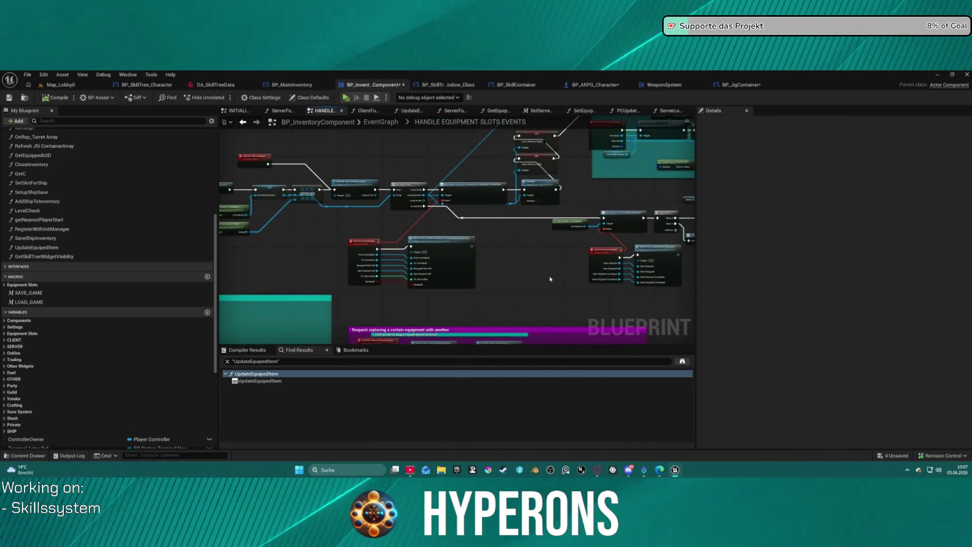
{"action": "scroll", "coordinate": [399, 281], "scroll_direction": "up", "scroll_amount": 4}
{"action": "left_click_drag", "start_coordinate": [399, 281], "coordinate": [9, 261]}
{"action": "mouse_move", "coordinate": [456, 243]}
{"action": "left_mouse_down"}
{"action": "mouse_move", "coordinate": [242, 249]}
{"action": "mouse_move", "coordinate": [213, 76]}
{"action": "mouse_move", "coordinate": [275, 82]}
{"action": "left_mouse_up"}
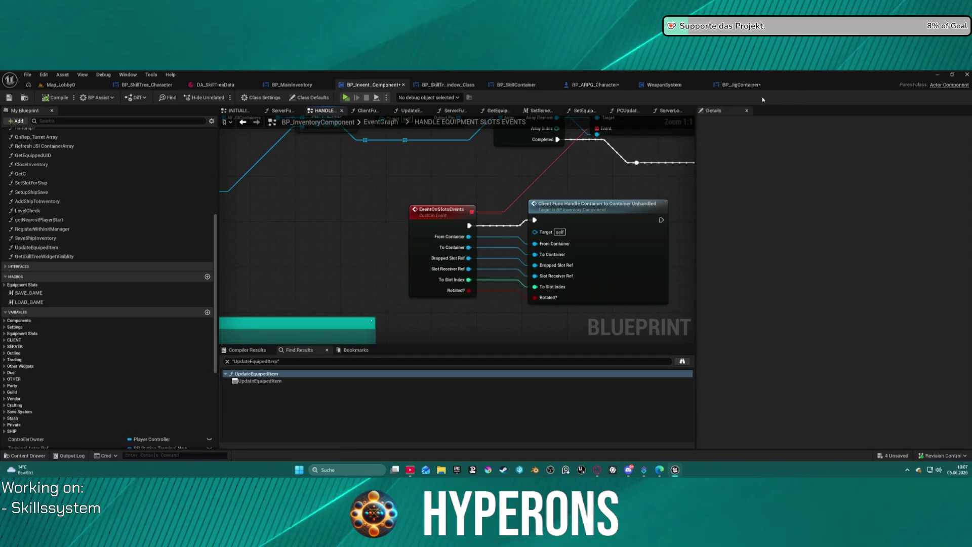
{"action": "left_click", "coordinate": [741, 85]}
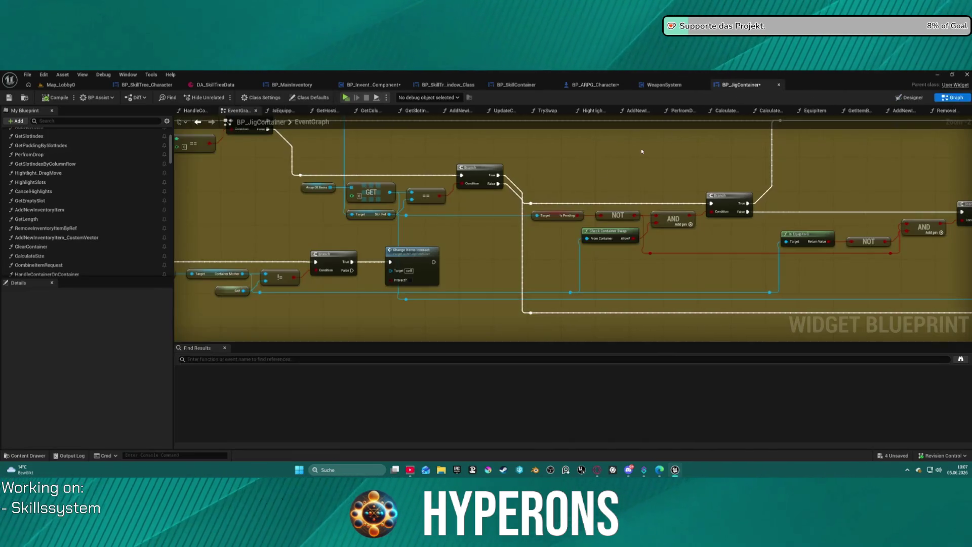
Step: Inspect the HandleDragEnter chain's HighlightSpecial setter, Is Supported Type and lower Set Highlight nodes
{"action": "scroll", "coordinate": [356, 212], "scroll_direction": "up", "scroll_amount": 3}
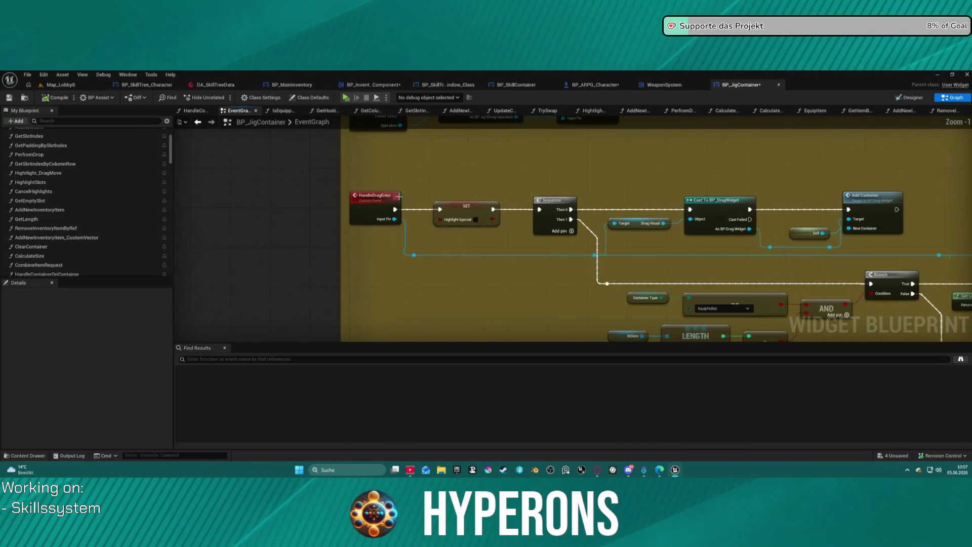
{"action": "mouse_move", "coordinate": [449, 269]}
{"action": "left_mouse_down"}
{"action": "mouse_move", "coordinate": [439, 168]}
{"action": "mouse_move", "coordinate": [399, 131]}
{"action": "left_mouse_up"}
{"action": "left_click", "coordinate": [437, 155]}
{"action": "scroll", "coordinate": [437, 154], "scroll_direction": "down", "scroll_amount": 3}
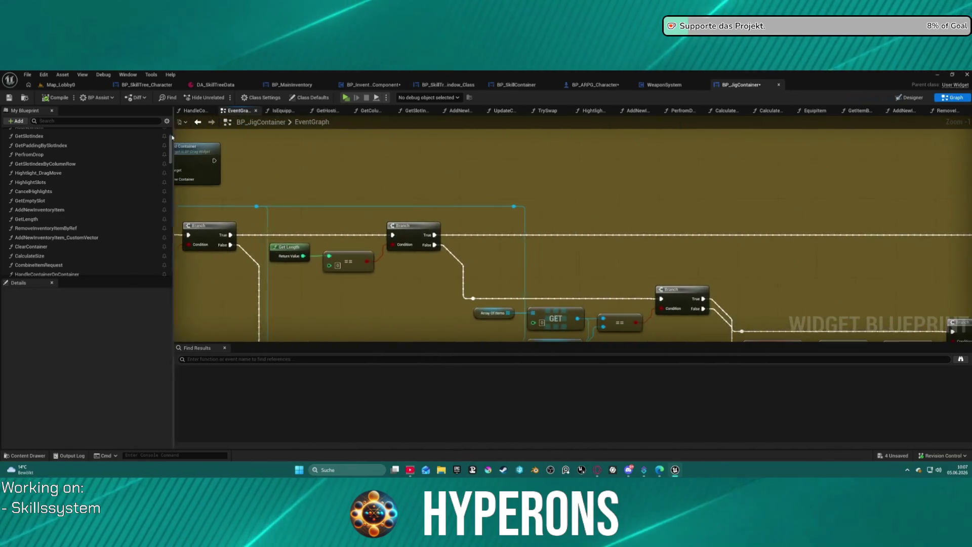
{"action": "scroll", "coordinate": [749, 203], "scroll_direction": "up", "scroll_amount": 4}
{"action": "left_click_drag", "start_coordinate": [749, 202], "coordinate": [555, 303]}
{"action": "mouse_move", "coordinate": [656, 279]}
{"action": "left_mouse_down"}
{"action": "mouse_move", "coordinate": [243, 251]}
{"action": "mouse_move", "coordinate": [296, 212]}
{"action": "mouse_move", "coordinate": [436, 223]}
{"action": "left_mouse_up"}
{"action": "scroll", "coordinate": [328, 219], "scroll_direction": "down", "scroll_amount": 1}
{"action": "scroll", "coordinate": [327, 219], "scroll_direction": "down", "scroll_amount": 3}
{"action": "scroll", "coordinate": [373, 299], "scroll_direction": "up", "scroll_amount": 2}
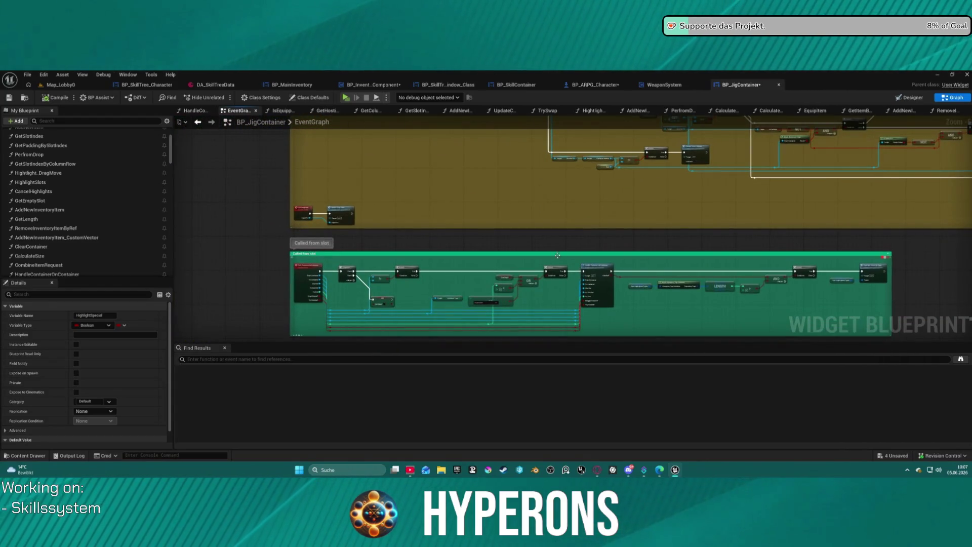
{"action": "scroll", "coordinate": [505, 227], "scroll_direction": "up", "scroll_amount": 2}
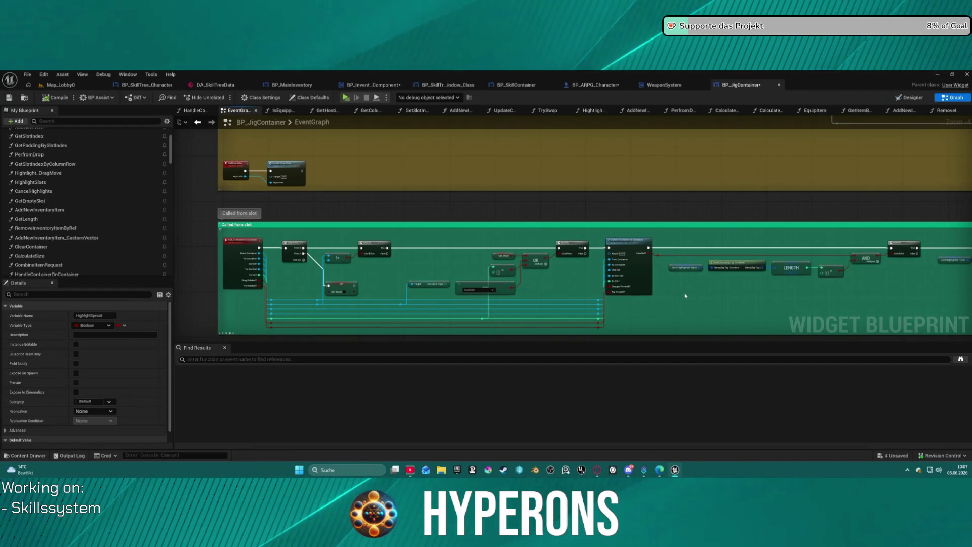
Step: Find the Handle Container on Container call in the slot logic and open its function graph
{"action": "scroll", "coordinate": [341, 248], "scroll_direction": "up", "scroll_amount": 2}
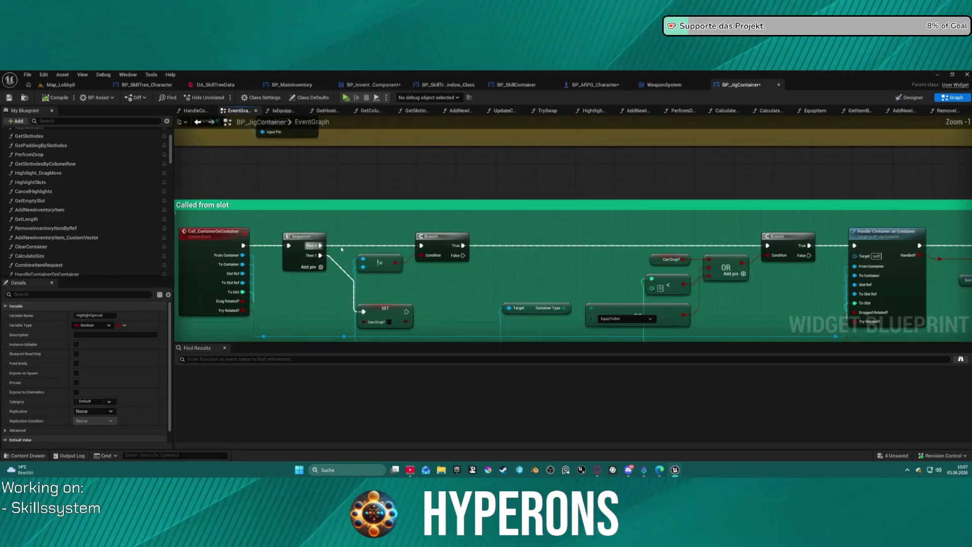
{"action": "left_click_drag", "start_coordinate": [551, 290], "coordinate": [531, 211]}
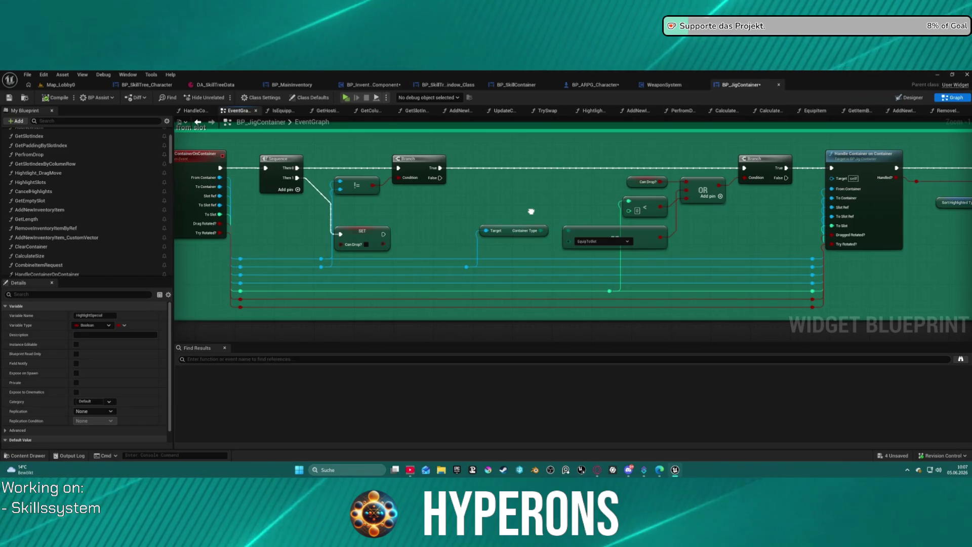
{"action": "mouse_move", "coordinate": [531, 211]}
{"action": "left_mouse_down"}
{"action": "mouse_move", "coordinate": [571, 206]}
{"action": "mouse_move", "coordinate": [368, 250]}
{"action": "mouse_move", "coordinate": [10, 245]}
{"action": "mouse_move", "coordinate": [33, 260]}
{"action": "mouse_move", "coordinate": [383, 298]}
{"action": "left_mouse_up"}
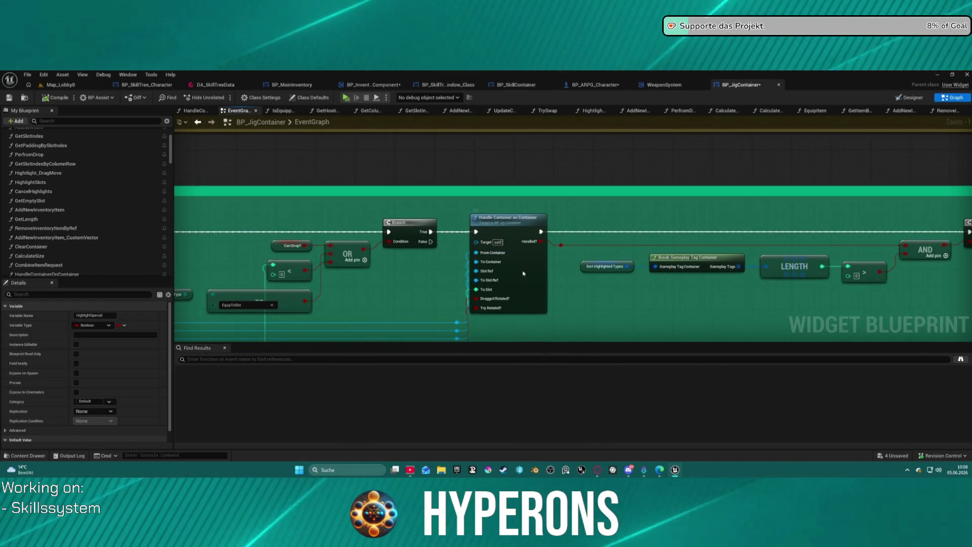
{"action": "double_click", "coordinate": [523, 273]}
Step: Survey the green and purple comment groups and move the Break Item Info node further right
{"action": "scroll", "coordinate": [535, 266], "scroll_direction": "down", "scroll_amount": 4}
{"action": "left_click_drag", "start_coordinate": [535, 282], "coordinate": [482, 122]}
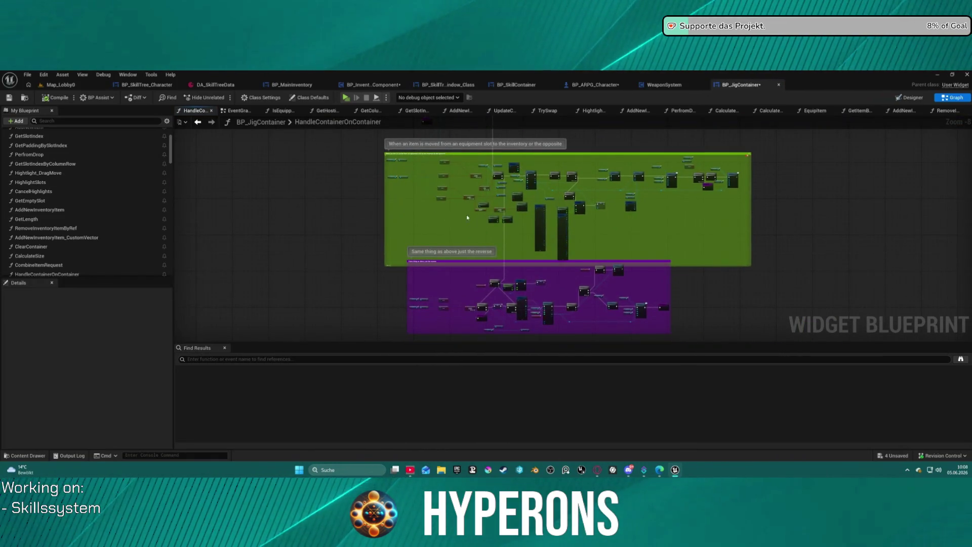
{"action": "scroll", "coordinate": [448, 169], "scroll_direction": "up", "scroll_amount": 5}
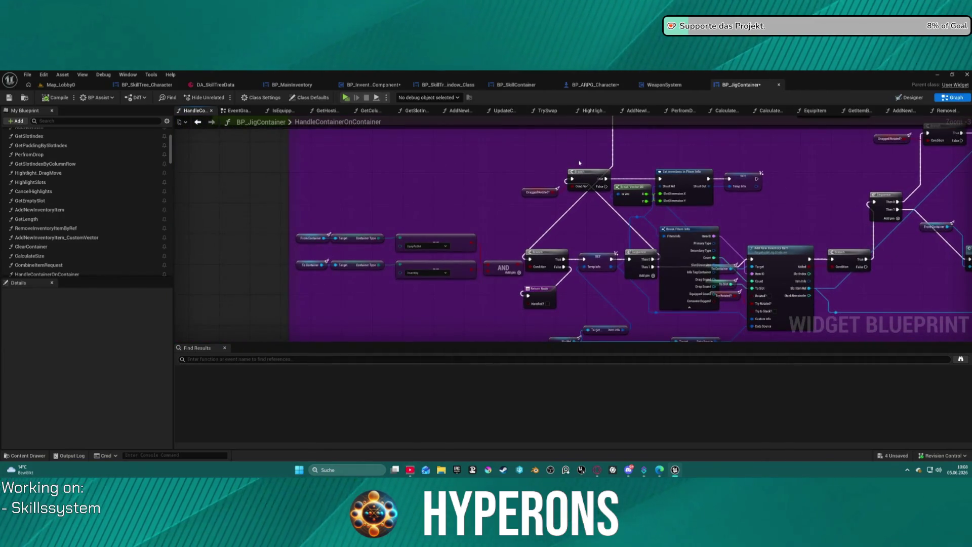
{"action": "scroll", "coordinate": [555, 169], "scroll_direction": "down", "scroll_amount": 3}
{"action": "mouse_move", "coordinate": [469, 248]}
{"action": "left_mouse_down"}
{"action": "mouse_move", "coordinate": [462, 282]}
{"action": "mouse_move", "coordinate": [456, 277]}
{"action": "left_mouse_up"}
{"action": "scroll", "coordinate": [451, 275], "scroll_direction": "up", "scroll_amount": 5}
{"action": "mouse_move", "coordinate": [430, 321]}
{"action": "left_mouse_down"}
{"action": "mouse_move", "coordinate": [319, 164]}
{"action": "mouse_move", "coordinate": [402, 328]}
{"action": "left_mouse_up"}
{"action": "scroll", "coordinate": [319, 163], "scroll_direction": "down", "scroll_amount": 4}
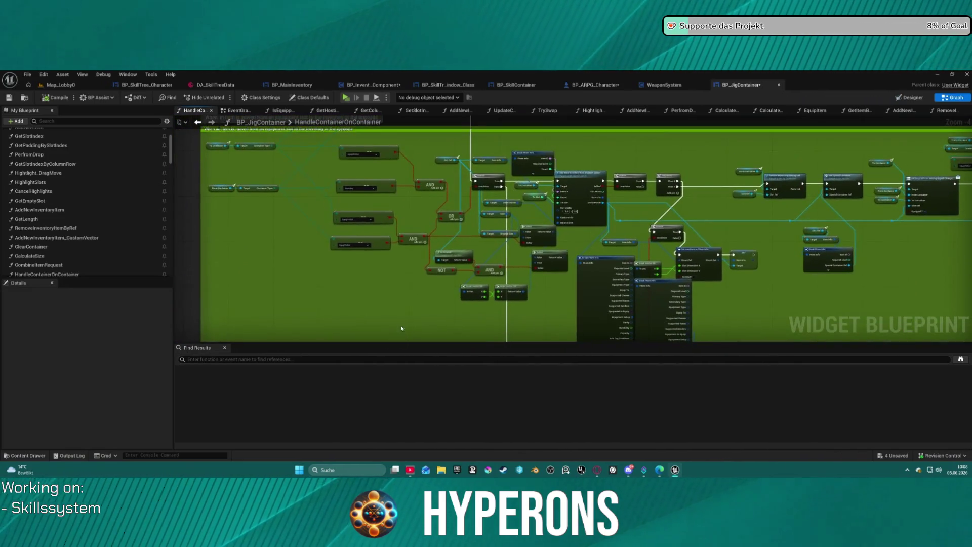
{"action": "mouse_move", "coordinate": [417, 274]}
{"action": "left_mouse_down"}
{"action": "mouse_move", "coordinate": [372, 303]}
{"action": "mouse_move", "coordinate": [251, 248]}
{"action": "mouse_move", "coordinate": [116, 248]}
{"action": "left_mouse_up"}
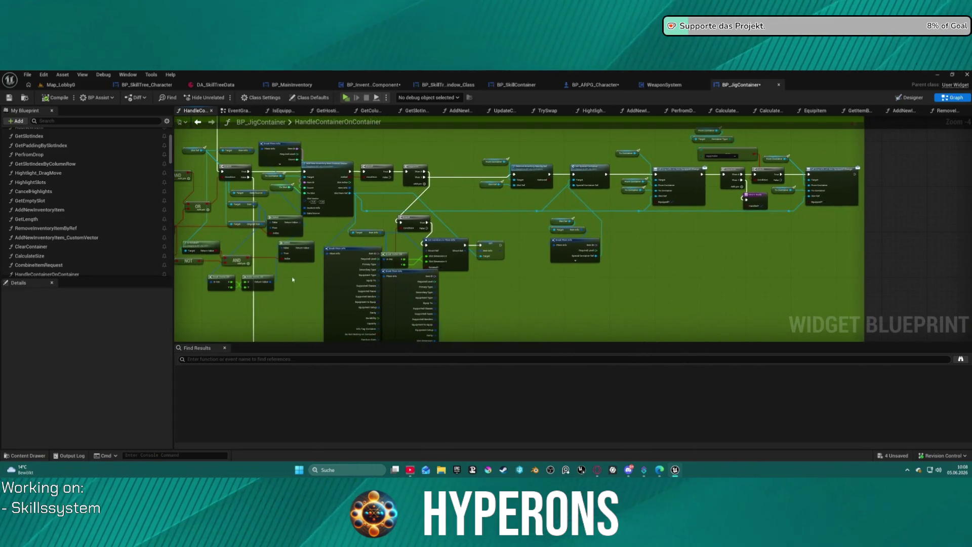
{"action": "mouse_move", "coordinate": [404, 285]}
{"action": "left_mouse_down"}
{"action": "mouse_move", "coordinate": [698, 223]}
{"action": "mouse_move", "coordinate": [713, 202]}
{"action": "mouse_move", "coordinate": [680, 258]}
{"action": "left_mouse_up"}
Step: Review the Remove, Set Special Container, Call Drop Info, Return and Clear Container nodes
{"action": "scroll", "coordinate": [680, 258], "scroll_direction": "up", "scroll_amount": 3}
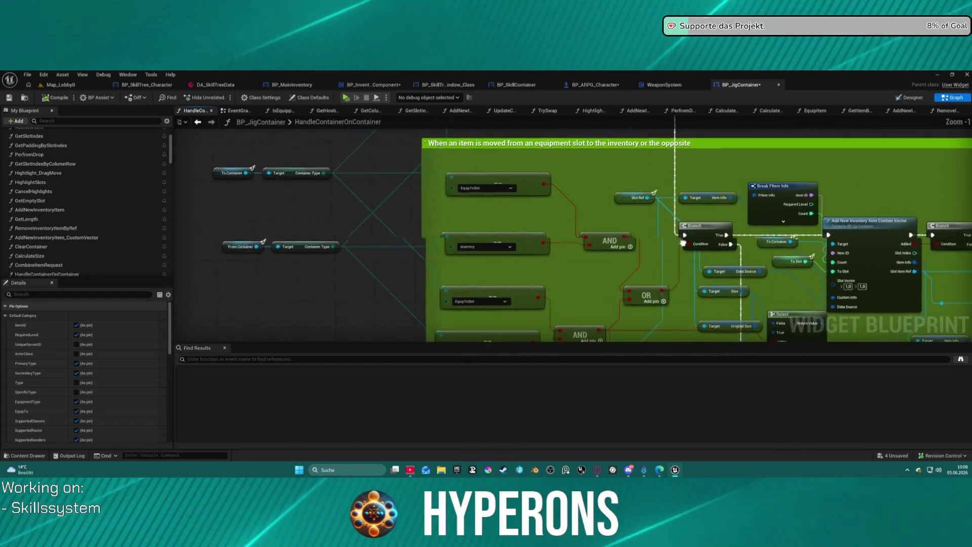
{"action": "left_click_drag", "start_coordinate": [687, 242], "coordinate": [665, 239]}
{"action": "left_click_drag", "start_coordinate": [665, 239], "coordinate": [614, 241]}
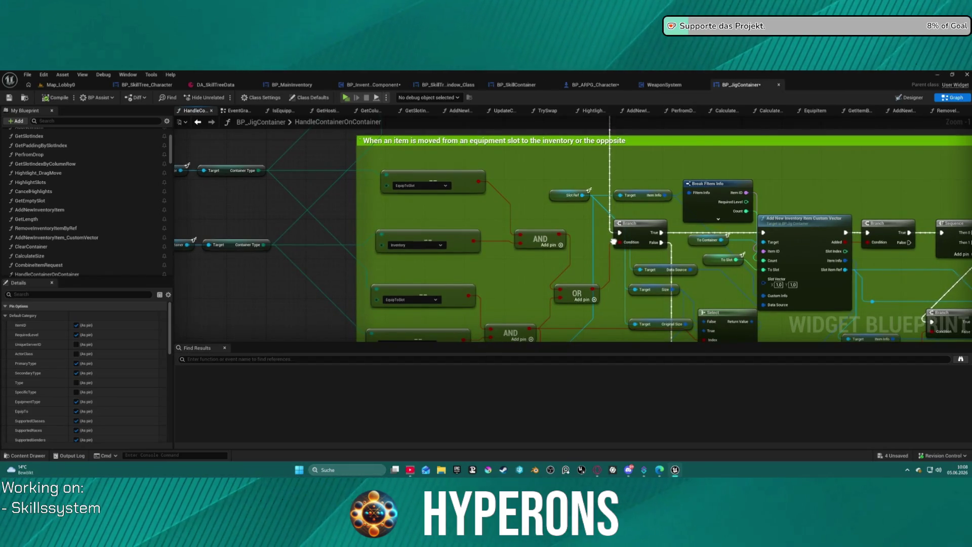
{"action": "left_click_drag", "start_coordinate": [613, 241], "coordinate": [438, 233]}
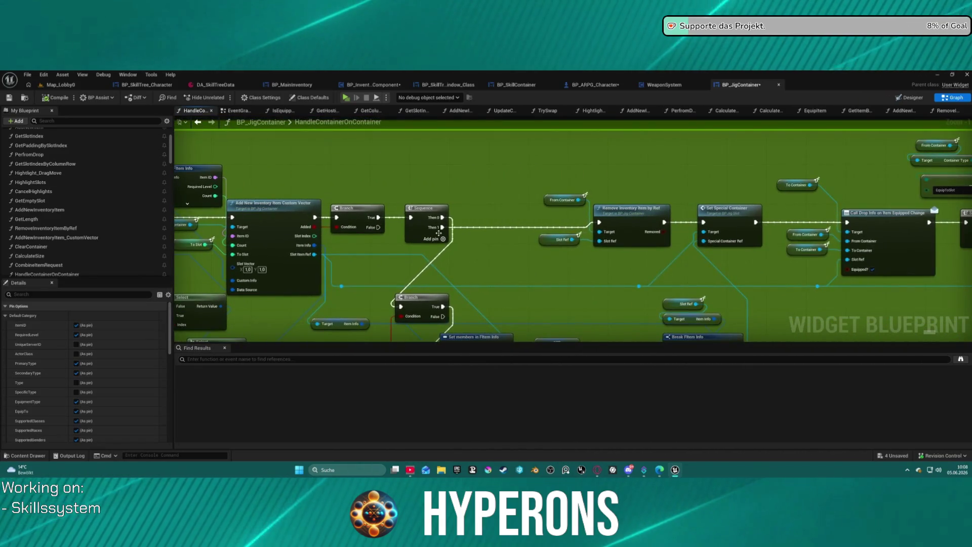
{"action": "mouse_move", "coordinate": [506, 256]}
{"action": "left_mouse_down"}
{"action": "mouse_move", "coordinate": [533, 273]}
{"action": "mouse_move", "coordinate": [242, 257]}
{"action": "left_mouse_up"}
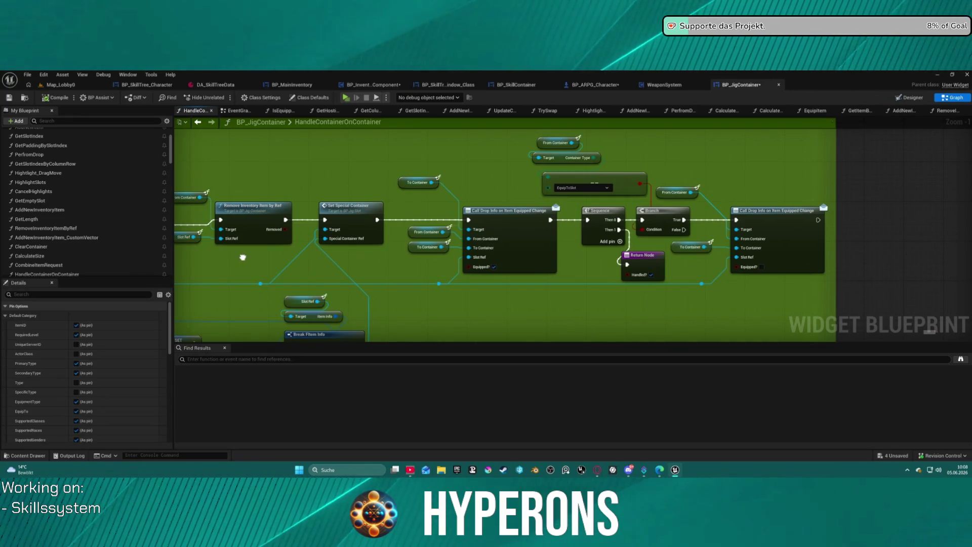
{"action": "mouse_move", "coordinate": [242, 257]}
{"action": "left_mouse_down"}
{"action": "mouse_move", "coordinate": [256, 238]}
{"action": "mouse_move", "coordinate": [397, 162]}
{"action": "mouse_move", "coordinate": [525, 150]}
{"action": "mouse_move", "coordinate": [332, 144]}
{"action": "mouse_move", "coordinate": [420, 122]}
{"action": "left_mouse_up"}
{"action": "scroll", "coordinate": [397, 162], "scroll_direction": "down", "scroll_amount": 2}
{"action": "mouse_move", "coordinate": [253, 319]}
{"action": "left_mouse_down"}
{"action": "mouse_move", "coordinate": [664, 226]}
{"action": "mouse_move", "coordinate": [689, 197]}
{"action": "mouse_move", "coordinate": [709, 200]}
{"action": "left_mouse_up"}
{"action": "left_click_drag", "start_coordinate": [641, 208], "coordinate": [443, 208]}
Step: Move the Add New Inventory Item node up and right; cancel a ToContainer wire's action list
{"action": "left_click_drag", "start_coordinate": [430, 247], "coordinate": [452, 201]}
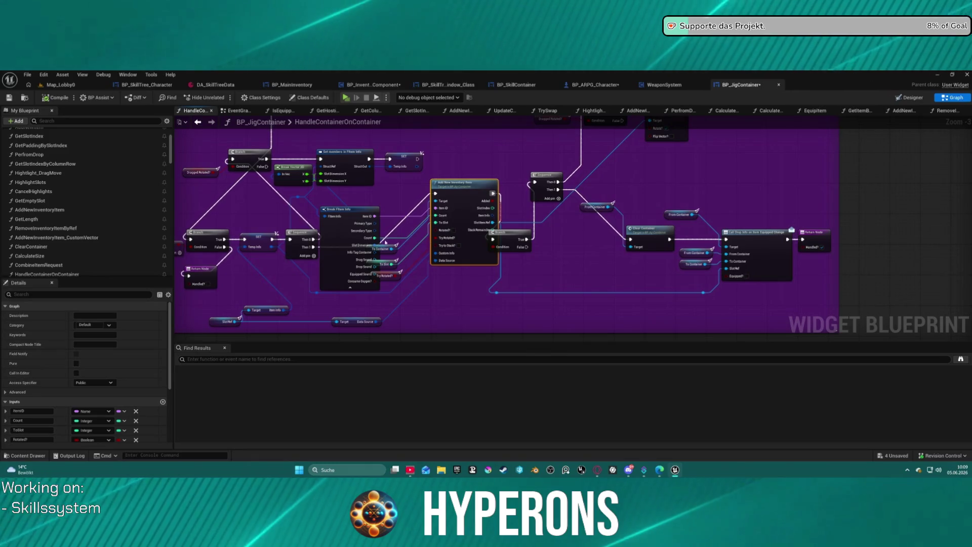
{"action": "left_click", "coordinate": [385, 249]}
{"action": "mouse_move", "coordinate": [392, 249]}
{"action": "left_mouse_down"}
{"action": "mouse_move", "coordinate": [397, 229]}
{"action": "mouse_move", "coordinate": [451, 185]}
{"action": "left_mouse_up"}
{"action": "key", "text": "Escape"}
{"action": "scroll", "coordinate": [450, 185], "scroll_direction": "down", "scroll_amount": 4}
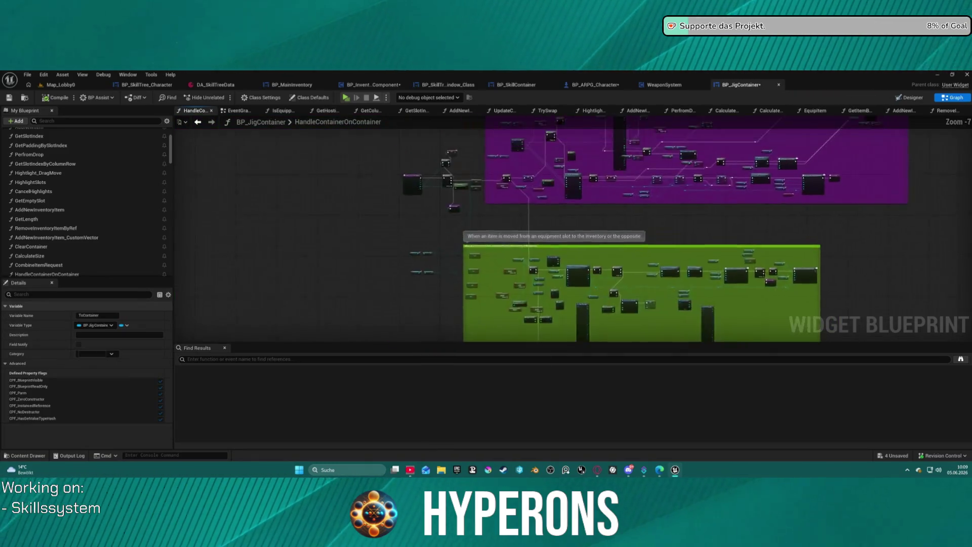
Step: Select the two Inventory comparison nodes and widen the green comment box to the left
{"action": "scroll", "coordinate": [304, 297], "scroll_direction": "up", "scroll_amount": 2}
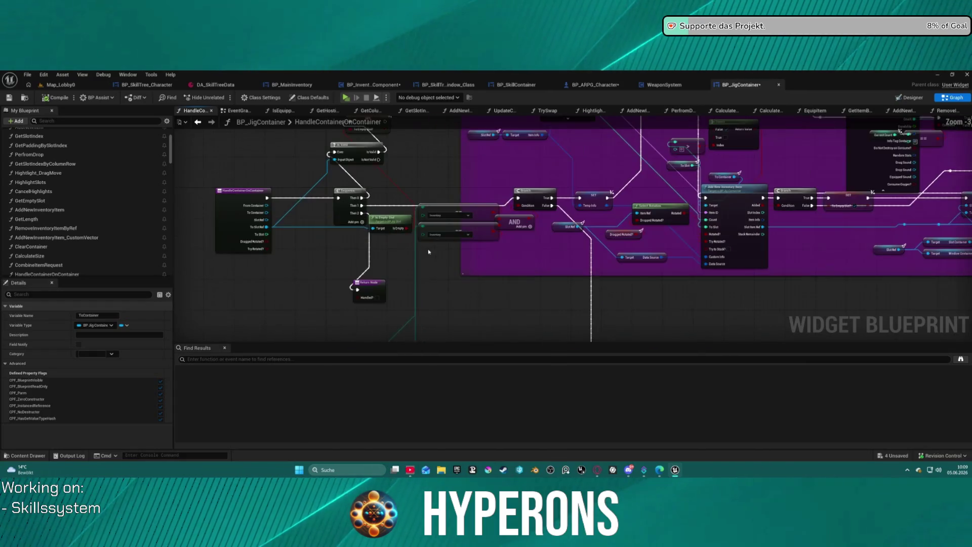
{"action": "scroll", "coordinate": [360, 203], "scroll_direction": "down", "scroll_amount": 1}
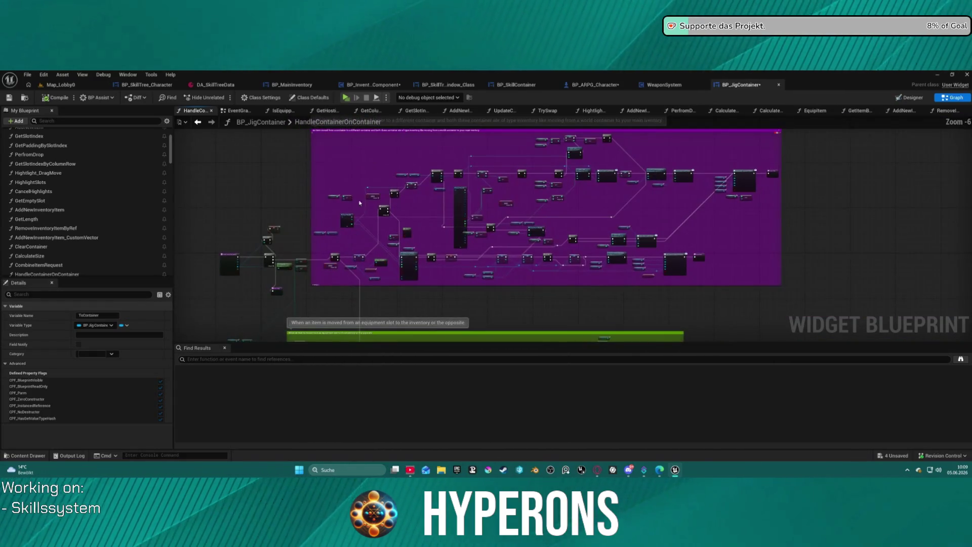
{"action": "scroll", "coordinate": [407, 282], "scroll_direction": "up", "scroll_amount": 5}
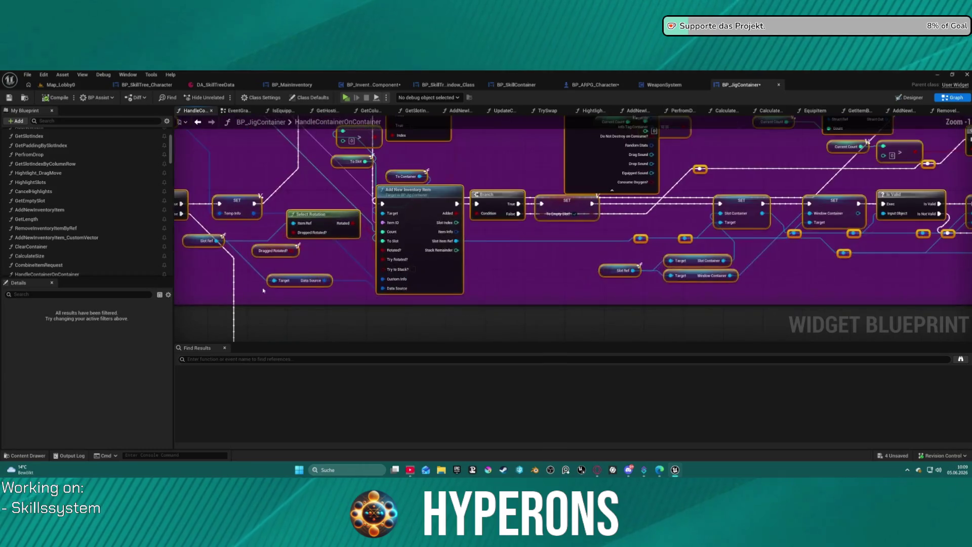
{"action": "left_click_drag", "start_coordinate": [330, 292], "coordinate": [505, 292]}
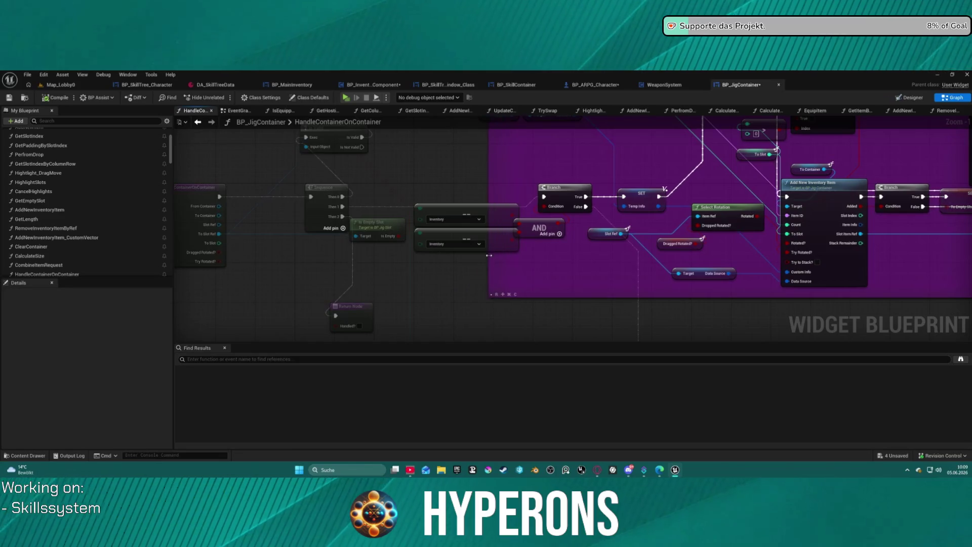
{"action": "left_click_drag", "start_coordinate": [489, 255], "coordinate": [504, 255]}
{"action": "left_click_drag", "start_coordinate": [410, 200], "coordinate": [525, 258]}
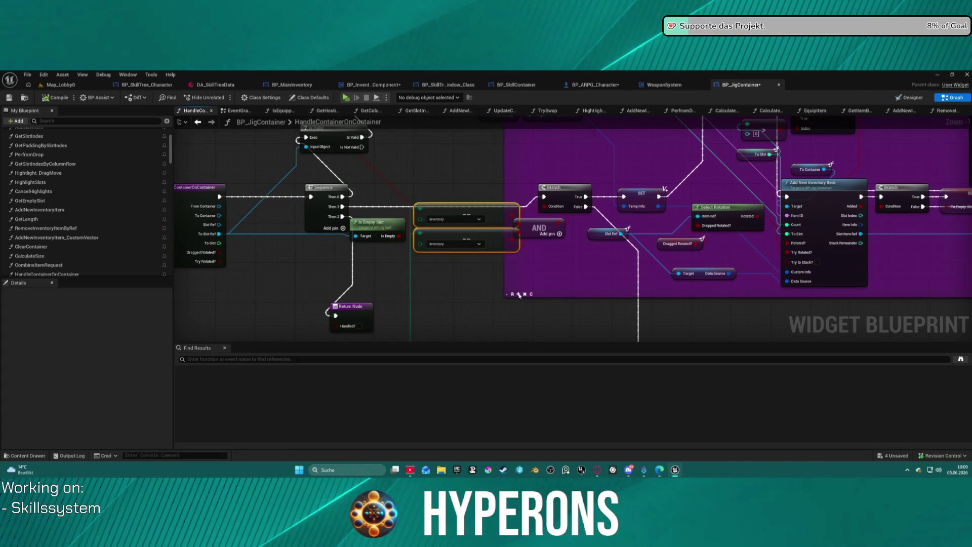
{"action": "scroll", "coordinate": [501, 312], "scroll_direction": "down", "scroll_amount": 10}
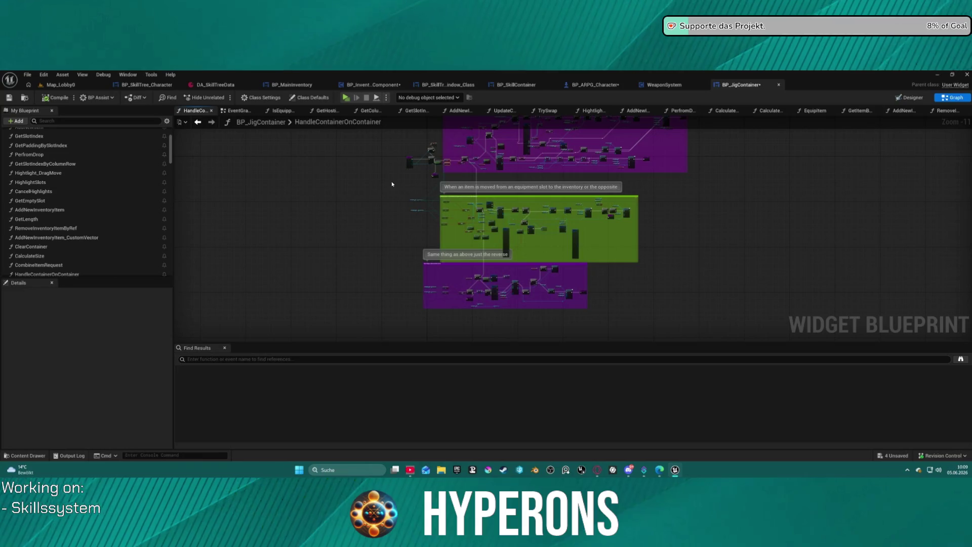
{"action": "left_click_drag", "start_coordinate": [664, 257], "coordinate": [665, 257]}
{"action": "scroll", "coordinate": [481, 253], "scroll_direction": "up", "scroll_amount": 12}
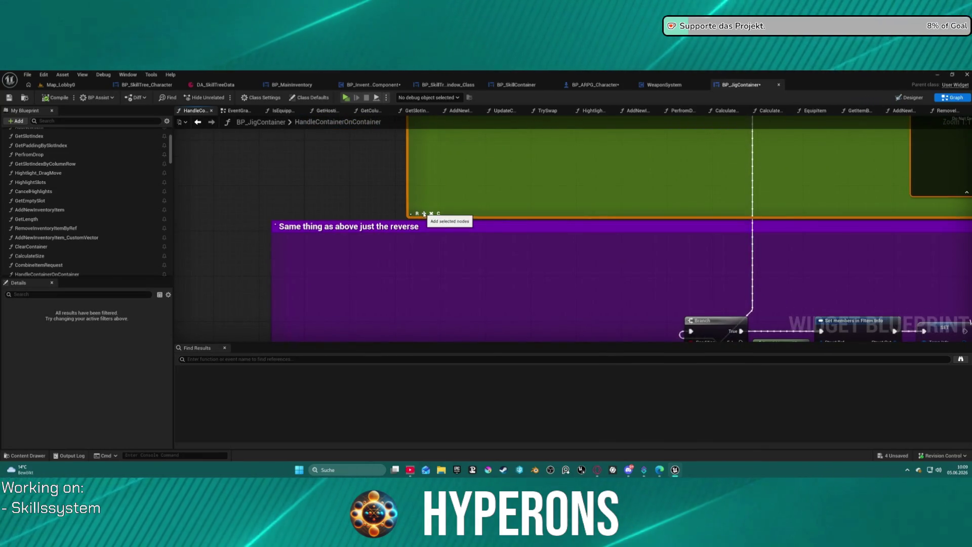
{"action": "left_click_drag", "start_coordinate": [428, 215], "coordinate": [167, 217]}
Step: Save all four modified assets, then box-select the purple comment and its nodes
{"action": "left_click", "coordinate": [896, 456]}
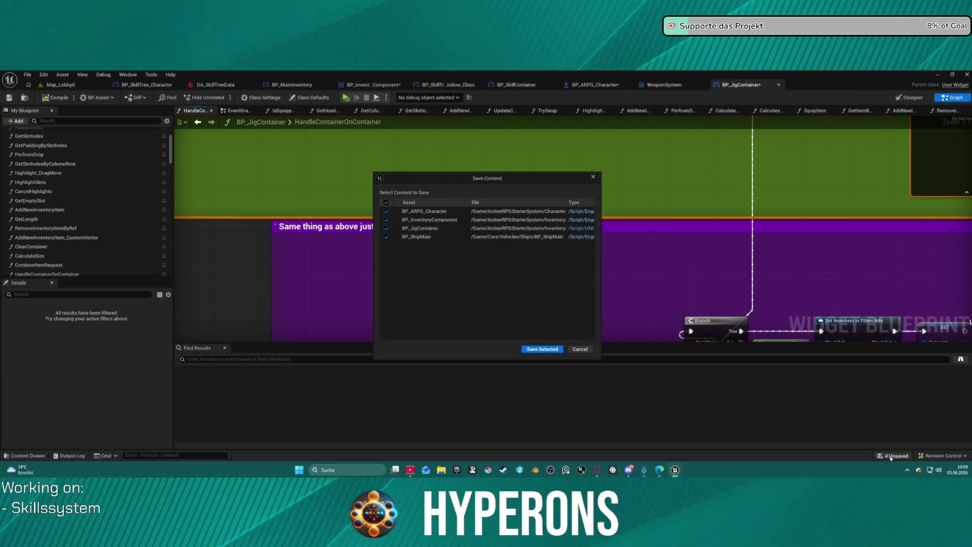
{"action": "left_click", "coordinate": [540, 349]}
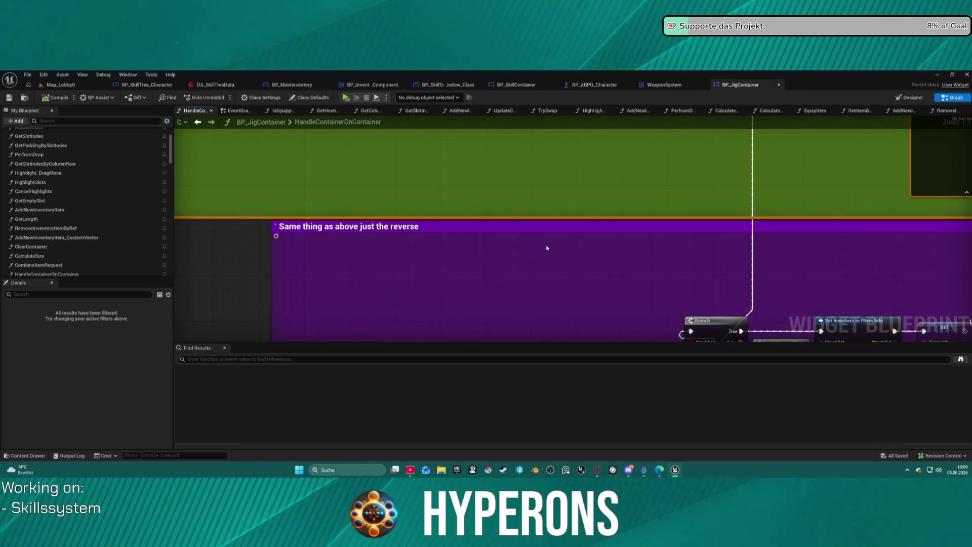
{"action": "scroll", "coordinate": [547, 248], "scroll_direction": "down", "scroll_amount": 5}
{"action": "left_click_drag", "start_coordinate": [221, 163], "coordinate": [718, 297]}
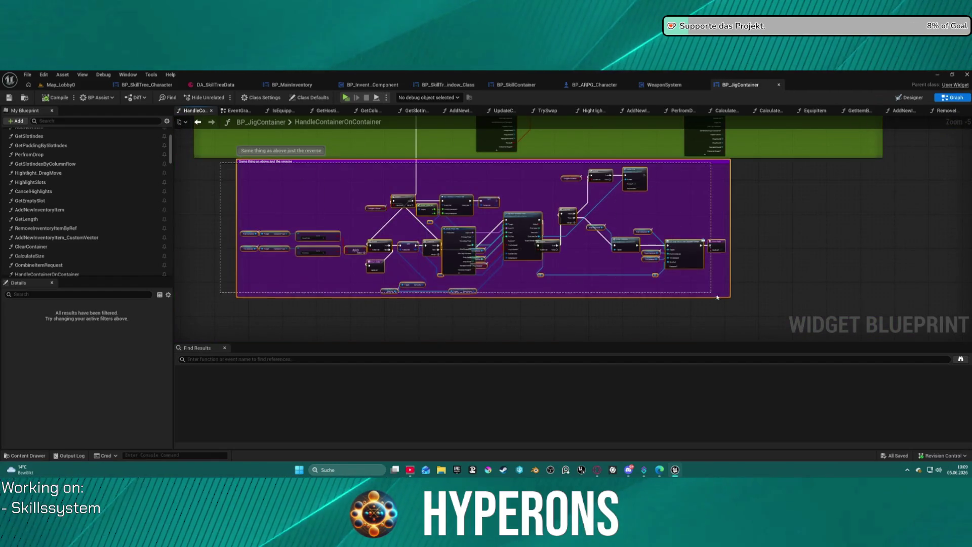
{"action": "scroll", "coordinate": [261, 289], "scroll_direction": "up", "scroll_amount": 5}
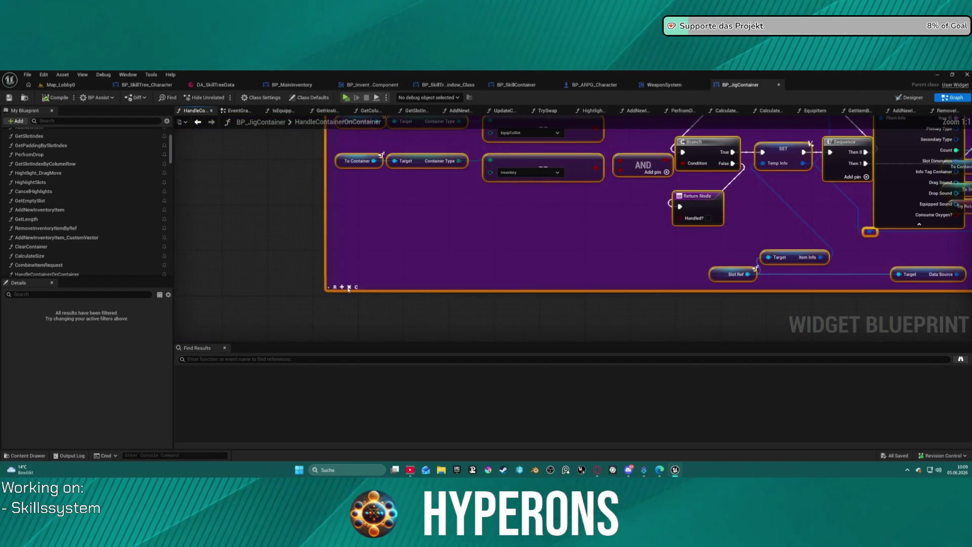
{"action": "scroll", "coordinate": [487, 254], "scroll_direction": "down", "scroll_amount": 12}
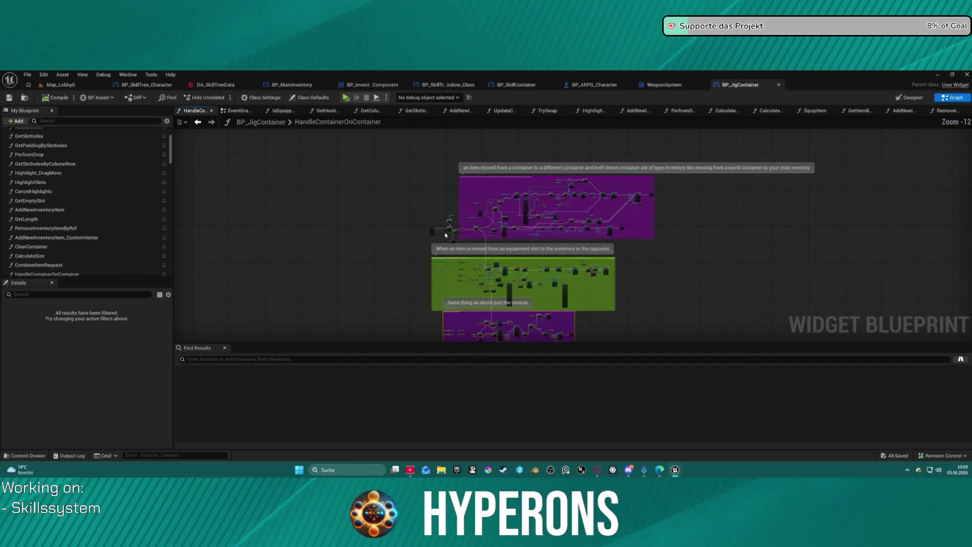
{"action": "left_click", "coordinate": [432, 232]}
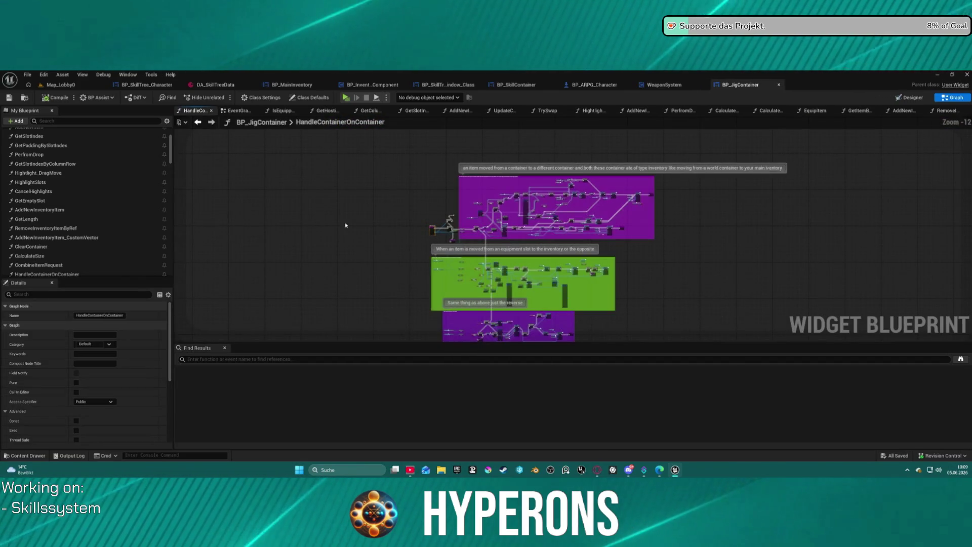
{"action": "key", "text": "f"}
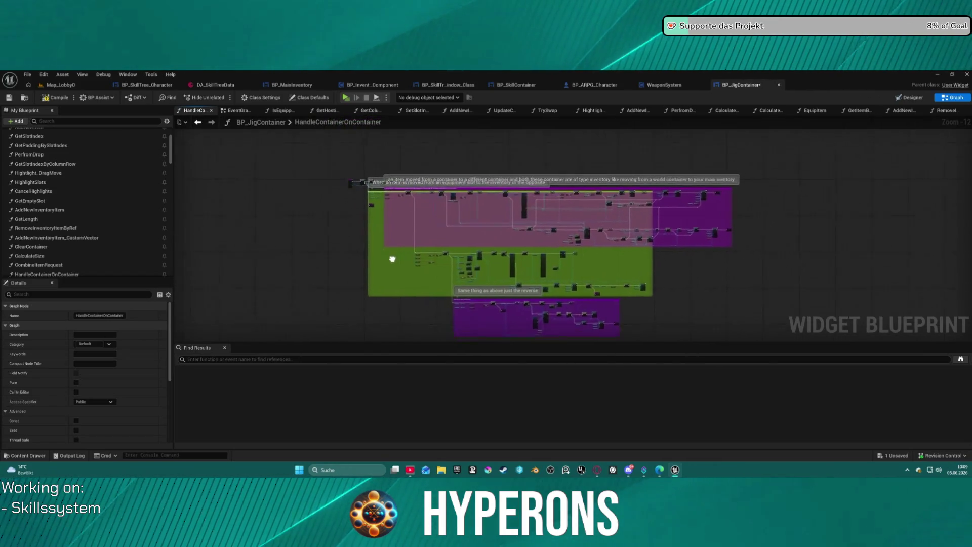
{"action": "scroll", "coordinate": [398, 221], "scroll_direction": "up", "scroll_amount": 1}
{"action": "mouse_move", "coordinate": [399, 224]}
{"action": "left_mouse_down"}
{"action": "mouse_move", "coordinate": [332, 161]}
{"action": "mouse_move", "coordinate": [307, 162]}
{"action": "left_mouse_up"}
{"action": "mouse_move", "coordinate": [257, 127]}
{"action": "left_mouse_down"}
{"action": "mouse_move", "coordinate": [294, 137]}
{"action": "mouse_move", "coordinate": [275, 146]}
{"action": "left_mouse_up"}
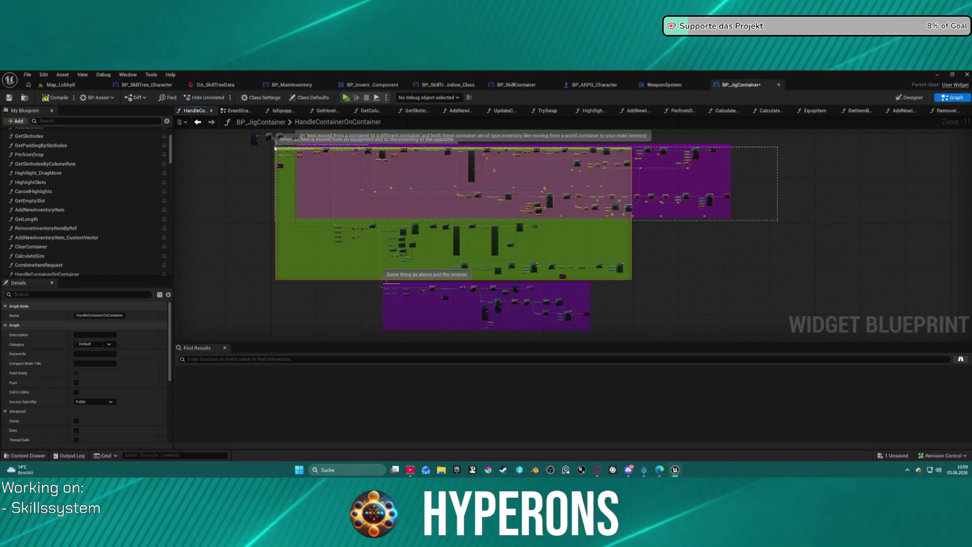
{"action": "scroll", "coordinate": [284, 283], "scroll_direction": "up", "scroll_amount": 3}
{"action": "scroll", "coordinate": [284, 283], "scroll_direction": "up", "scroll_amount": 8}
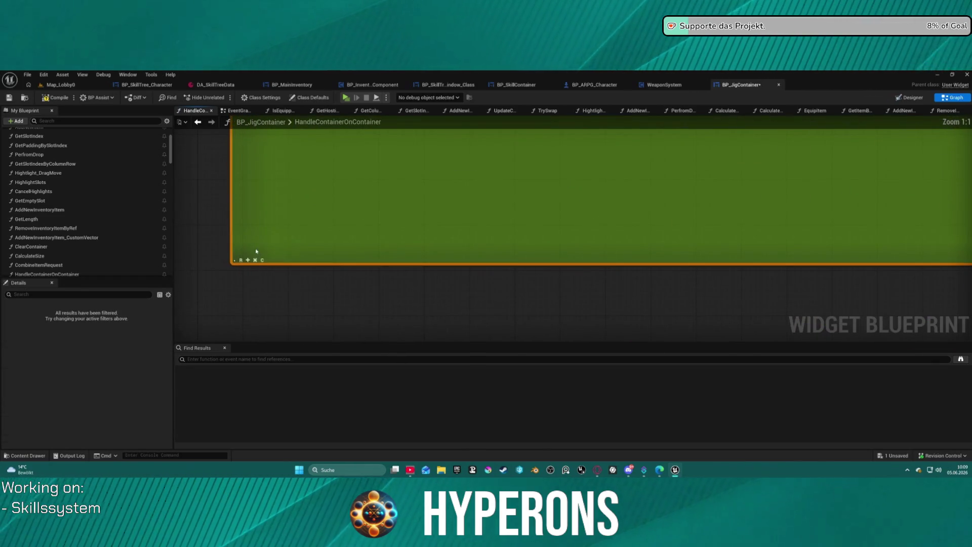
{"action": "scroll", "coordinate": [499, 213], "scroll_direction": "down", "scroll_amount": 8}
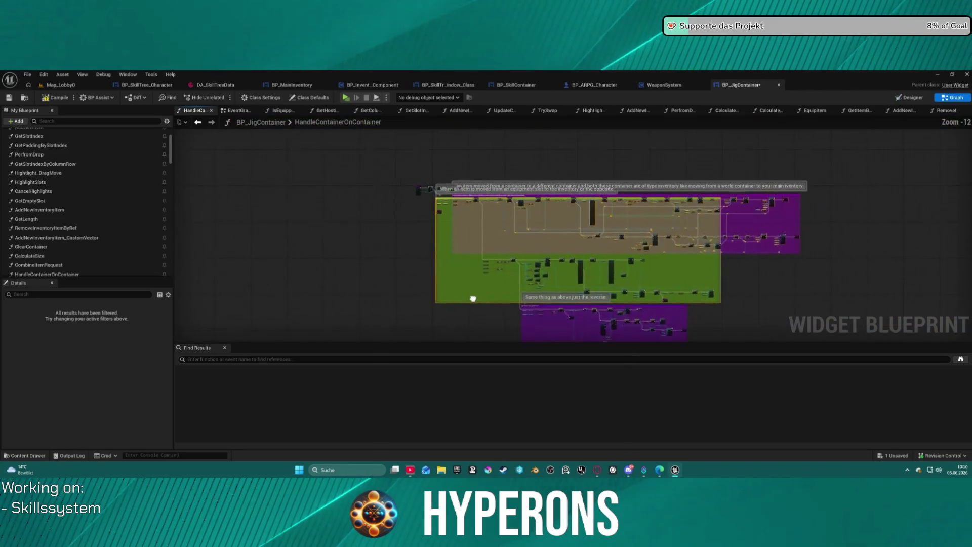
{"action": "scroll", "coordinate": [402, 278], "scroll_direction": "up", "scroll_amount": 4}
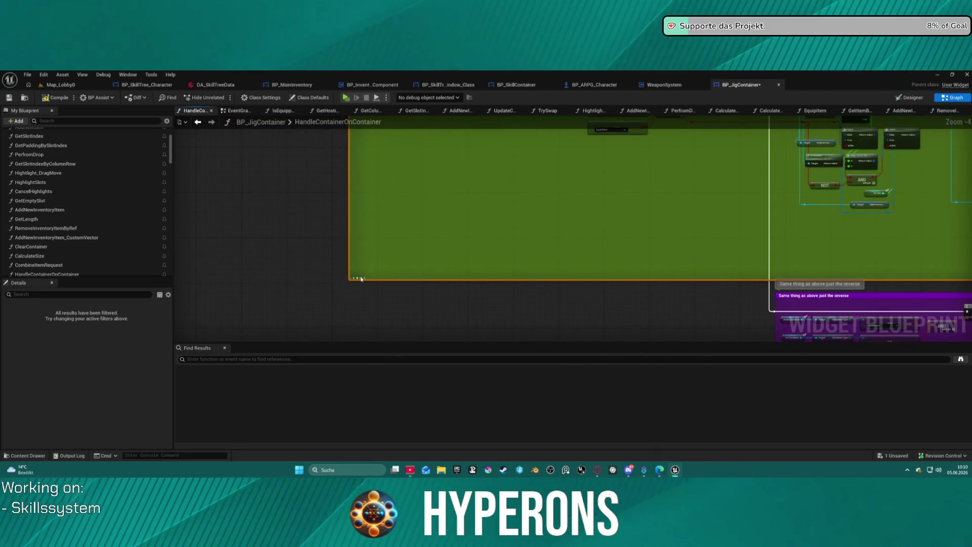
{"action": "scroll", "coordinate": [557, 228], "scroll_direction": "down", "scroll_amount": 5}
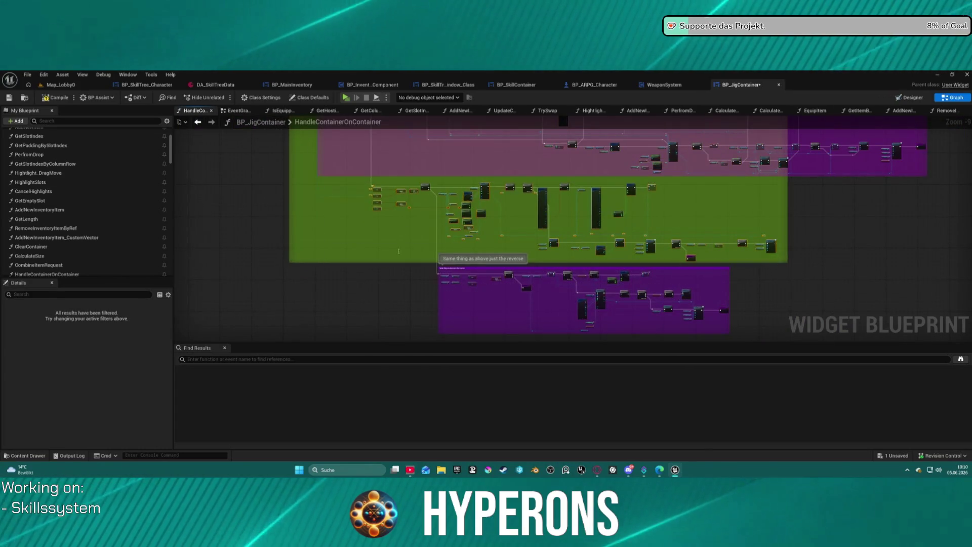
{"action": "scroll", "coordinate": [208, 287], "scroll_direction": "up", "scroll_amount": 8}
{"action": "left_click_drag", "start_coordinate": [208, 287], "coordinate": [350, 297]}
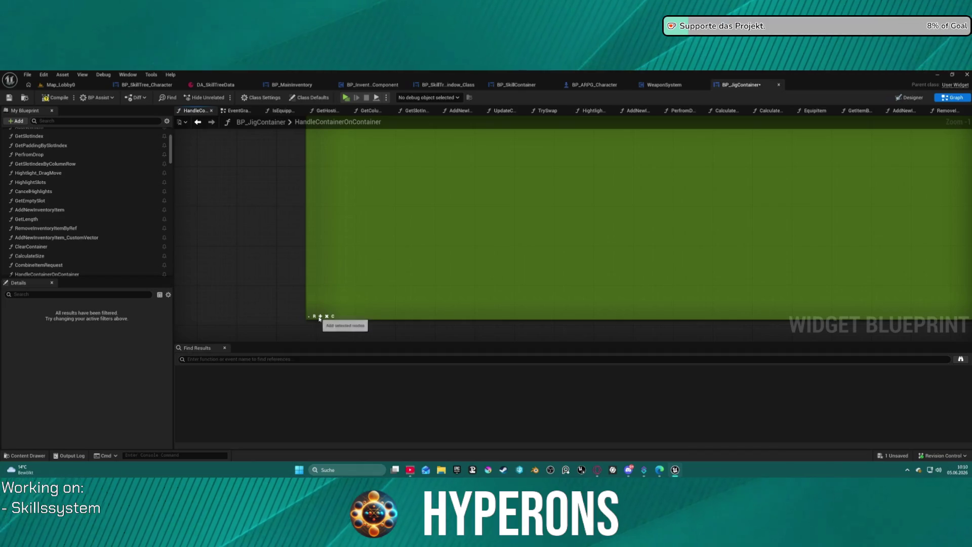
{"action": "scroll", "coordinate": [321, 321], "scroll_direction": "down", "scroll_amount": 6}
{"action": "scroll", "coordinate": [675, 277], "scroll_direction": "up", "scroll_amount": 8}
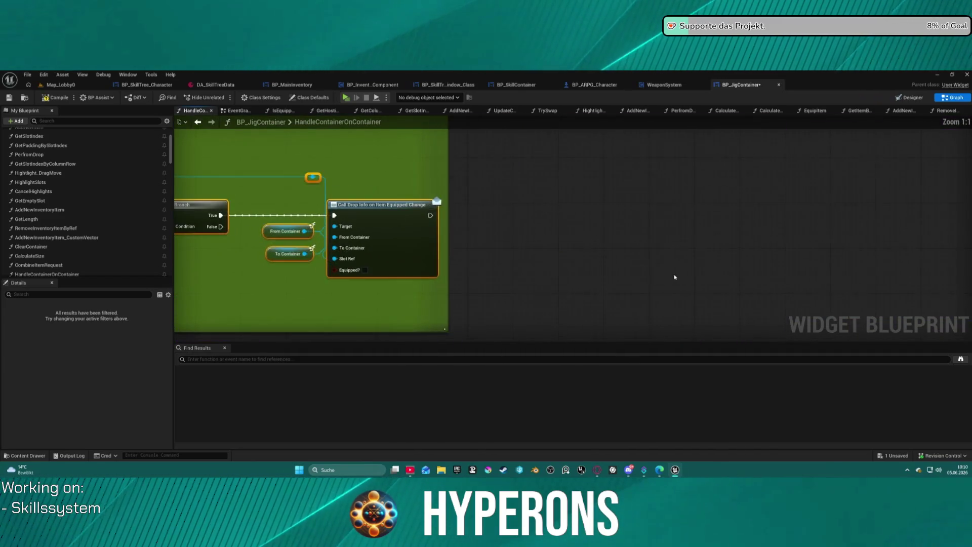
{"action": "scroll", "coordinate": [610, 256], "scroll_direction": "down", "scroll_amount": 13}
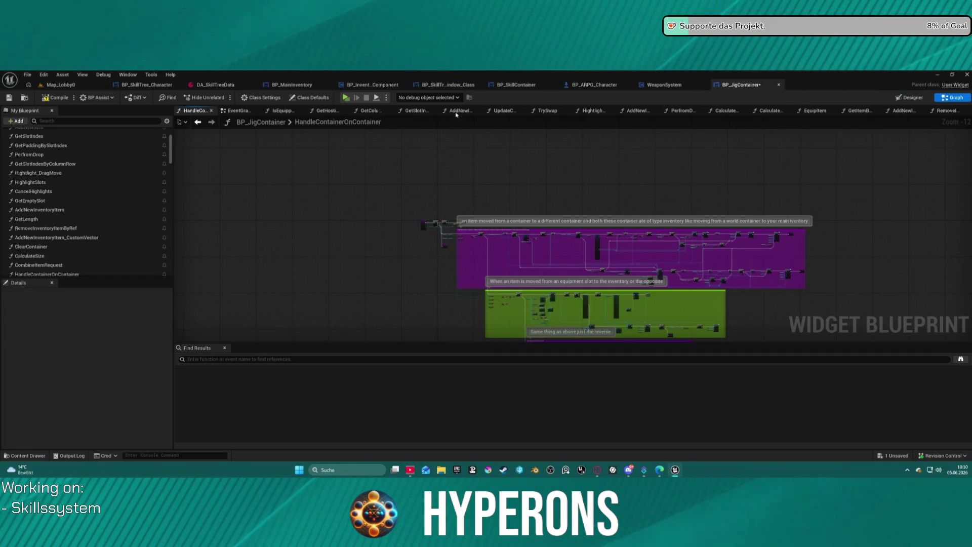
{"action": "scroll", "coordinate": [502, 243], "scroll_direction": "up", "scroll_amount": 7}
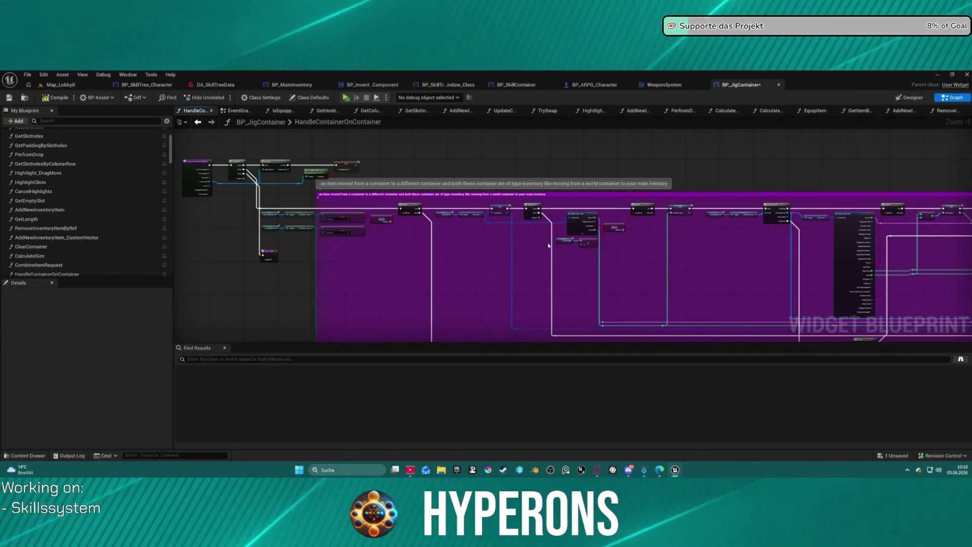
{"action": "mouse_move", "coordinate": [718, 270]}
{"action": "left_mouse_down"}
{"action": "mouse_move", "coordinate": [618, 224]}
{"action": "mouse_move", "coordinate": [497, 191]}
{"action": "mouse_move", "coordinate": [527, 195]}
{"action": "left_mouse_up"}
{"action": "scroll", "coordinate": [658, 306], "scroll_direction": "up", "scroll_amount": 3}
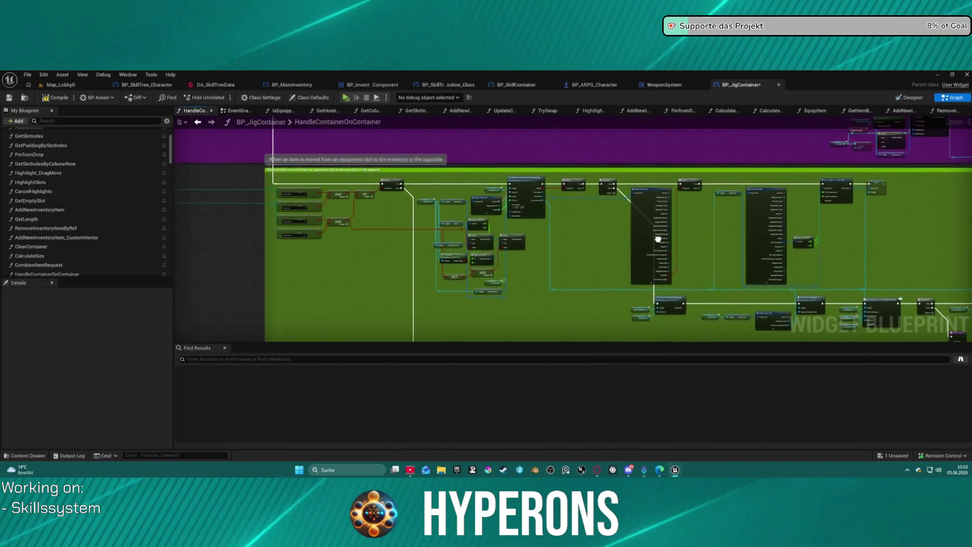
{"action": "mouse_move", "coordinate": [657, 305]}
{"action": "left_mouse_down"}
{"action": "mouse_move", "coordinate": [654, 264]}
{"action": "mouse_move", "coordinate": [633, 254]}
{"action": "mouse_move", "coordinate": [695, 269]}
{"action": "mouse_move", "coordinate": [918, 277]}
{"action": "left_mouse_up"}
{"action": "left_click_drag", "start_coordinate": [339, 144], "coordinate": [528, 145]}
Step: Open the AddNewInventoryItem_CustomVector graph at its entry nodes, then move on to PerfromDrop
{"action": "double_click", "coordinate": [528, 145]}
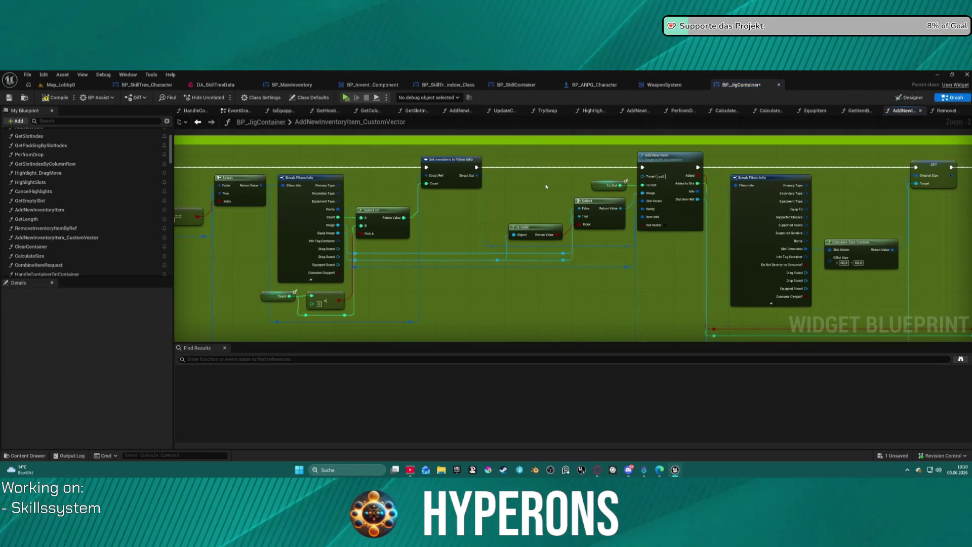
{"action": "mouse_move", "coordinate": [546, 230]}
{"action": "left_mouse_down"}
{"action": "mouse_move", "coordinate": [620, 191]}
{"action": "mouse_move", "coordinate": [730, 185]}
{"action": "mouse_move", "coordinate": [772, 188]}
{"action": "mouse_move", "coordinate": [813, 219]}
{"action": "mouse_move", "coordinate": [836, 219]}
{"action": "mouse_move", "coordinate": [860, 245]}
{"action": "mouse_move", "coordinate": [963, 243]}
{"action": "mouse_move", "coordinate": [967, 167]}
{"action": "mouse_move", "coordinate": [932, 132]}
{"action": "mouse_move", "coordinate": [893, 173]}
{"action": "mouse_move", "coordinate": [971, 306]}
{"action": "mouse_move", "coordinate": [961, 226]}
{"action": "mouse_move", "coordinate": [950, 220]}
{"action": "mouse_move", "coordinate": [664, 201]}
{"action": "mouse_move", "coordinate": [234, 220]}
{"action": "mouse_move", "coordinate": [240, 210]}
{"action": "mouse_move", "coordinate": [658, 193]}
{"action": "mouse_move", "coordinate": [803, 173]}
{"action": "mouse_move", "coordinate": [753, 179]}
{"action": "left_mouse_up"}
{"action": "double_click", "coordinate": [29, 155]}
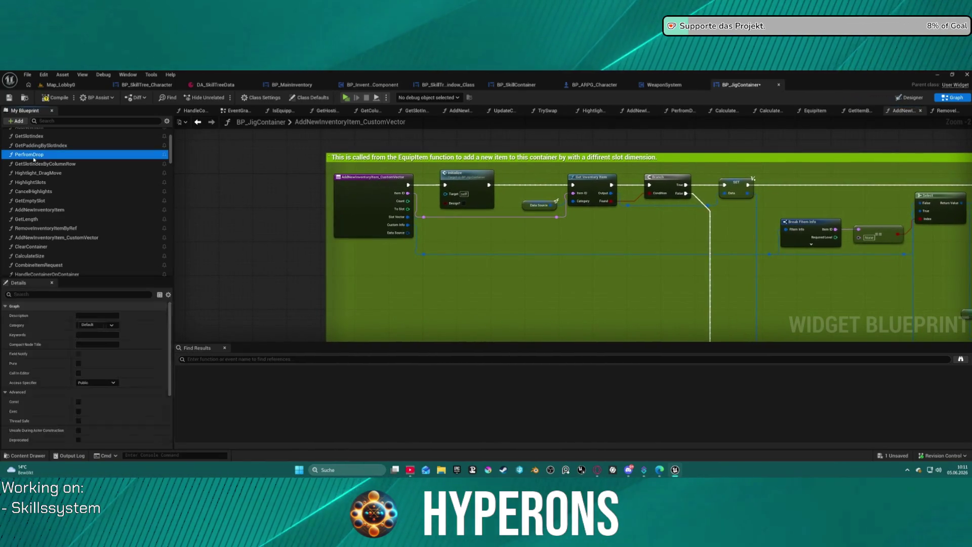
Step: Zoom and pan the PerfromDrop graph to view its Branch, SET nodes and For Each Loops
{"action": "scroll", "coordinate": [440, 255], "scroll_direction": "up", "scroll_amount": 3}
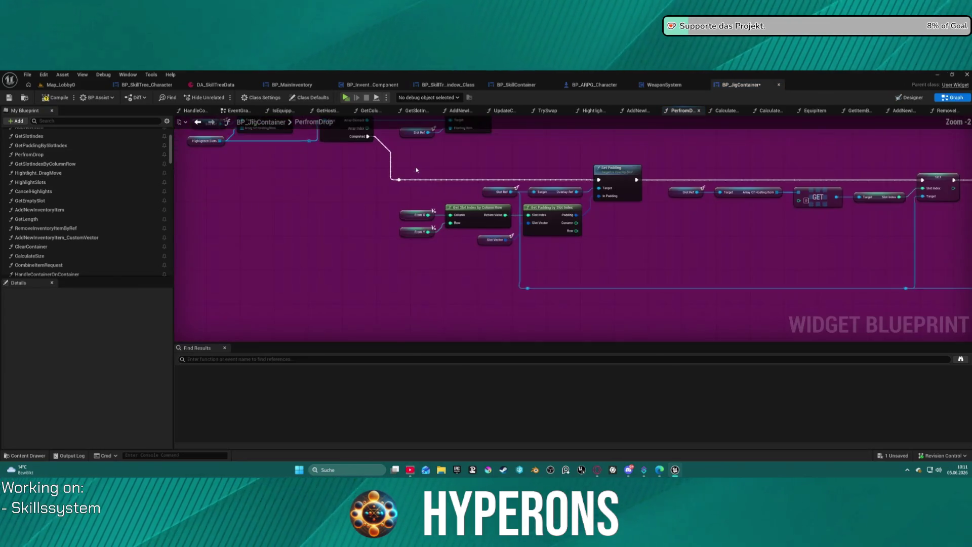
{"action": "mouse_move", "coordinate": [440, 255]}
{"action": "left_mouse_down"}
{"action": "mouse_move", "coordinate": [456, 258]}
{"action": "mouse_move", "coordinate": [415, 269]}
{"action": "mouse_move", "coordinate": [425, 263]}
{"action": "mouse_move", "coordinate": [425, 230]}
{"action": "mouse_move", "coordinate": [796, 293]}
{"action": "mouse_move", "coordinate": [651, 215]}
{"action": "mouse_move", "coordinate": [672, 200]}
{"action": "left_mouse_up"}
{"action": "scroll", "coordinate": [30, 164], "scroll_direction": "up", "scroll_amount": 3}
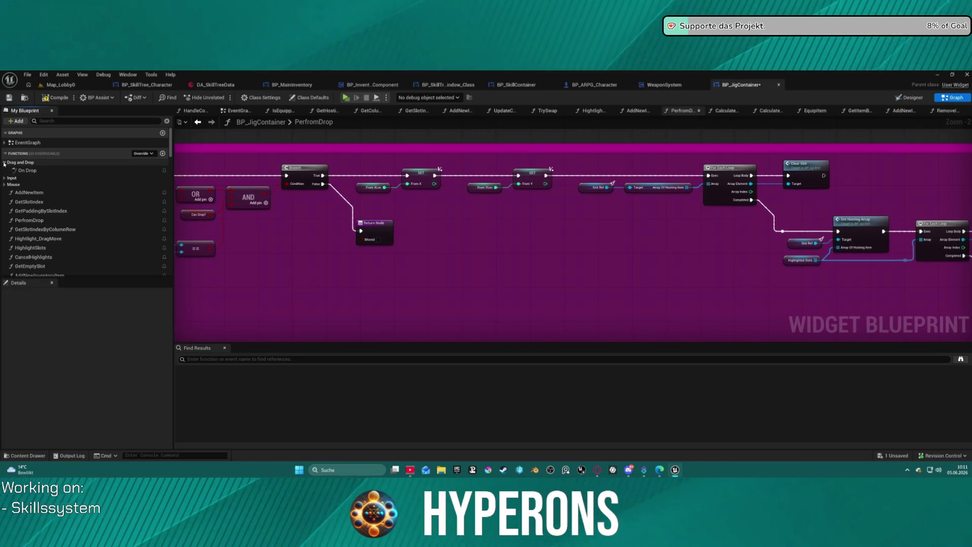
Step: Open the On Key Down override graph from the input overrides list
{"action": "left_click", "coordinate": [4, 163]}
{"action": "left_click", "coordinate": [4, 169]}
{"action": "double_click", "coordinate": [33, 177]}
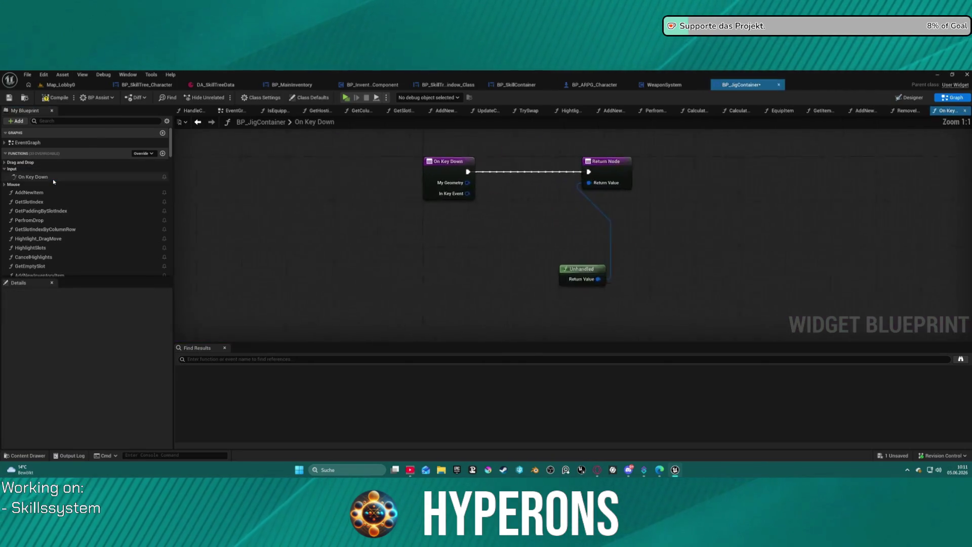
{"action": "double_click", "coordinate": [32, 184]}
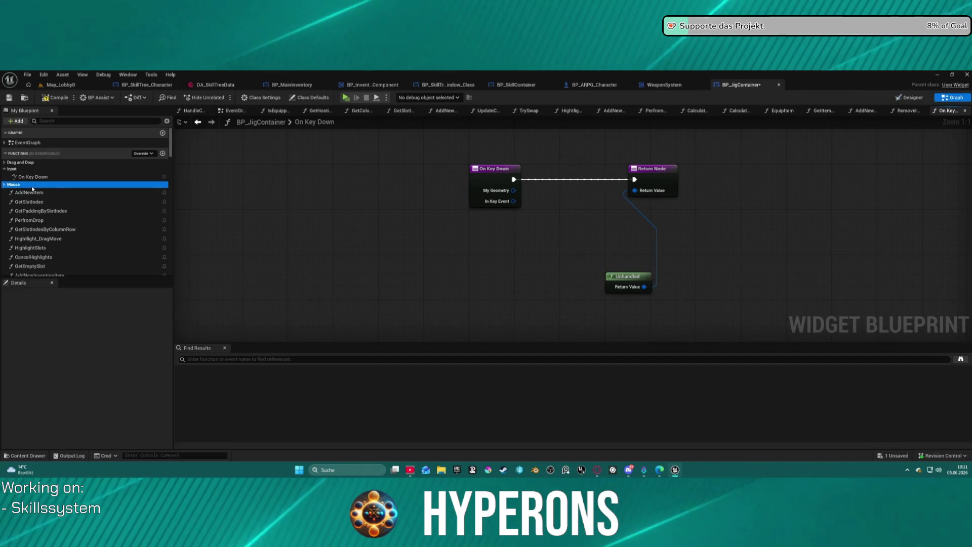
Step: Search My Blueprint for 'doub' to find OnSlotDoubleClick, then switch to BP_InventoryComponent
{"action": "scroll", "coordinate": [101, 198], "scroll_direction": "down", "scroll_amount": 1}
{"action": "scroll", "coordinate": [110, 199], "scroll_direction": "down", "scroll_amount": 5}
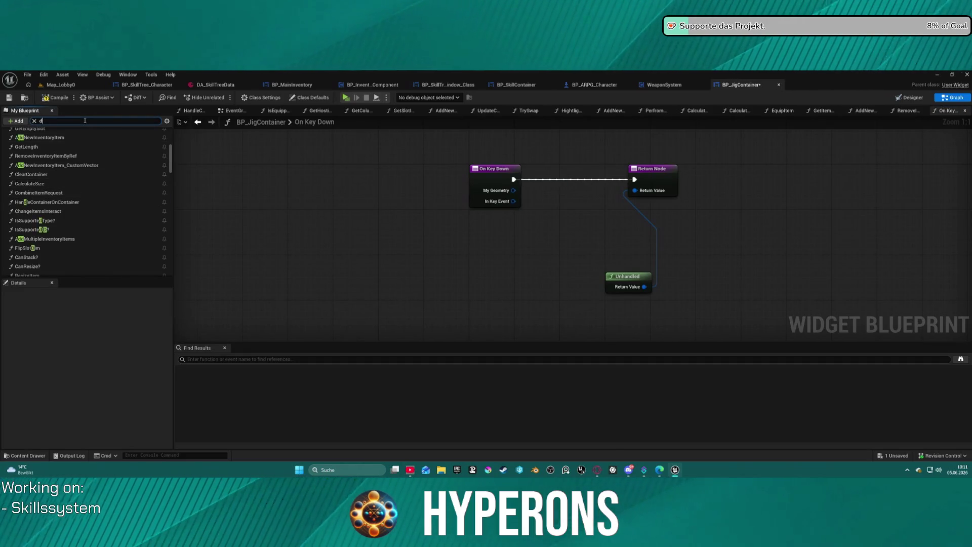
{"action": "type", "text": "ob"}
{"action": "key", "text": "BackSpace"}
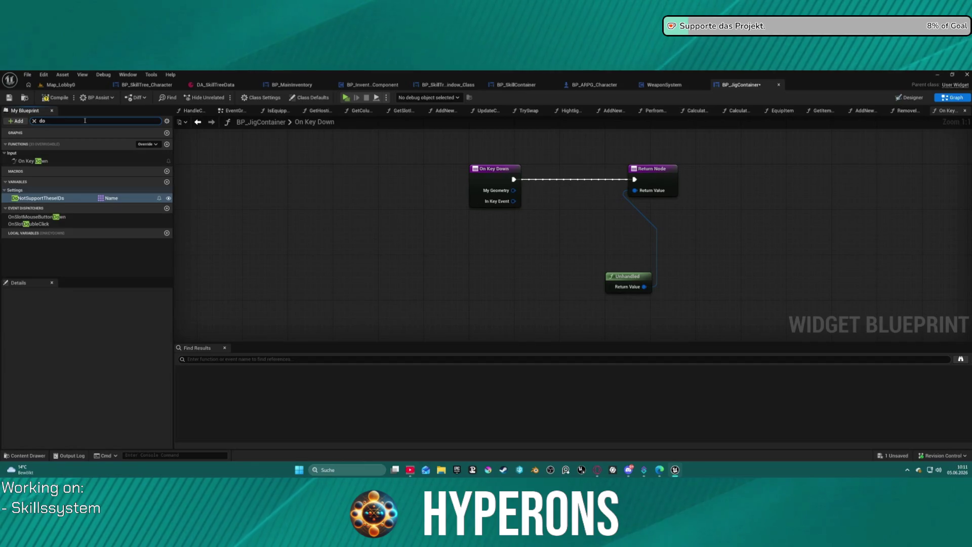
{"action": "type", "text": "ub"}
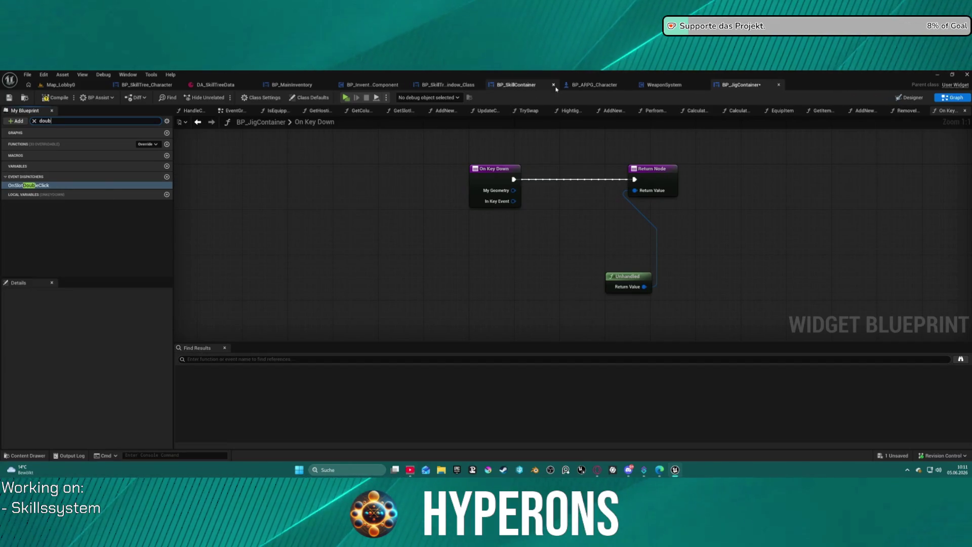
{"action": "left_click", "coordinate": [364, 85]}
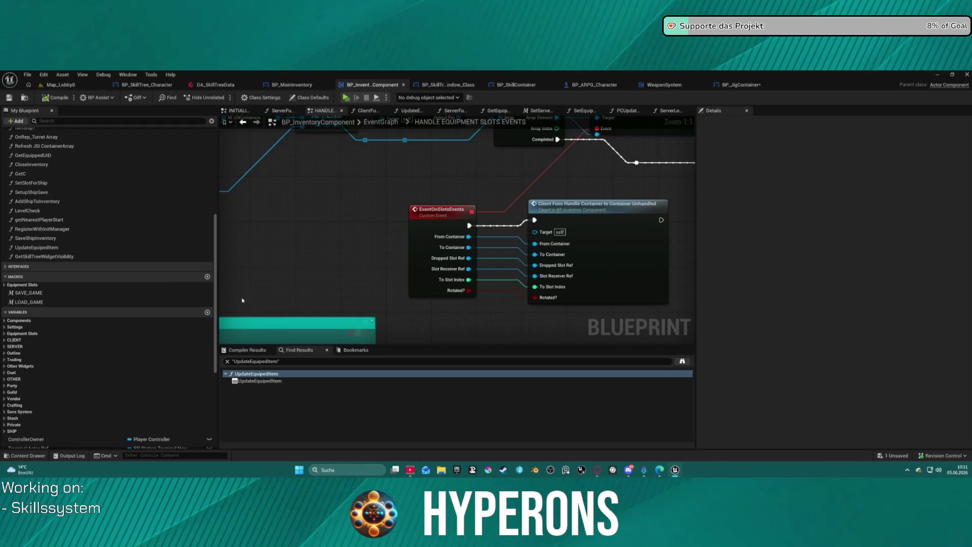
Step: Locate the 'Double click' comment and open the ClientFunc_HandleOnSlotDoubleClick function graph
{"action": "scroll", "coordinate": [248, 294], "scroll_direction": "down", "scroll_amount": 4}
{"action": "scroll", "coordinate": [249, 207], "scroll_direction": "up", "scroll_amount": 3}
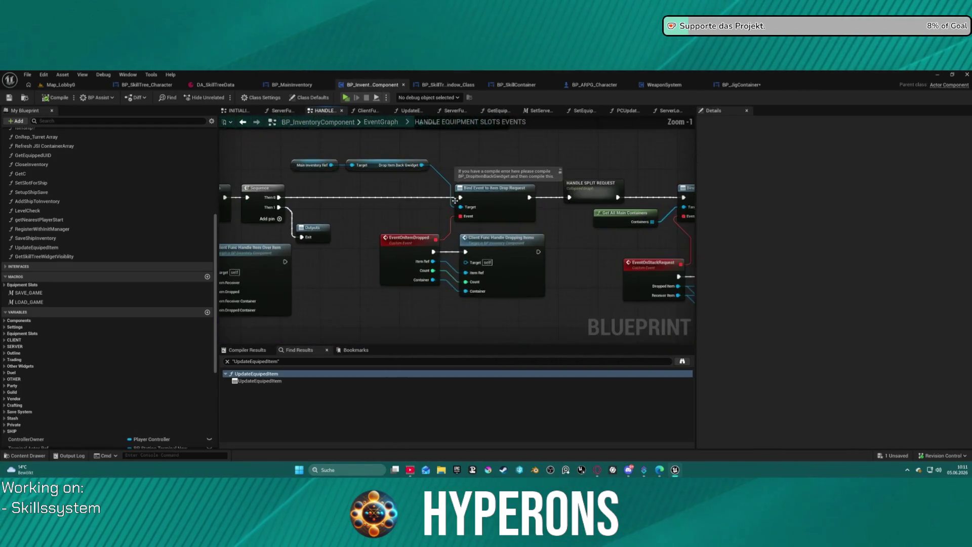
{"action": "mouse_move", "coordinate": [253, 201]}
{"action": "left_mouse_down"}
{"action": "mouse_move", "coordinate": [304, 284]}
{"action": "mouse_move", "coordinate": [355, 335]}
{"action": "mouse_move", "coordinate": [402, 344]}
{"action": "mouse_move", "coordinate": [460, 312]}
{"action": "left_mouse_up"}
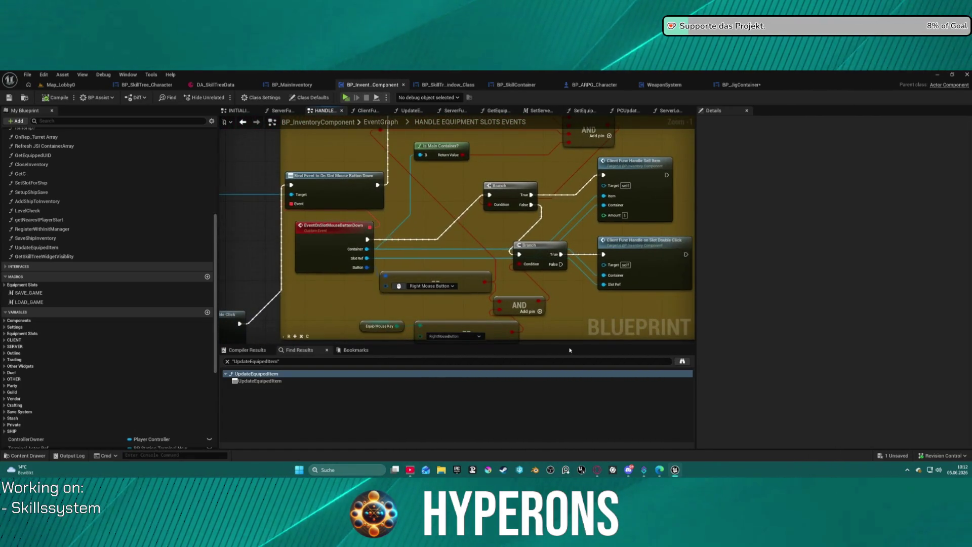
{"action": "left_click_drag", "start_coordinate": [581, 280], "coordinate": [653, 122]}
{"action": "scroll", "coordinate": [600, 238], "scroll_direction": "down", "scroll_amount": 1}
{"action": "scroll", "coordinate": [536, 208], "scroll_direction": "up", "scroll_amount": 2}
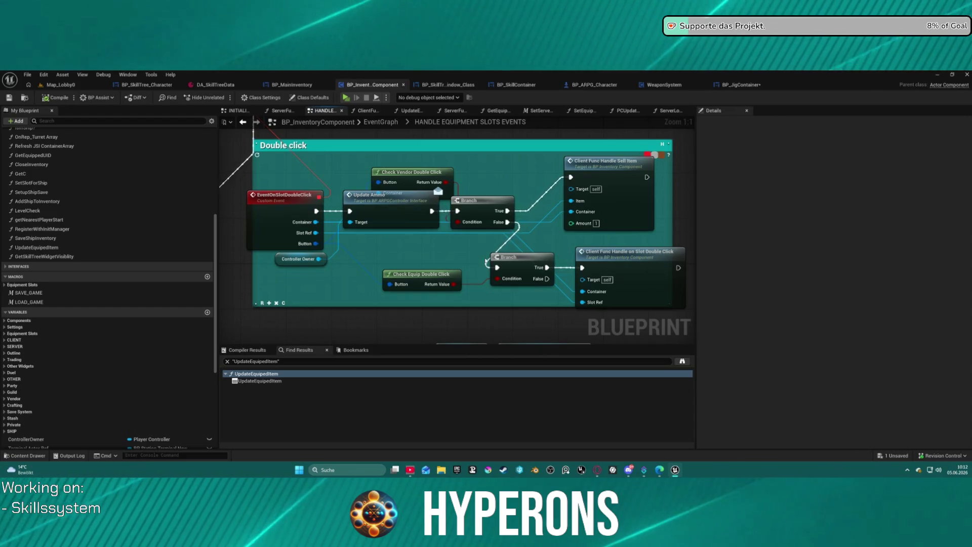
{"action": "left_click_drag", "start_coordinate": [559, 255], "coordinate": [485, 255]}
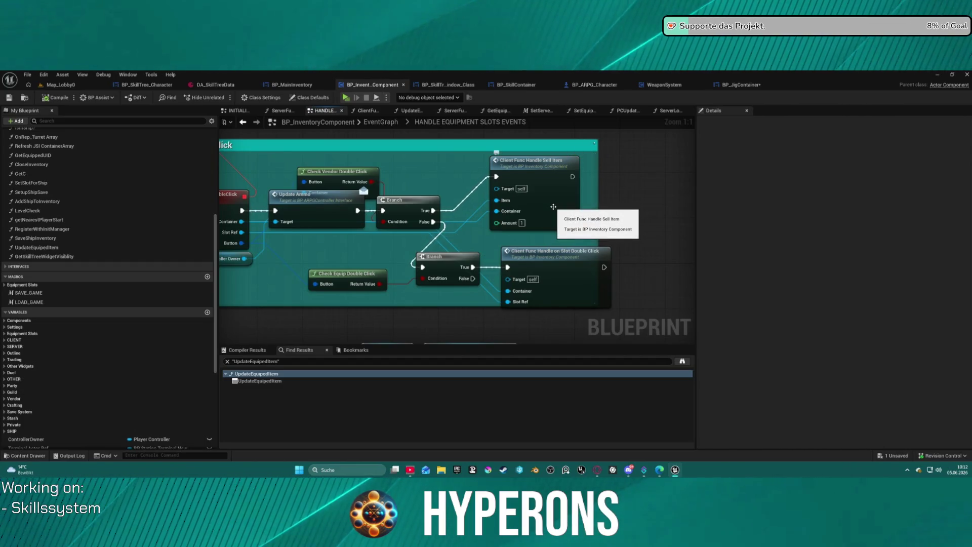
{"action": "left_click", "coordinate": [559, 269]}
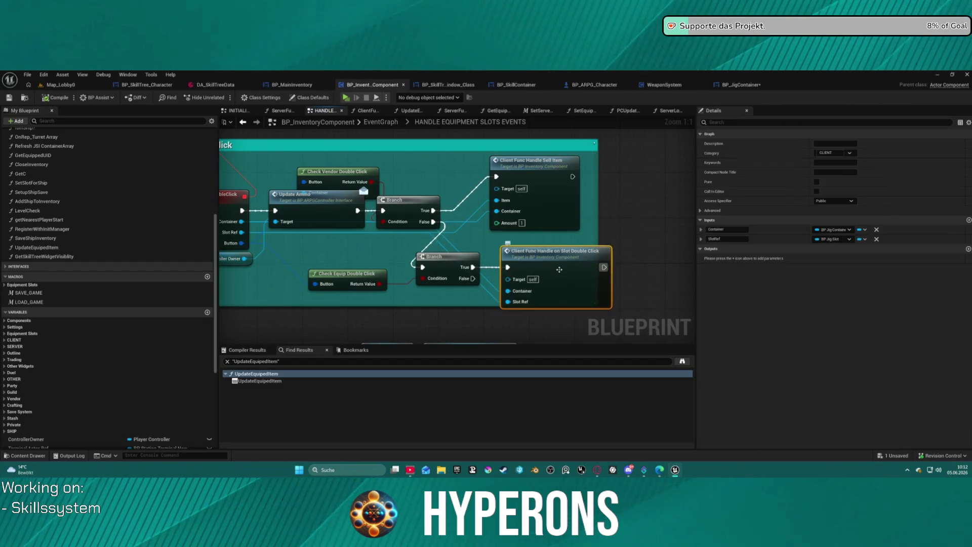
{"action": "double_click", "coordinate": [559, 269]}
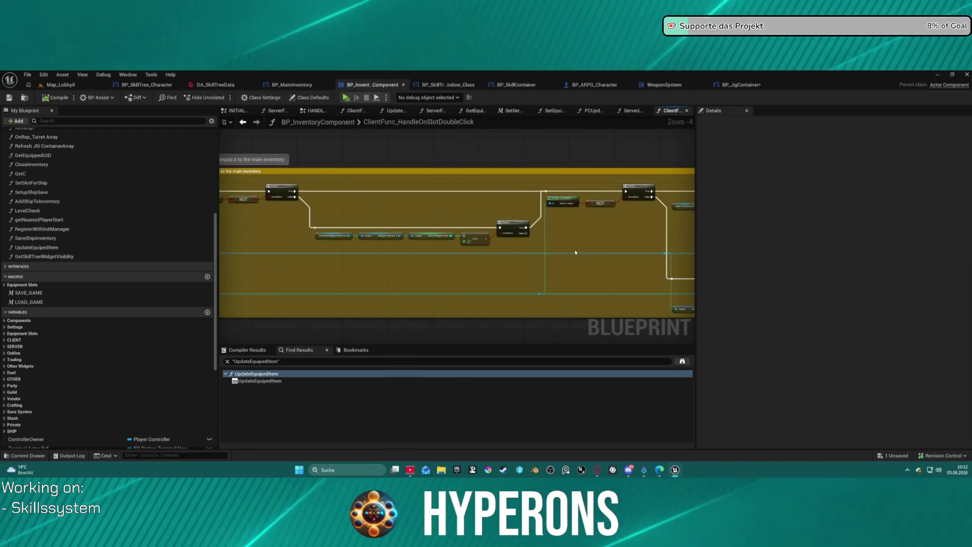
Step: Follow the yellow unequip comment's logic to the Break Item Info and Add New Inventory Item nodes
{"action": "scroll", "coordinate": [561, 252], "scroll_direction": "down", "scroll_amount": 1}
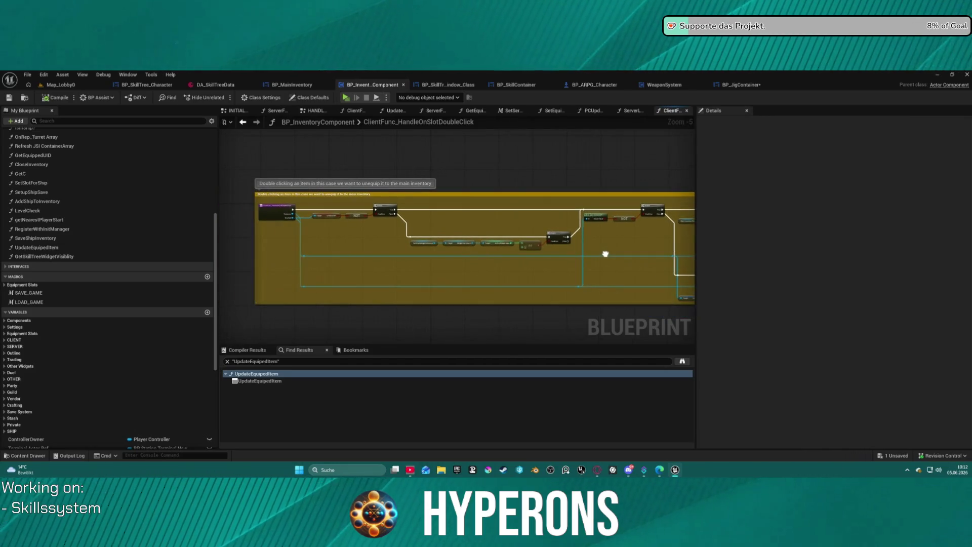
{"action": "scroll", "coordinate": [529, 250], "scroll_direction": "up", "scroll_amount": 2}
{"action": "left_click_drag", "start_coordinate": [530, 250], "coordinate": [234, 246]}
{"action": "left_click_drag", "start_coordinate": [370, 218], "coordinate": [261, 222]}
{"action": "mouse_move", "coordinate": [455, 246]}
{"action": "left_mouse_down"}
{"action": "mouse_move", "coordinate": [560, 167]}
{"action": "mouse_move", "coordinate": [560, 208]}
{"action": "mouse_move", "coordinate": [496, 225]}
{"action": "mouse_move", "coordinate": [262, 197]}
{"action": "left_mouse_up"}
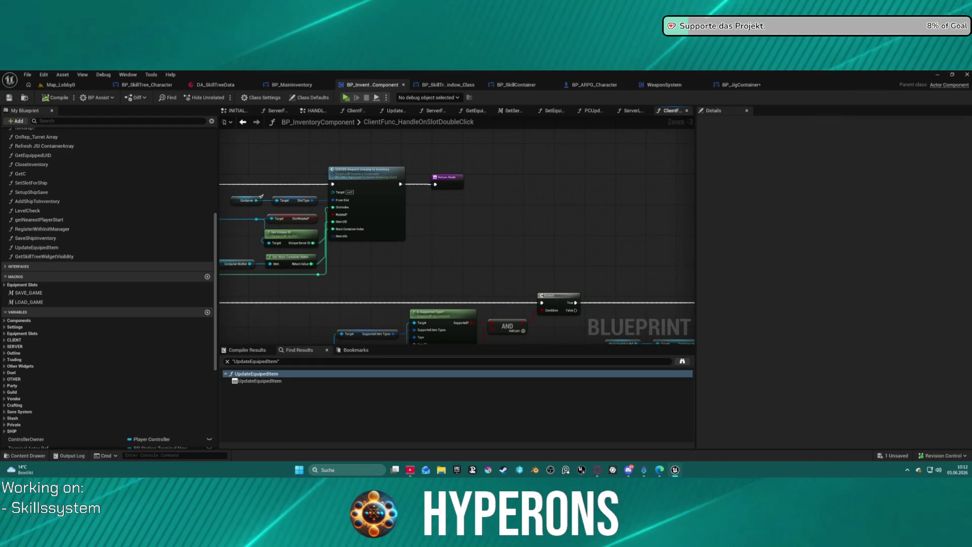
{"action": "mouse_move", "coordinate": [456, 228]}
{"action": "left_mouse_down"}
{"action": "mouse_move", "coordinate": [457, 164]}
{"action": "mouse_move", "coordinate": [447, 150]}
{"action": "mouse_move", "coordinate": [309, 144]}
{"action": "mouse_move", "coordinate": [527, 169]}
{"action": "mouse_move", "coordinate": [587, 232]}
{"action": "left_mouse_up"}
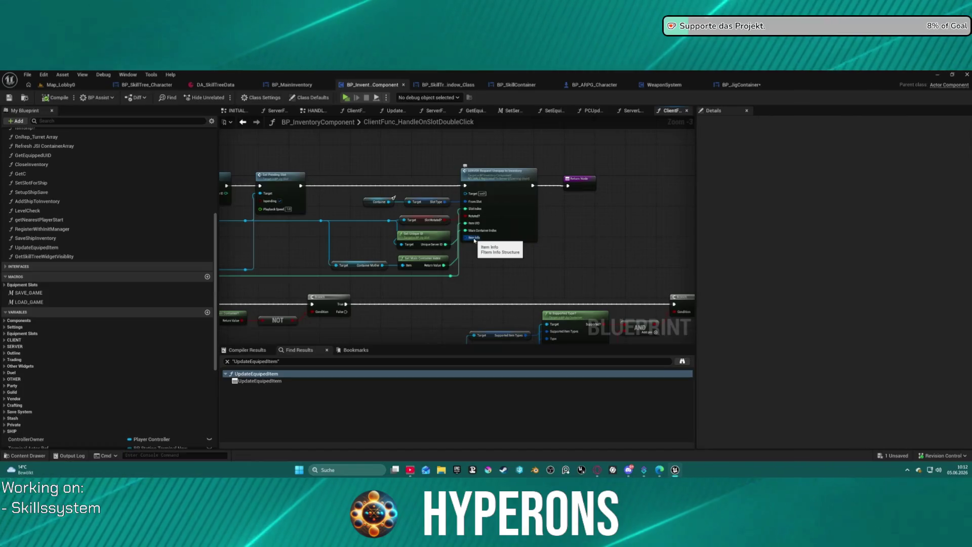
{"action": "mouse_move", "coordinate": [475, 240]}
{"action": "left_mouse_down"}
{"action": "mouse_move", "coordinate": [380, 260]}
{"action": "mouse_move", "coordinate": [651, 264]}
{"action": "left_mouse_up"}
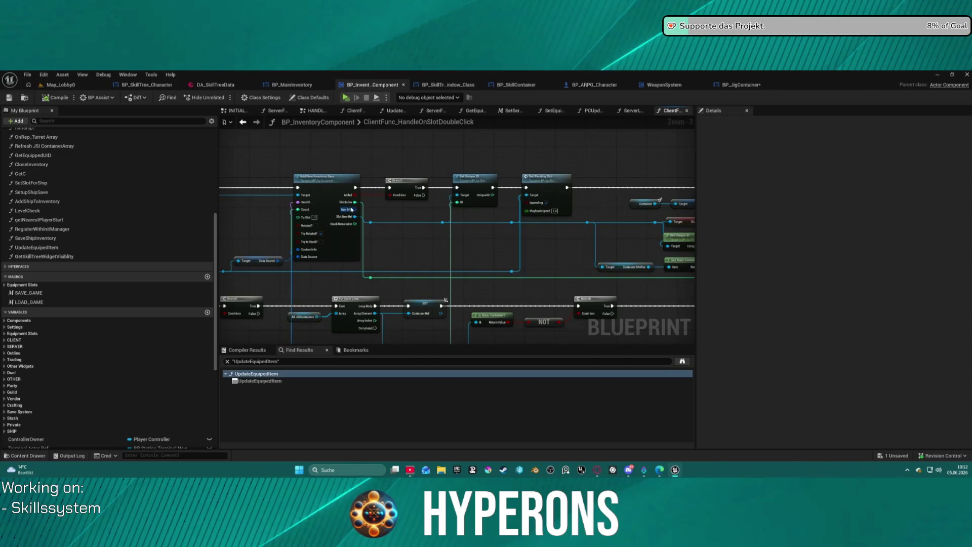
Step: Rewire item info into SERVER Request Unequip, compile, and launch a Standalone Game preview
{"action": "left_click_drag", "start_coordinate": [353, 211], "coordinate": [353, 213]}
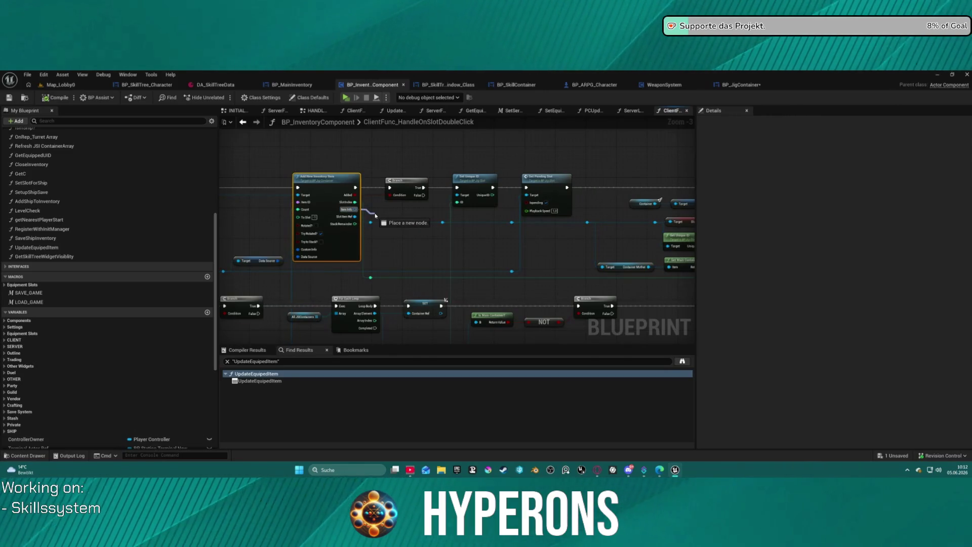
{"action": "mouse_move", "coordinate": [587, 223]}
{"action": "left_mouse_down"}
{"action": "mouse_move", "coordinate": [689, 229]}
{"action": "mouse_move", "coordinate": [442, 261]}
{"action": "left_mouse_up"}
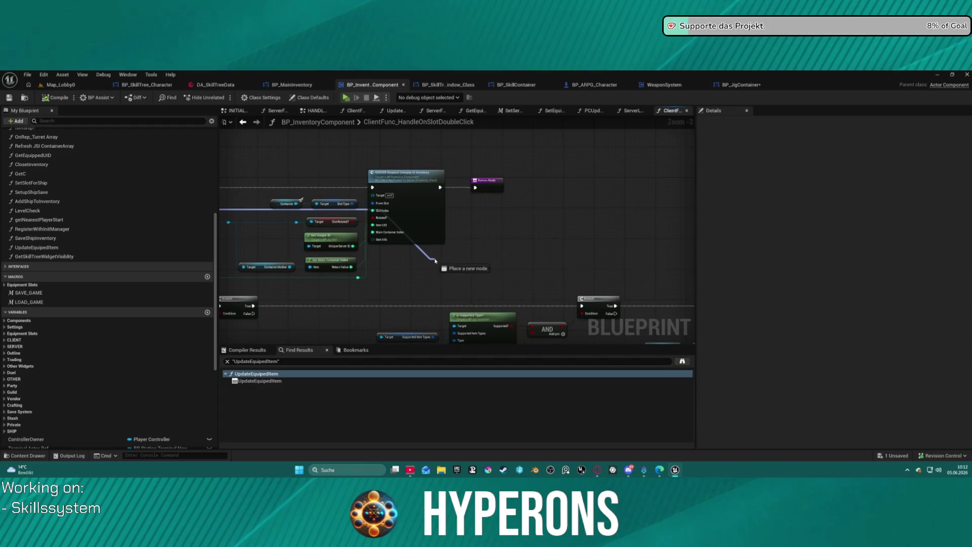
{"action": "left_click_drag", "start_coordinate": [387, 248], "coordinate": [373, 239]}
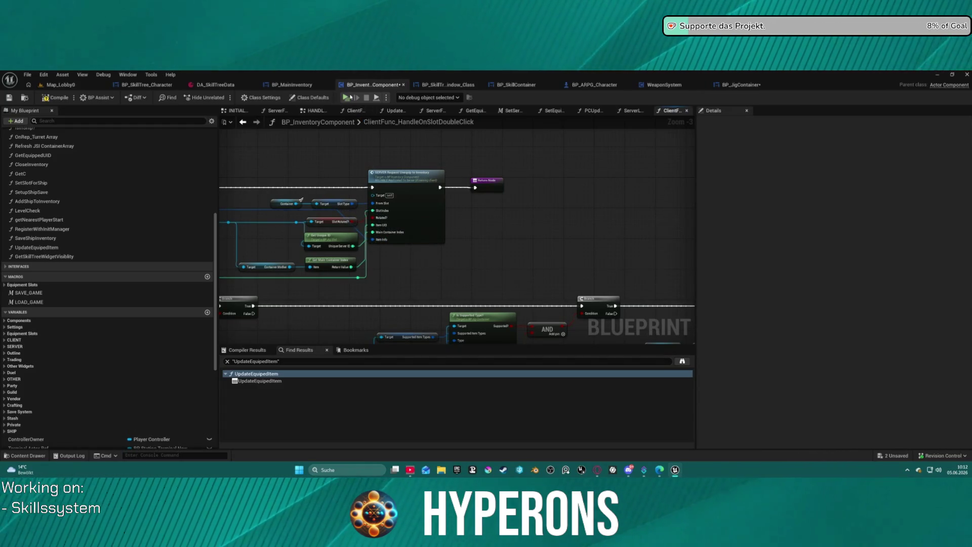
{"action": "key", "text": "F7"}
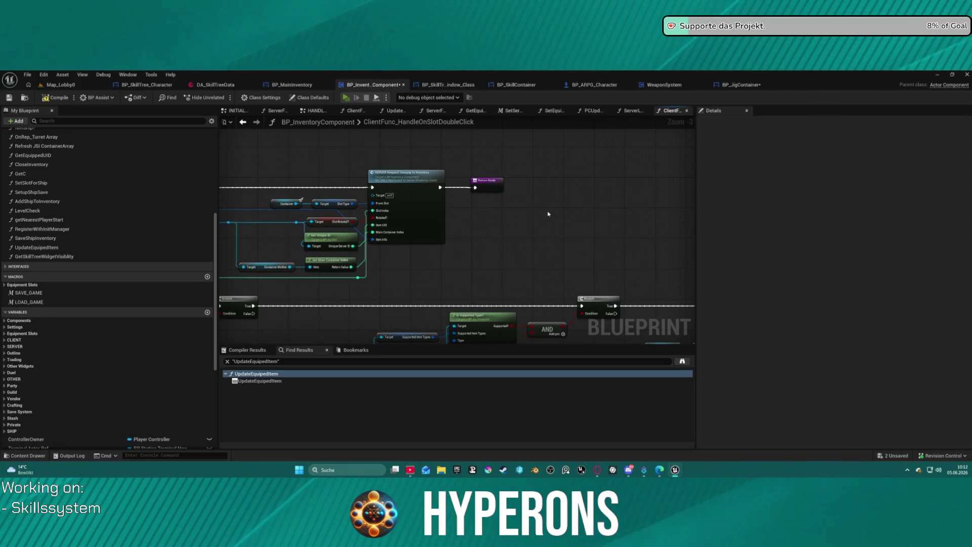
{"action": "key", "text": "alt+p"}
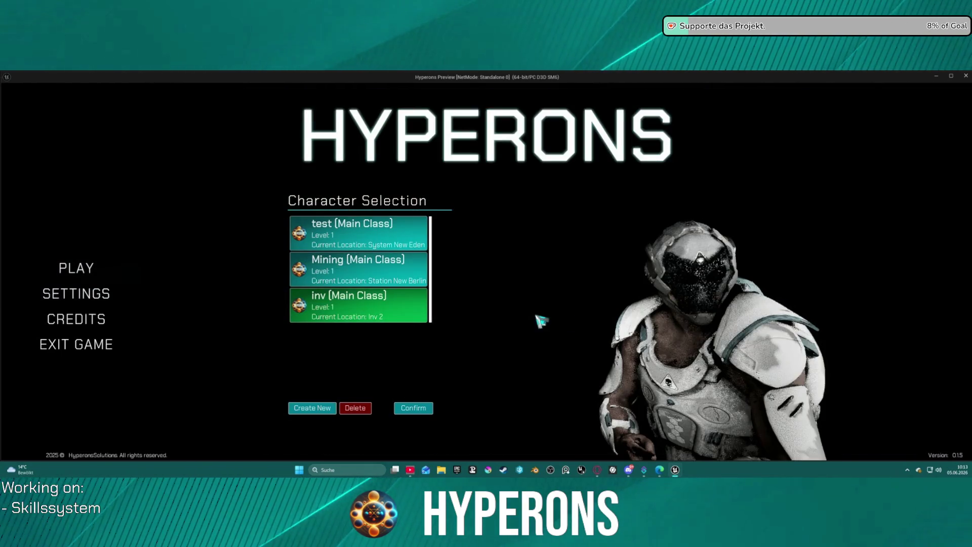
Step: Start the game as inv, expand the inventory to character slots, and unequip the helmet
{"action": "key", "text": "Return"}
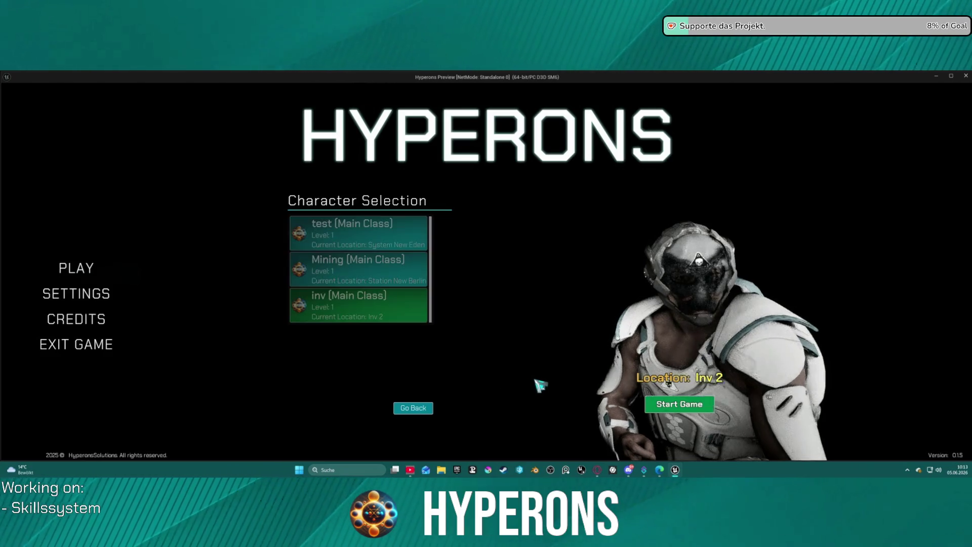
{"action": "left_click", "coordinate": [711, 409]}
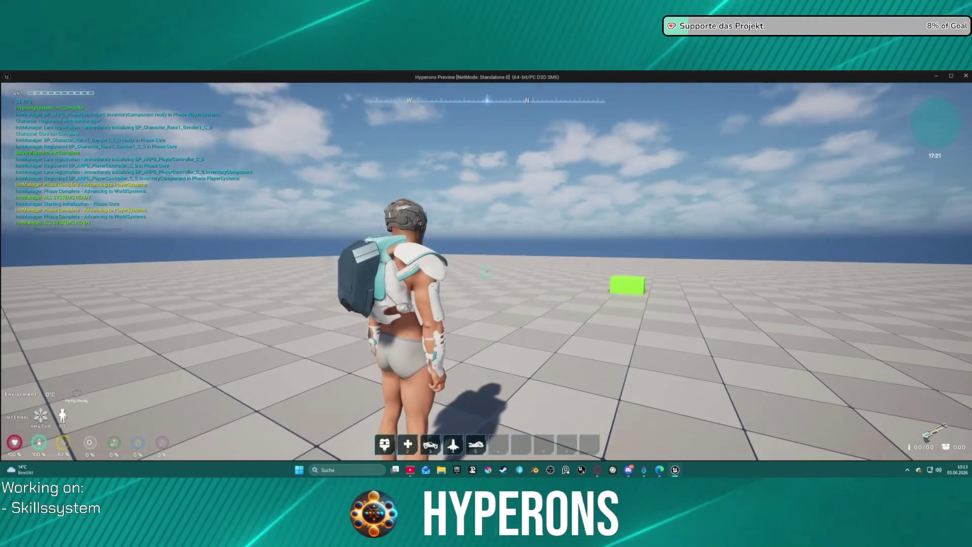
{"action": "key", "text": "i"}
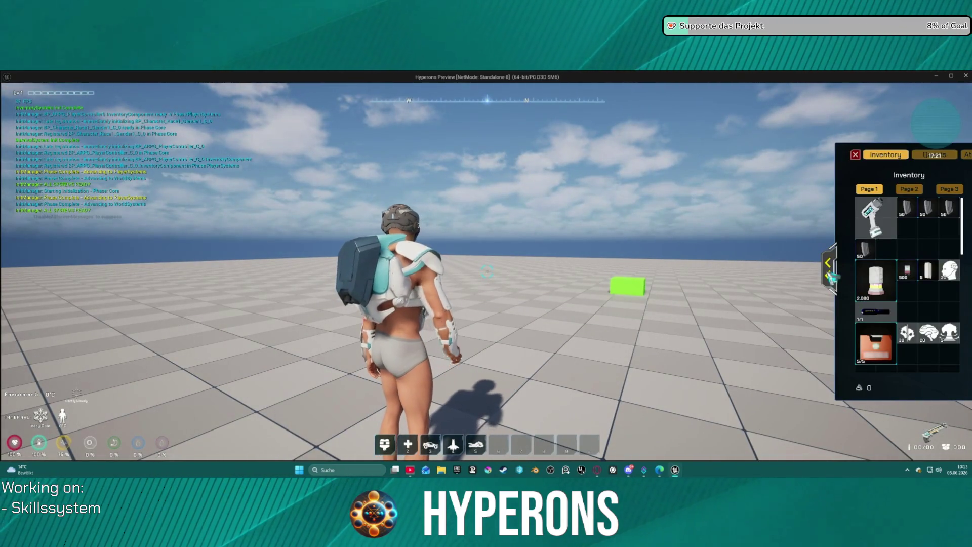
{"action": "left_click", "coordinate": [831, 276]}
{"action": "mouse_move", "coordinate": [932, 215]}
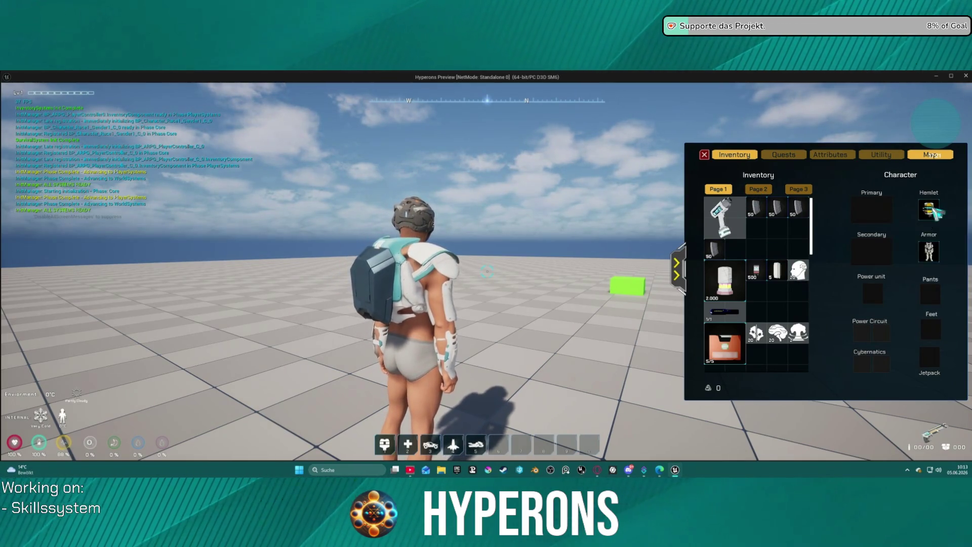
{"action": "right_click", "coordinate": [934, 213]}
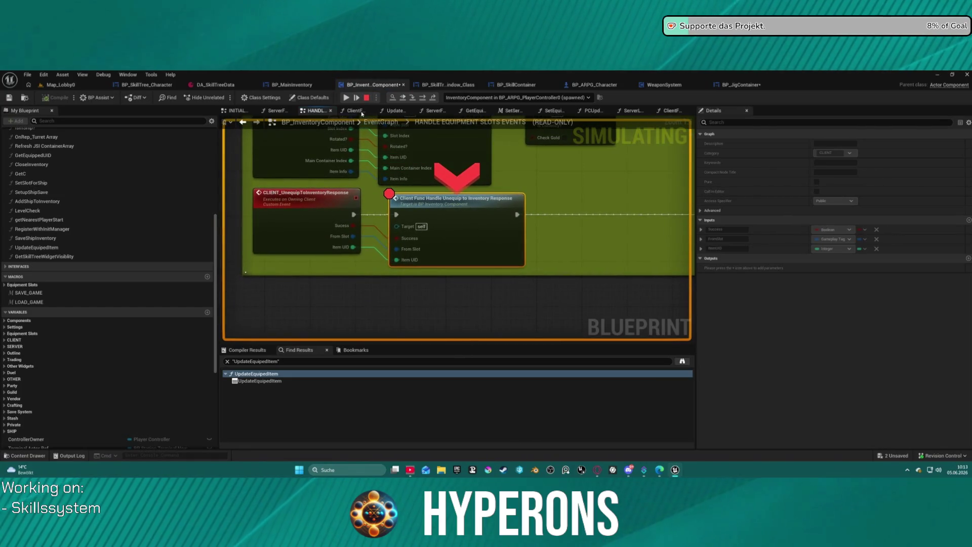
Step: Step through and resume the unequip breakpoints while walking toward the teleport box
{"action": "left_click", "coordinate": [346, 98]}
{"action": "left_click", "coordinate": [347, 97]}
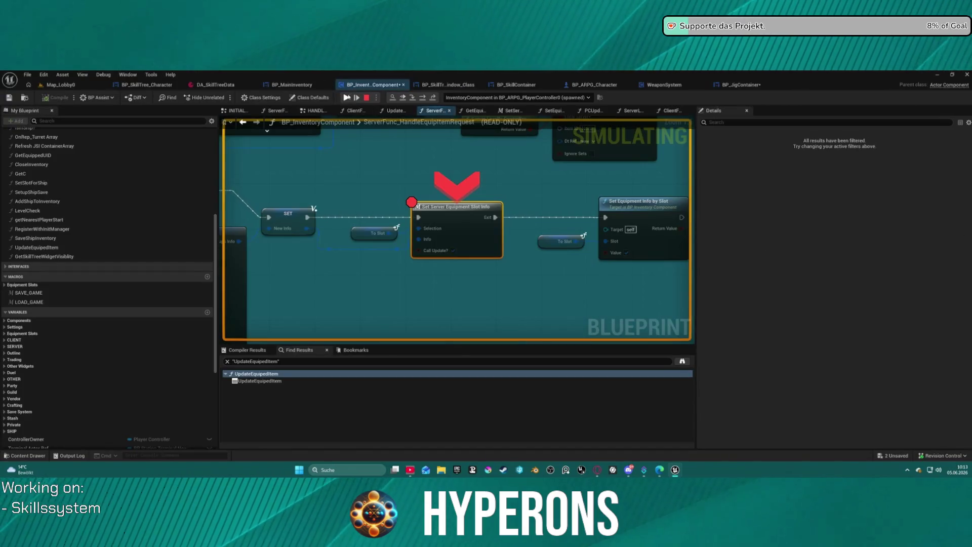
{"action": "left_click", "coordinate": [346, 98]}
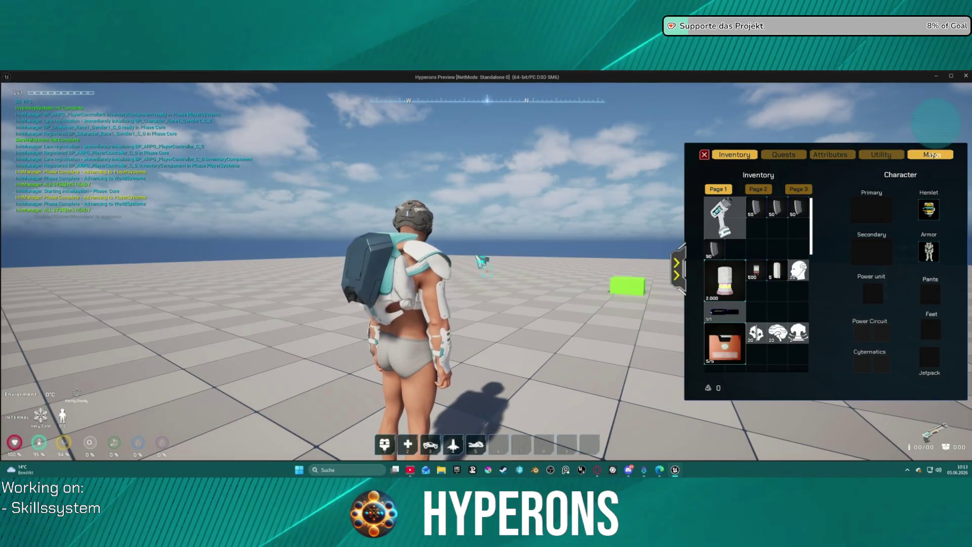
{"action": "key", "text": "w"}
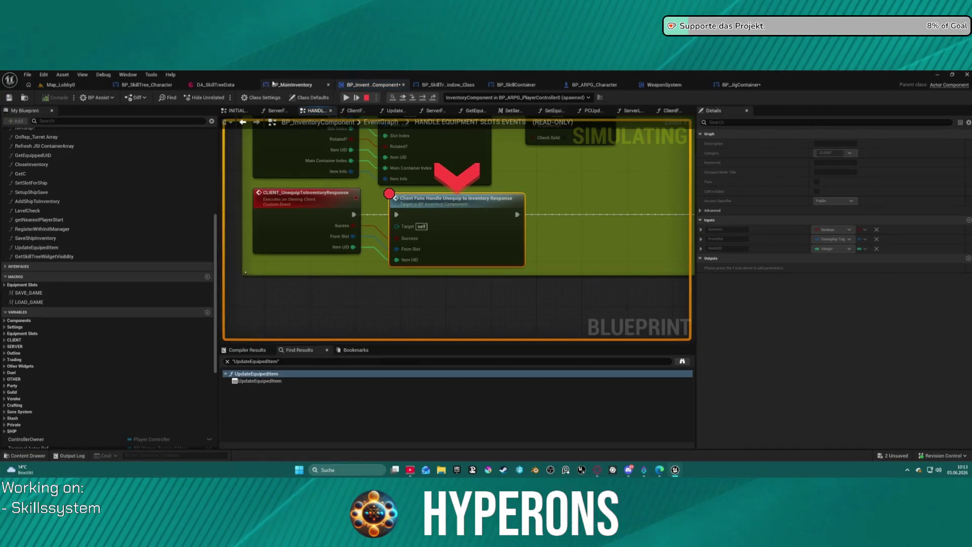
{"action": "left_click", "coordinate": [355, 99]}
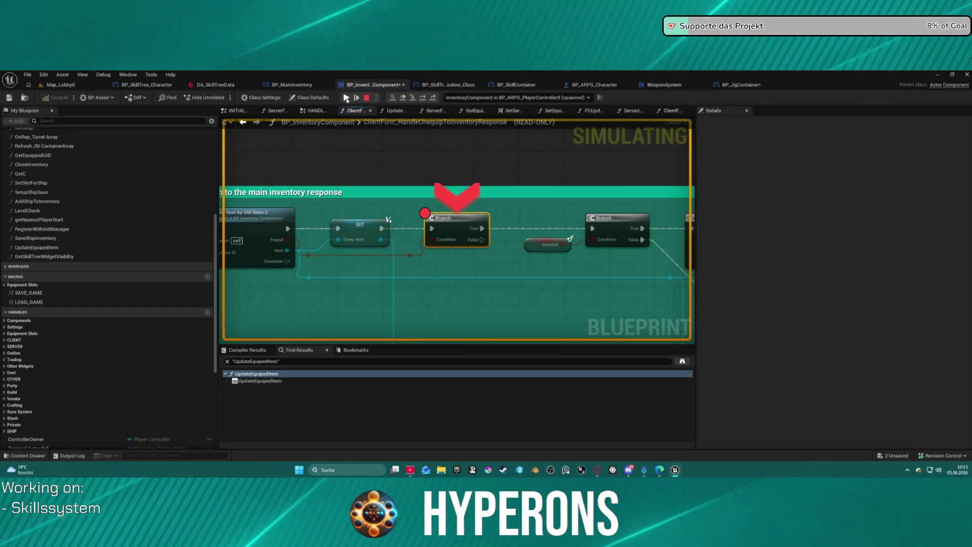
{"action": "key", "text": "F8"}
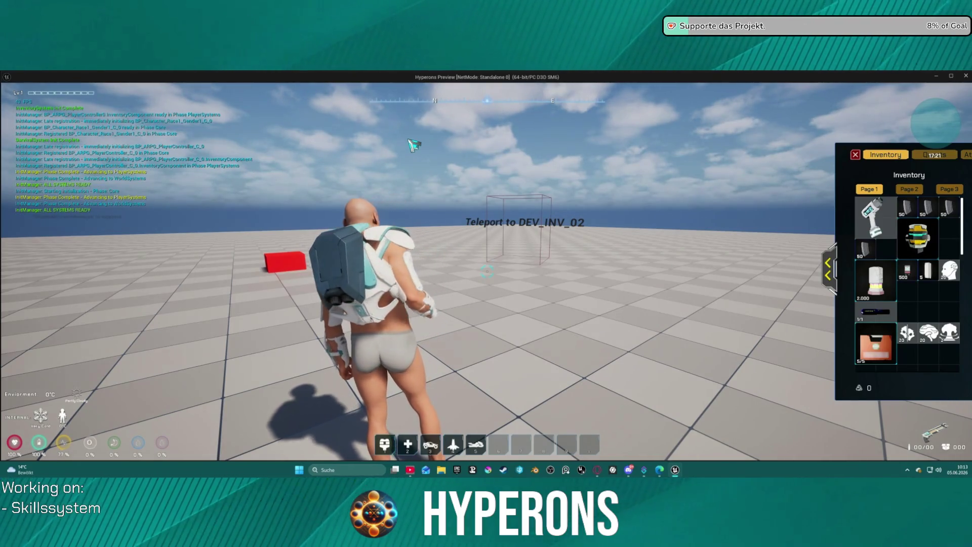
Step: Close the inventory, stop the play session, and relaunch a fresh standalone preview
{"action": "key", "text": "Escape"}
{"action": "key", "text": "alt+Tab"}
{"action": "key", "text": "Escape"}
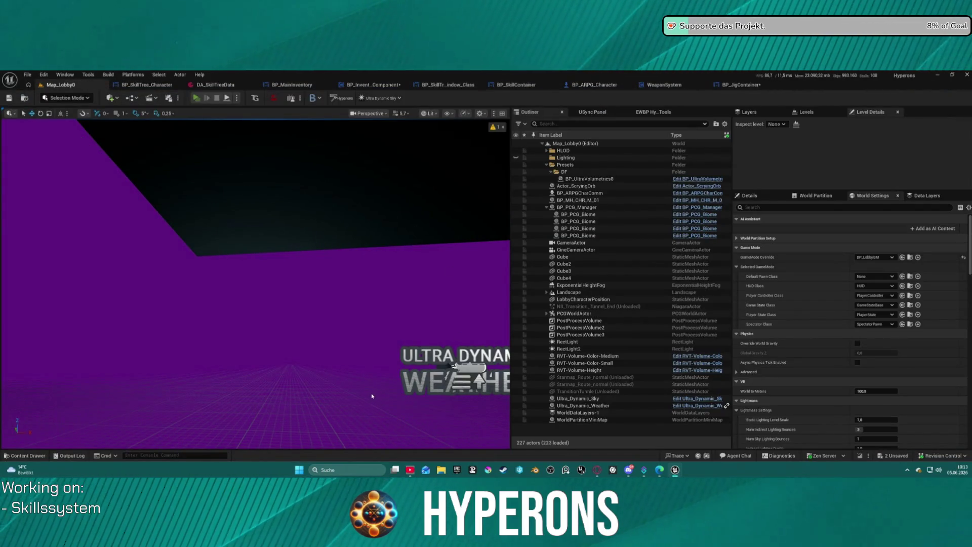
{"action": "key", "text": "alt+p"}
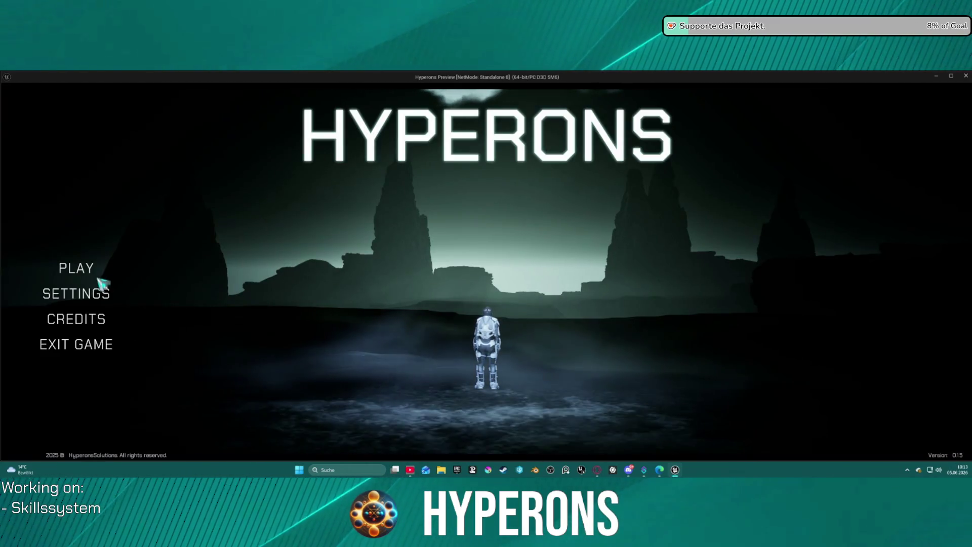
Step: Delete the existing inv character from the character selection list
{"action": "left_click", "coordinate": [100, 279]}
{"action": "left_click", "coordinate": [367, 307]}
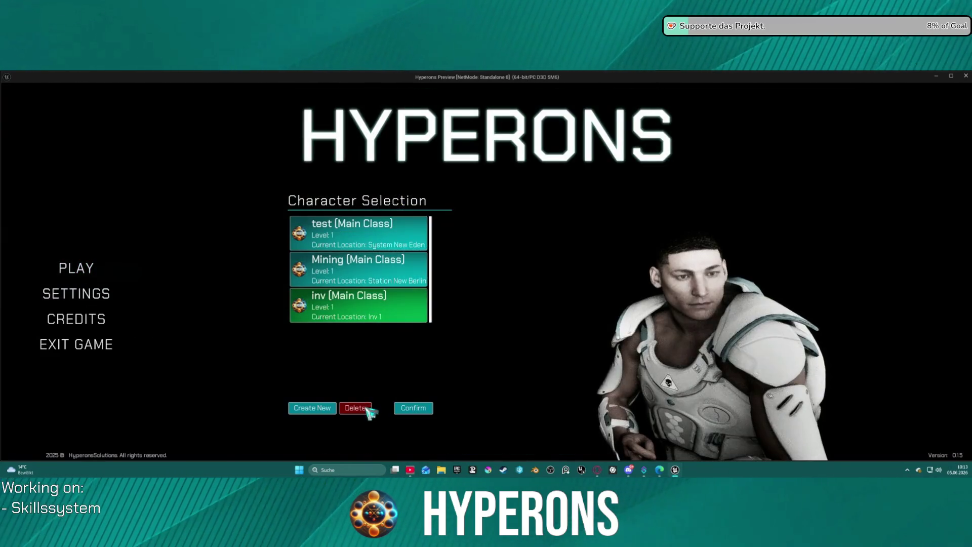
{"action": "left_click", "coordinate": [410, 405]}
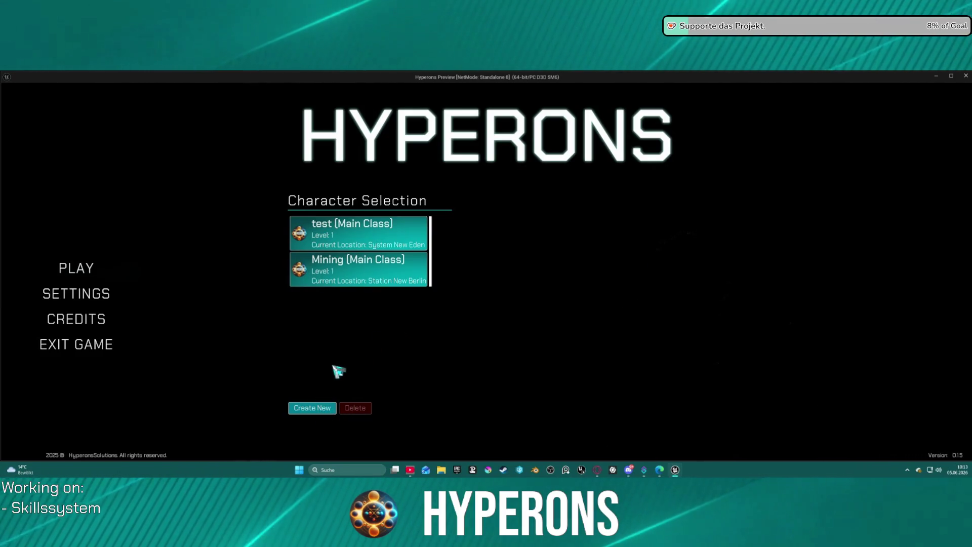
Step: Create a new character named inv, select it and start the game
{"action": "left_click", "coordinate": [326, 409]}
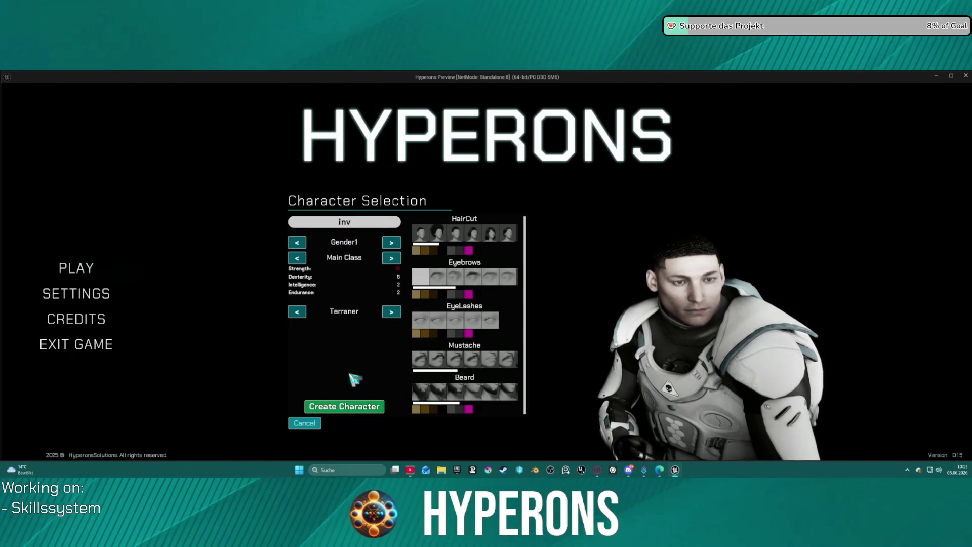
{"action": "left_click", "coordinate": [371, 411]}
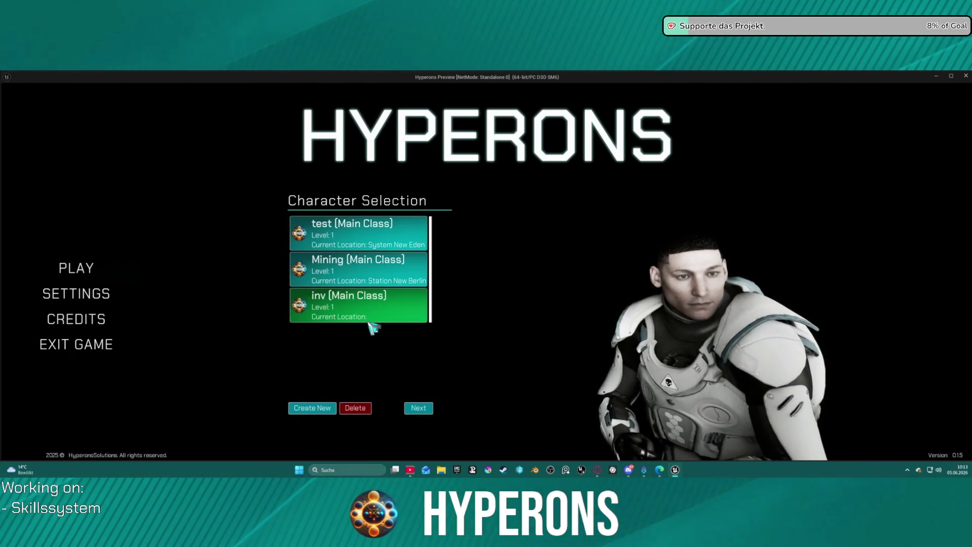
{"action": "left_click", "coordinate": [418, 407]}
{"action": "left_click", "coordinate": [712, 404]}
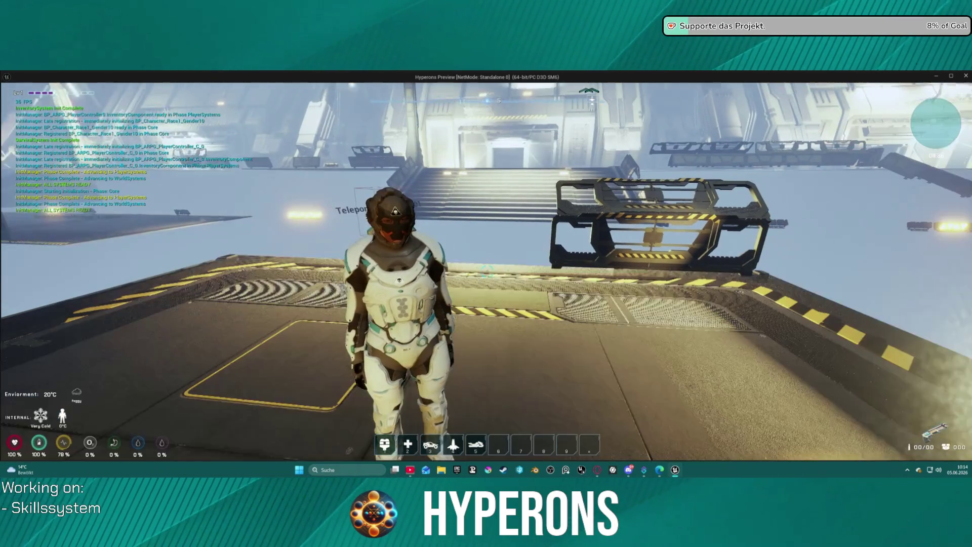
Step: Walk toward the stairs, equip the weapon from the inventory and resume past the breakpoint
{"action": "key", "text": "w"}
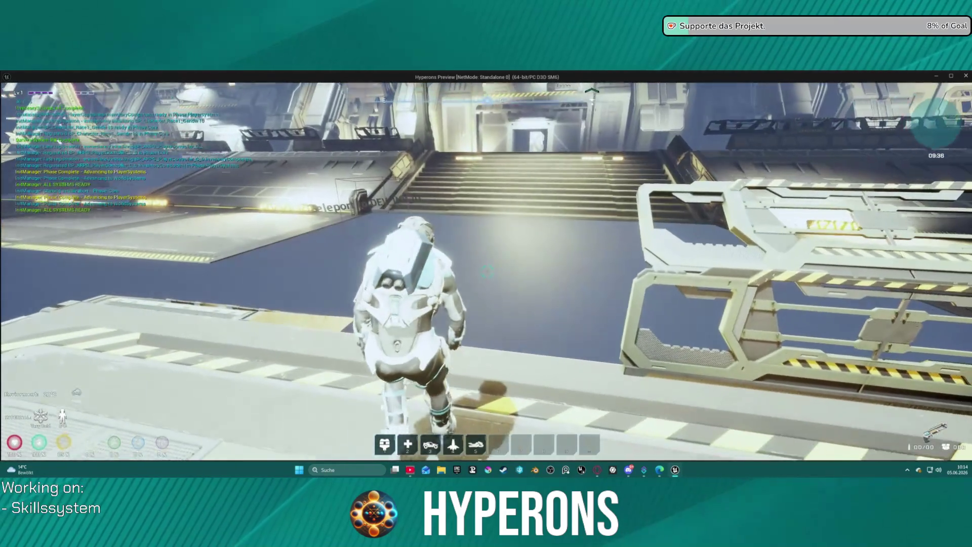
{"action": "key", "text": "w"}
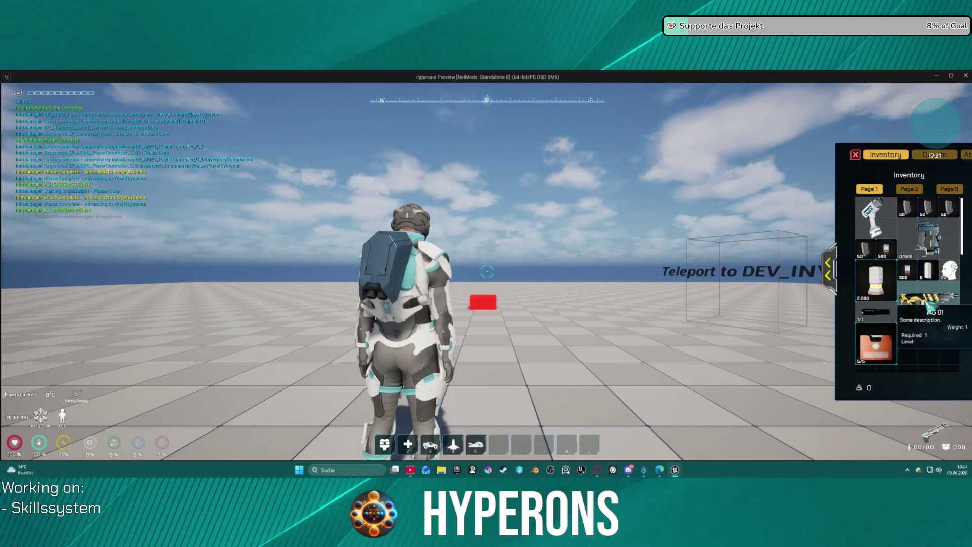
{"action": "right_click", "coordinate": [930, 307]}
{"action": "left_click", "coordinate": [346, 98]}
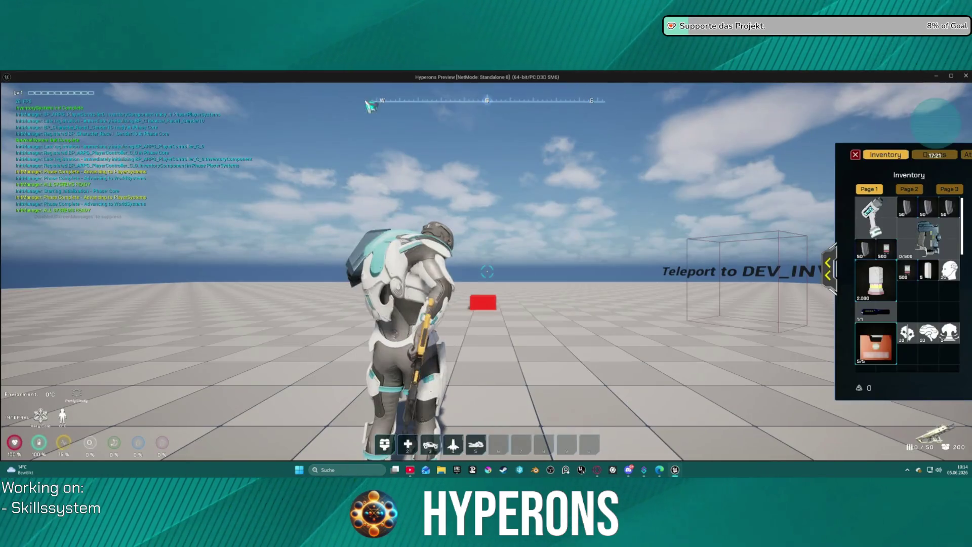
Step: Unequip the Primary weapon, step into the unequip response, resume, and close the inventory
{"action": "left_click", "coordinate": [829, 267]}
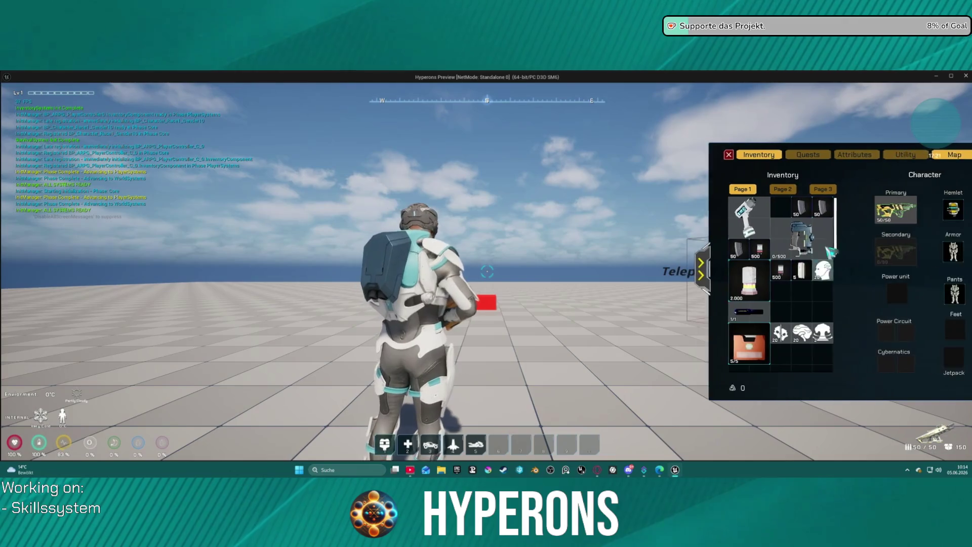
{"action": "right_click", "coordinate": [874, 210]}
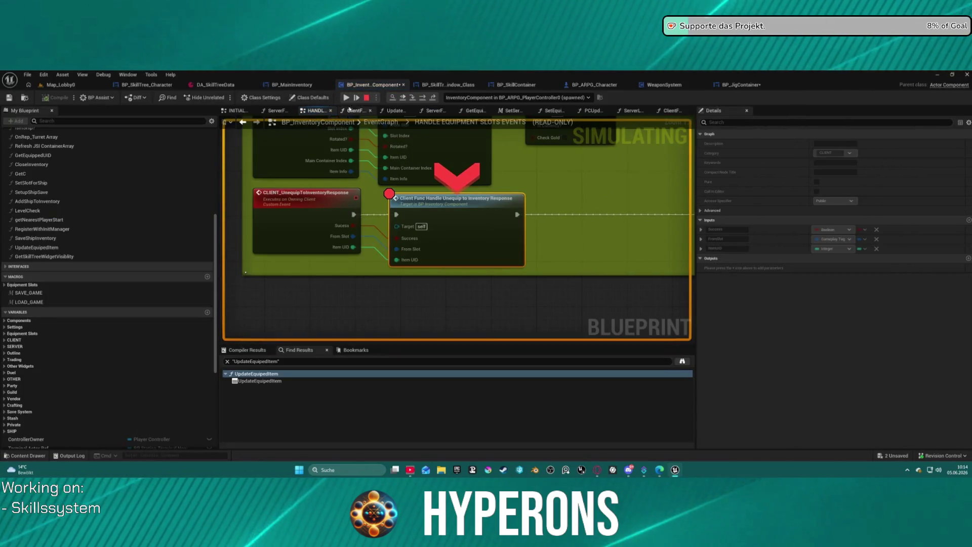
{"action": "key", "text": "F11"}
{"action": "left_click", "coordinate": [347, 98]}
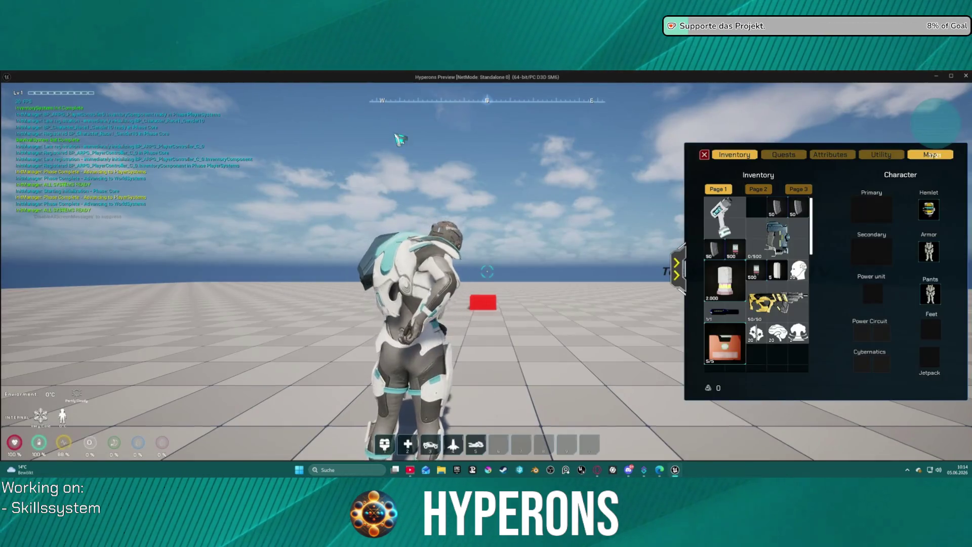
{"action": "left_click", "coordinate": [705, 155]}
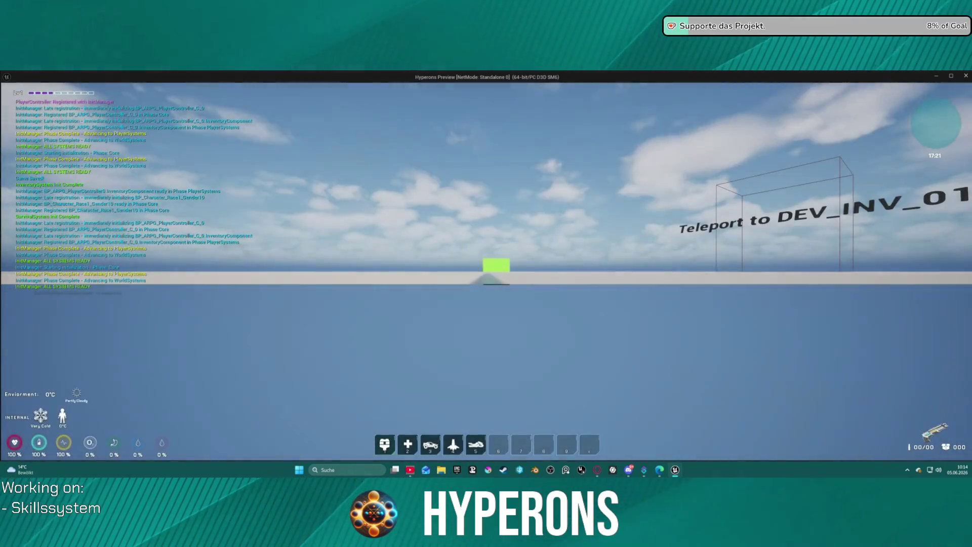
Step: Reopen the inventory and equip MG 01 from it, resuming past the breakpoint
{"action": "key", "text": "i"}
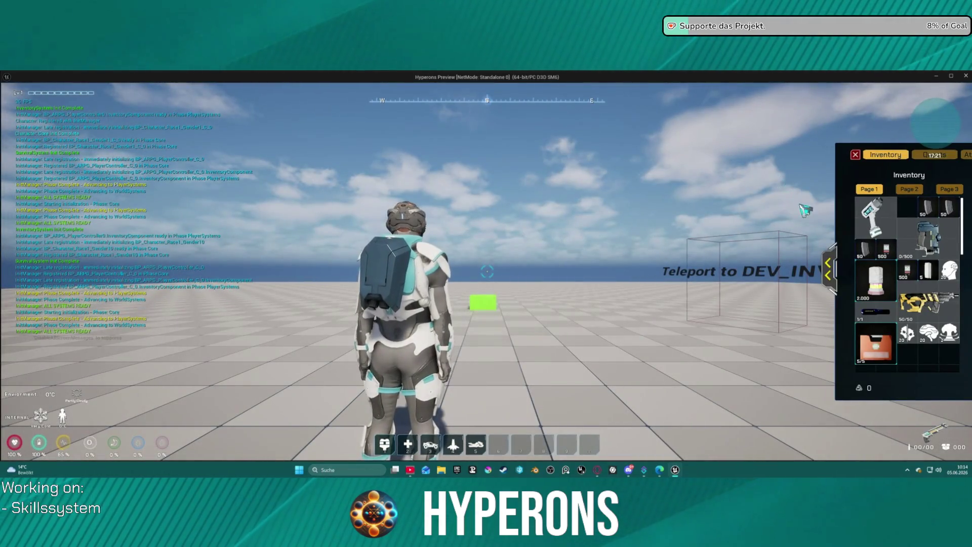
{"action": "mouse_move", "coordinate": [923, 331]}
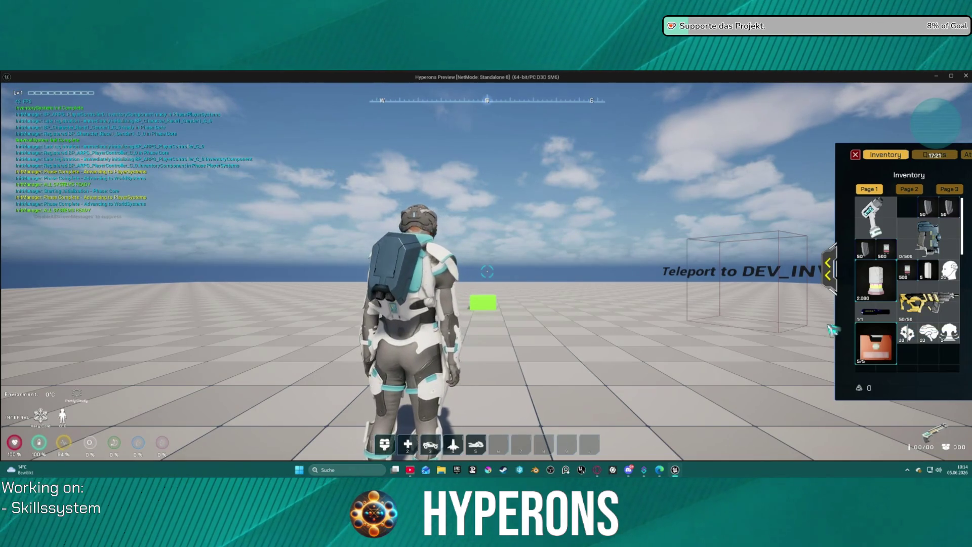
{"action": "left_click", "coordinate": [830, 266]}
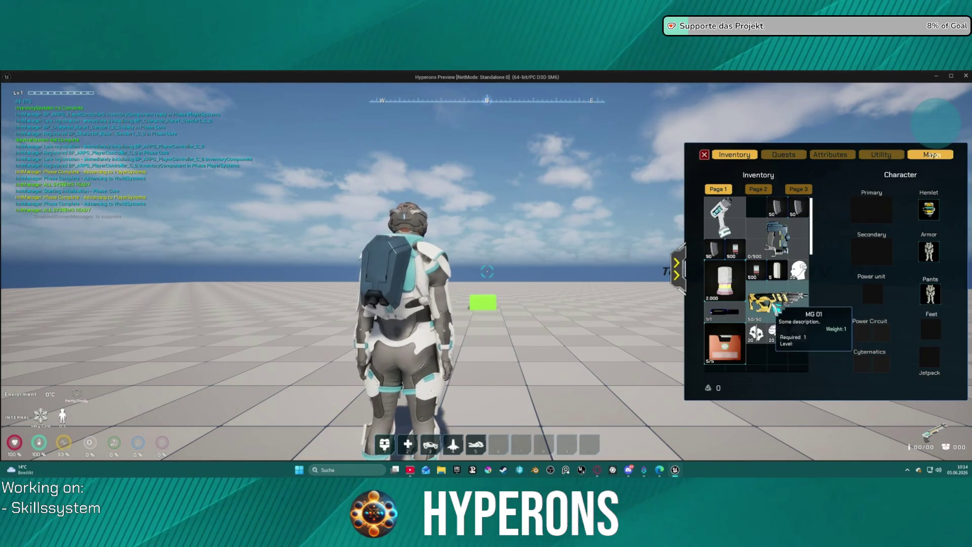
{"action": "right_click", "coordinate": [776, 307]}
{"action": "left_click", "coordinate": [345, 101]}
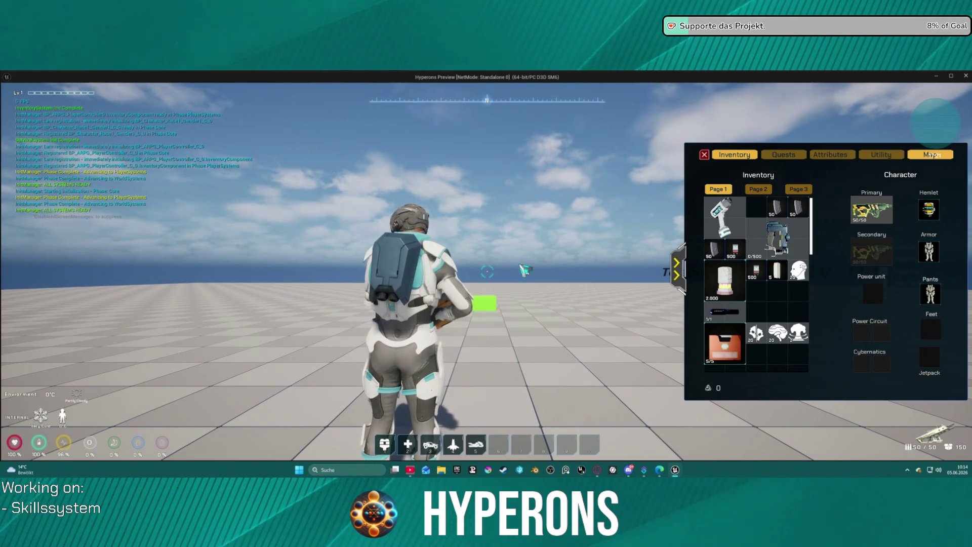
Step: Move around, fire the rifle, and resume the Blueprint past two breakpoints including the Branch
{"action": "key", "text": "w"}
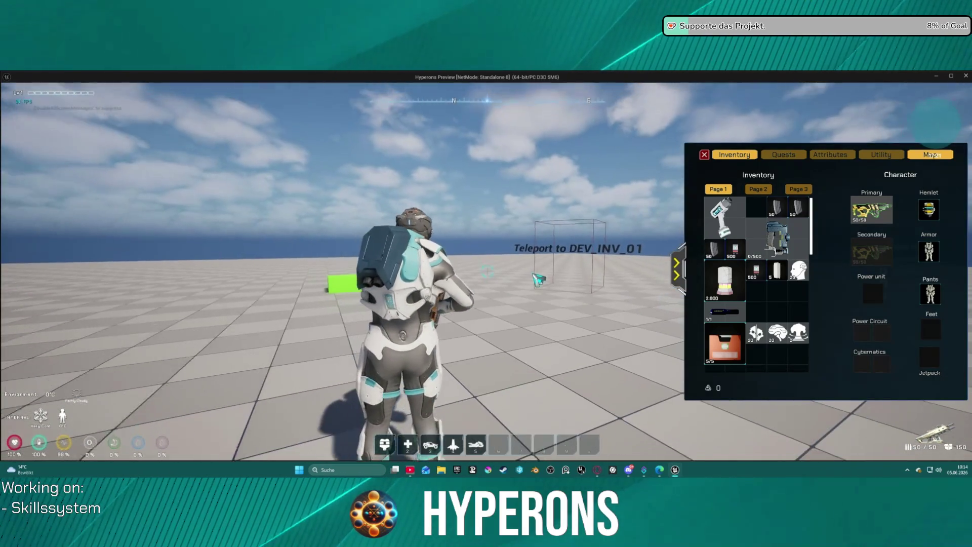
{"action": "left_click", "coordinate": [537, 274]}
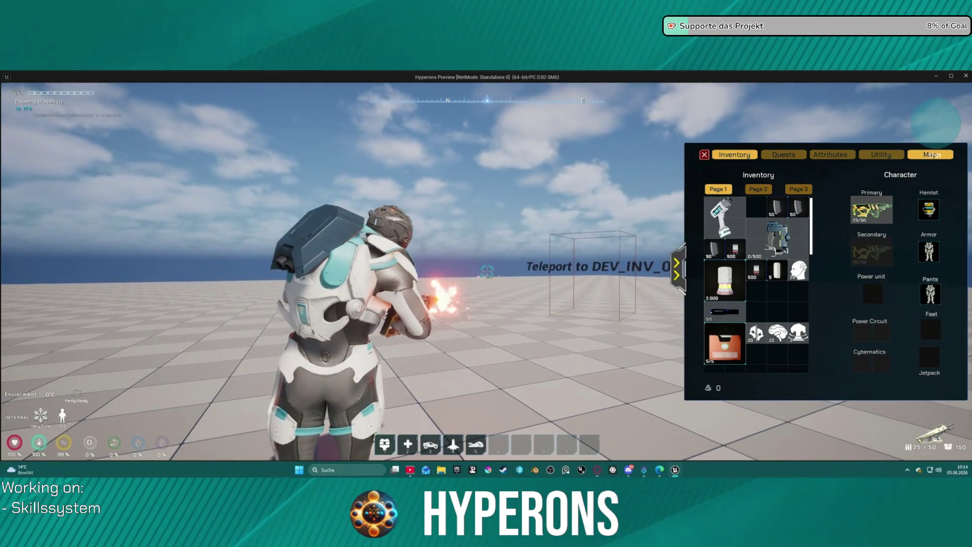
{"action": "mouse_move", "coordinate": [872, 214]}
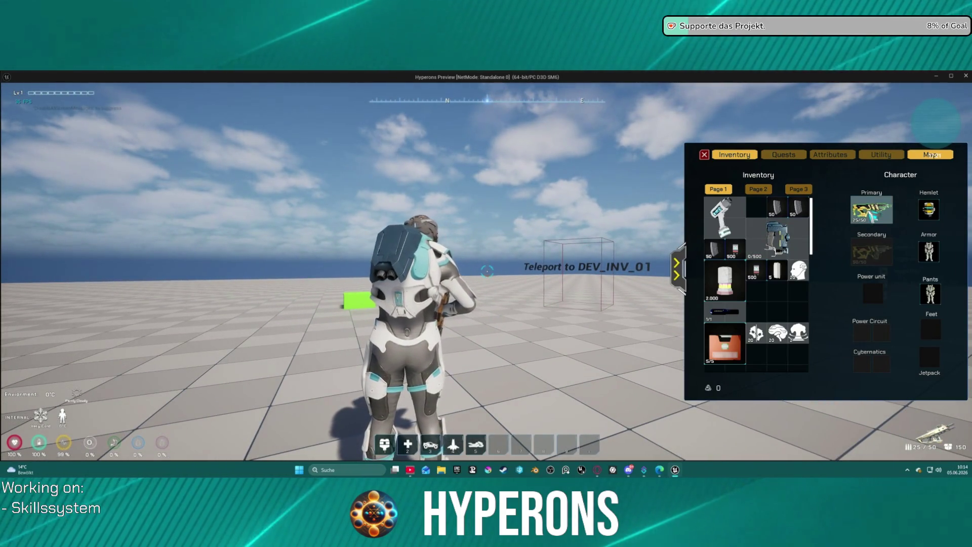
{"action": "key", "text": "alt+Tab"}
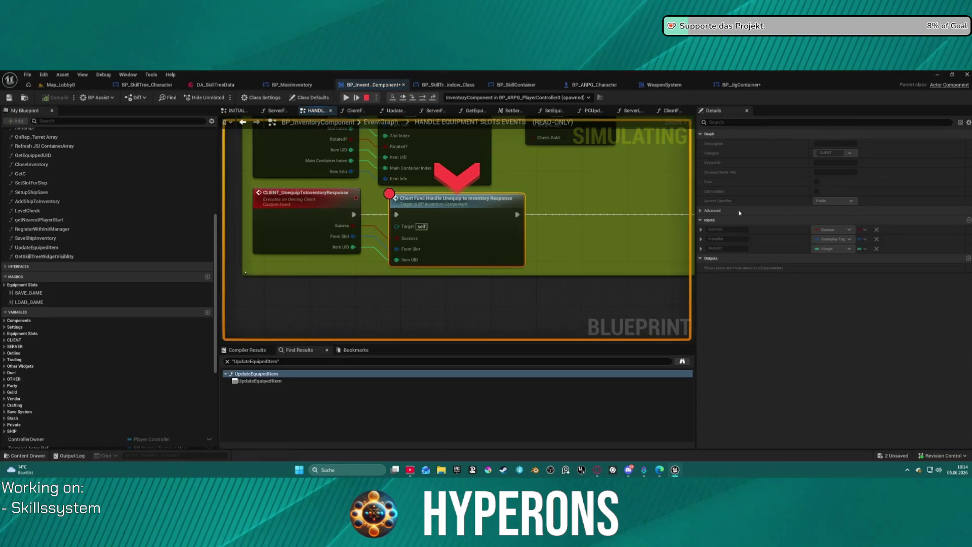
{"action": "left_click", "coordinate": [347, 99]}
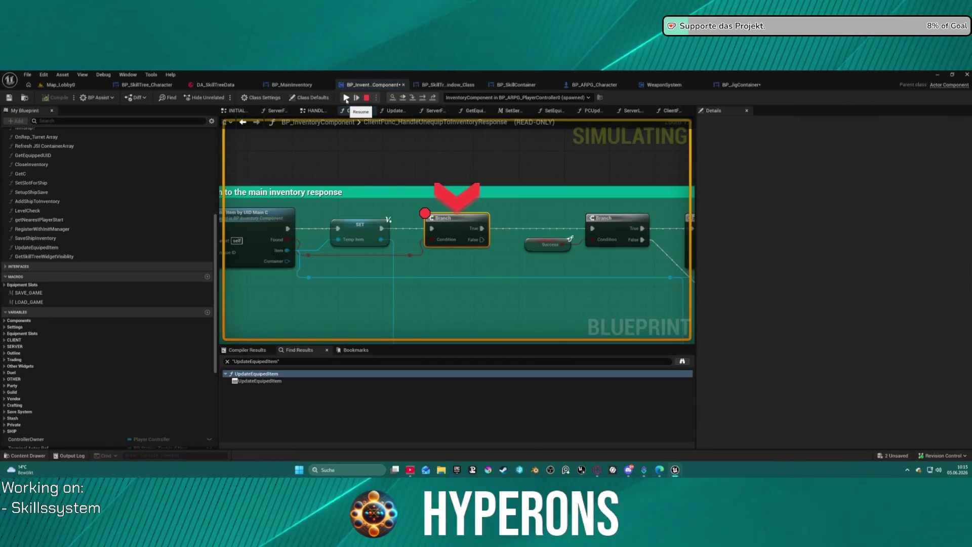
{"action": "left_click", "coordinate": [347, 99]}
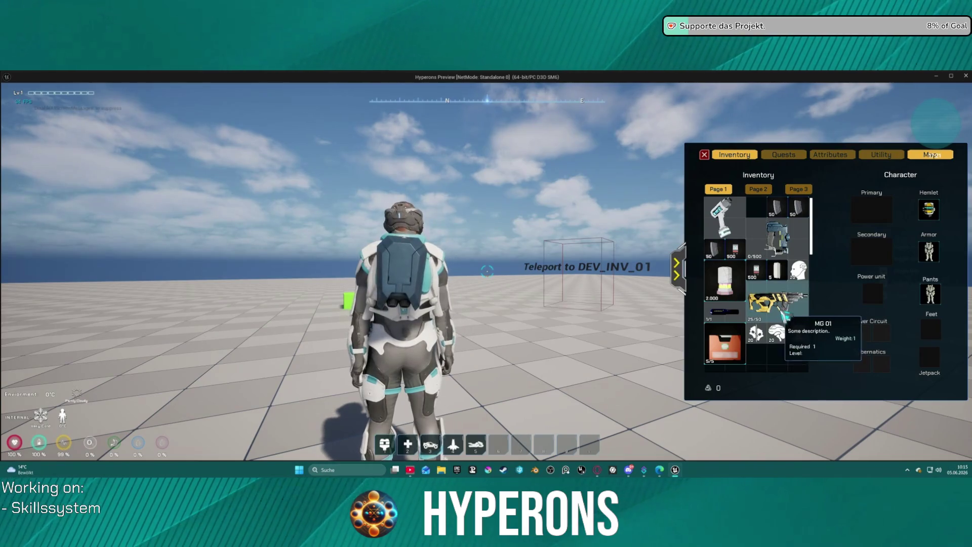
Step: Drag MG 01 out of the Primary slot and back in, resume, then run to the teleport
{"action": "mouse_move", "coordinate": [767, 307]}
{"action": "left_mouse_down"}
{"action": "mouse_move", "coordinate": [501, 276]}
{"action": "mouse_move", "coordinate": [504, 284]}
{"action": "left_mouse_up"}
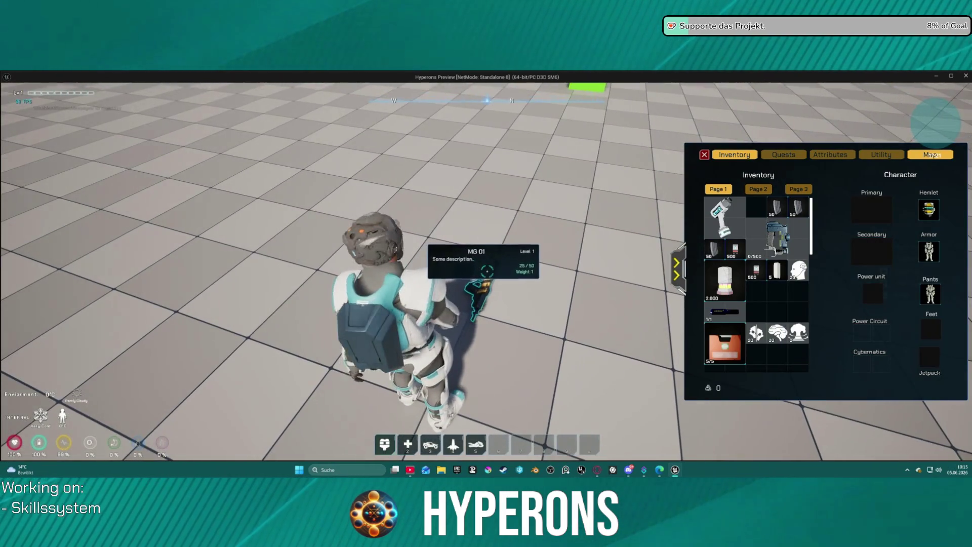
{"action": "key", "text": "e"}
{"action": "left_click_drag", "start_coordinate": [778, 304], "coordinate": [928, 339]}
{"action": "left_click", "coordinate": [347, 97]}
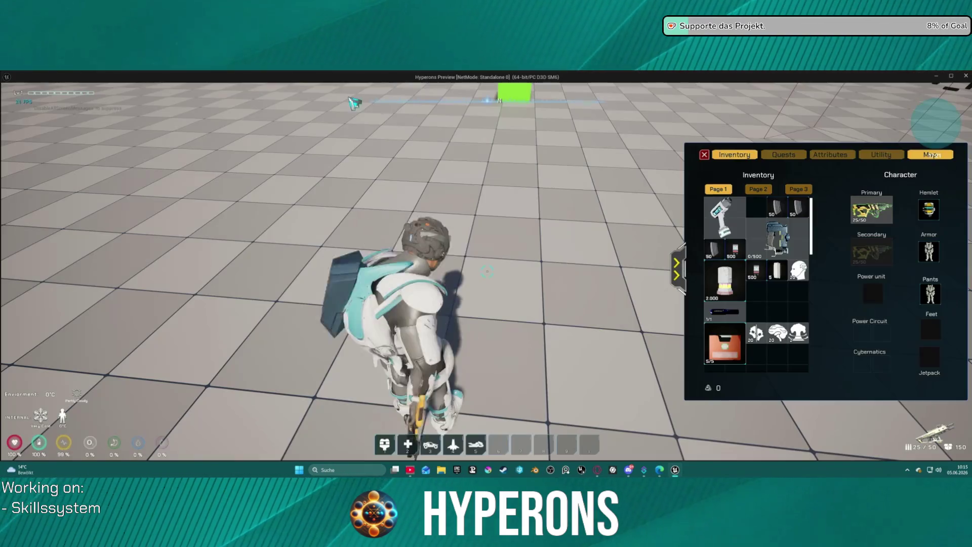
{"action": "key", "text": "w"}
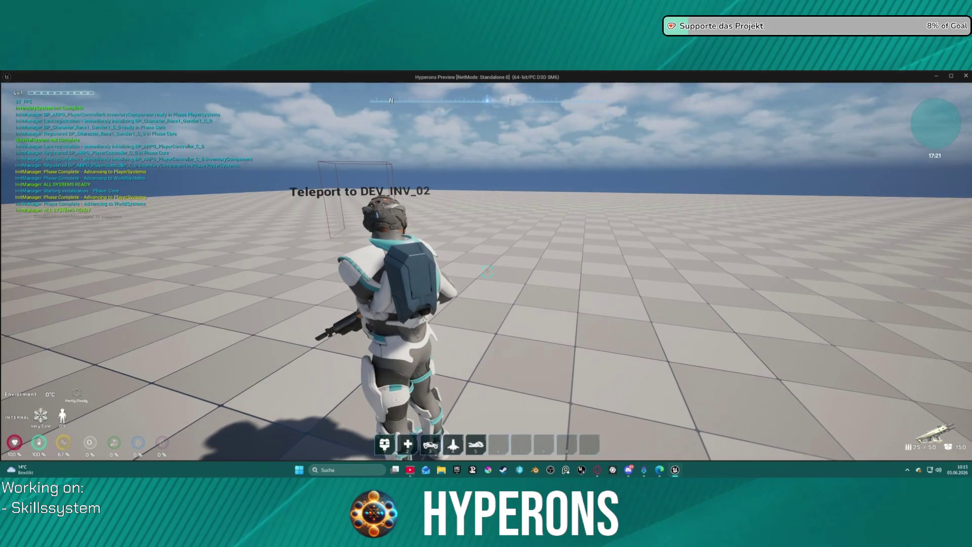
Step: Unequip the rifle into the inventory and resume past the unequip and Branch breakpoints
{"action": "key", "text": "i"}
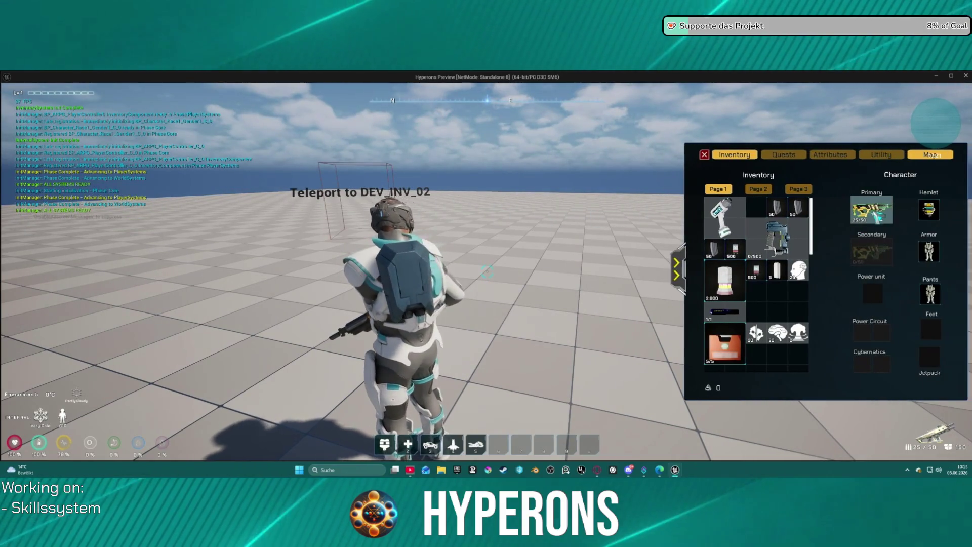
{"action": "right_click", "coordinate": [879, 215]}
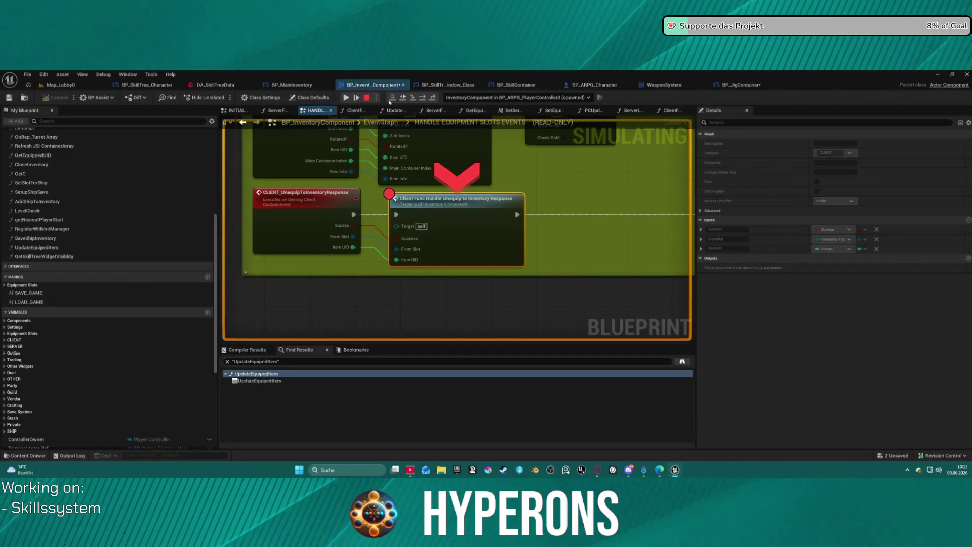
{"action": "left_click", "coordinate": [356, 98]}
{"action": "left_click", "coordinate": [346, 98]}
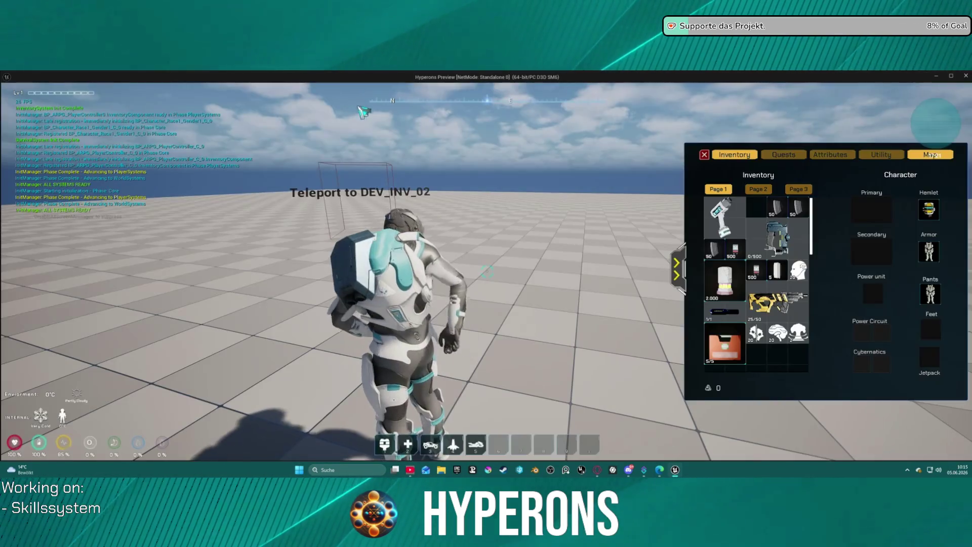
Step: Walk into the DEV_INV_02 teleport, then reopen the inventory's equipment slots and resume
{"action": "key", "text": "w"}
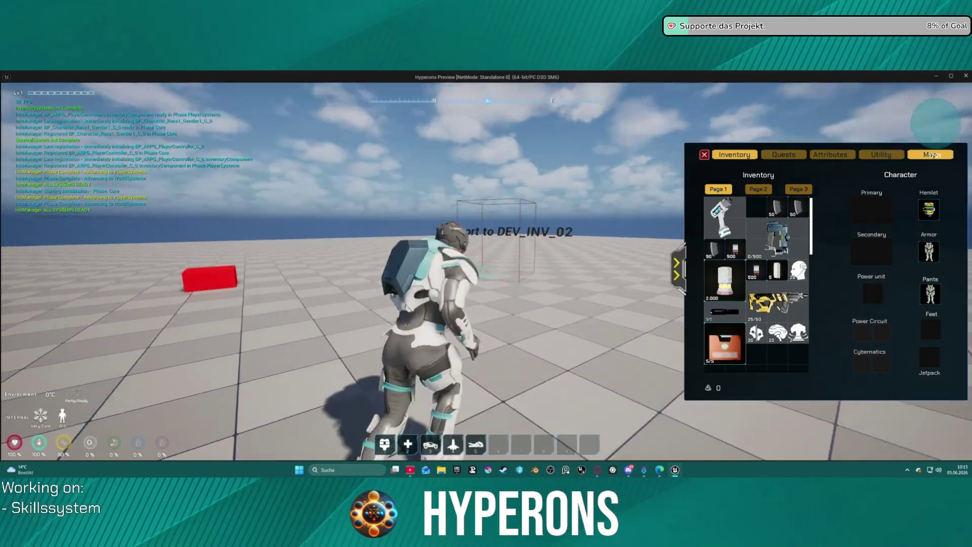
{"action": "key", "text": "w"}
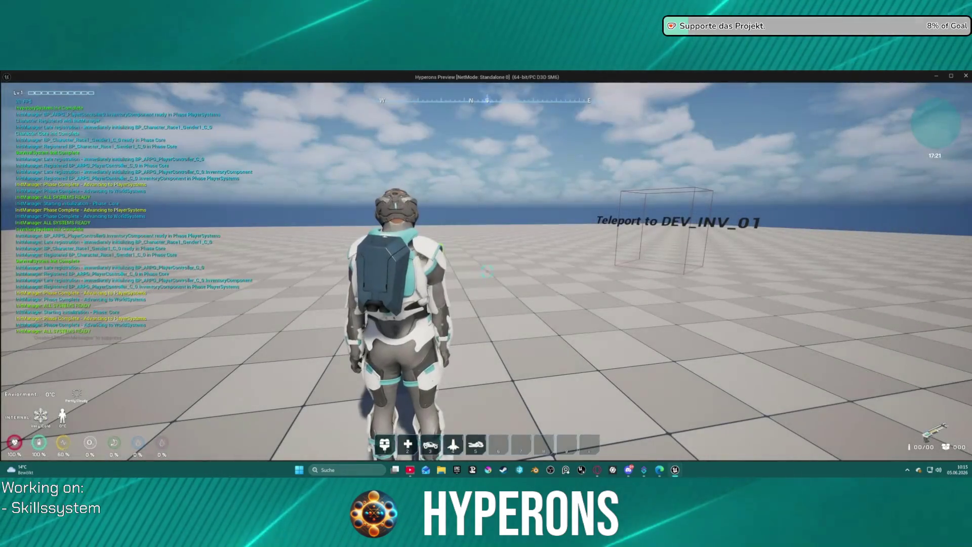
{"action": "key", "text": "i"}
{"action": "mouse_move", "coordinate": [918, 314]}
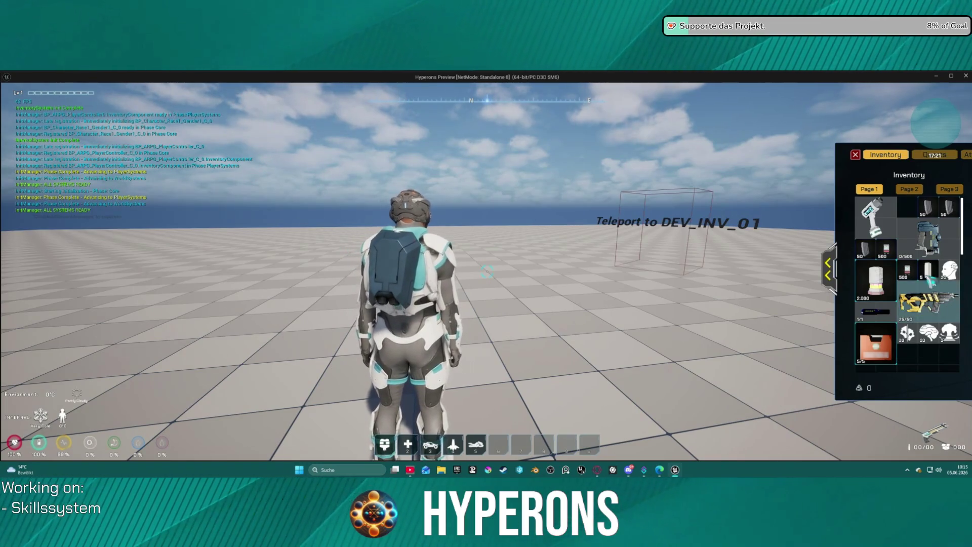
{"action": "left_click", "coordinate": [829, 268]}
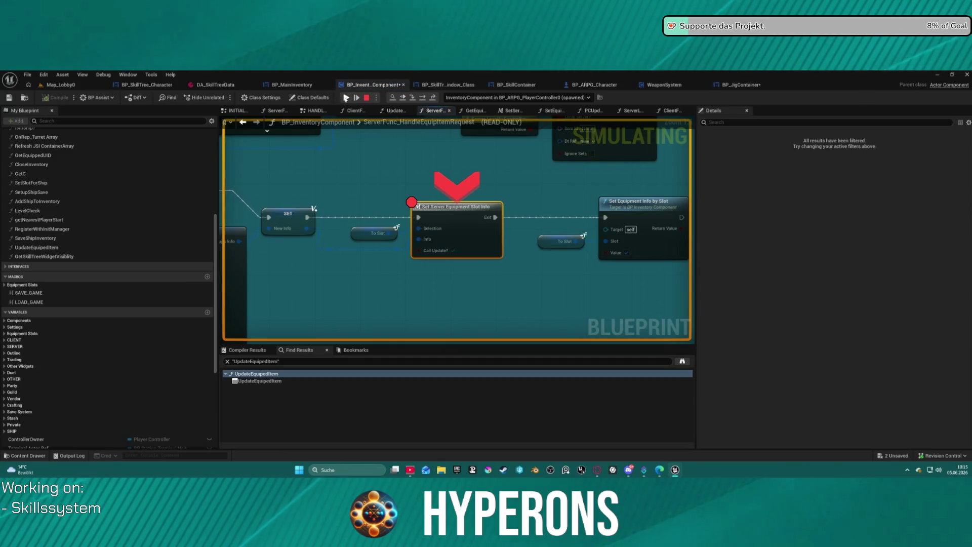
{"action": "left_click", "coordinate": [346, 98]}
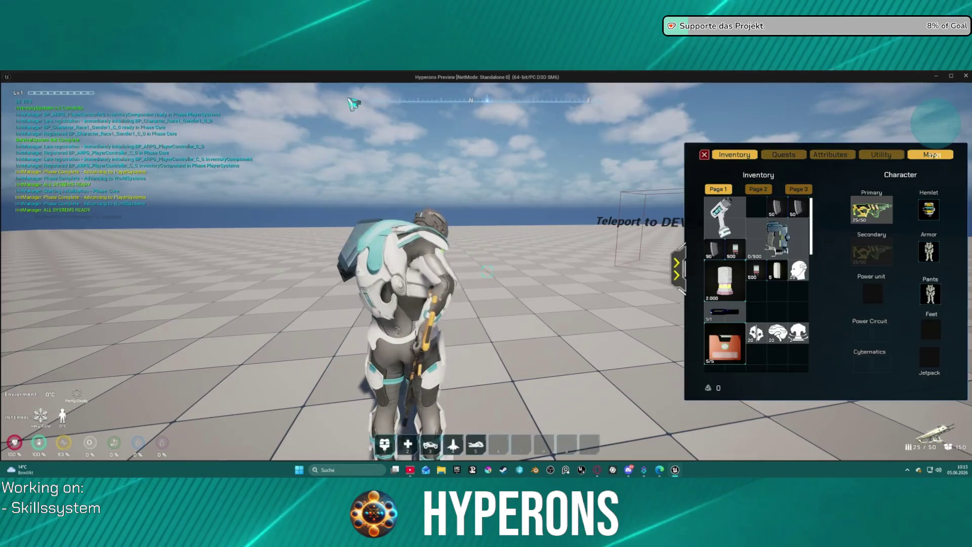
Step: Equip the rifle in the Primary slot, then drag it back to the inventory grid and resume
{"action": "key", "text": "w"}
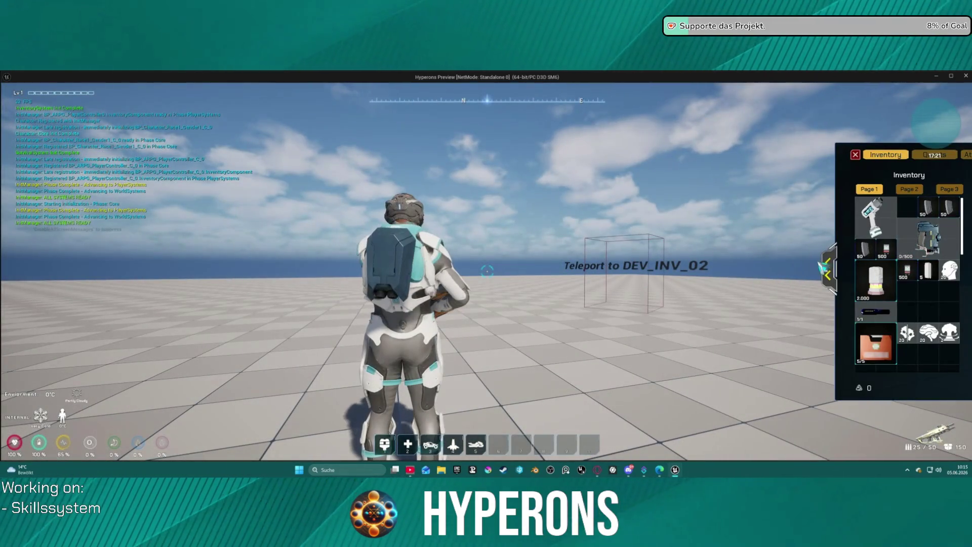
{"action": "left_click", "coordinate": [829, 269]}
{"action": "left_click_drag", "start_coordinate": [794, 293], "coordinate": [779, 298]}
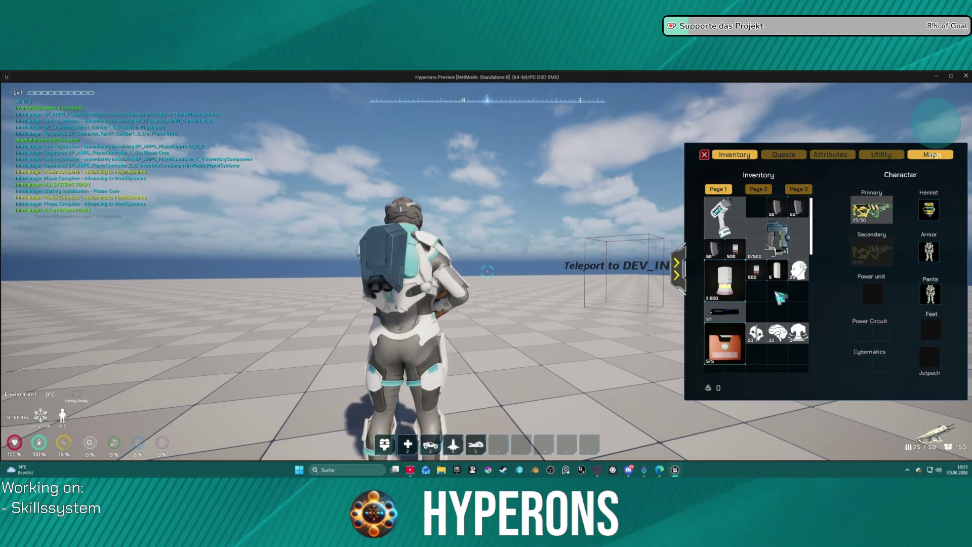
{"action": "mouse_move", "coordinate": [864, 223]}
{"action": "left_mouse_down"}
{"action": "mouse_move", "coordinate": [805, 303]}
{"action": "mouse_move", "coordinate": [790, 309]}
{"action": "left_mouse_up"}
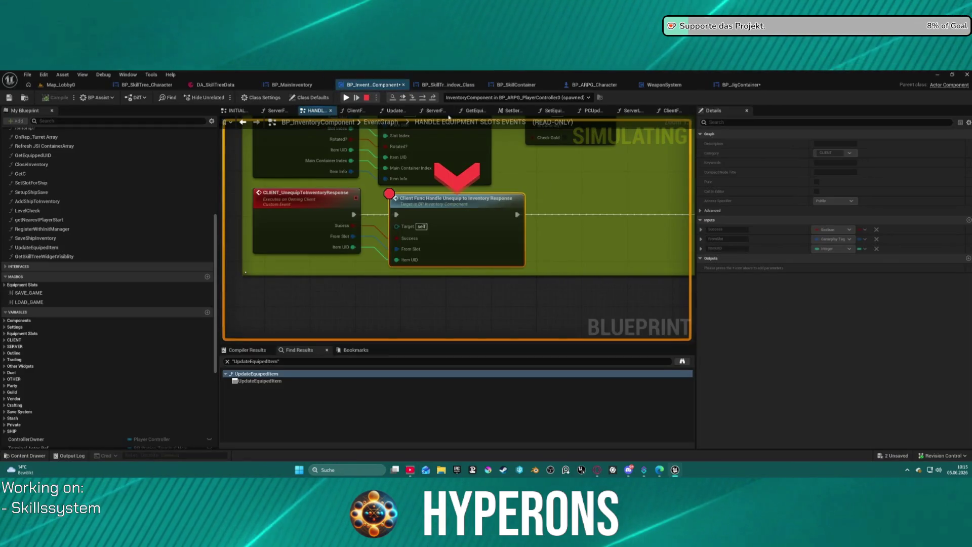
{"action": "left_click", "coordinate": [345, 99]}
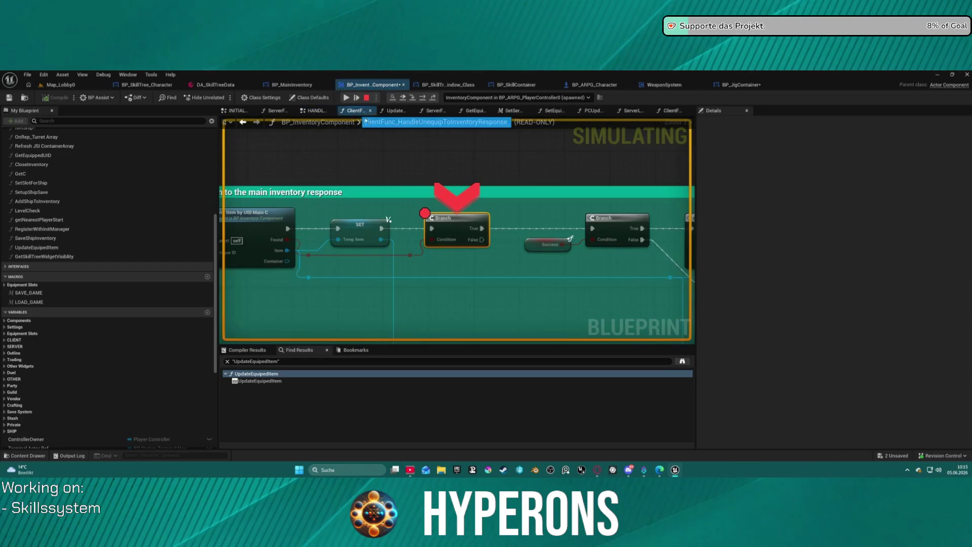
Step: Remove the Branch node's breakpoint, resume play, and walk into the teleport to reopen the inventory
{"action": "right_click", "coordinate": [463, 228]}
{"action": "left_click", "coordinate": [487, 289]}
{"action": "left_click", "coordinate": [346, 98]}
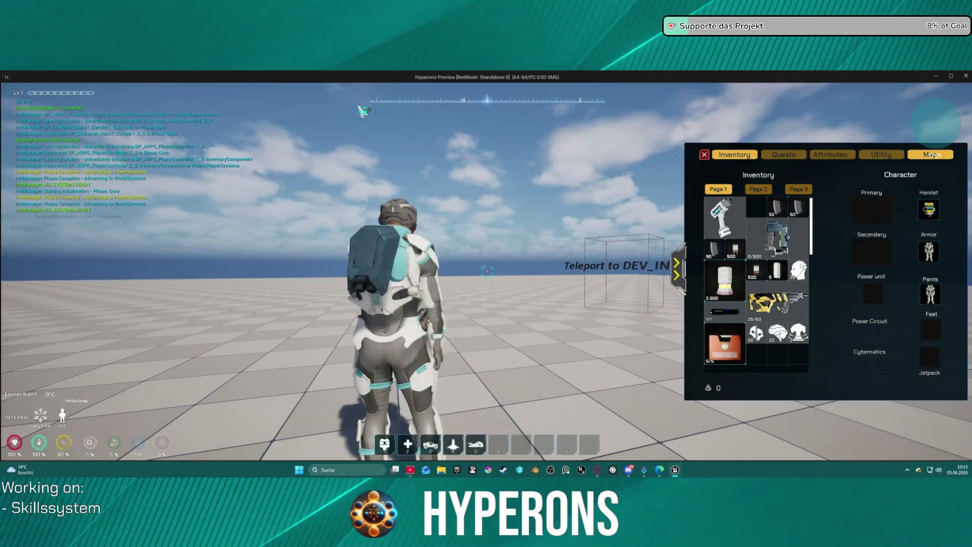
{"action": "key", "text": "w"}
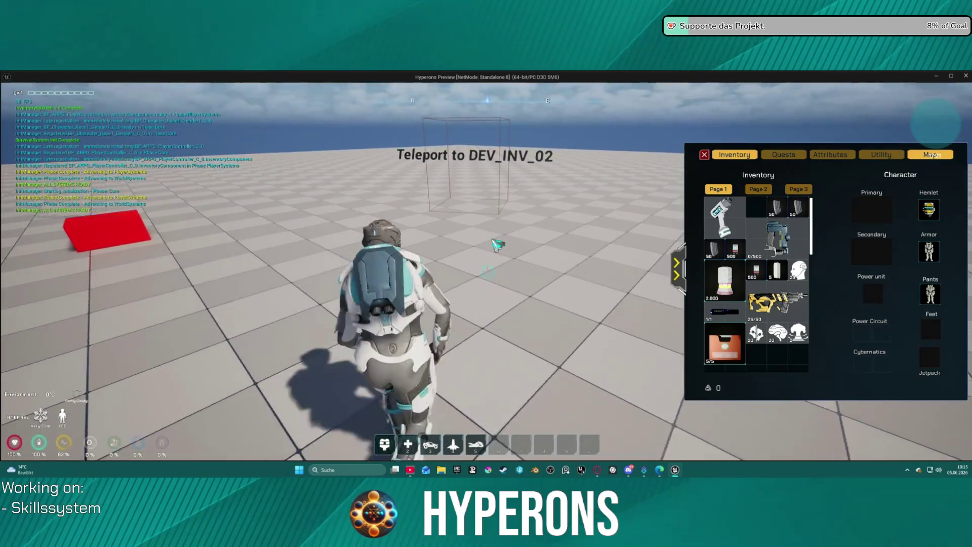
{"action": "key", "text": "w"}
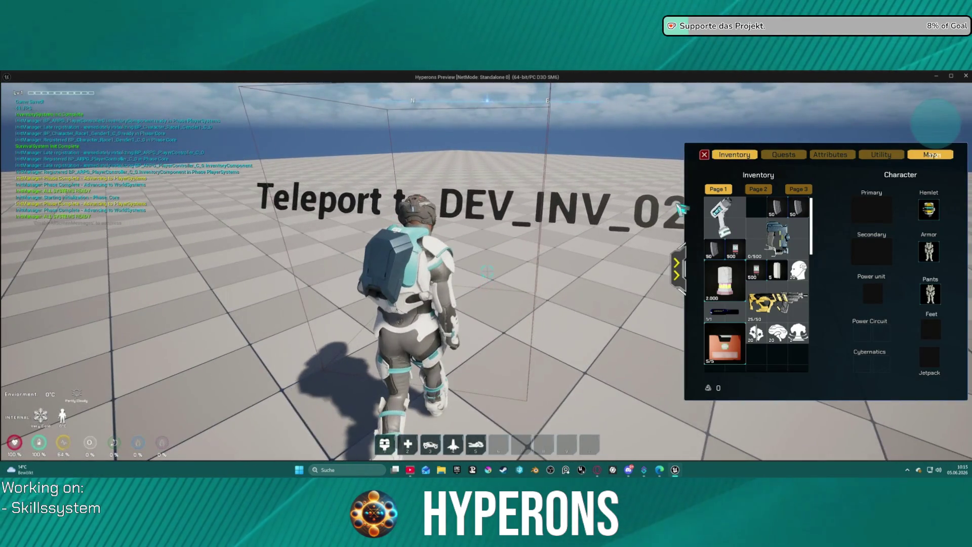
{"action": "key", "text": "i"}
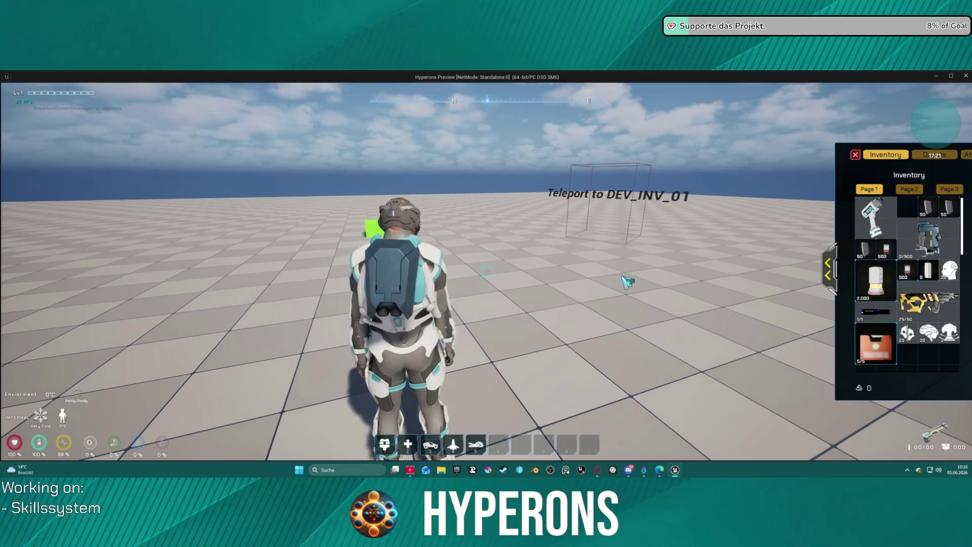
Step: Equip the rifle from the inventory and resume past the equip breakpoint
{"action": "key", "text": "w"}
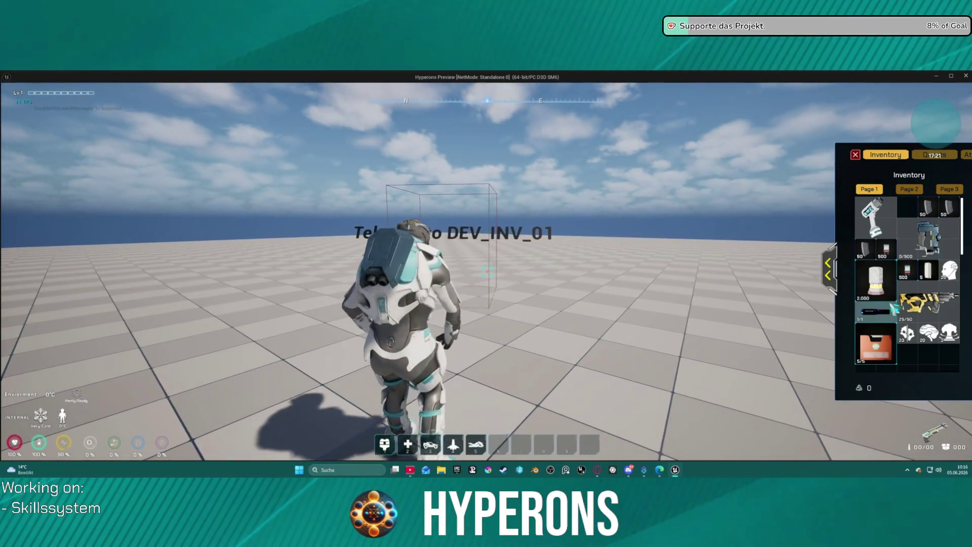
{"action": "double_click", "coordinate": [894, 309]}
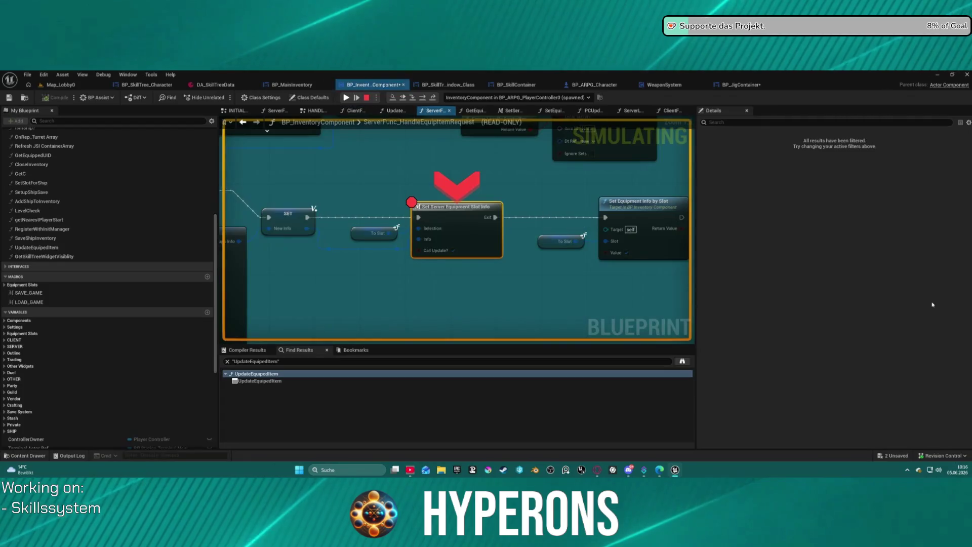
{"action": "left_click", "coordinate": [346, 97]}
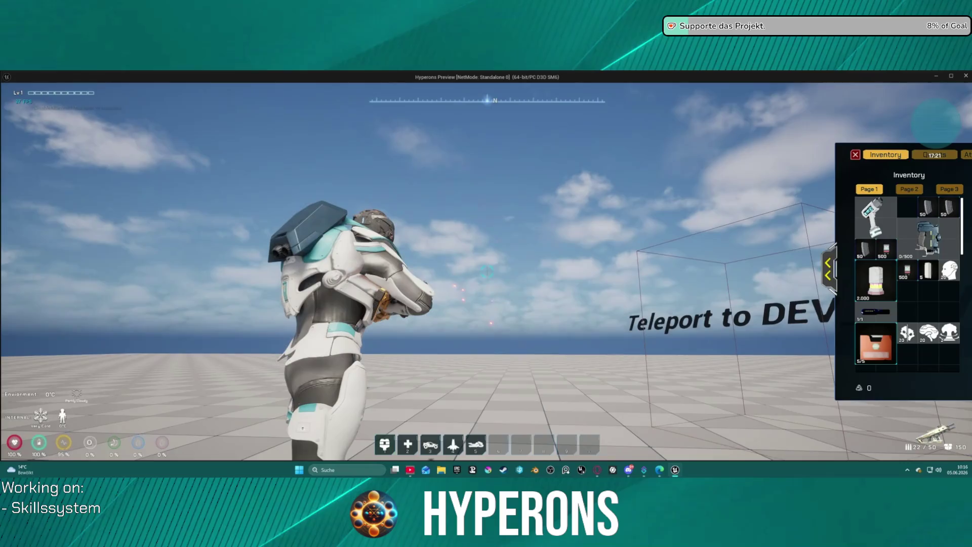
Step: Test the rifle by firing, reloading, and firing again while jetpacking
{"action": "left_click", "coordinate": [836, 264]}
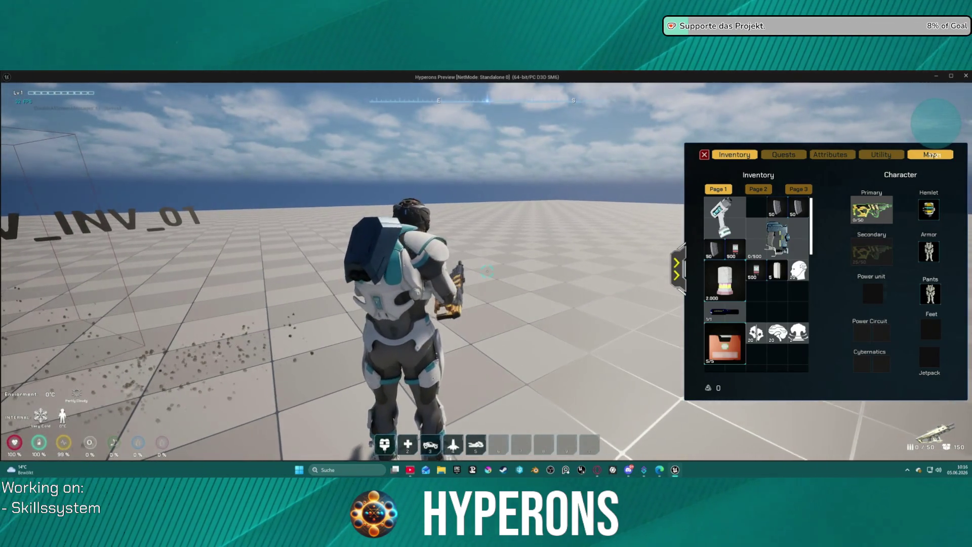
{"action": "key", "text": "r"}
{"action": "key", "text": "space"}
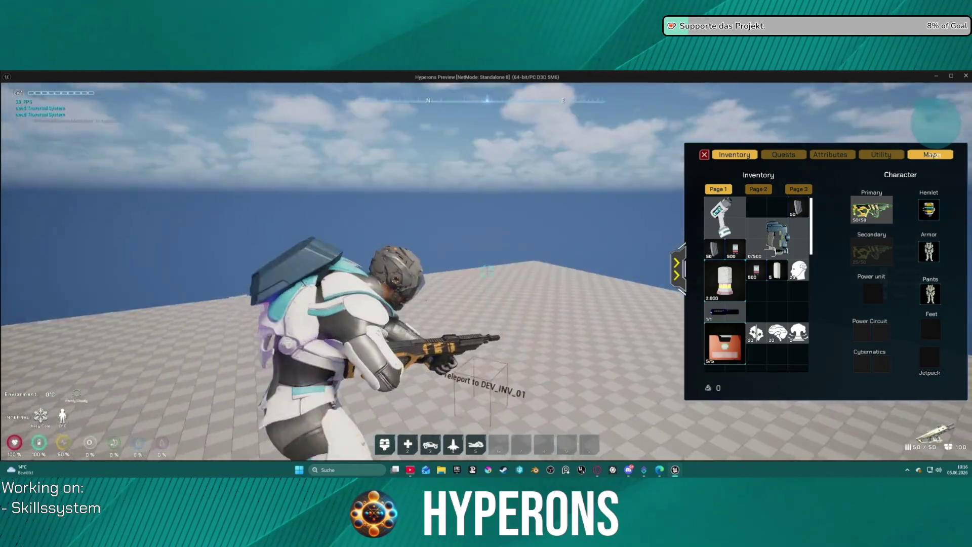
{"action": "left_click", "coordinate": [488, 272]}
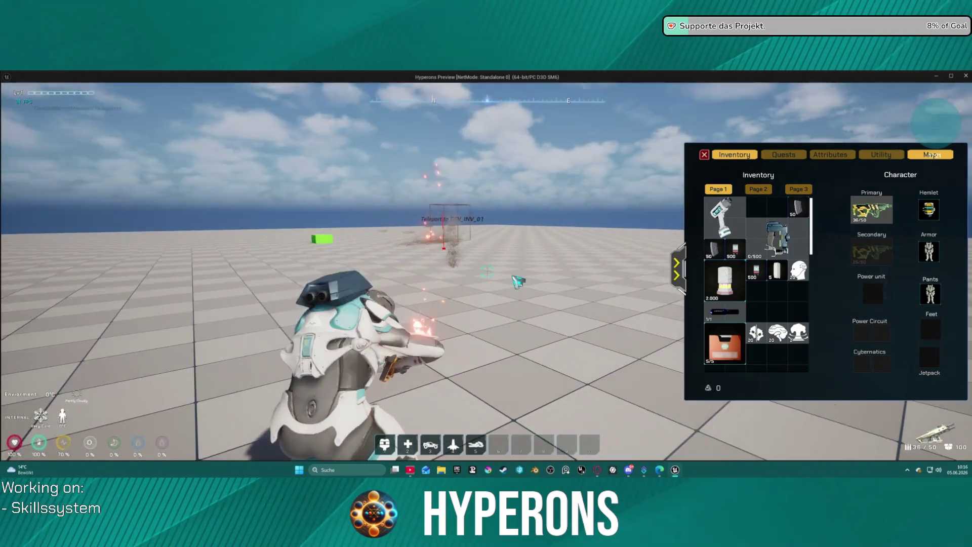
Step: Unequip Primary into the grid, take the DEV_INV_01 teleport, then re-equip the rifle from the inventory
{"action": "key", "text": "w"}
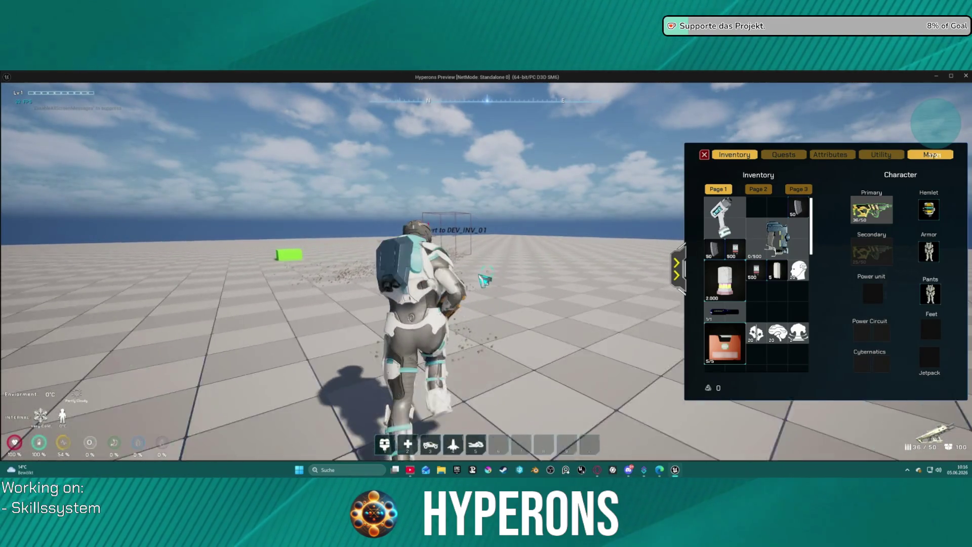
{"action": "key", "text": "w"}
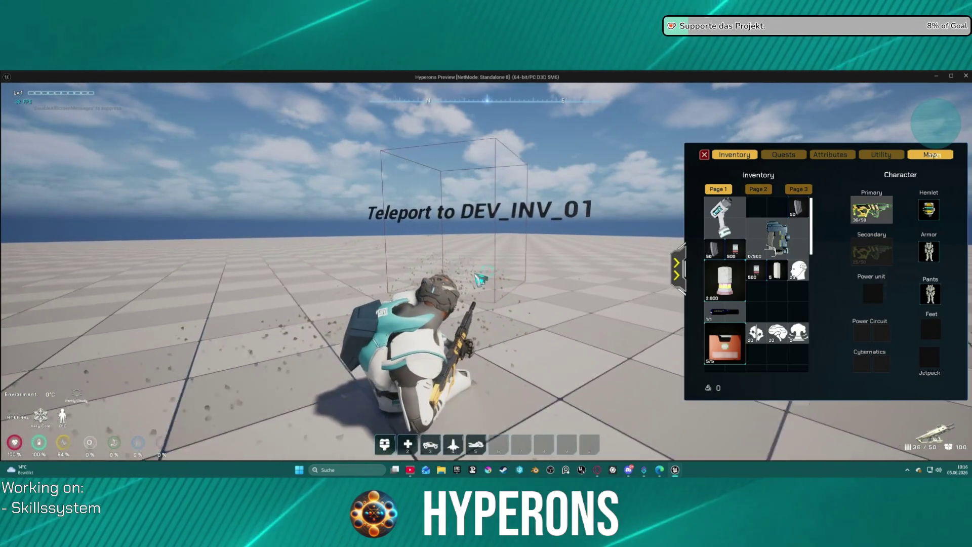
{"action": "mouse_move", "coordinate": [890, 218]}
{"action": "left_mouse_down"}
{"action": "mouse_move", "coordinate": [769, 304]}
{"action": "mouse_move", "coordinate": [769, 296]}
{"action": "left_mouse_up"}
{"action": "left_click", "coordinate": [348, 98]}
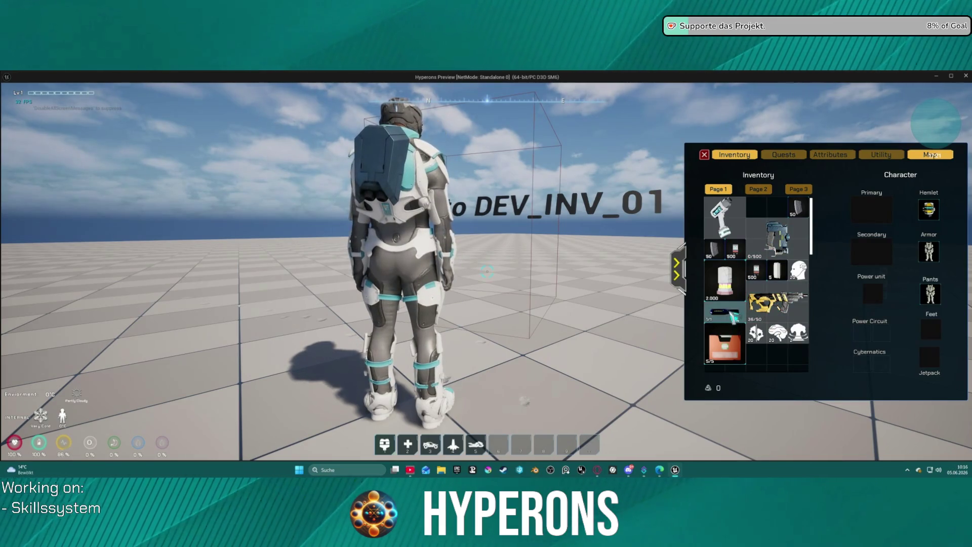
{"action": "key", "text": "w"}
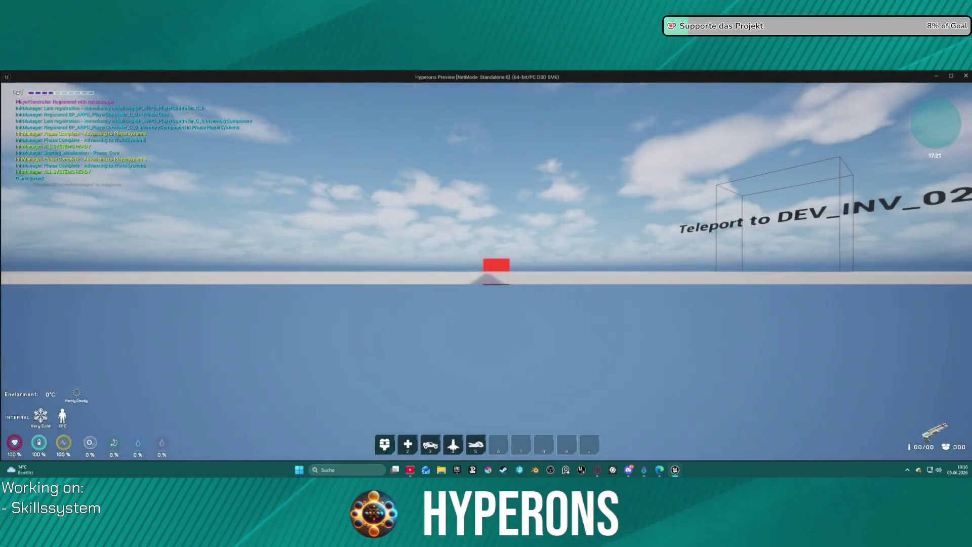
{"action": "key", "text": "i"}
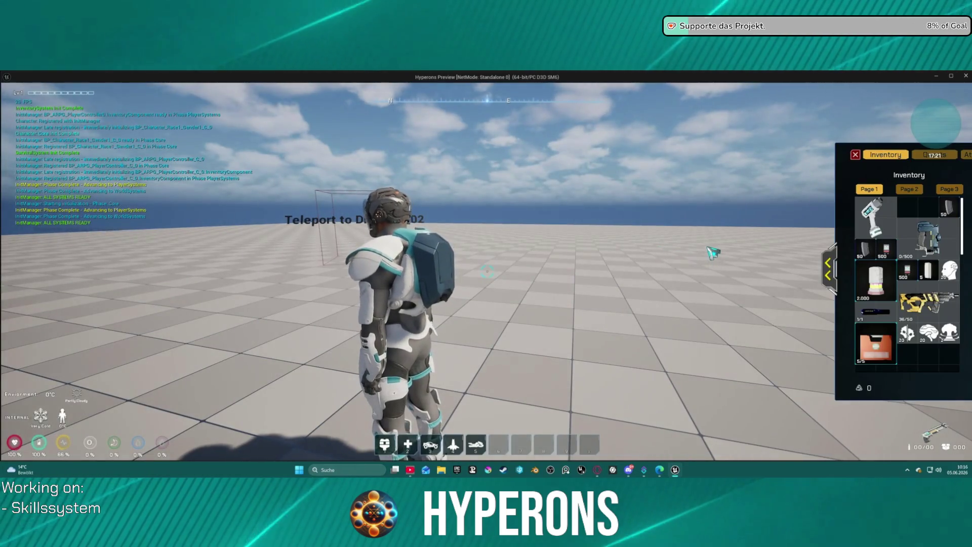
{"action": "right_click", "coordinate": [926, 303]}
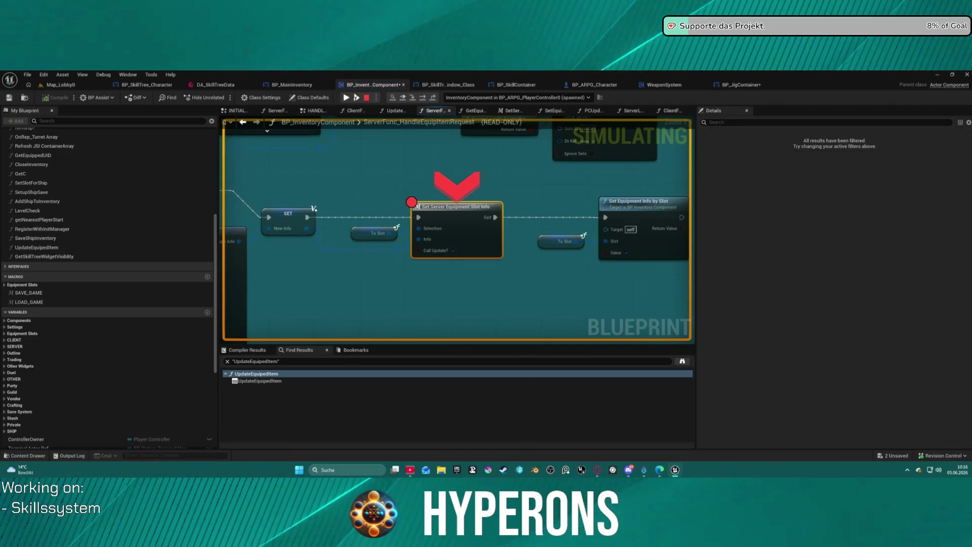
Step: Resume from the equip breakpoint, unequip the rifle into the inventory, and resume with F5
{"action": "left_click", "coordinate": [346, 99]}
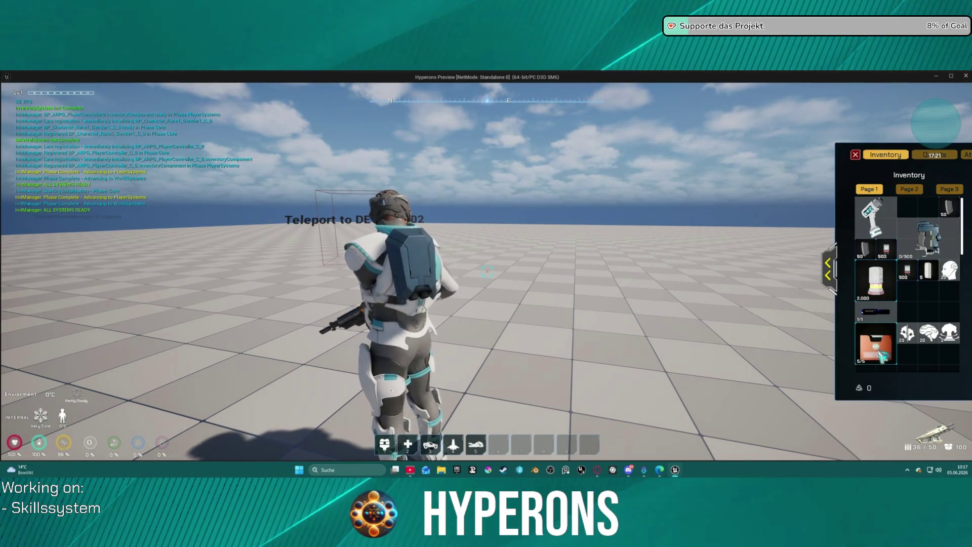
{"action": "left_click_drag", "start_coordinate": [908, 332], "coordinate": [907, 291]}
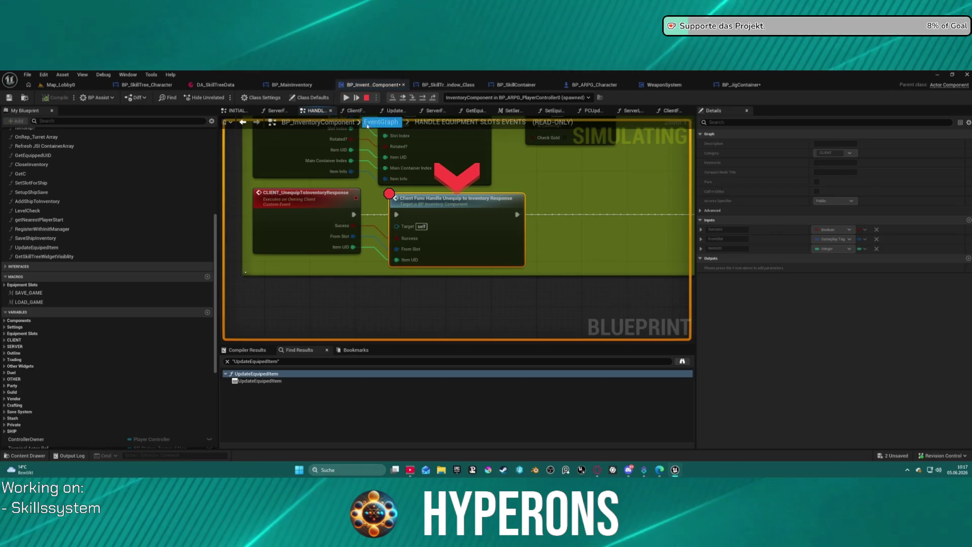
{"action": "key", "text": "F5"}
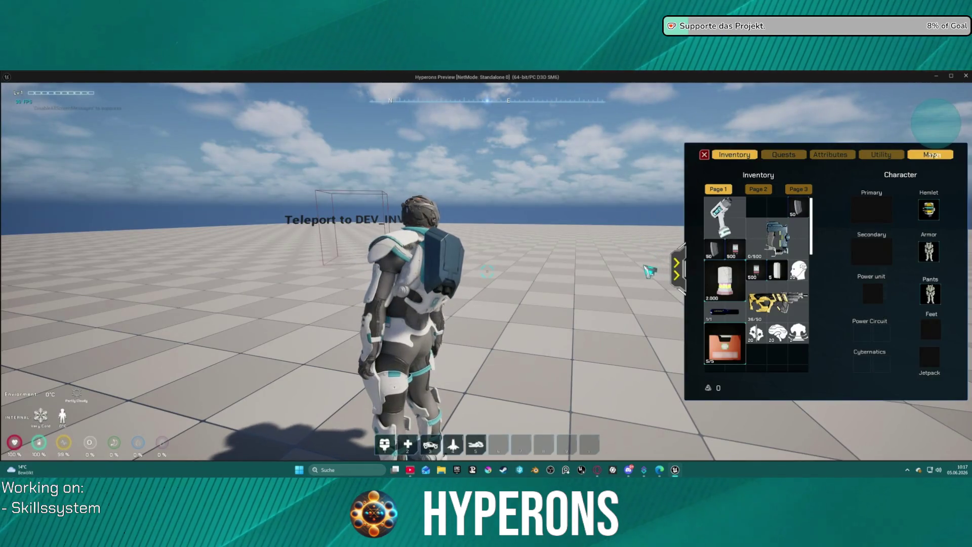
Step: Run through the DEV_INV_02 teleport, check the inventory, and head back to the teleport box
{"action": "key", "text": "w"}
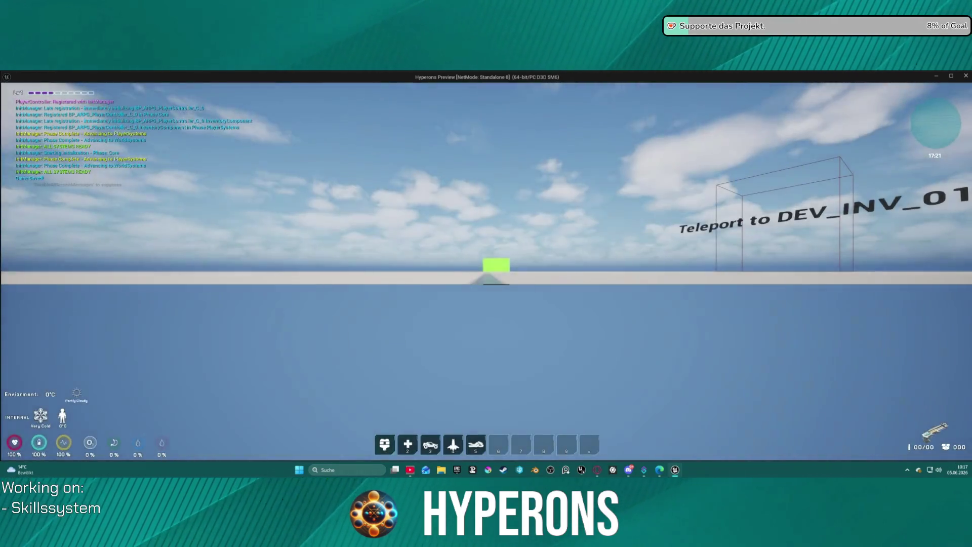
{"action": "key", "text": "i"}
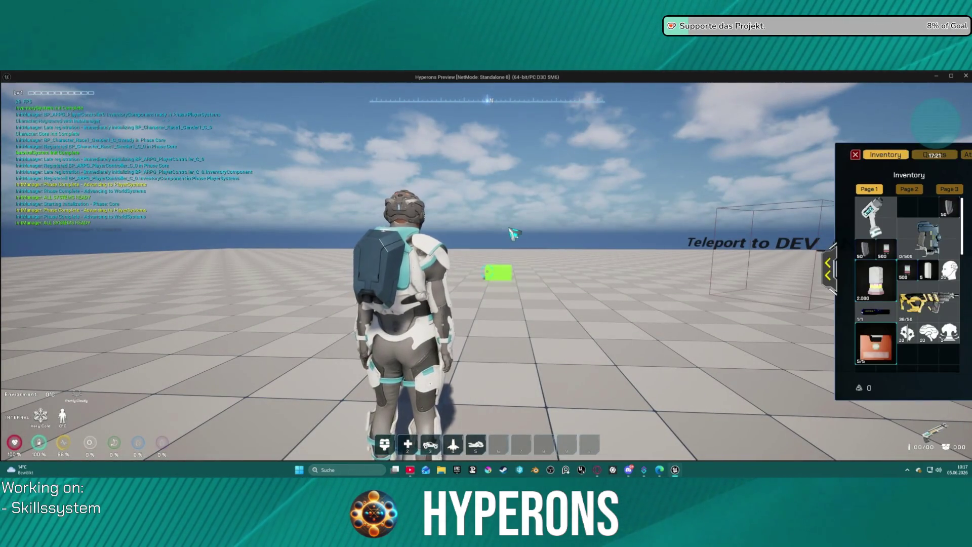
{"action": "key", "text": "i"}
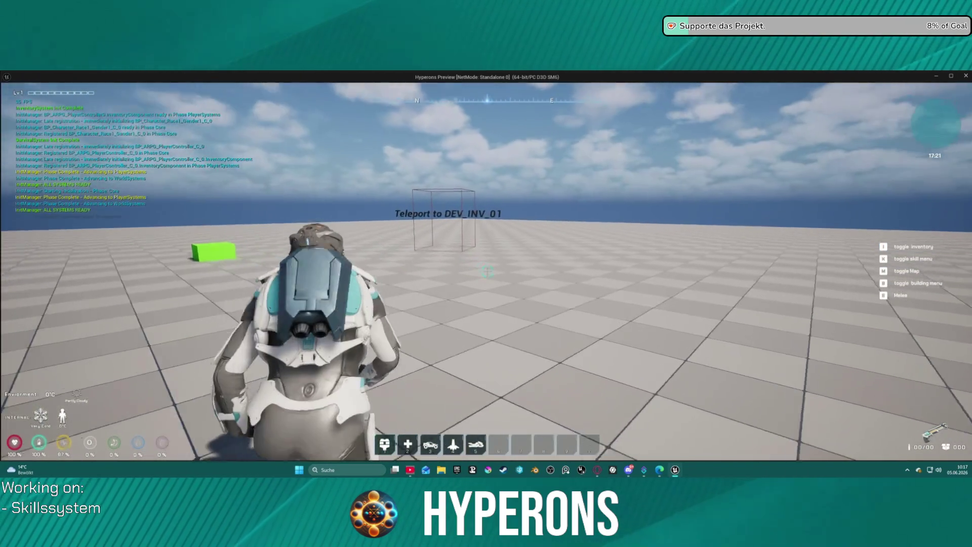
{"action": "key", "text": "s"}
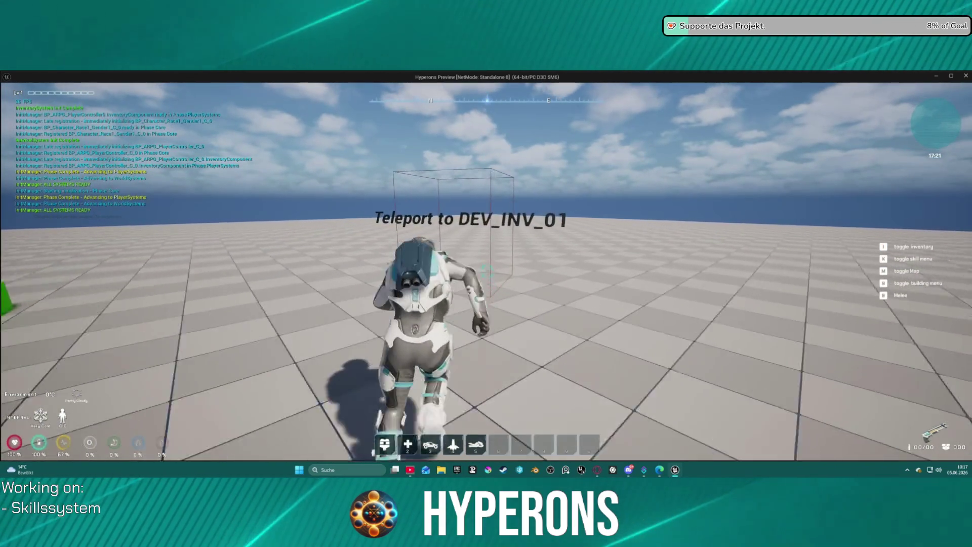
{"action": "key", "text": "w"}
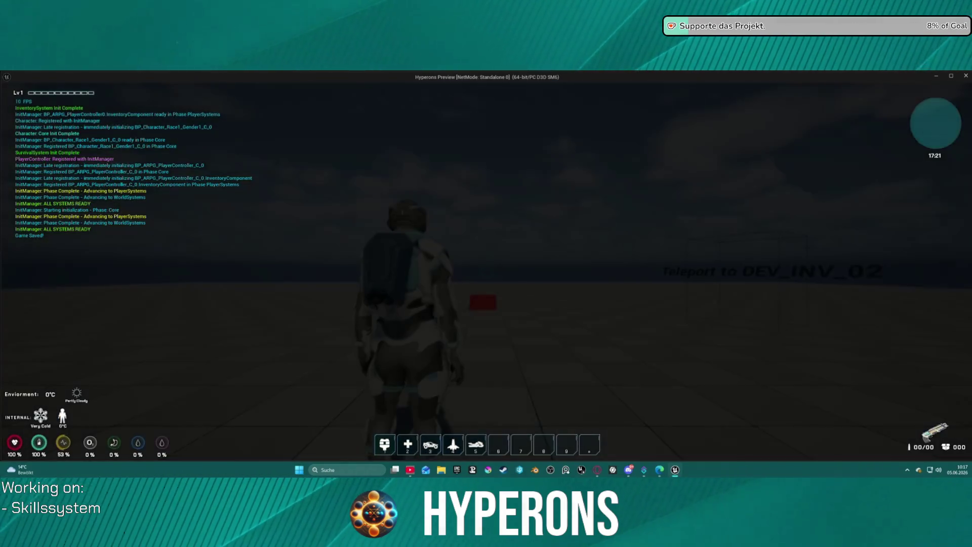
{"action": "key", "text": "w"}
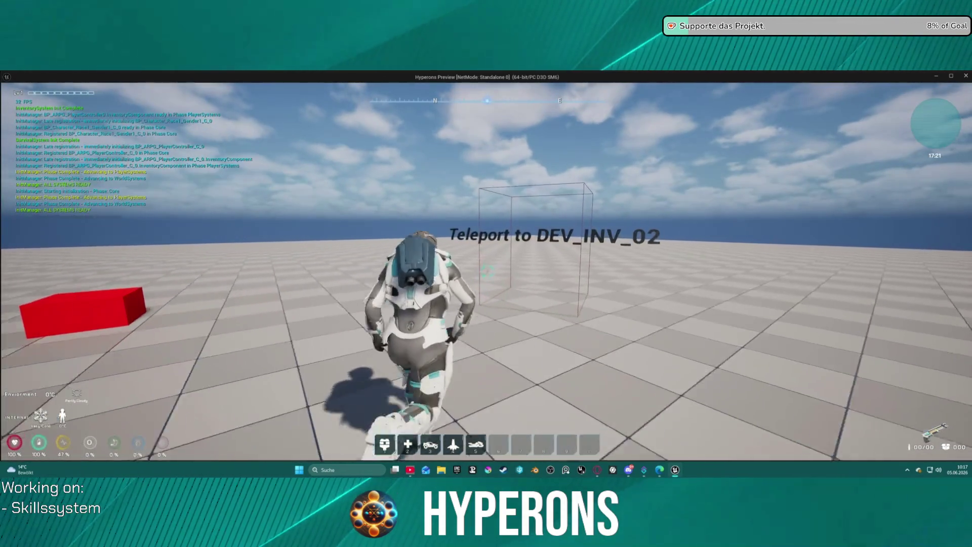
Step: Consume two first-aid items, move the first-aid stack, and close the inventory
{"action": "key", "text": "i"}
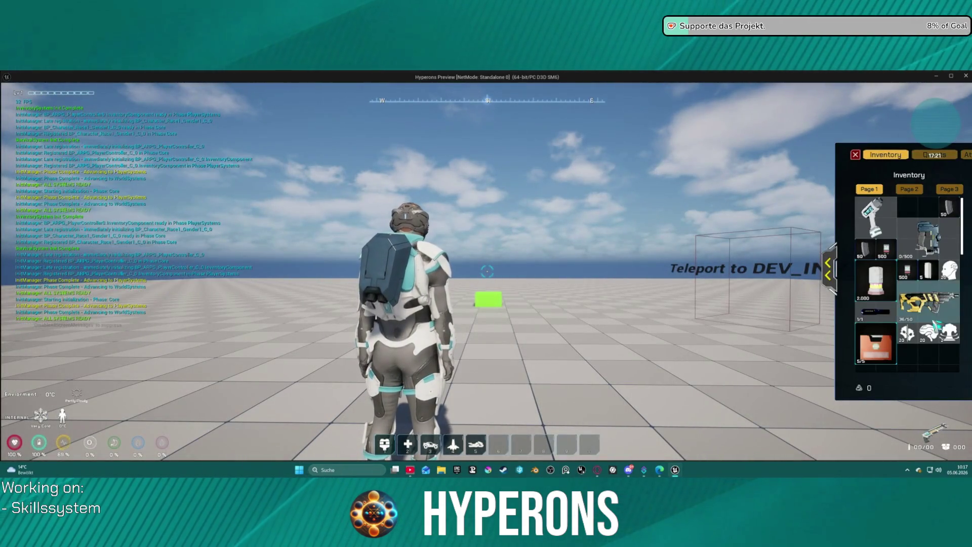
{"action": "left_click", "coordinate": [906, 363]}
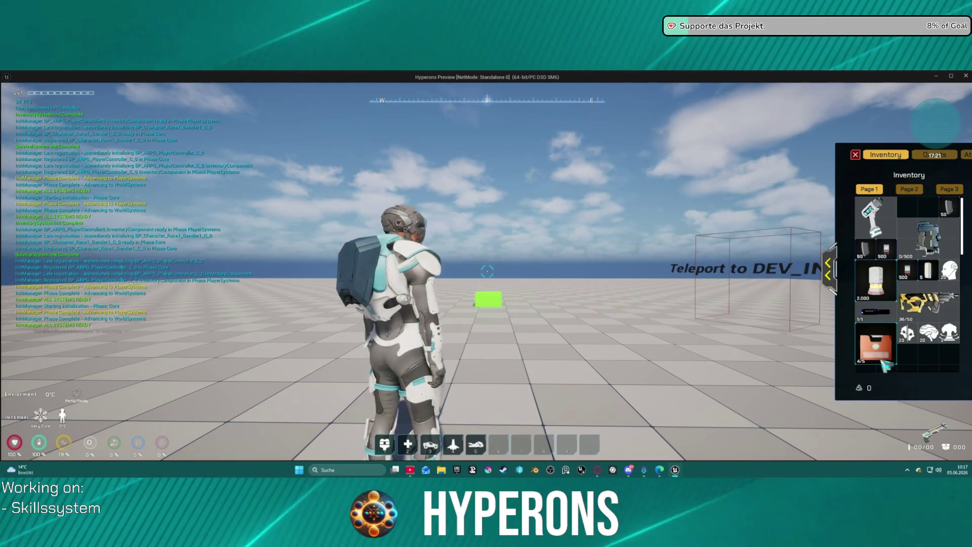
{"action": "left_click", "coordinate": [887, 358]}
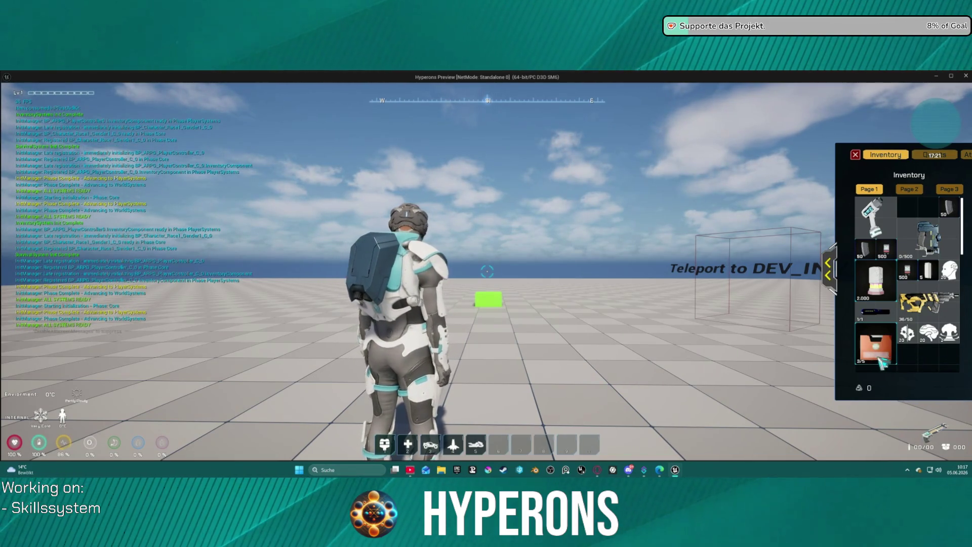
{"action": "left_click_drag", "start_coordinate": [879, 336], "coordinate": [879, 361]}
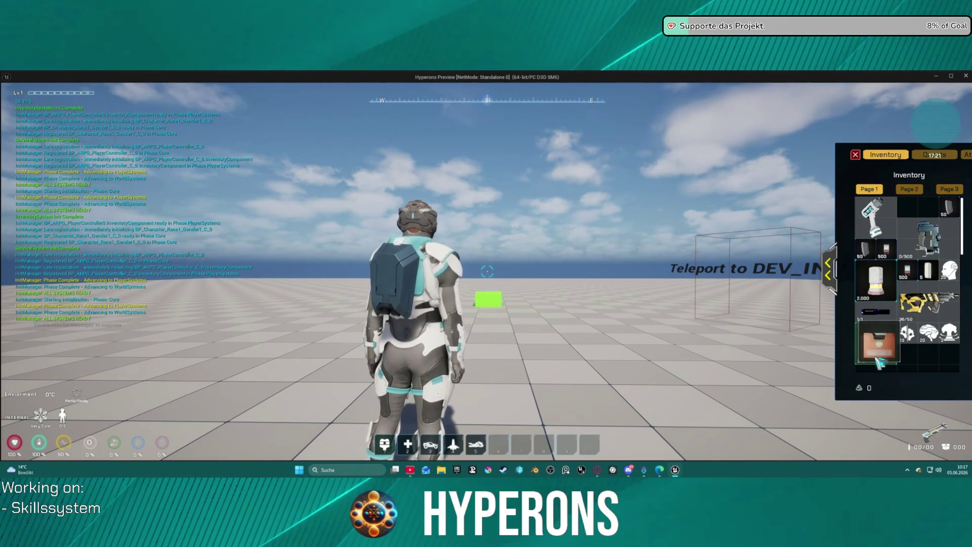
{"action": "left_click", "coordinate": [855, 156]}
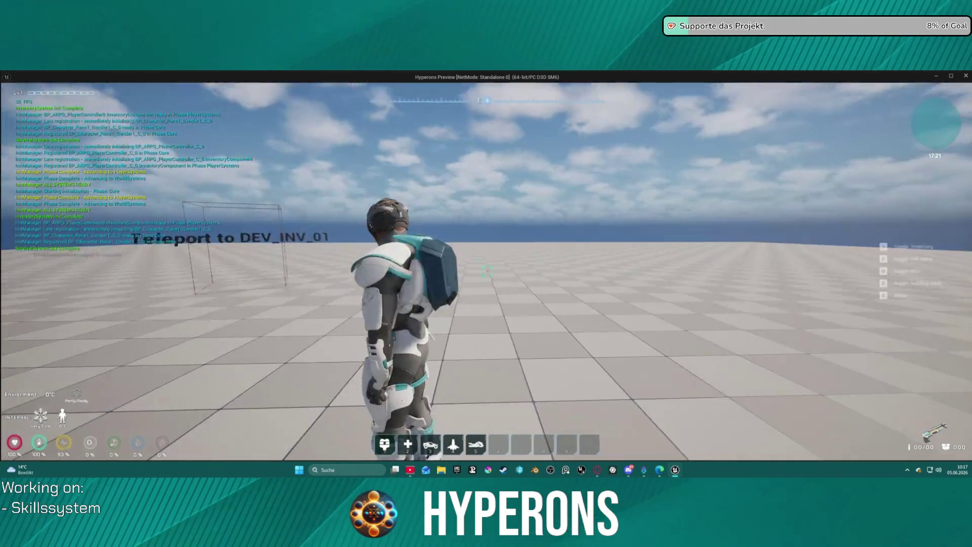
Step: Equip the golden rifle then unequip it from Primary, resuming past each breakpoint
{"action": "key", "text": "w"}
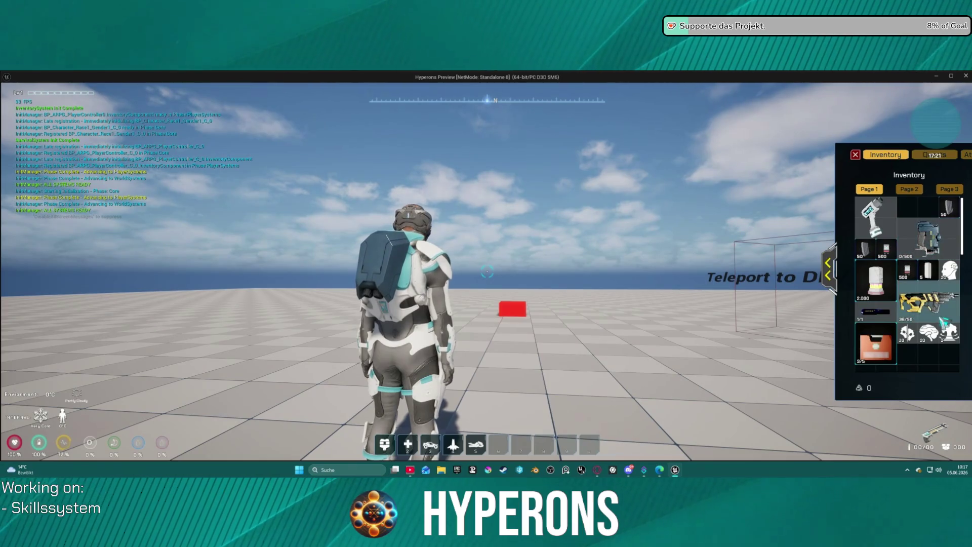
{"action": "right_click", "coordinate": [929, 316]}
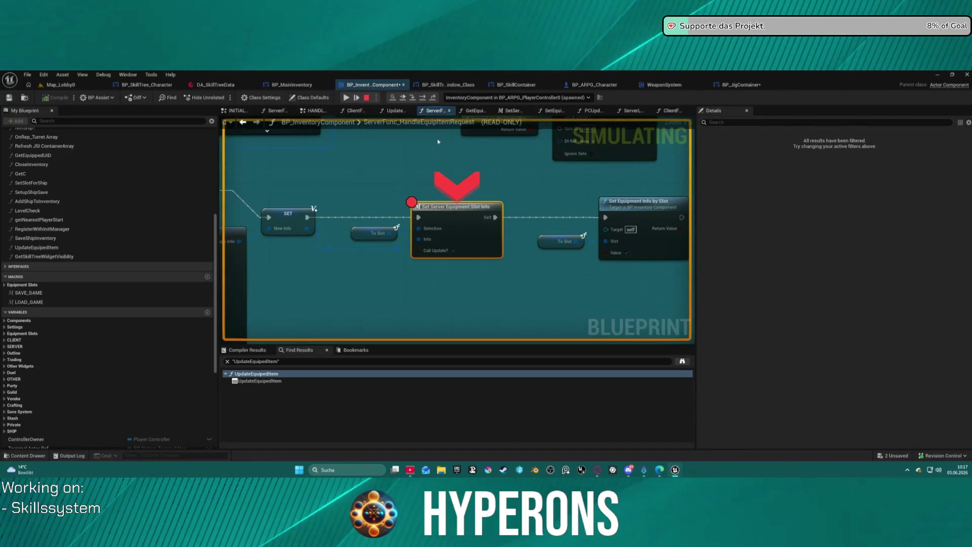
{"action": "left_click", "coordinate": [348, 98]}
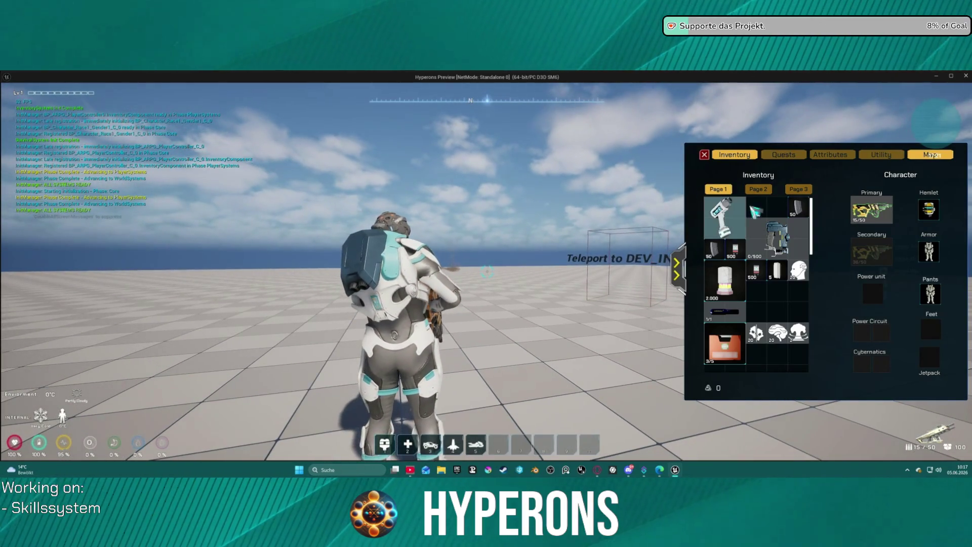
{"action": "right_click", "coordinate": [856, 210]}
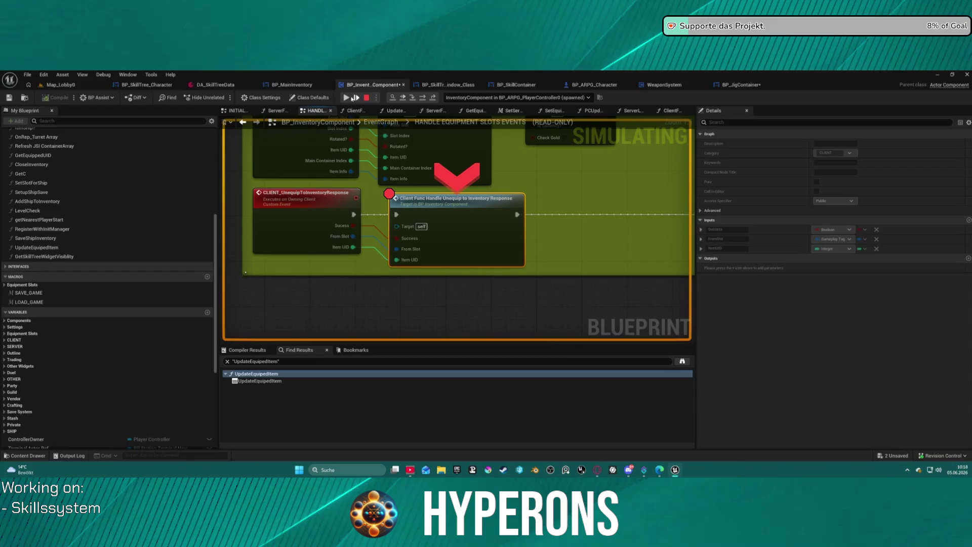
{"action": "left_click", "coordinate": [353, 98]}
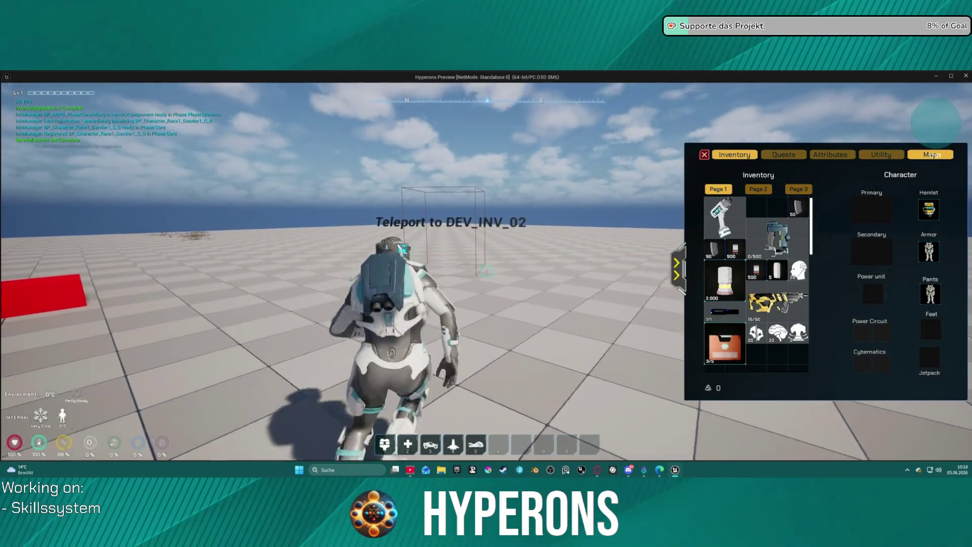
Step: Walk into the DEV_INV_02 teleport, reopen the inventory, and inspect the paused equip logic
{"action": "key", "text": "w"}
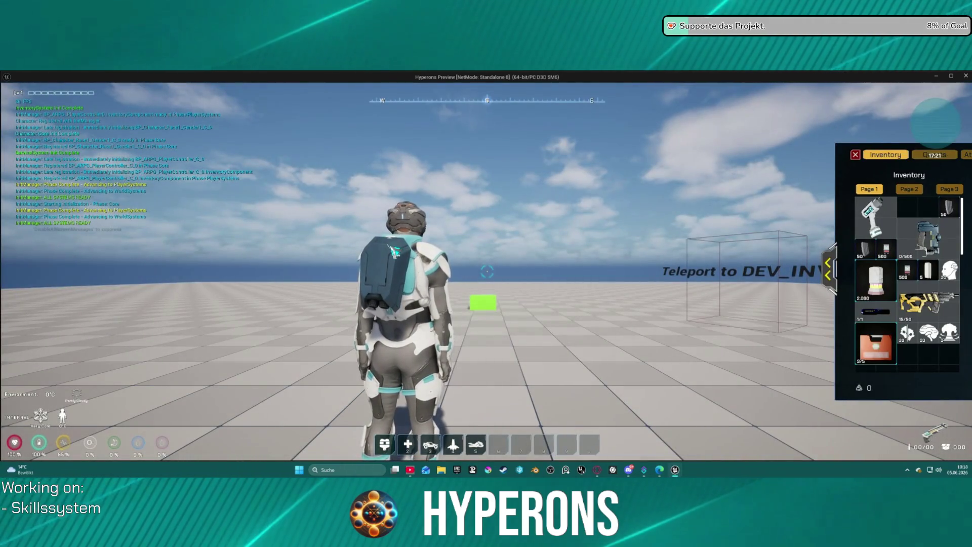
{"action": "key", "text": "i"}
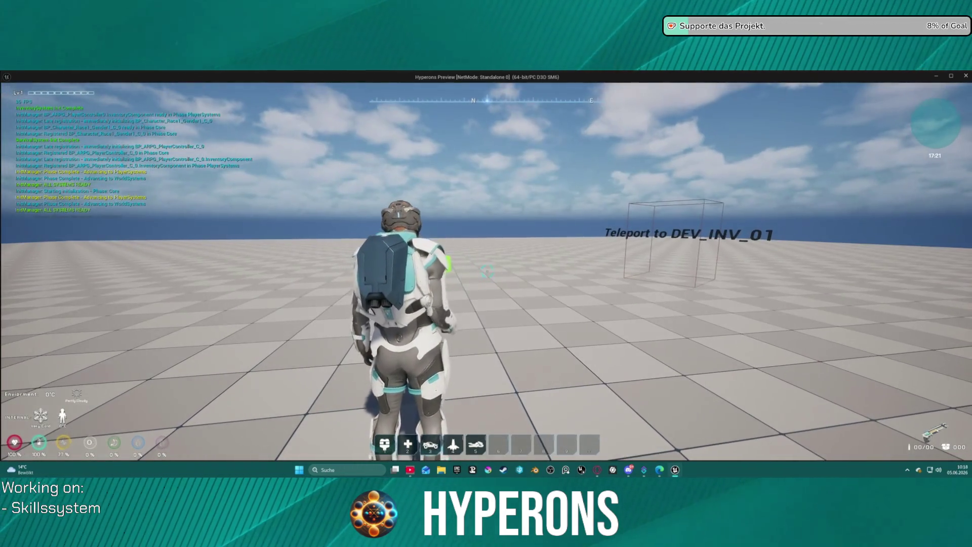
{"action": "key", "text": "i"}
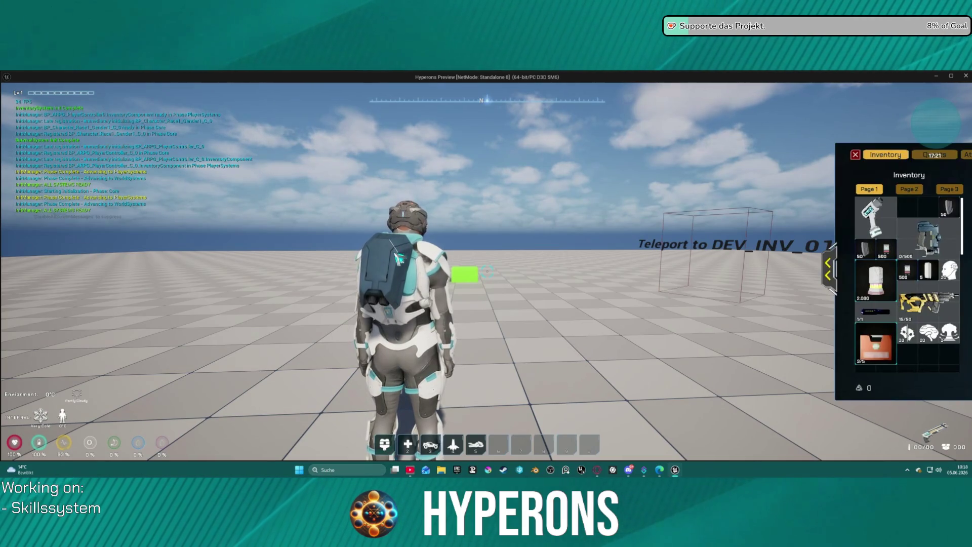
{"action": "key", "text": "i"}
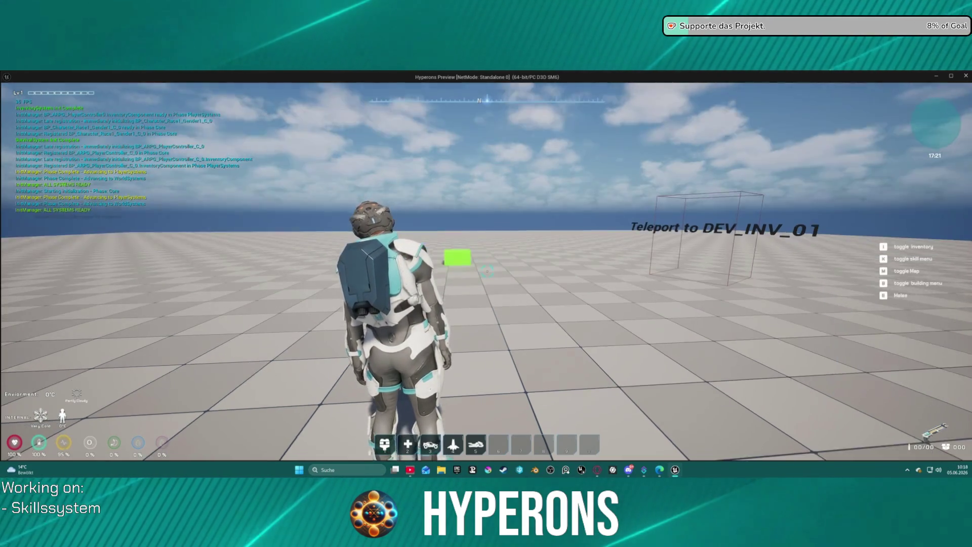
{"action": "key", "text": "i"}
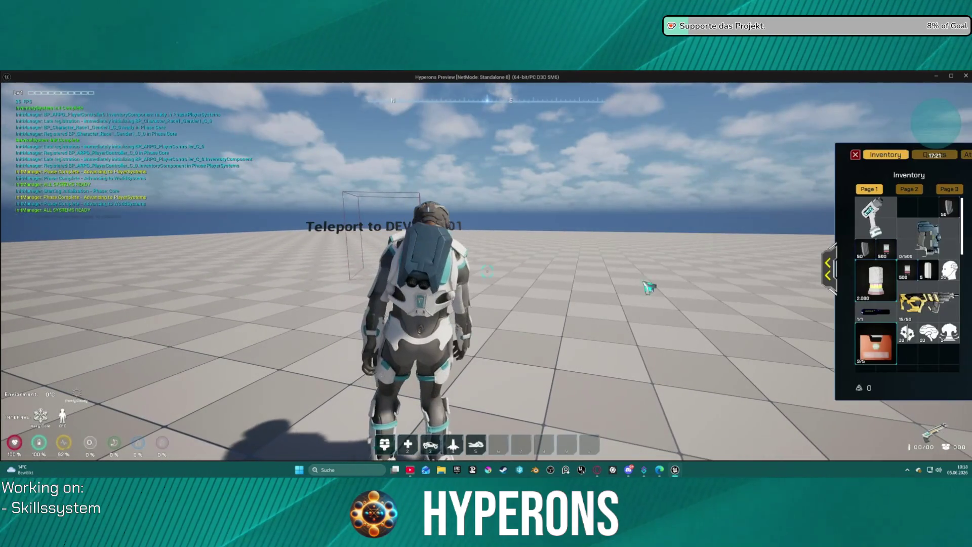
{"action": "left_click", "coordinate": [854, 288]}
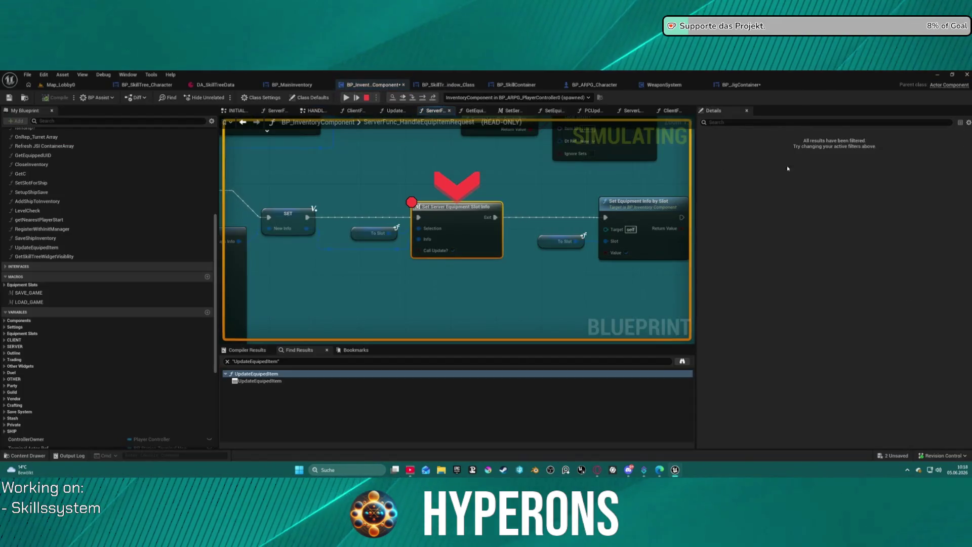
Step: Resume, teleport to DEV_INV_01, and resume play after the breakpoint
{"action": "left_click", "coordinate": [346, 98]}
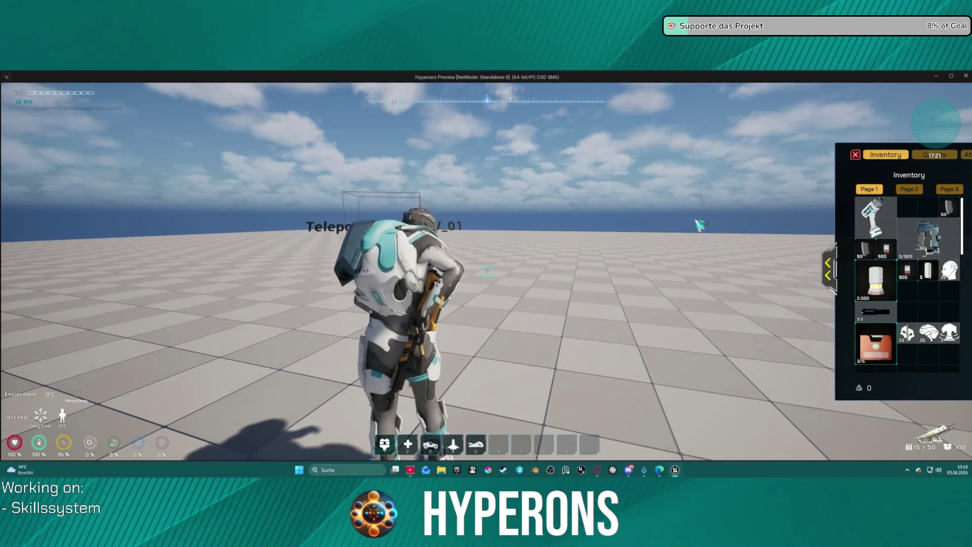
{"action": "left_click_drag", "start_coordinate": [700, 225], "coordinate": [582, 228]}
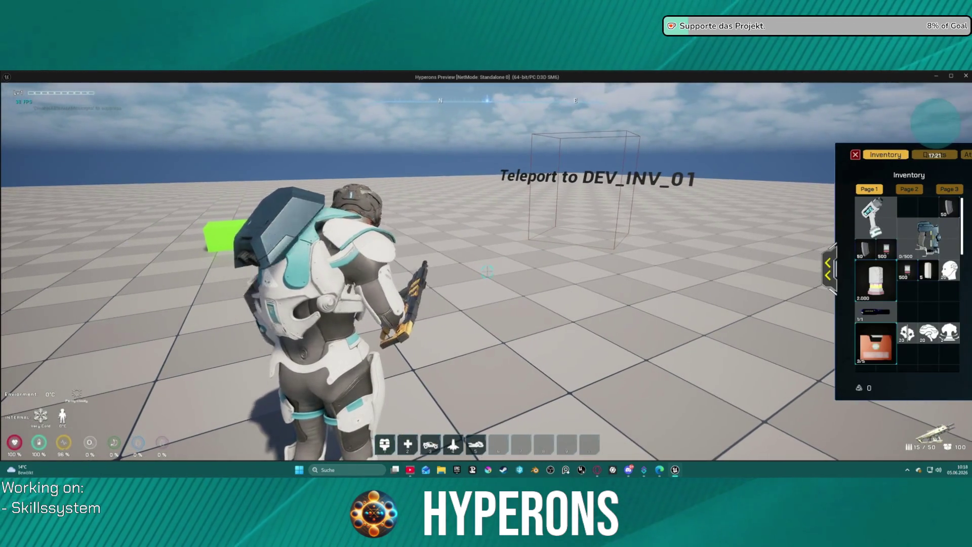
{"action": "key", "text": "w"}
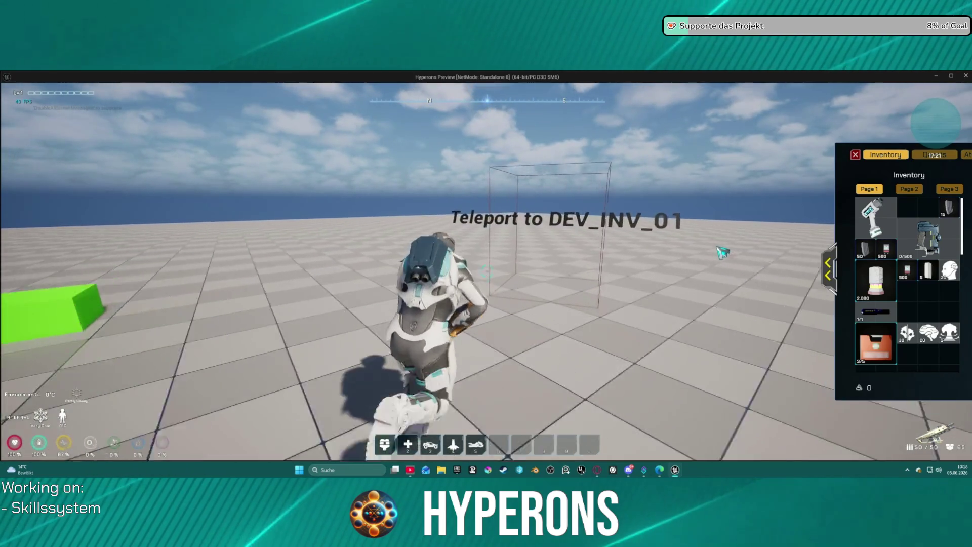
{"action": "key", "text": "w"}
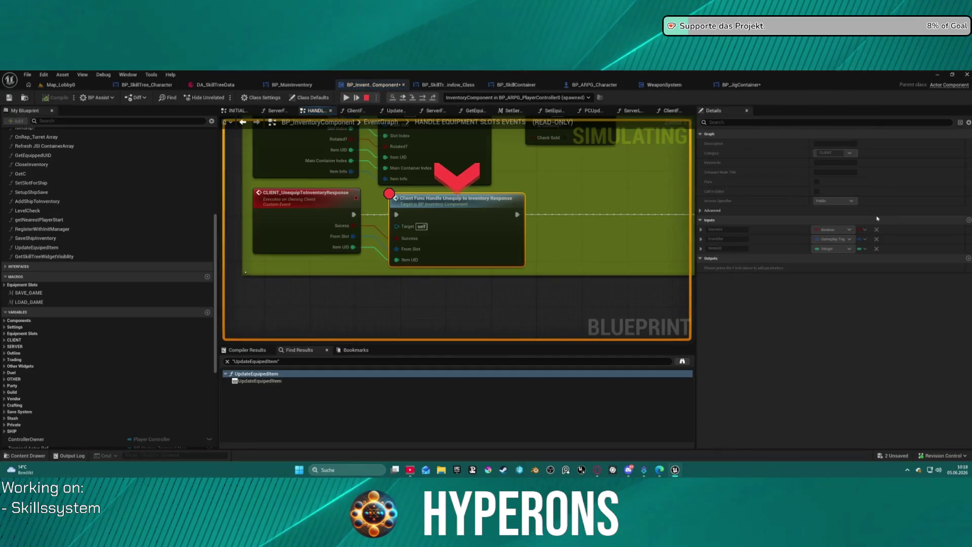
{"action": "left_click", "coordinate": [347, 98]}
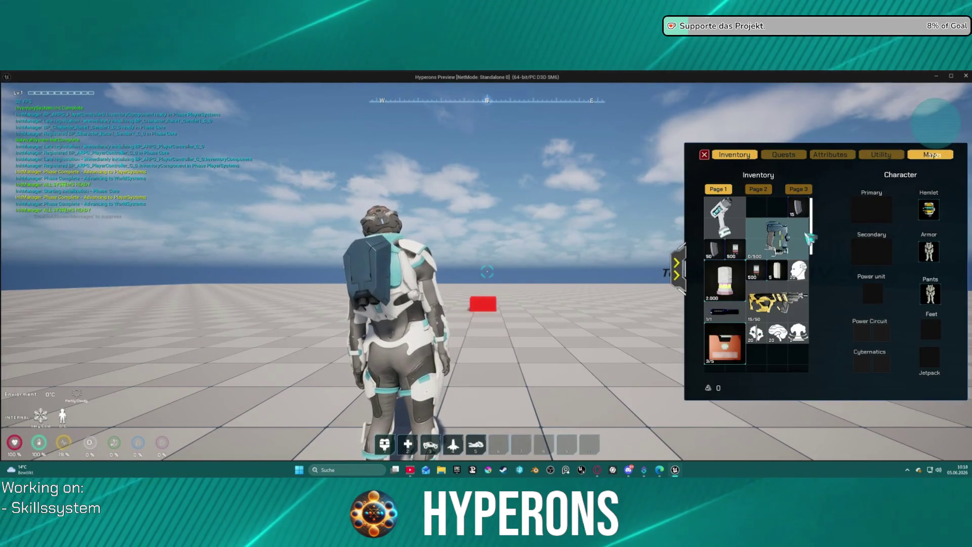
Step: Equip MG 01 from the inventory, take the DEV_INV_02 teleport, then stop the play session
{"action": "mouse_move", "coordinate": [776, 320]}
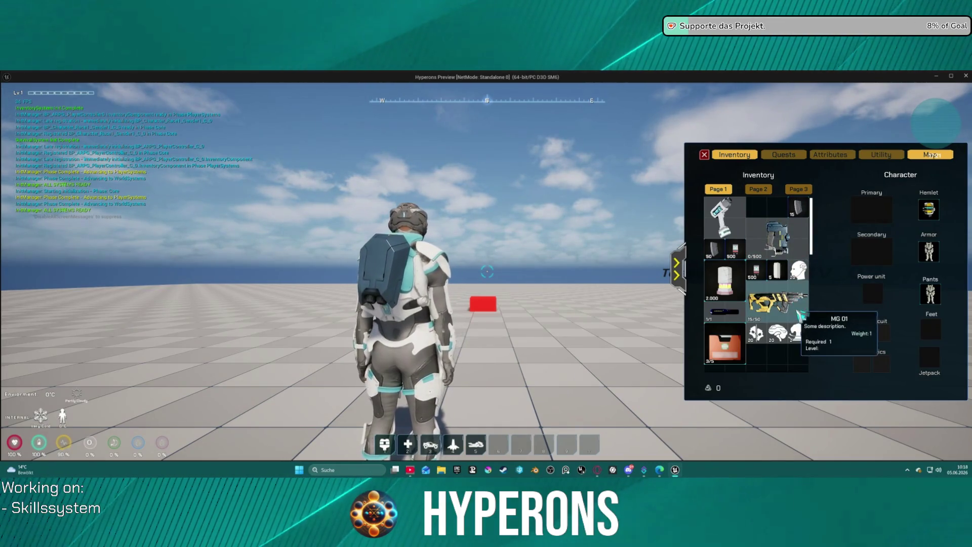
{"action": "right_click", "coordinate": [795, 304]}
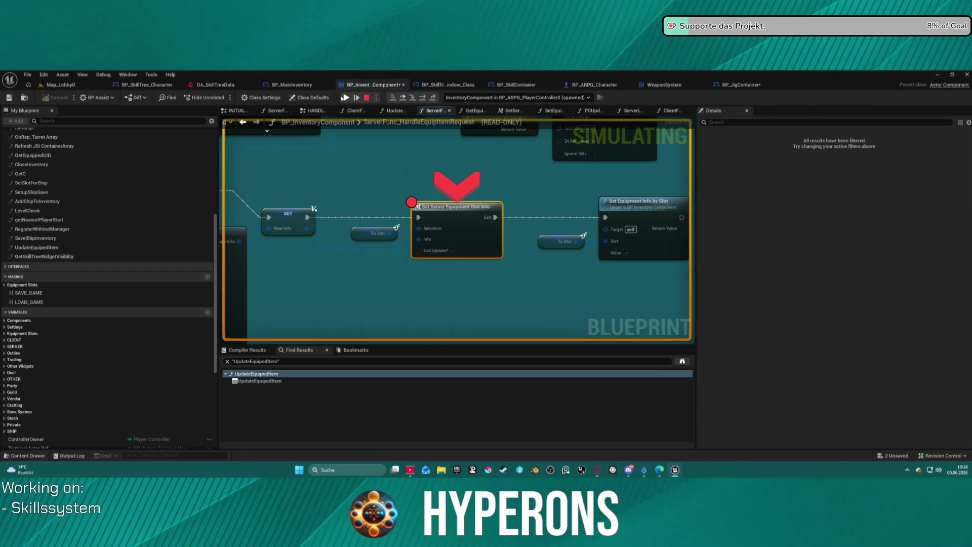
{"action": "left_click", "coordinate": [345, 97]}
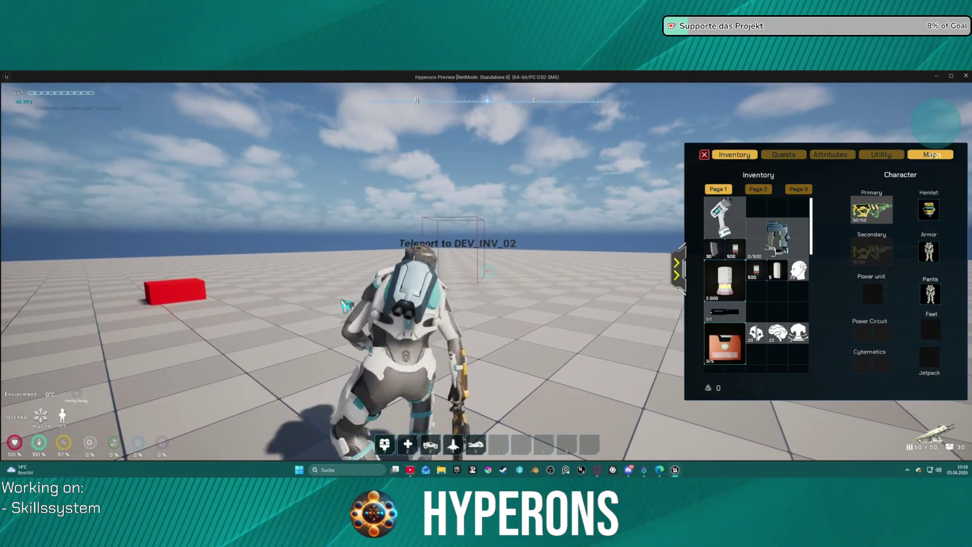
{"action": "key", "text": "w"}
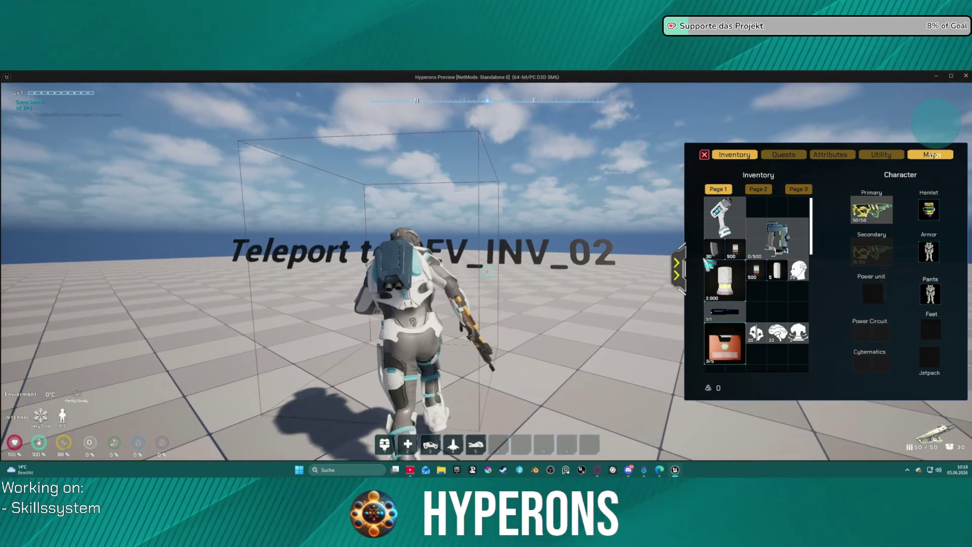
{"action": "key", "text": "i"}
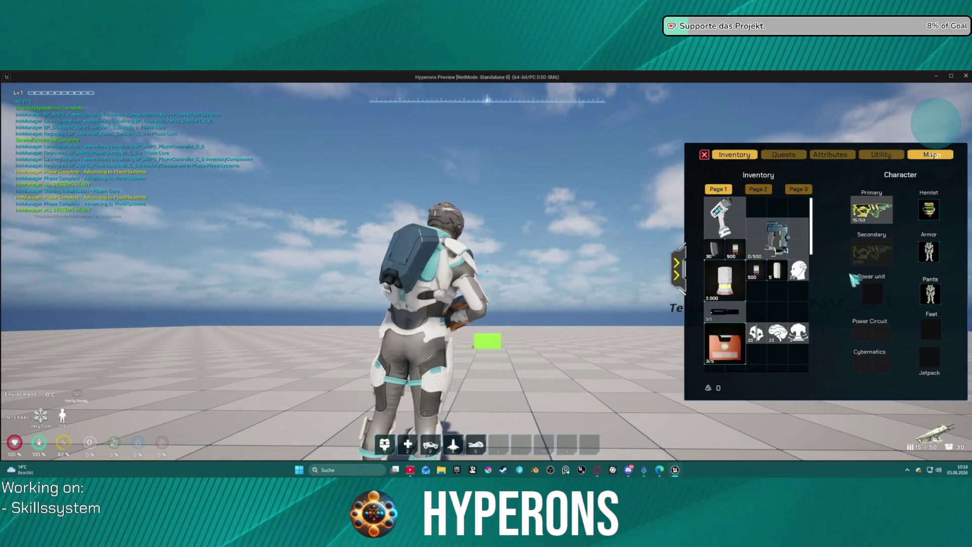
{"action": "key", "text": "Escape"}
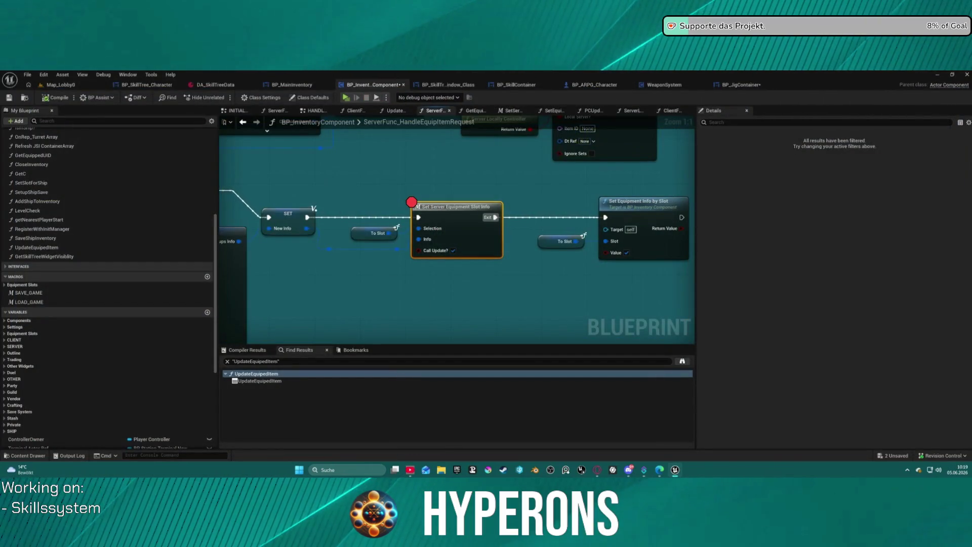
Step: In WeaponSystem, select the Player Controller Ref, Break Item Info and Update Equiped Item nodes
{"action": "left_click", "coordinate": [665, 85]}
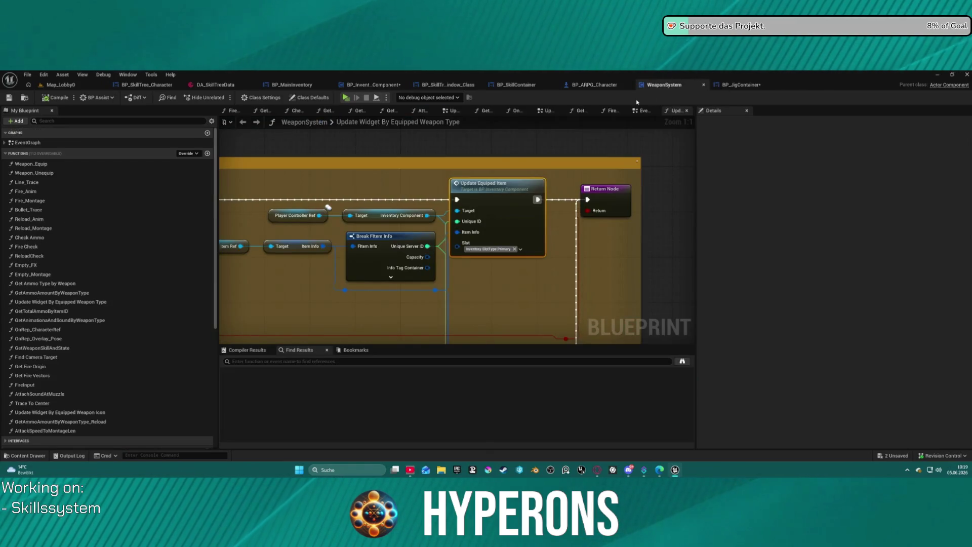
{"action": "scroll", "coordinate": [575, 195], "scroll_direction": "down", "scroll_amount": 2}
{"action": "mouse_move", "coordinate": [574, 195]}
{"action": "left_mouse_down"}
{"action": "mouse_move", "coordinate": [539, 171]}
{"action": "mouse_move", "coordinate": [512, 248]}
{"action": "mouse_move", "coordinate": [567, 261]}
{"action": "mouse_move", "coordinate": [906, 263]}
{"action": "mouse_move", "coordinate": [525, 269]}
{"action": "left_mouse_up"}
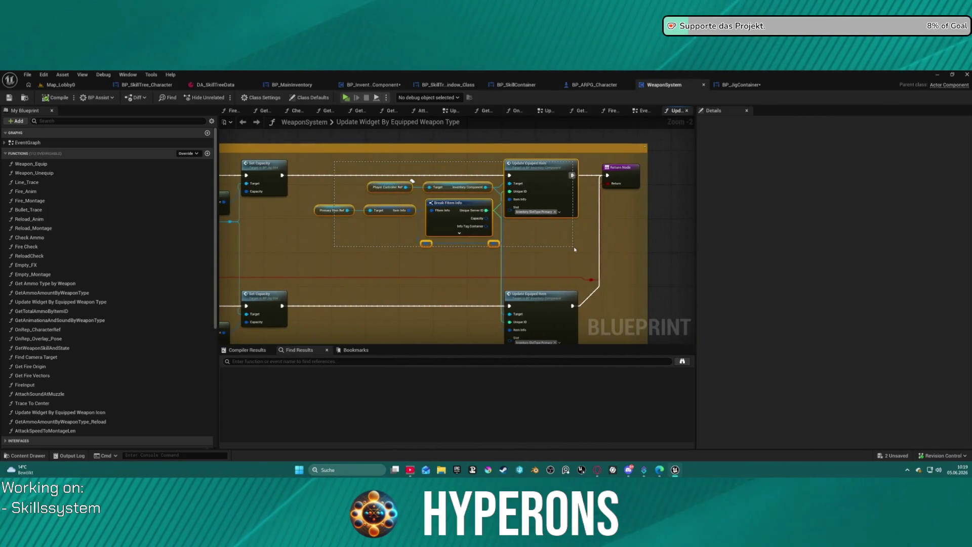
{"action": "left_click_drag", "start_coordinate": [575, 249], "coordinate": [575, 245]}
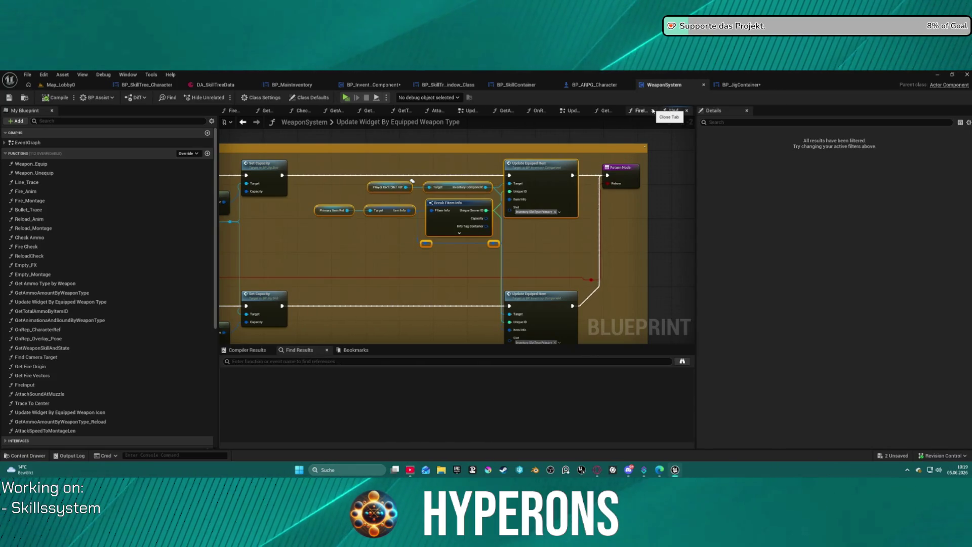
{"action": "left_click", "coordinate": [569, 111]}
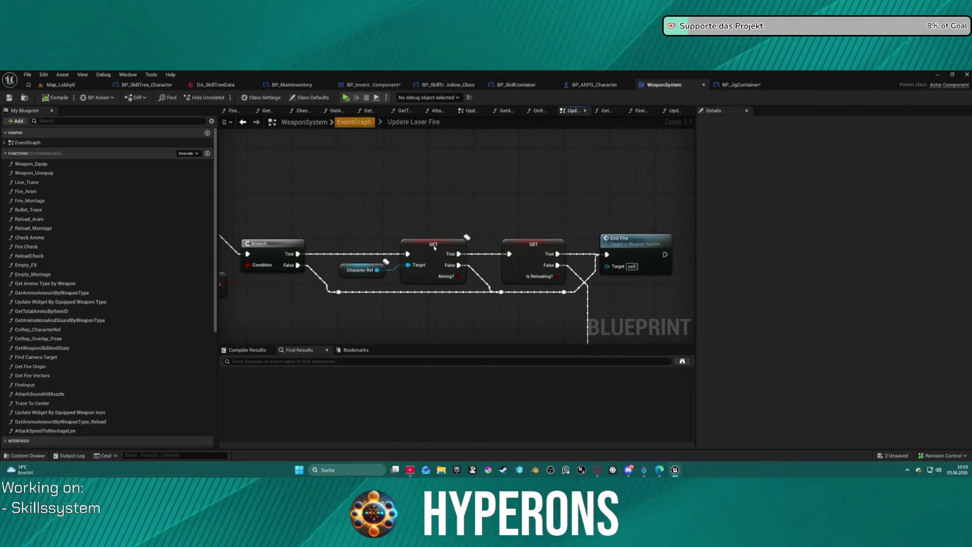
Step: Go to the WeaponSystem EventGraph and find the Multi_Reload logic with its Branch and Check Ammo nodes
{"action": "key", "text": "alt+Left"}
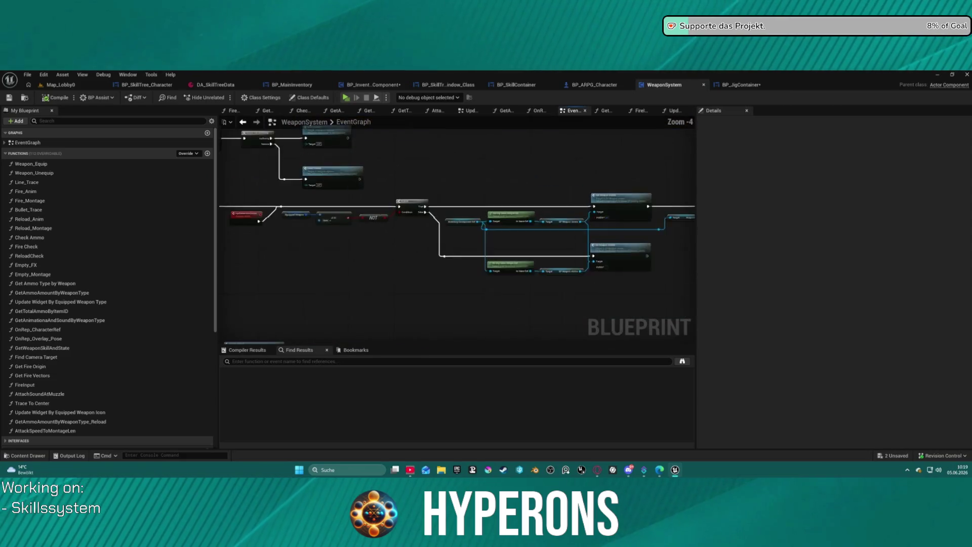
{"action": "scroll", "coordinate": [374, 251], "scroll_direction": "up", "scroll_amount": 3}
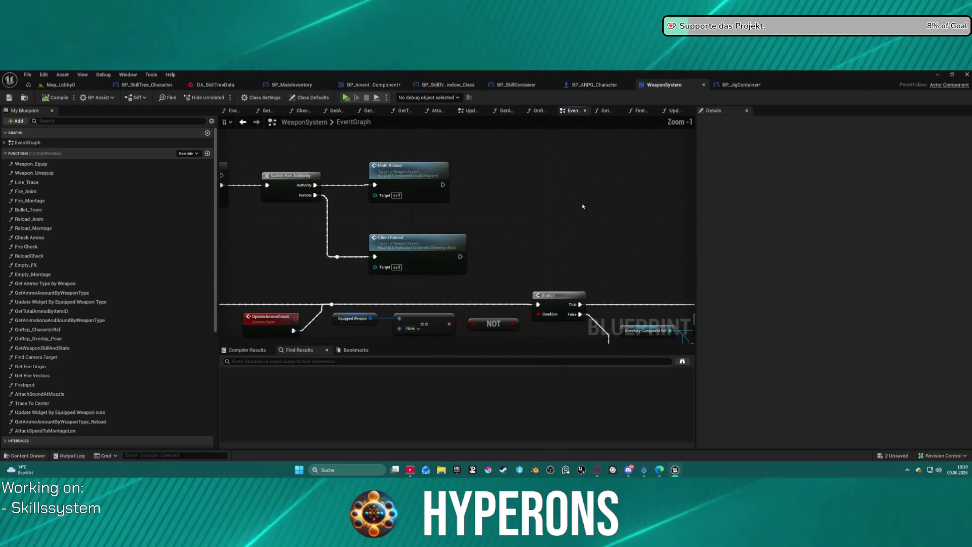
{"action": "scroll", "coordinate": [554, 232], "scroll_direction": "down", "scroll_amount": 1}
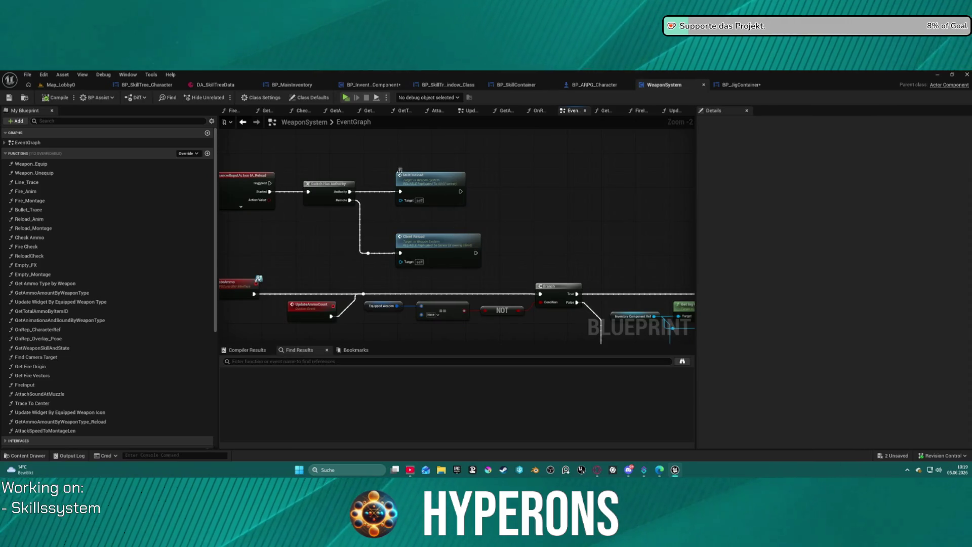
{"action": "double_click", "coordinate": [426, 184]}
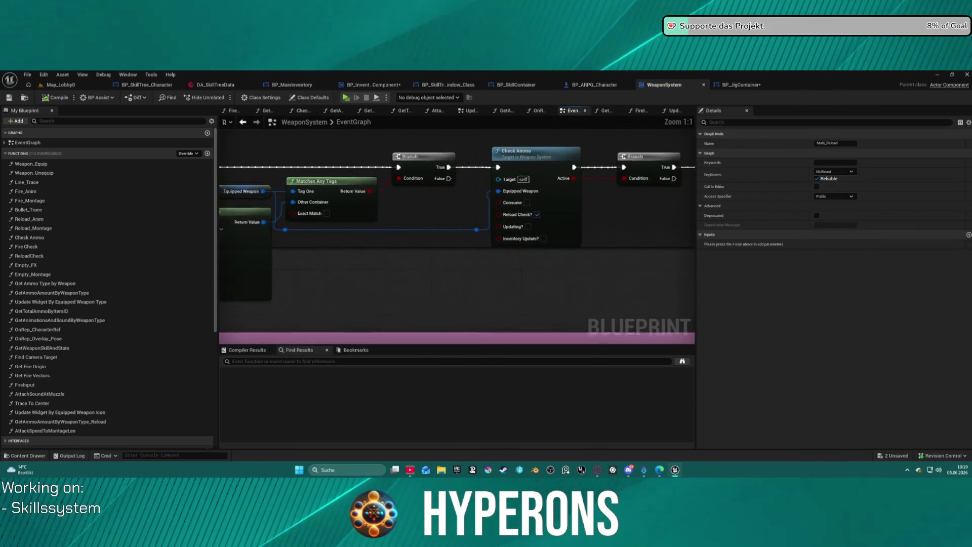
{"action": "scroll", "coordinate": [668, 242], "scroll_direction": "down", "scroll_amount": 2}
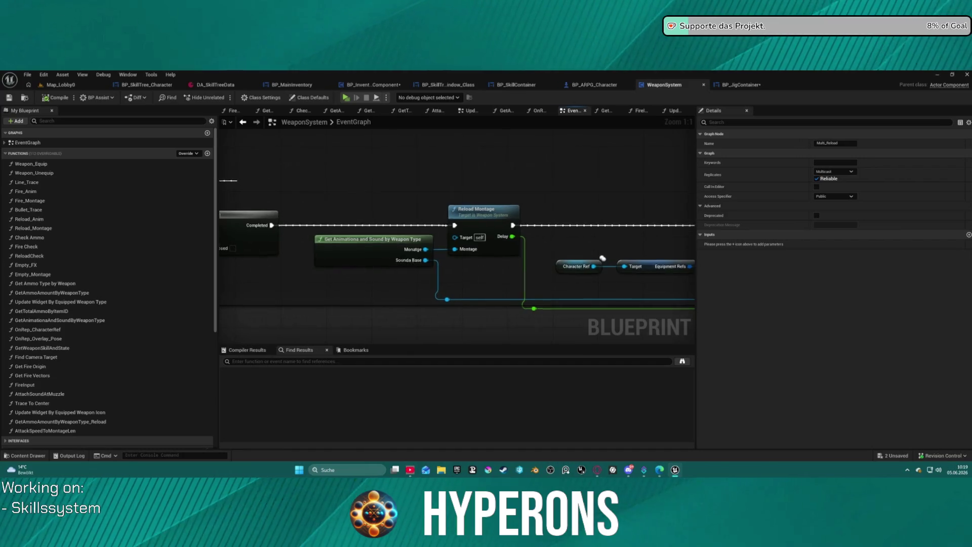
{"action": "scroll", "coordinate": [668, 242], "scroll_direction": "down", "scroll_amount": 3}
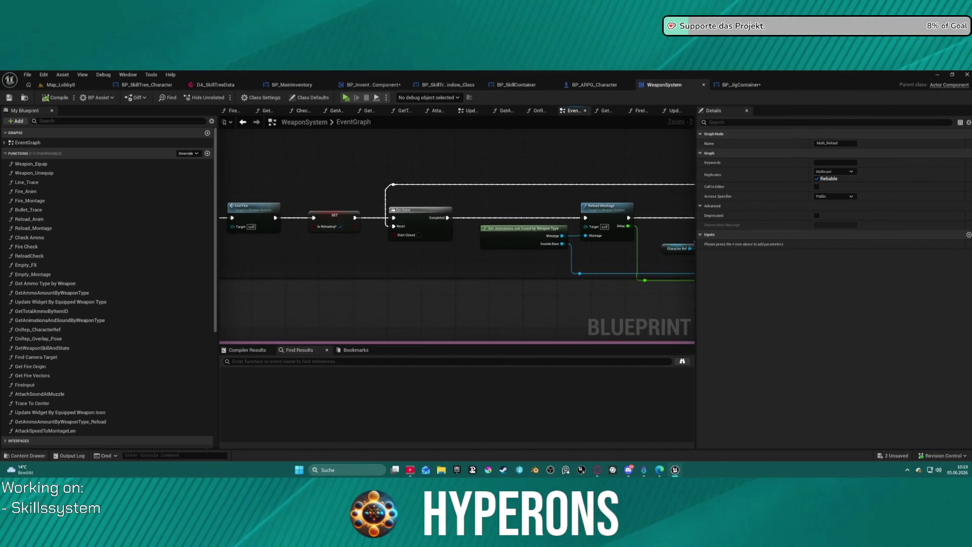
{"action": "scroll", "coordinate": [475, 197], "scroll_direction": "up", "scroll_amount": 2}
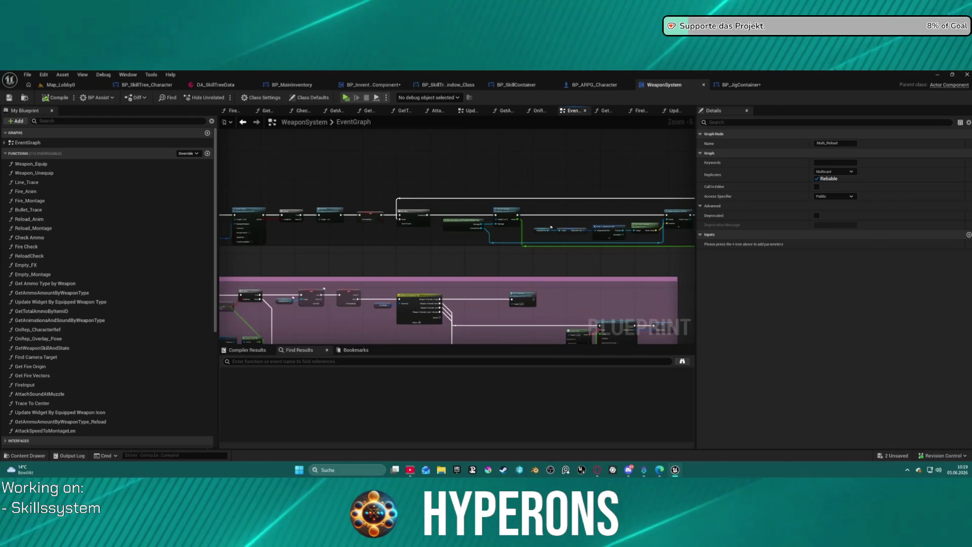
{"action": "mouse_move", "coordinate": [455, 238]}
{"action": "left_mouse_down"}
{"action": "mouse_move", "coordinate": [672, 238]}
{"action": "mouse_move", "coordinate": [531, 228]}
{"action": "mouse_move", "coordinate": [405, 238]}
{"action": "mouse_move", "coordinate": [293, 225]}
{"action": "left_mouse_up"}
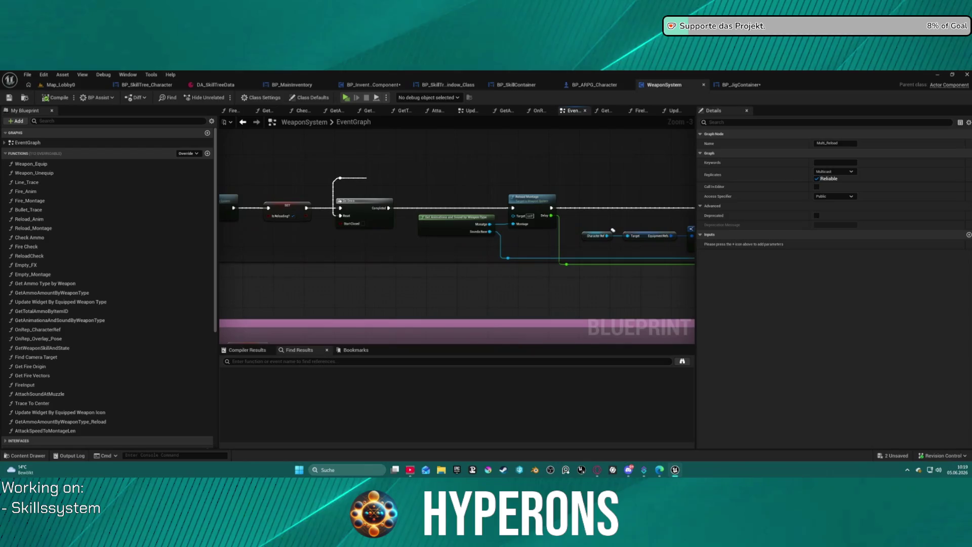
Step: Paste the Update Equiped Item node group above the Do Once / Reload Montage chain
{"action": "scroll", "coordinate": [357, 191], "scroll_direction": "up", "scroll_amount": 2}
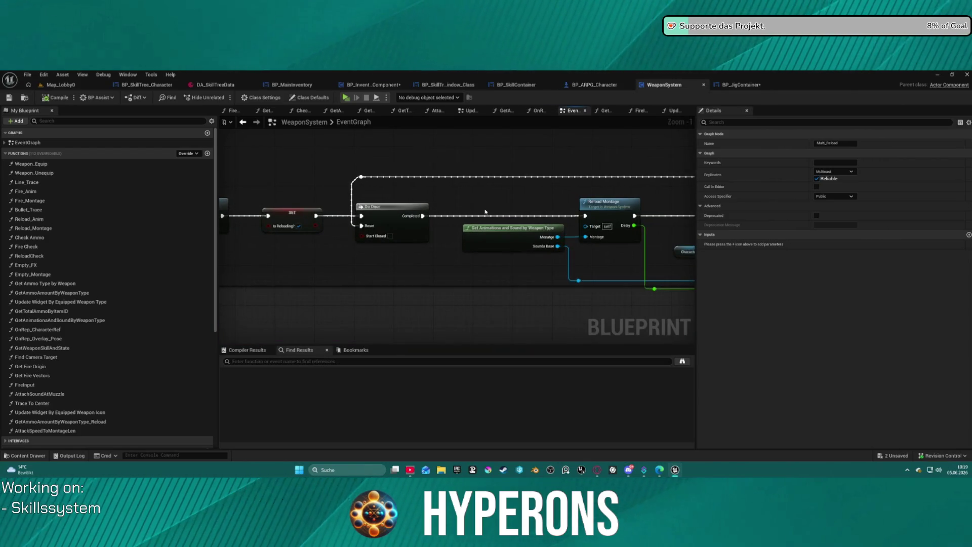
{"action": "left_click_drag", "start_coordinate": [438, 189], "coordinate": [388, 199]}
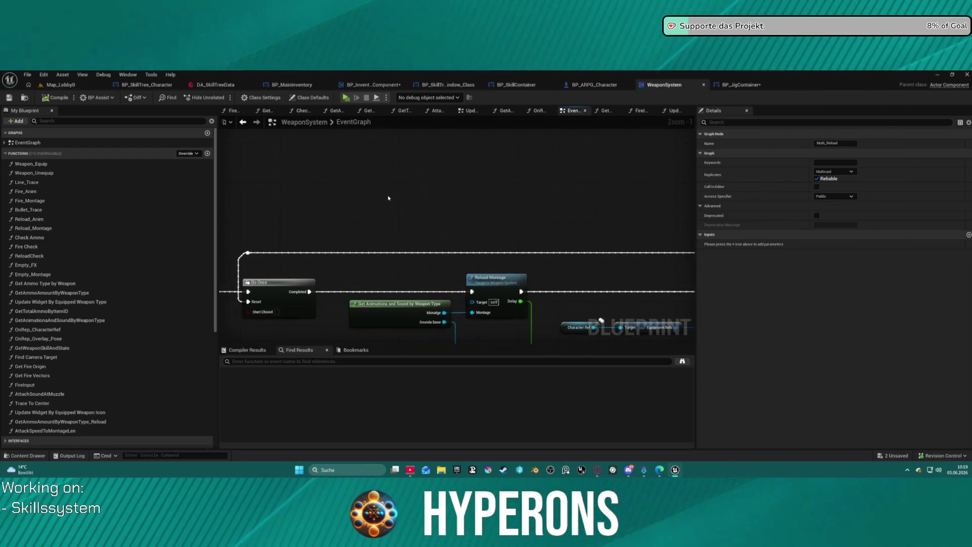
{"action": "key", "text": "ctrl+v"}
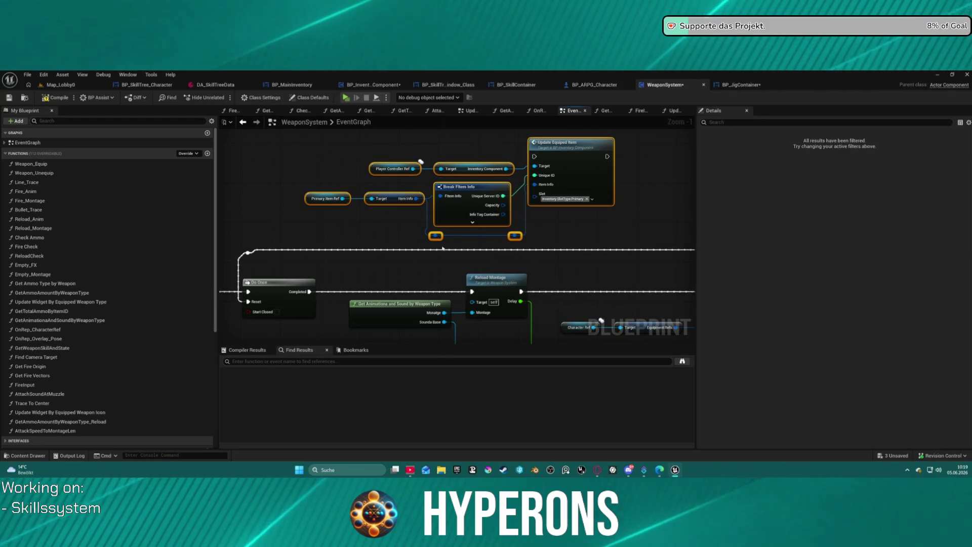
{"action": "left_click_drag", "start_coordinate": [519, 219], "coordinate": [249, 196]}
{"action": "scroll", "coordinate": [519, 219], "scroll_direction": "down", "scroll_amount": 4}
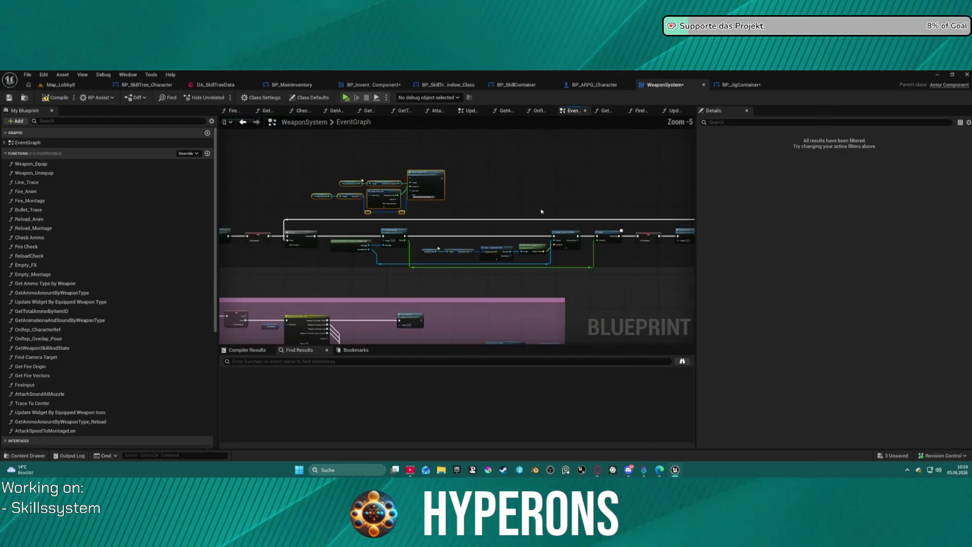
{"action": "left_click_drag", "start_coordinate": [520, 218], "coordinate": [474, 205]}
{"action": "scroll", "coordinate": [521, 221], "scroll_direction": "up", "scroll_amount": 2}
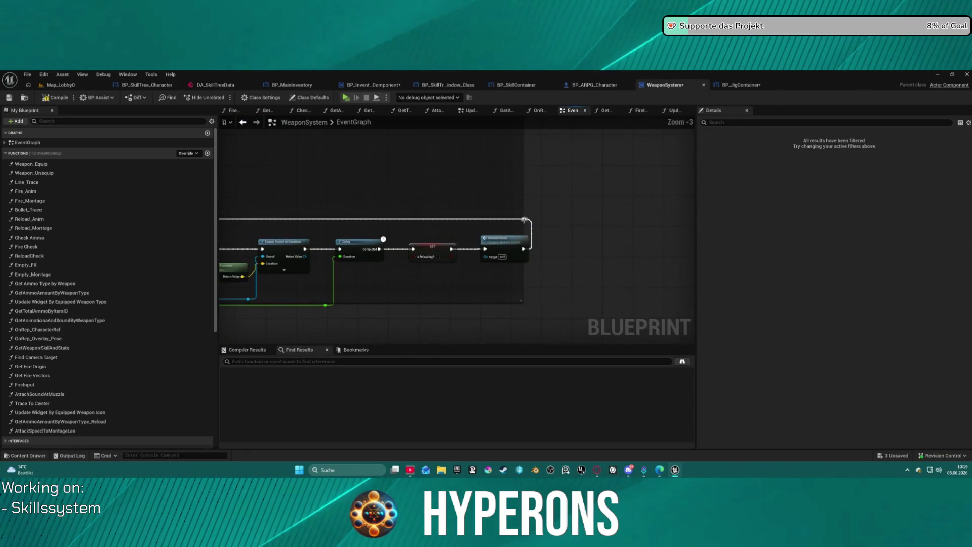
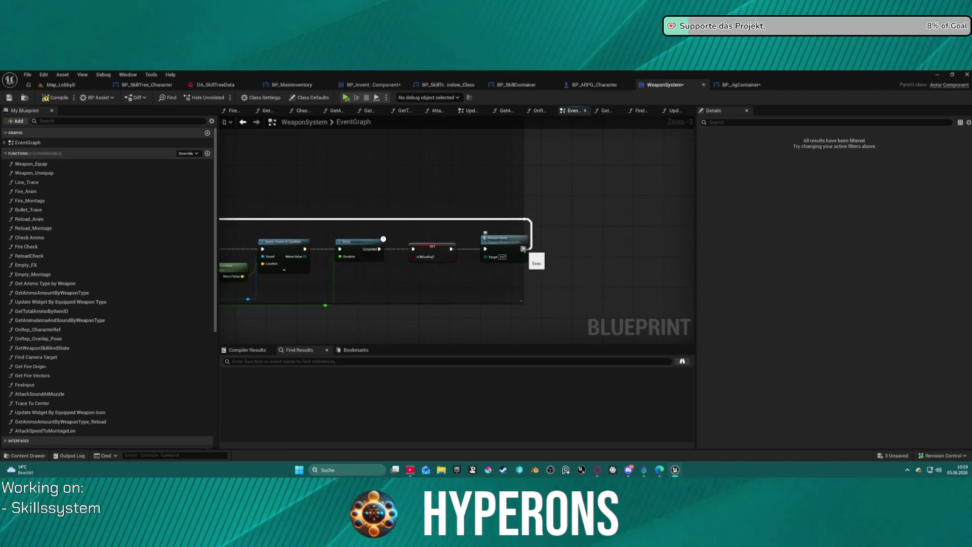
Step: Open the Check Ammo function graph from the WeaponSystem EventGraph, then return to the EventGraph
{"action": "double_click", "coordinate": [523, 249]}
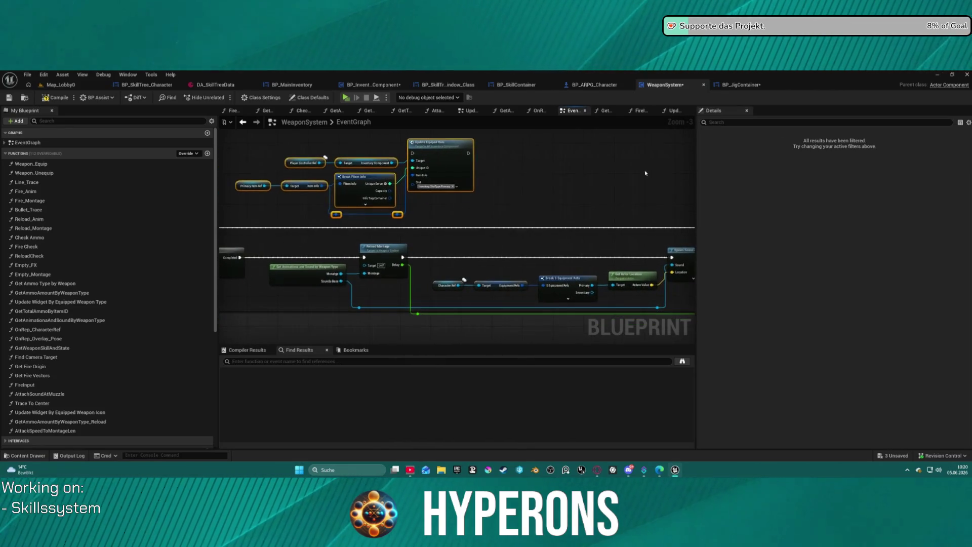
{"action": "scroll", "coordinate": [520, 192], "scroll_direction": "down", "scroll_amount": 9}
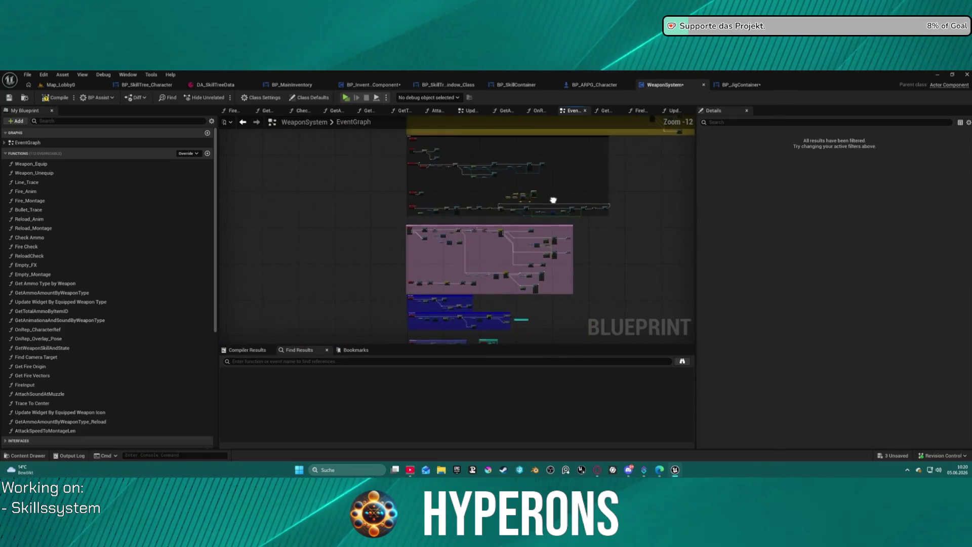
{"action": "scroll", "coordinate": [553, 200], "scroll_direction": "up", "scroll_amount": 10}
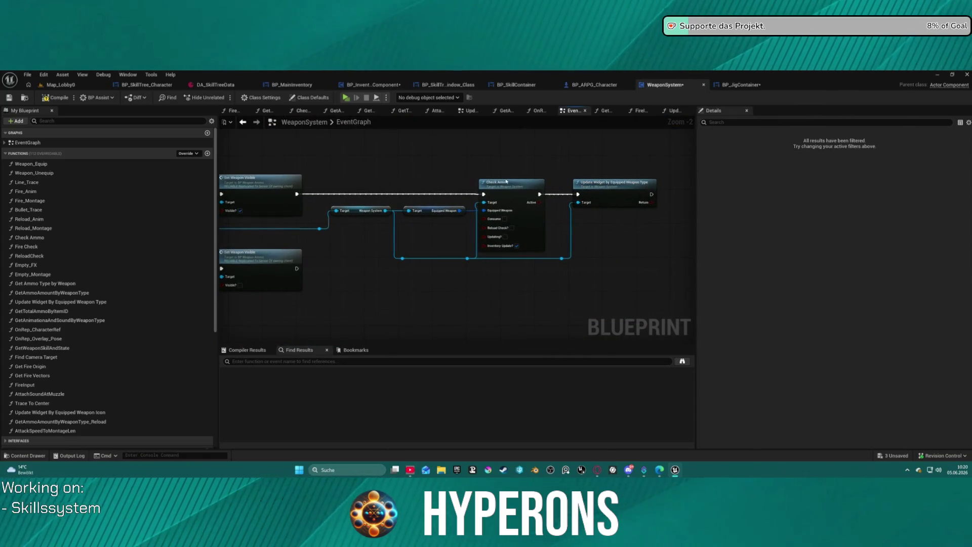
{"action": "scroll", "coordinate": [510, 205], "scroll_direction": "up", "scroll_amount": 2}
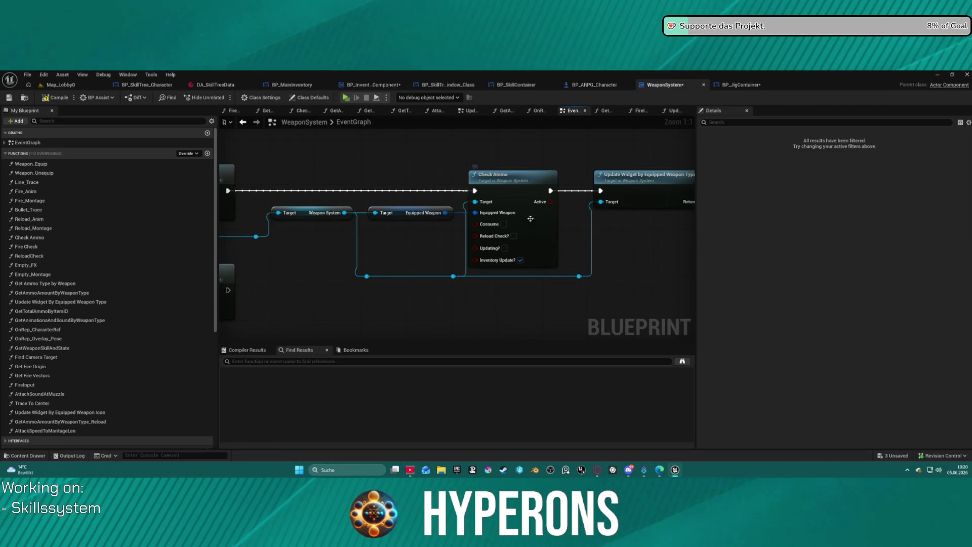
{"action": "double_click", "coordinate": [521, 190]}
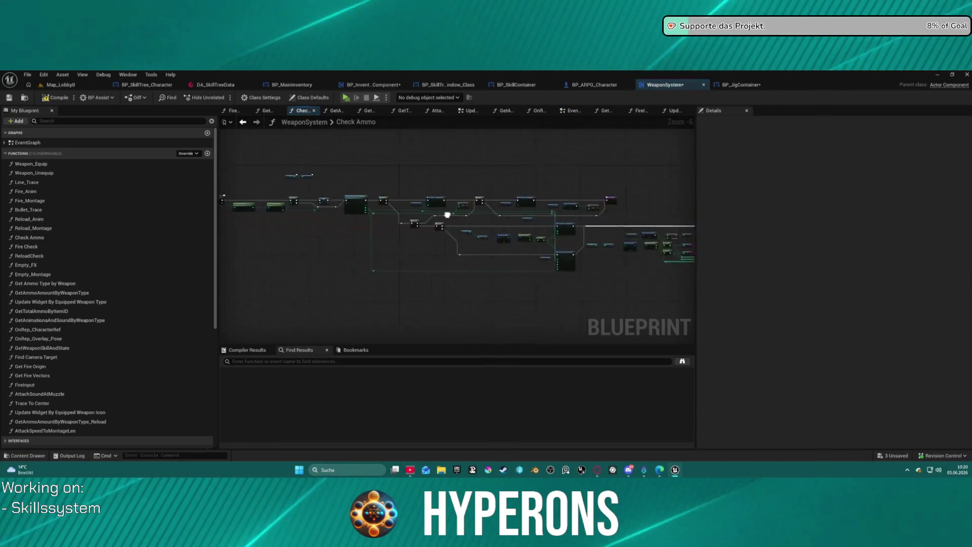
{"action": "left_click", "coordinate": [244, 122]}
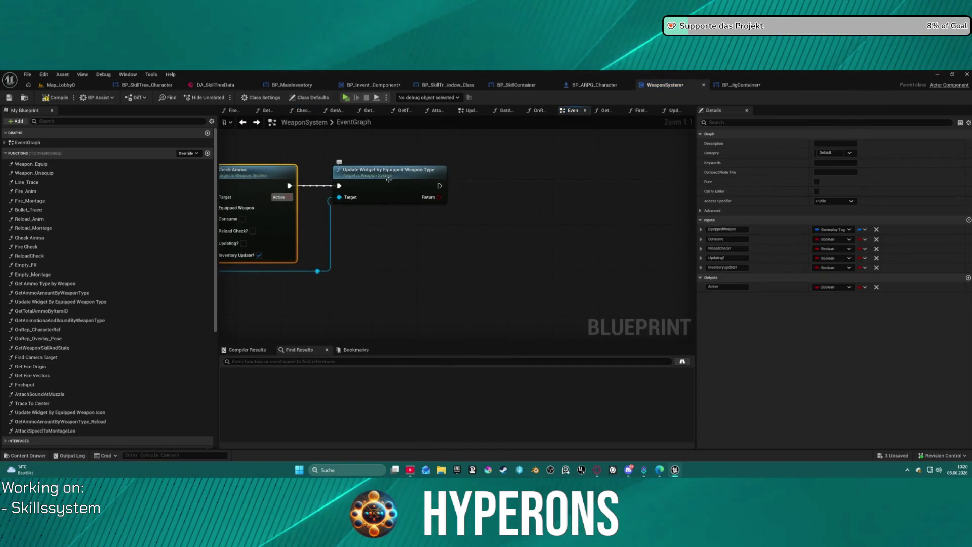
Step: Locate the Reload Check call in the EventGraph and open the ReloadCheck function graph
{"action": "left_click", "coordinate": [419, 184]}
{"action": "scroll", "coordinate": [465, 154], "scroll_direction": "down", "scroll_amount": 9}
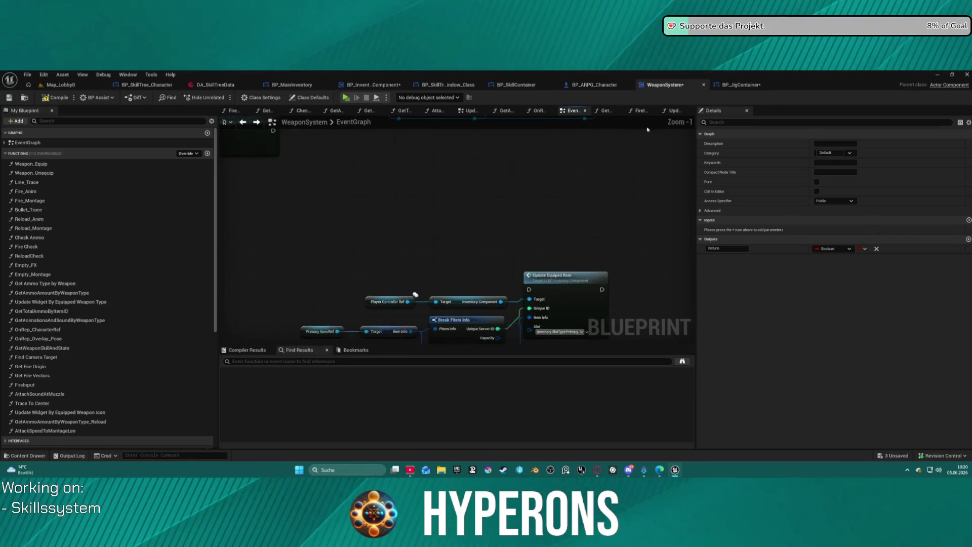
{"action": "scroll", "coordinate": [466, 154], "scroll_direction": "up", "scroll_amount": 5}
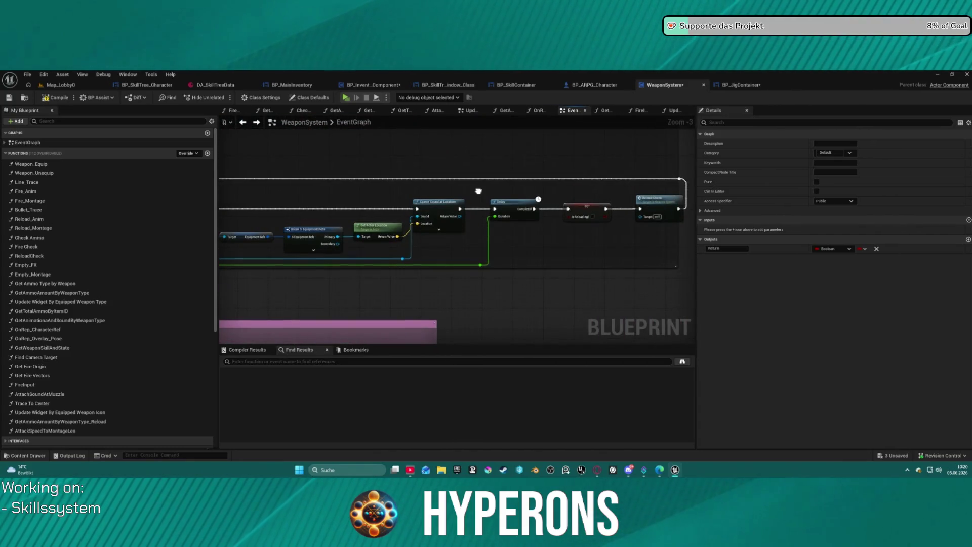
{"action": "mouse_move", "coordinate": [307, 160]}
{"action": "left_mouse_down"}
{"action": "mouse_move", "coordinate": [304, 325]}
{"action": "mouse_move", "coordinate": [182, 202]}
{"action": "left_mouse_up"}
{"action": "left_click_drag", "start_coordinate": [395, 167], "coordinate": [460, 212]}
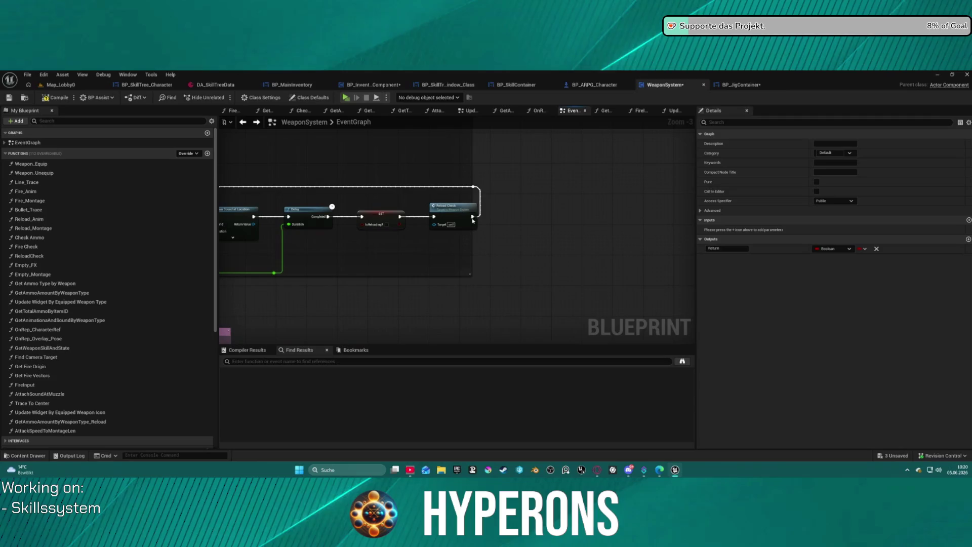
{"action": "left_click", "coordinate": [459, 211]}
{"action": "double_click", "coordinate": [459, 211]}
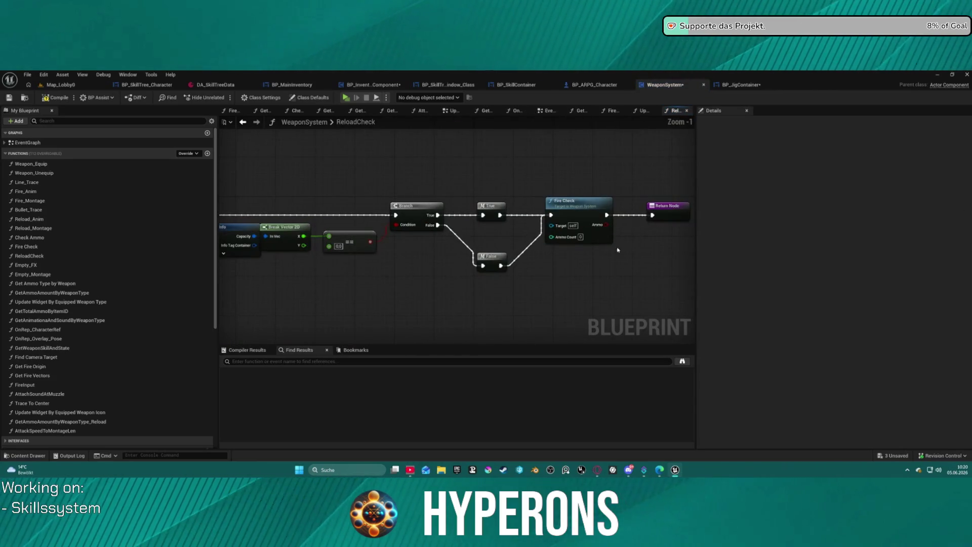
Step: Look over the ReloadCheck graph, then survey the EventGraph's Branch, Check Ammo and widget node groups
{"action": "left_click_drag", "start_coordinate": [427, 275], "coordinate": [694, 262]}
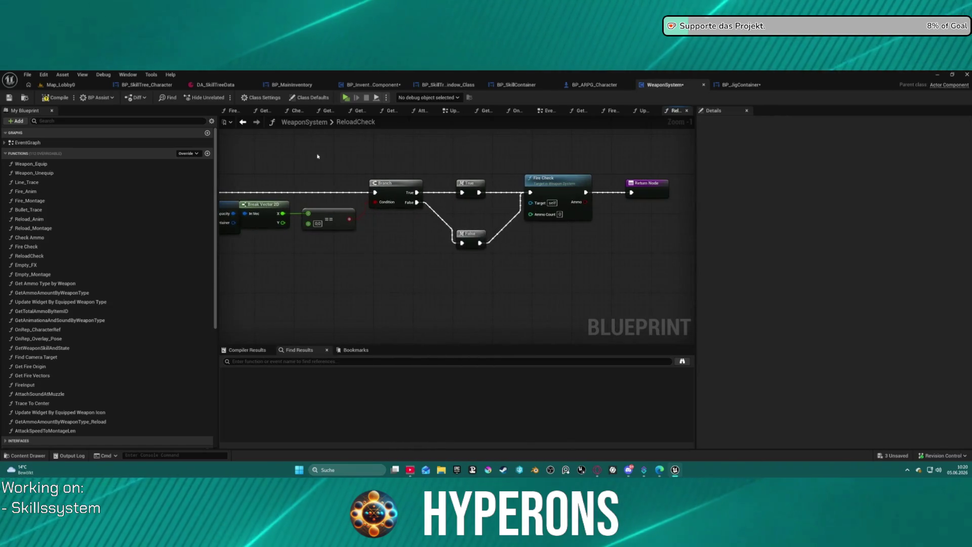
{"action": "key", "text": "alt+Left"}
{"action": "scroll", "coordinate": [325, 203], "scroll_direction": "down", "scroll_amount": 4}
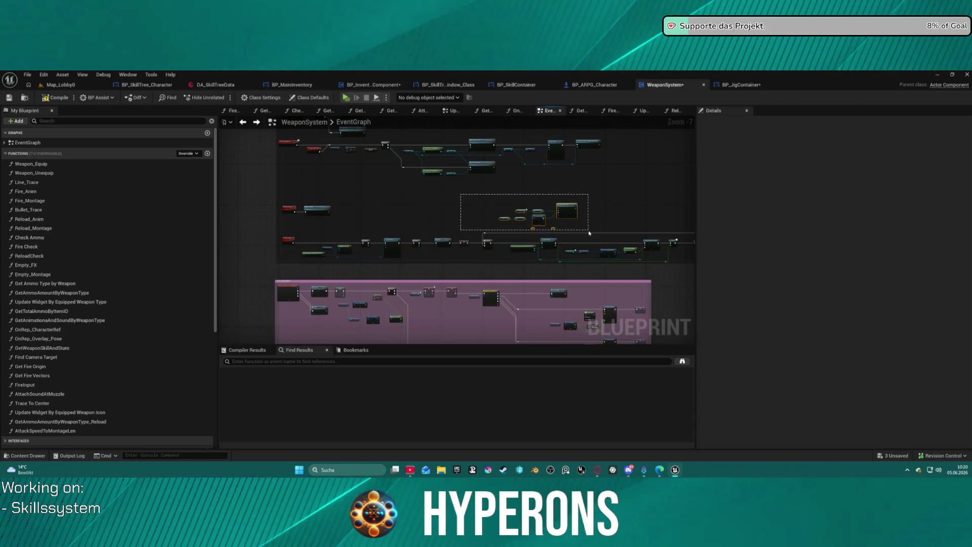
{"action": "left_click_drag", "start_coordinate": [590, 233], "coordinate": [590, 233]}
{"action": "scroll", "coordinate": [572, 177], "scroll_direction": "up", "scroll_amount": 3}
{"action": "left_click_drag", "start_coordinate": [564, 191], "coordinate": [526, 255]}
{"action": "scroll", "coordinate": [526, 255], "scroll_direction": "up", "scroll_amount": 1}
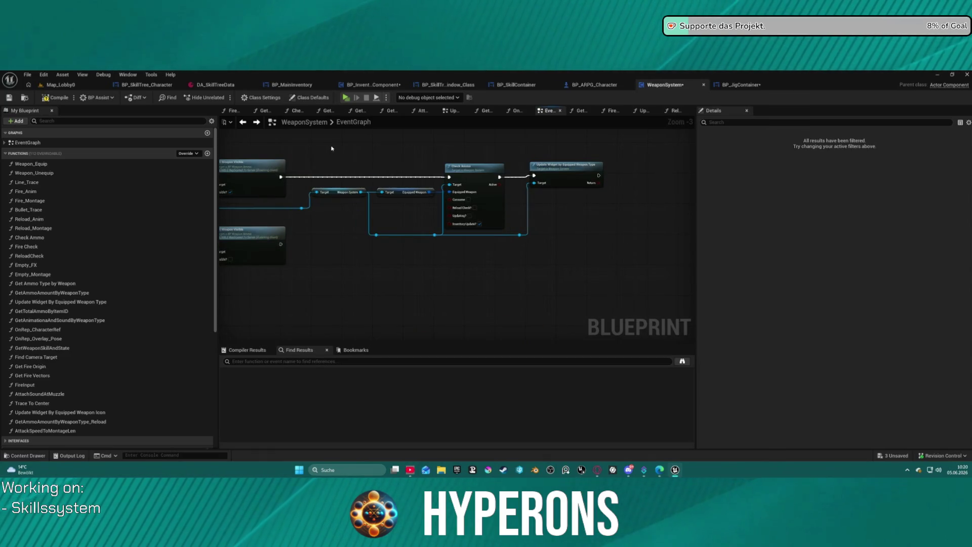
{"action": "mouse_move", "coordinate": [335, 148]}
{"action": "left_mouse_down"}
{"action": "mouse_move", "coordinate": [430, 163]}
{"action": "mouse_move", "coordinate": [687, 156]}
{"action": "mouse_move", "coordinate": [476, 149]}
{"action": "mouse_move", "coordinate": [569, 154]}
{"action": "left_mouse_up"}
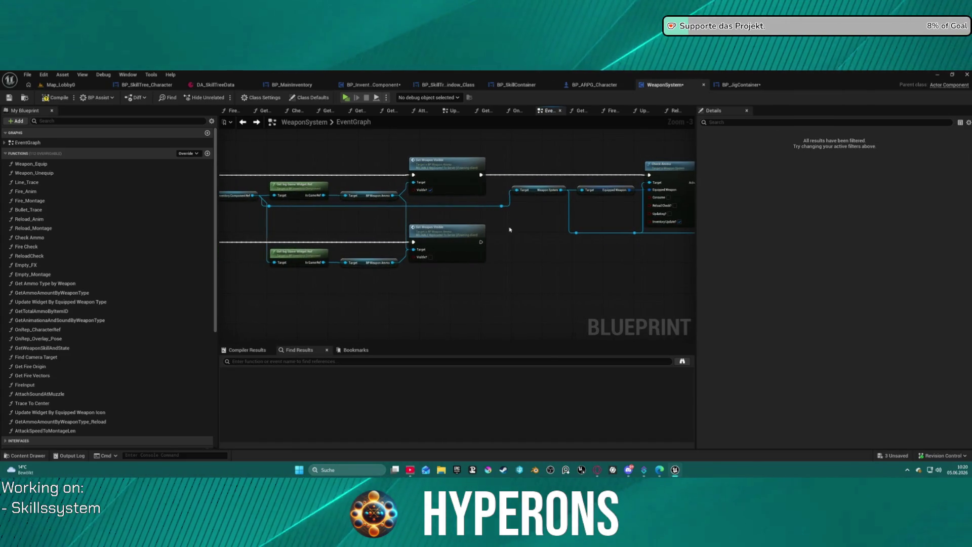
{"action": "mouse_move", "coordinate": [489, 227]}
{"action": "left_mouse_down"}
{"action": "mouse_move", "coordinate": [671, 228]}
{"action": "mouse_move", "coordinate": [405, 227]}
{"action": "left_mouse_up"}
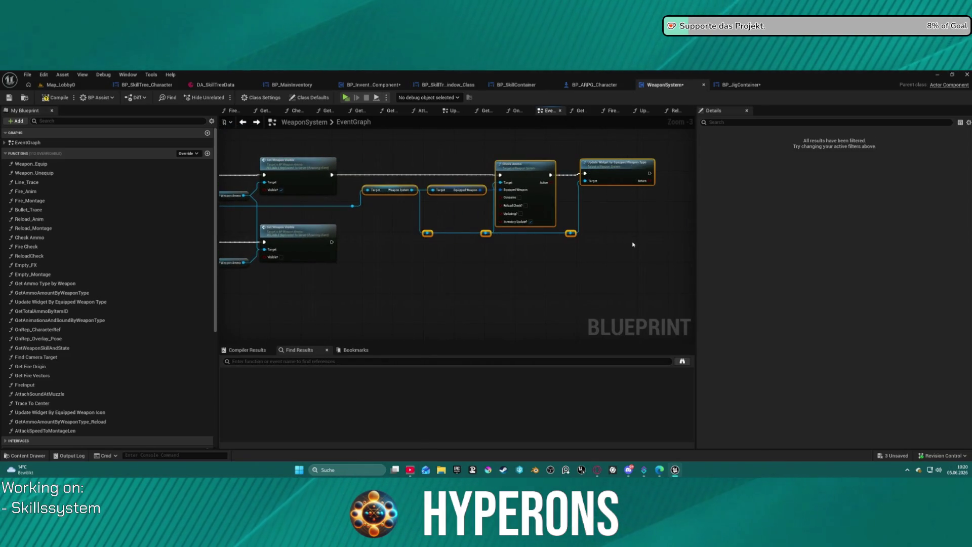
{"action": "left_click_drag", "start_coordinate": [250, 226], "coordinate": [480, 219]}
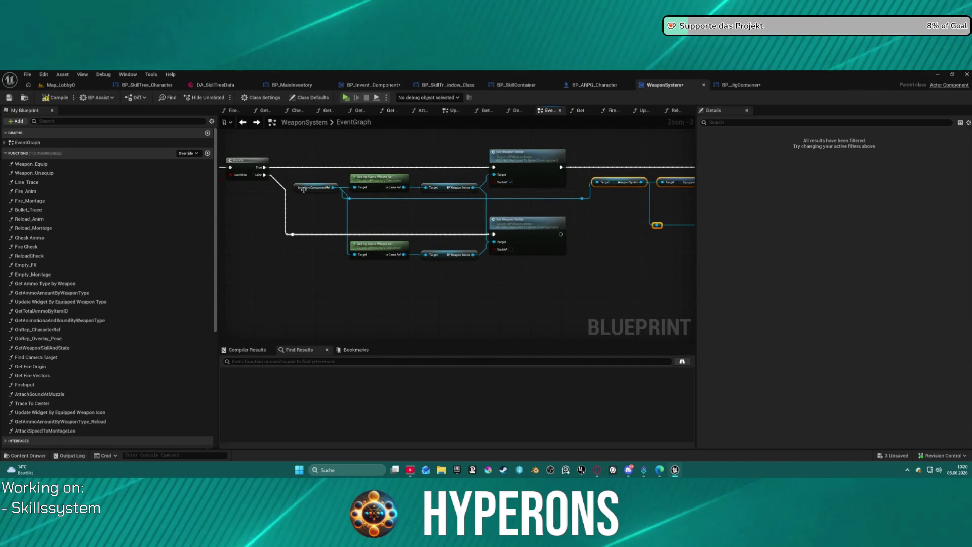
{"action": "left_click_drag", "start_coordinate": [585, 220], "coordinate": [537, 212]}
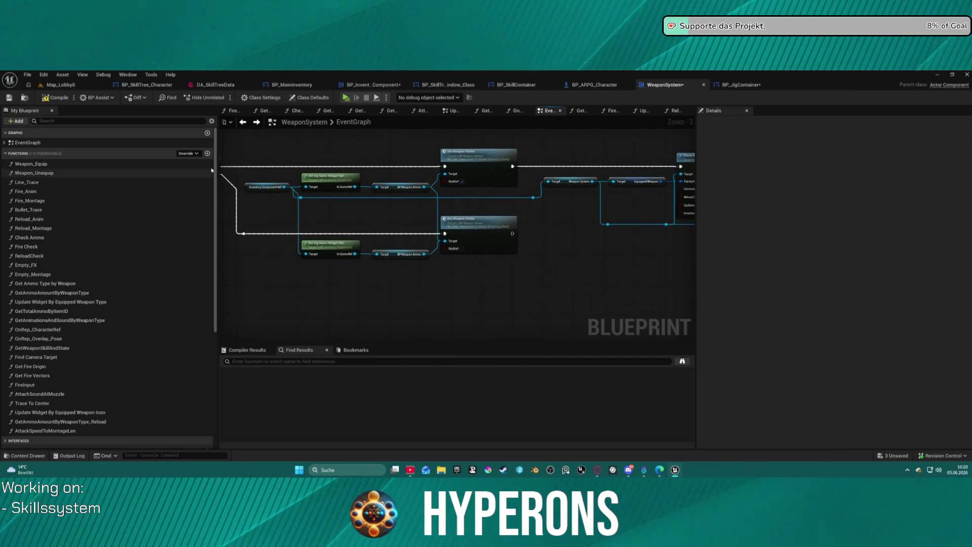
Step: Select the Inventory Component Ref getter, pan to Update Equipped Item, and reopen ReloadCheck
{"action": "left_click", "coordinate": [266, 188]}
{"action": "mouse_move", "coordinate": [591, 141]}
{"action": "left_mouse_down"}
{"action": "mouse_move", "coordinate": [369, 139]}
{"action": "mouse_move", "coordinate": [592, 245]}
{"action": "left_mouse_up"}
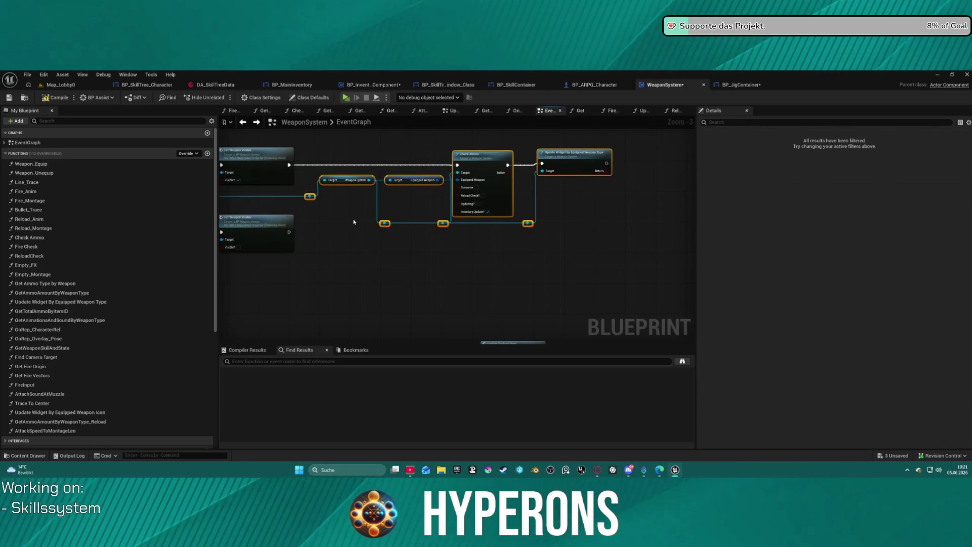
{"action": "left_click_drag", "start_coordinate": [353, 219], "coordinate": [601, 209]}
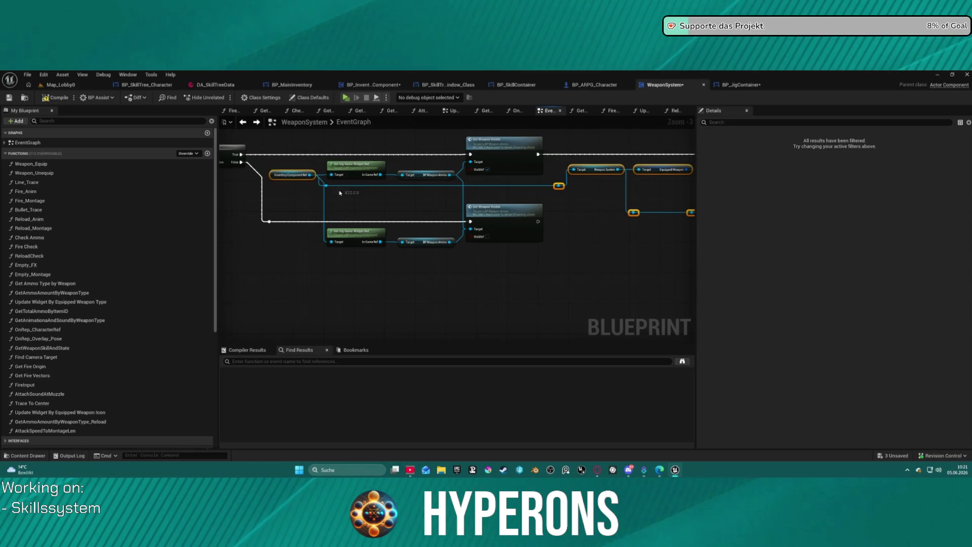
{"action": "left_click_drag", "start_coordinate": [484, 214], "coordinate": [404, 191]}
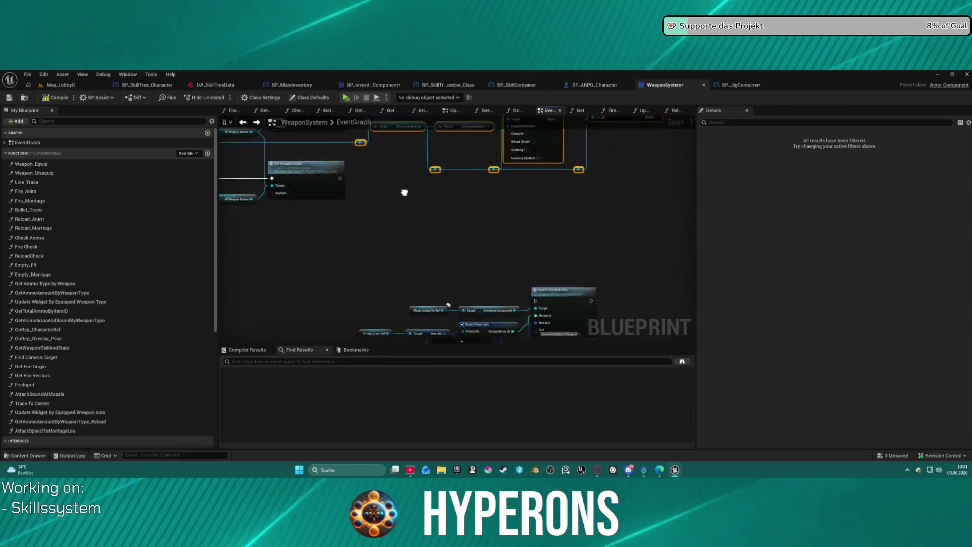
{"action": "scroll", "coordinate": [456, 213], "scroll_direction": "down", "scroll_amount": 2}
{"action": "double_click", "coordinate": [525, 227]}
Step: Shift the Return Node right, paste the Check Ammo node group ahead of it, then launch the standalone game
{"action": "left_click_drag", "start_coordinate": [573, 234], "coordinate": [309, 218]}
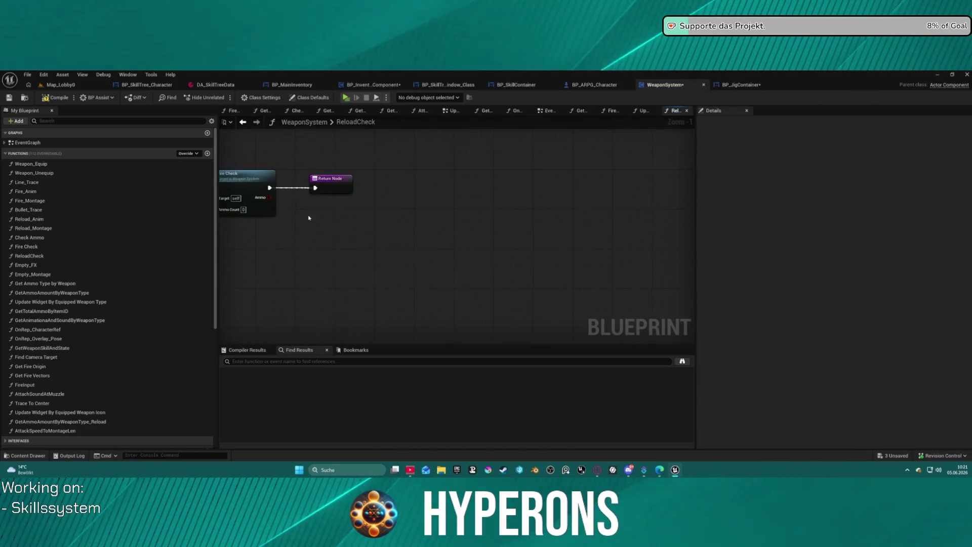
{"action": "left_click_drag", "start_coordinate": [349, 178], "coordinate": [795, 172]}
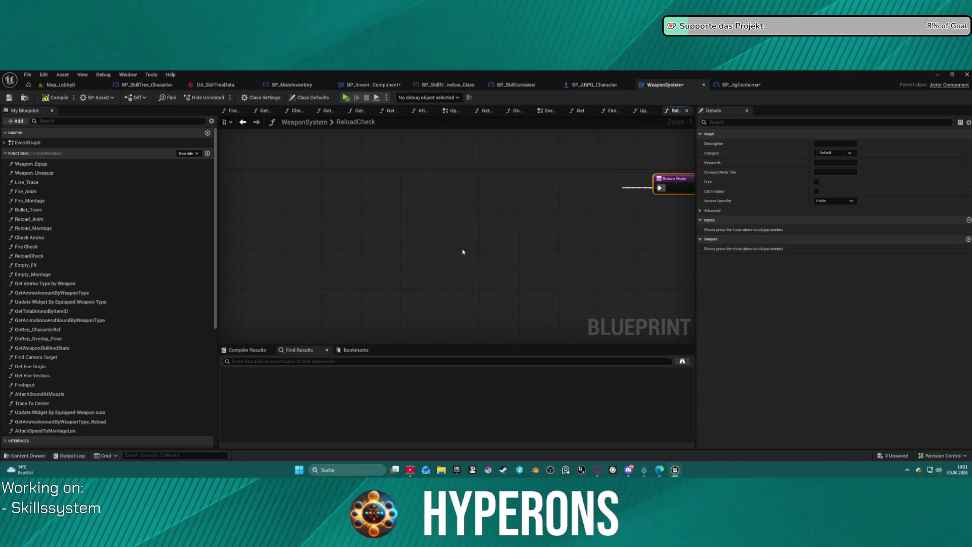
{"action": "key", "text": "ctrl+v"}
{"action": "scroll", "coordinate": [488, 223], "scroll_direction": "down", "scroll_amount": 2}
{"action": "mouse_move", "coordinate": [474, 210]}
{"action": "left_mouse_down"}
{"action": "mouse_move", "coordinate": [329, 210]}
{"action": "mouse_move", "coordinate": [369, 199]}
{"action": "mouse_move", "coordinate": [249, 207]}
{"action": "mouse_move", "coordinate": [662, 208]}
{"action": "mouse_move", "coordinate": [509, 206]}
{"action": "mouse_move", "coordinate": [380, 186]}
{"action": "mouse_move", "coordinate": [447, 192]}
{"action": "left_mouse_up"}
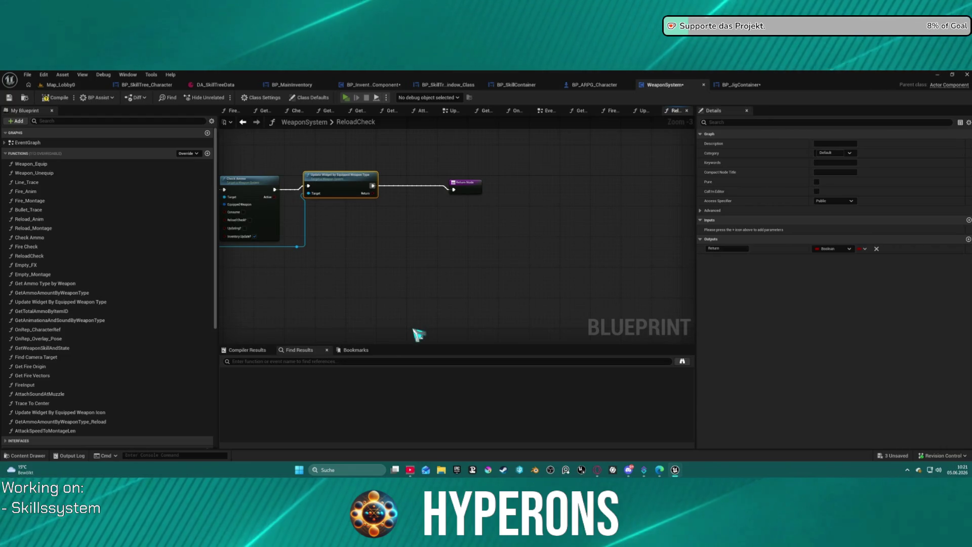
{"action": "key", "text": "alt+p"}
Step: Start the game as the inv character, check its inventory, then exit to the main menu
{"action": "left_click", "coordinate": [130, 269]}
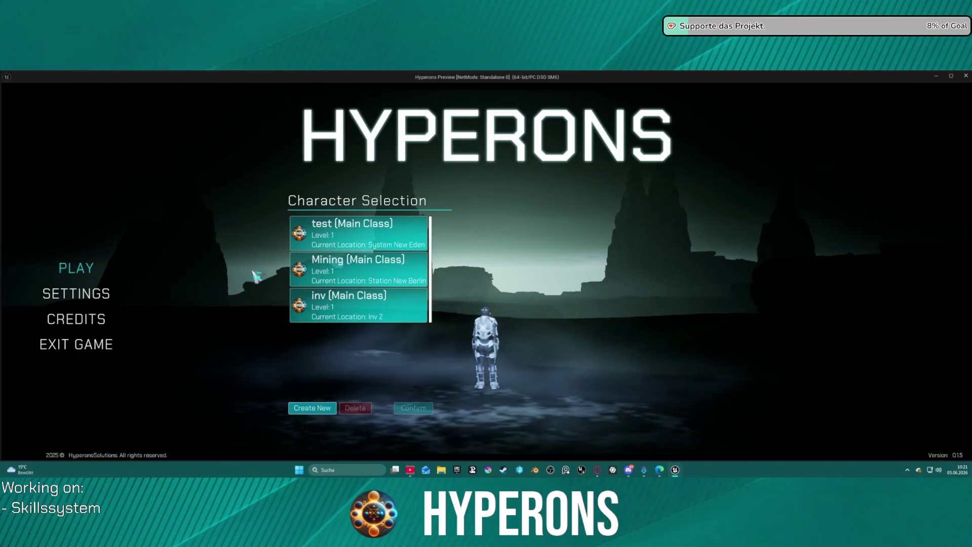
{"action": "left_click", "coordinate": [400, 317]}
{"action": "left_click", "coordinate": [679, 404]}
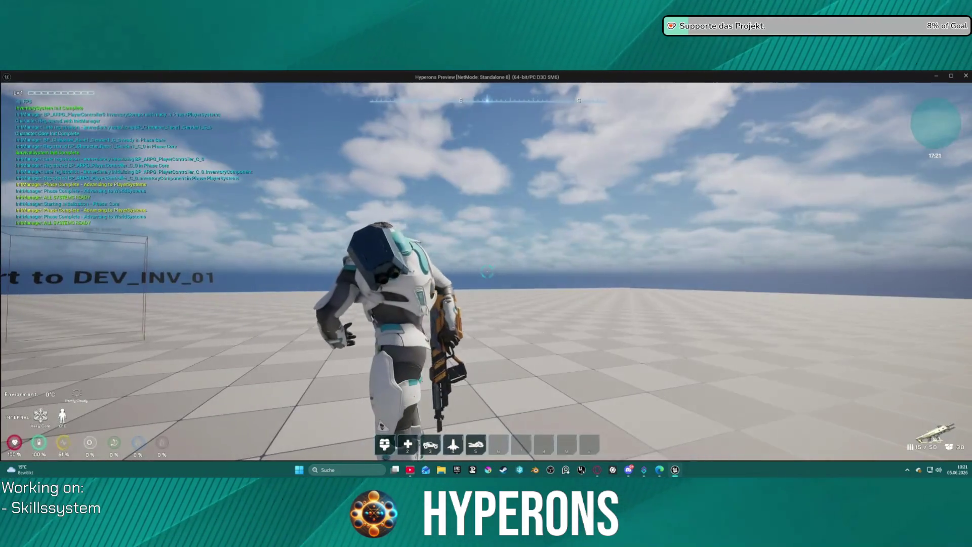
{"action": "key", "text": "i"}
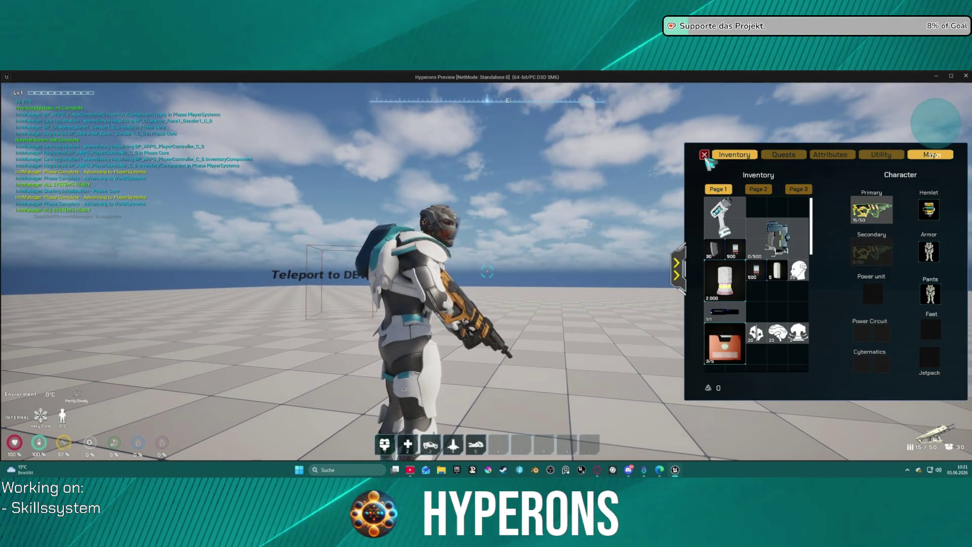
{"action": "key", "text": "Escape"}
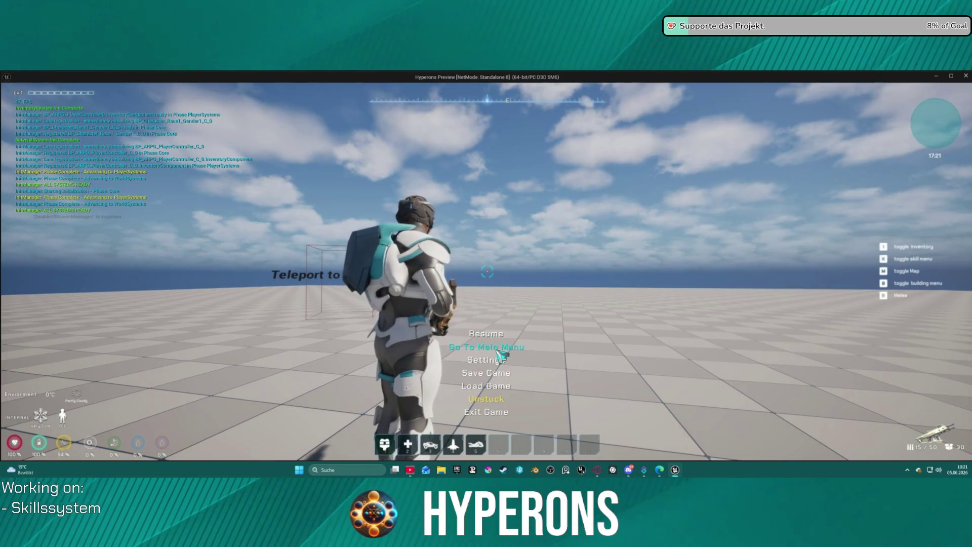
{"action": "left_click", "coordinate": [498, 350]}
Step: Delete the old inv character, create a new one named 'inv', and start with it
{"action": "left_click", "coordinate": [84, 271]}
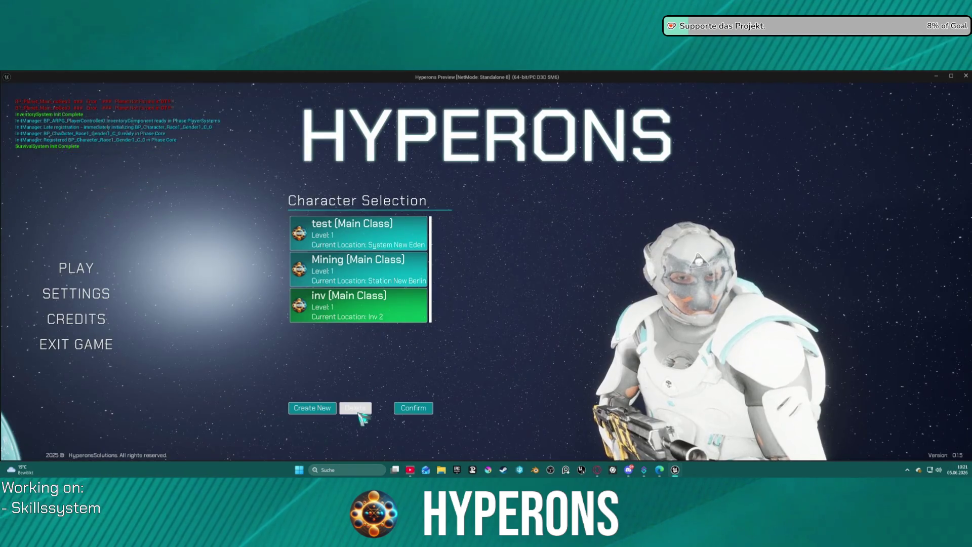
{"action": "left_click", "coordinate": [360, 409]}
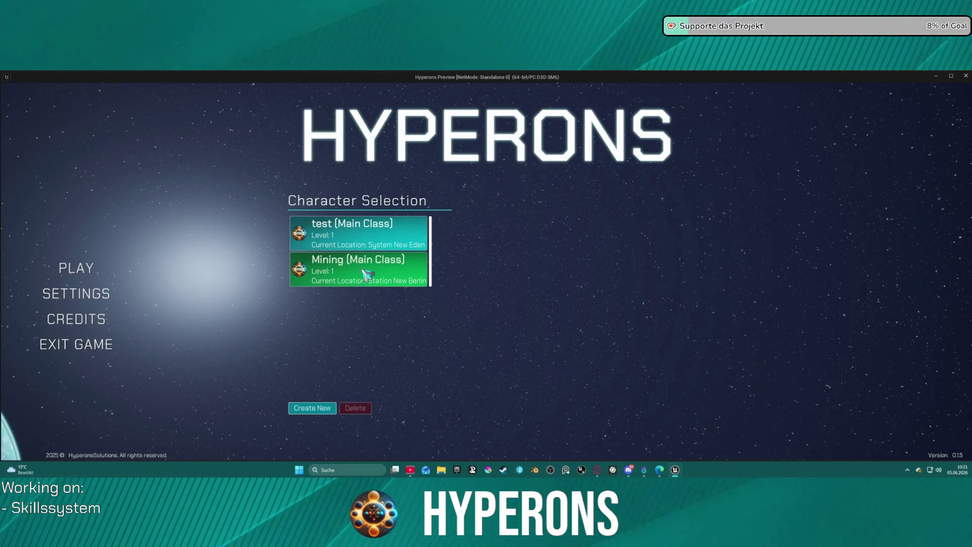
{"action": "left_click", "coordinate": [325, 409]}
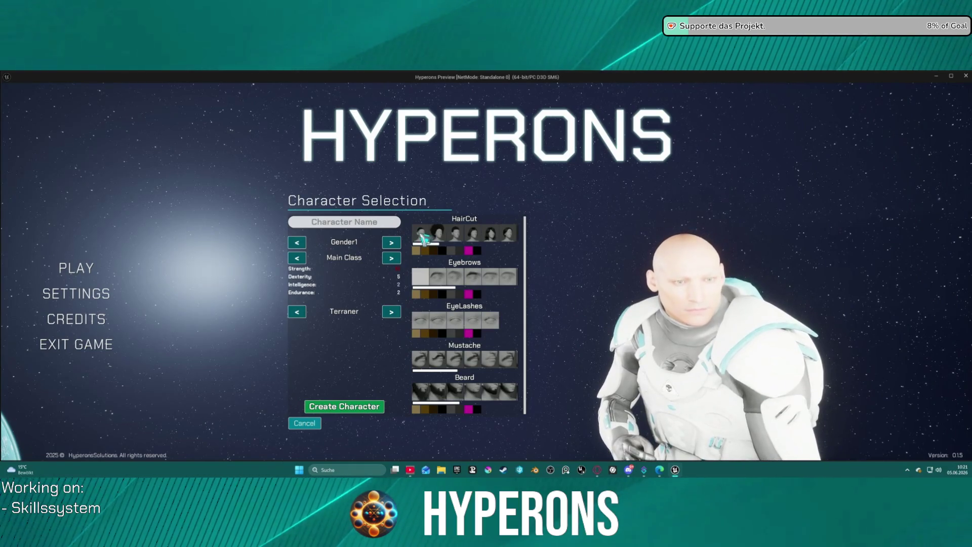
{"action": "left_click", "coordinate": [337, 221]}
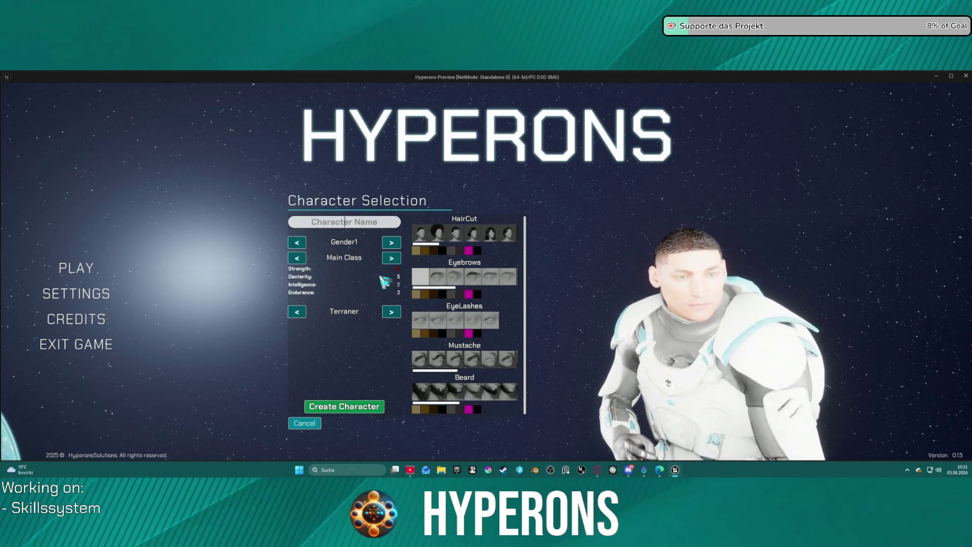
{"action": "type", "text": "inv"}
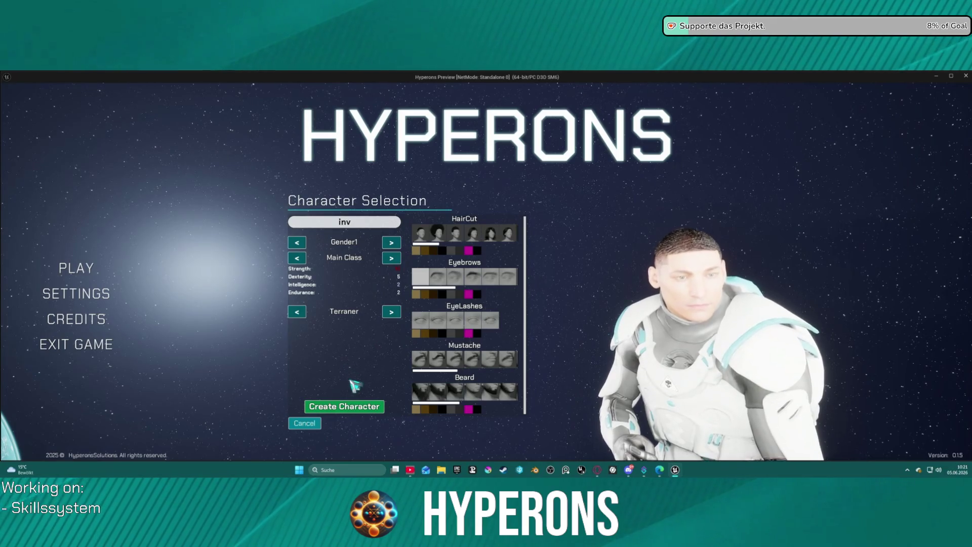
{"action": "left_click", "coordinate": [361, 404]}
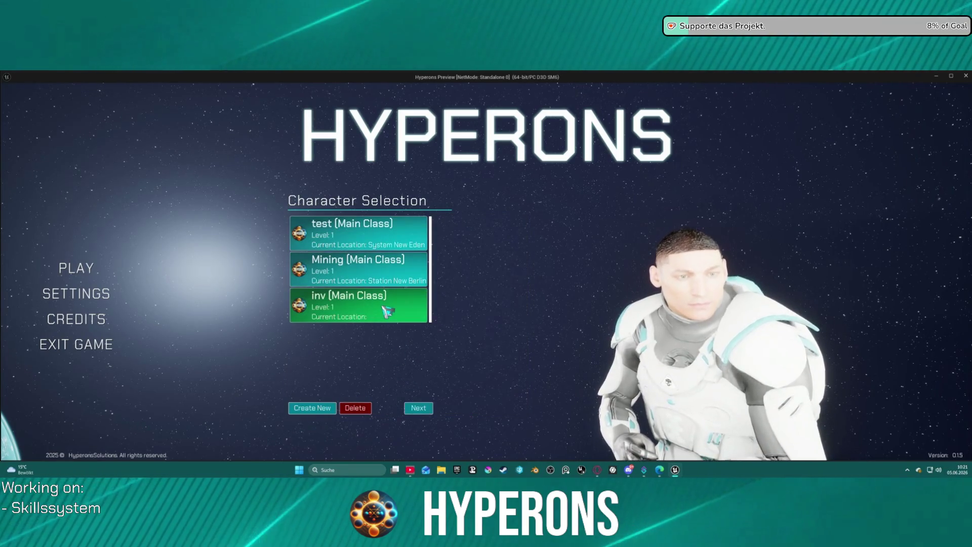
{"action": "left_click", "coordinate": [415, 309]}
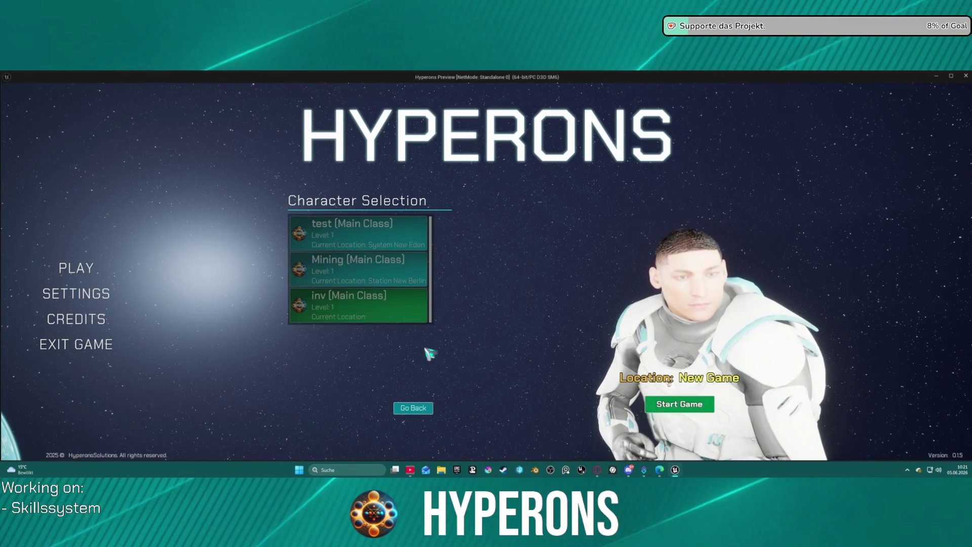
{"action": "left_click", "coordinate": [678, 404]}
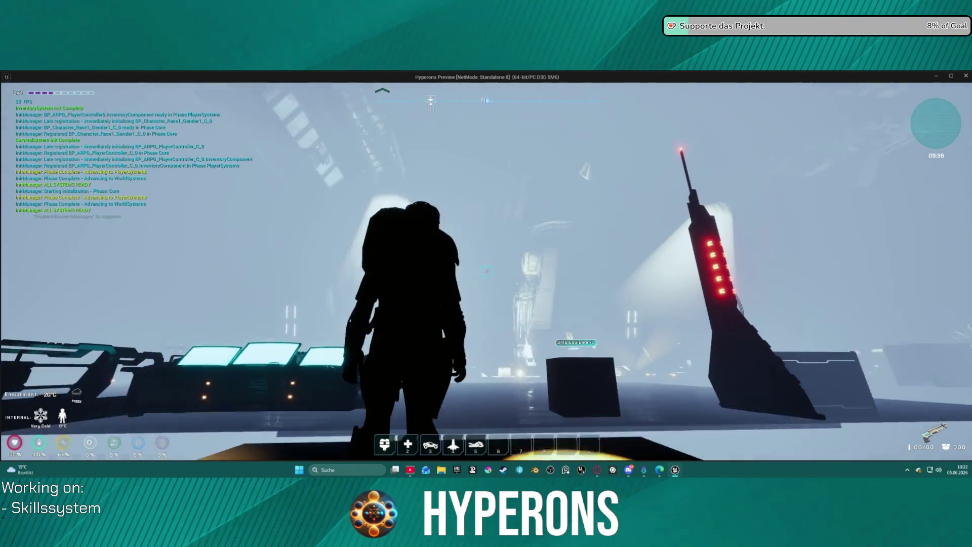
Step: Equip an item from the inventory, resume past the breakpoint, and show the character equipment section
{"action": "key", "text": "i"}
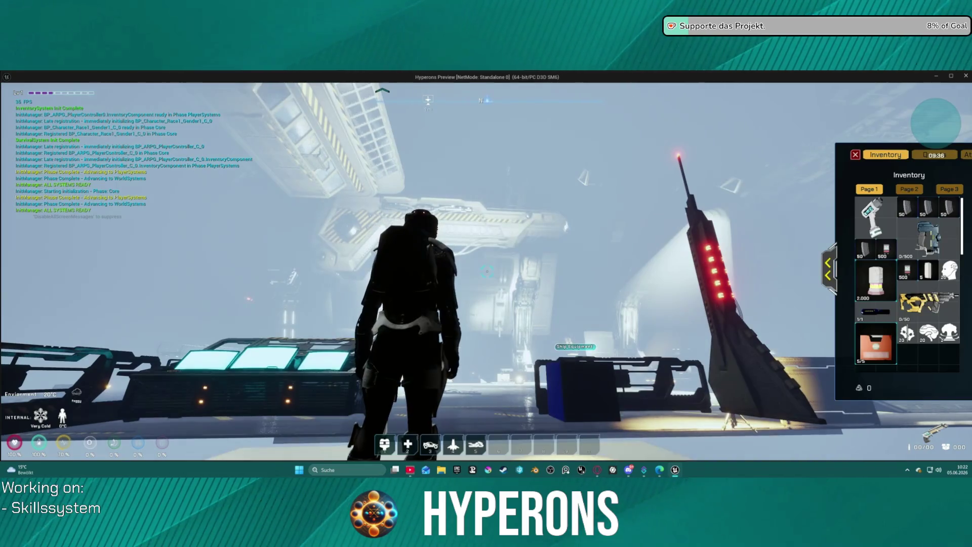
{"action": "double_click", "coordinate": [924, 300]}
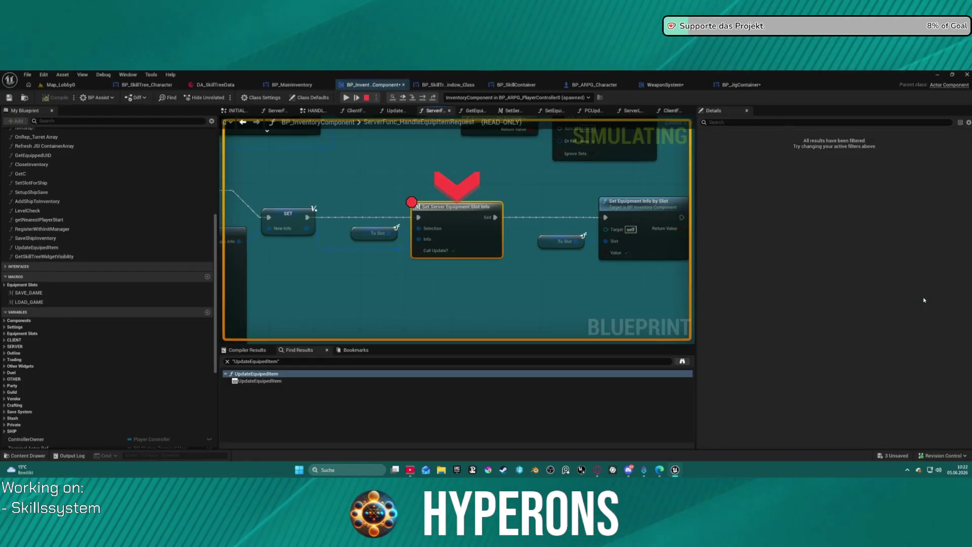
{"action": "left_click", "coordinate": [348, 98]}
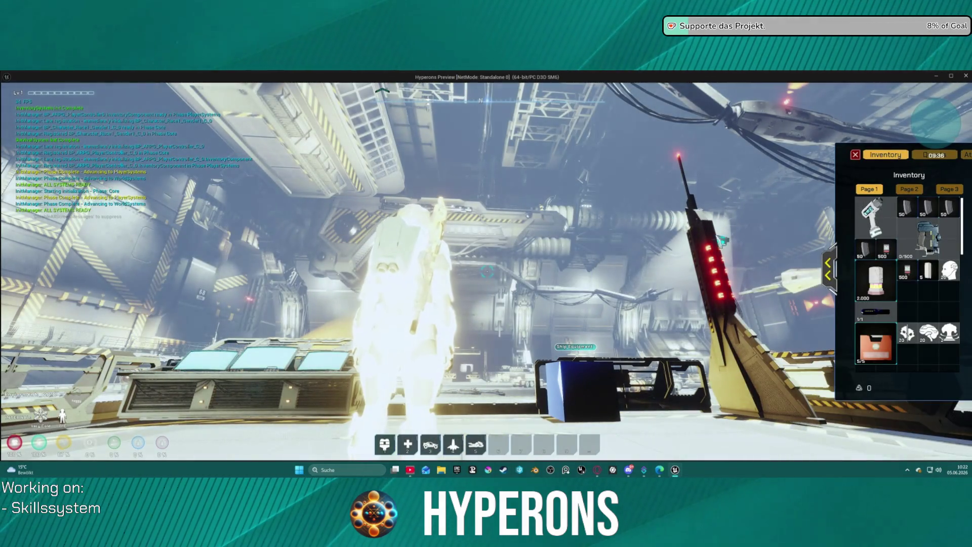
{"action": "left_click", "coordinate": [827, 262]}
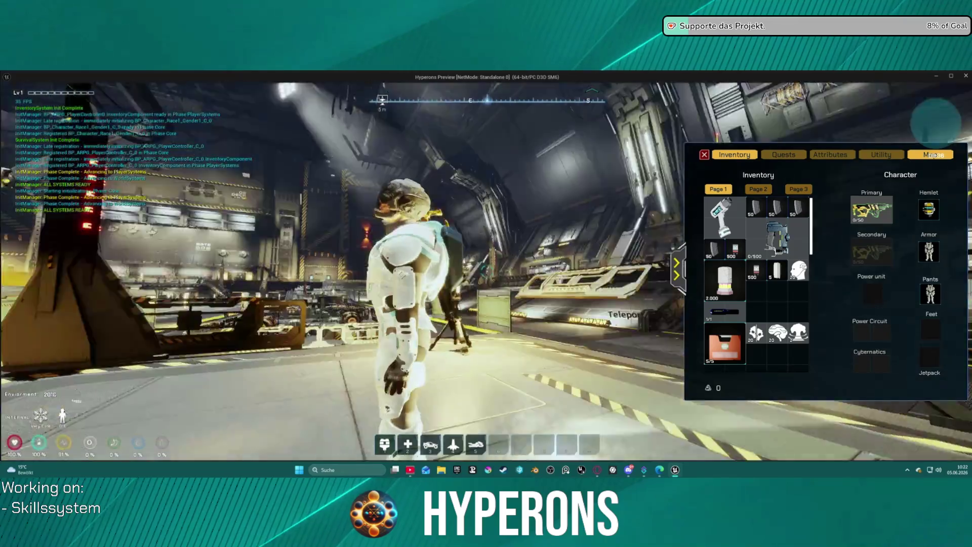
Step: Walk down onto the hangar floor, fire the weapon, and back up toward the teleport box
{"action": "key", "text": "w"}
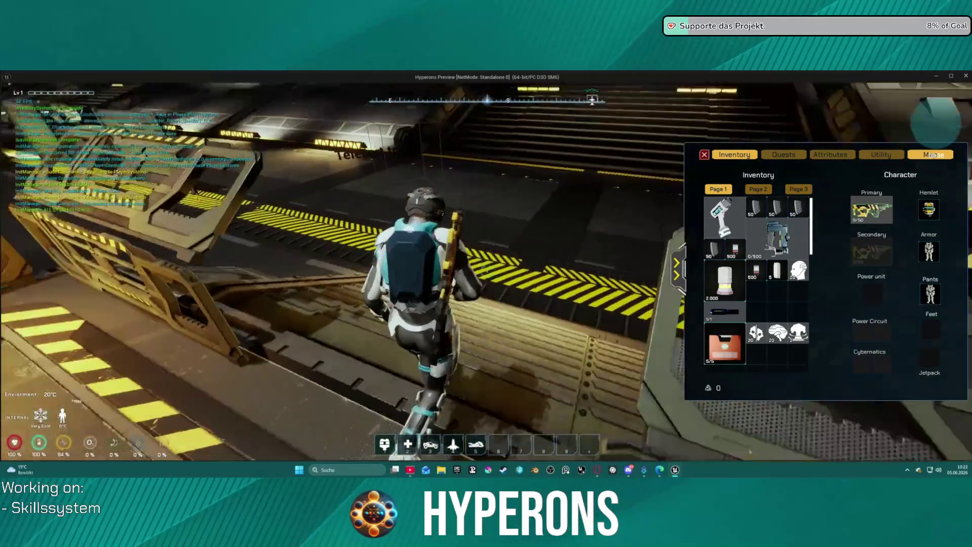
{"action": "key", "text": "w"}
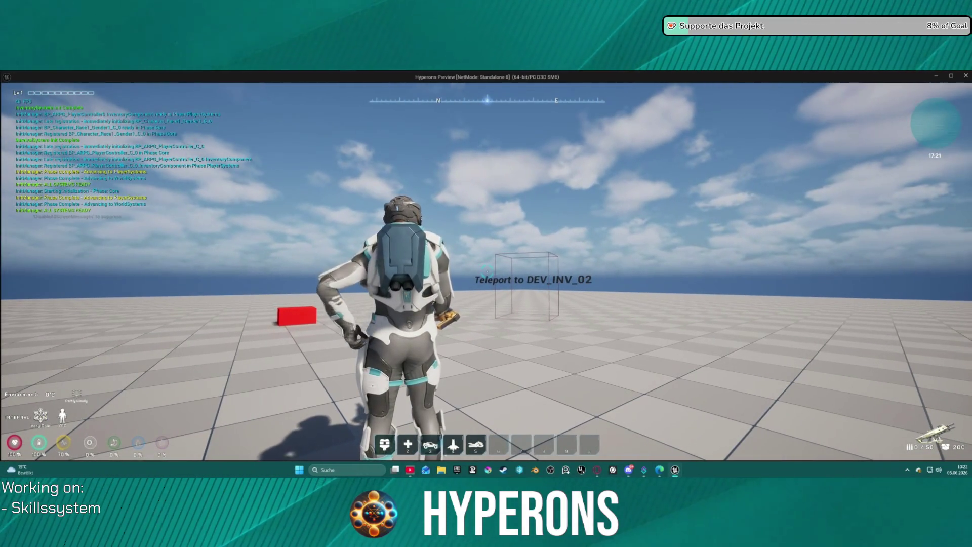
{"action": "left_click_drag", "start_coordinate": [487, 271], "coordinate": [486, 271]}
{"action": "key", "text": "i"}
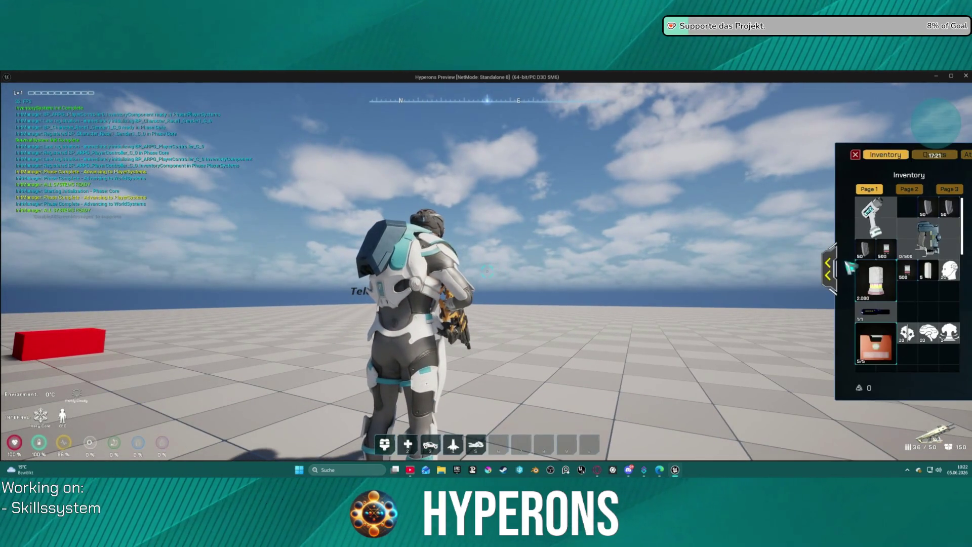
{"action": "key", "text": "s"}
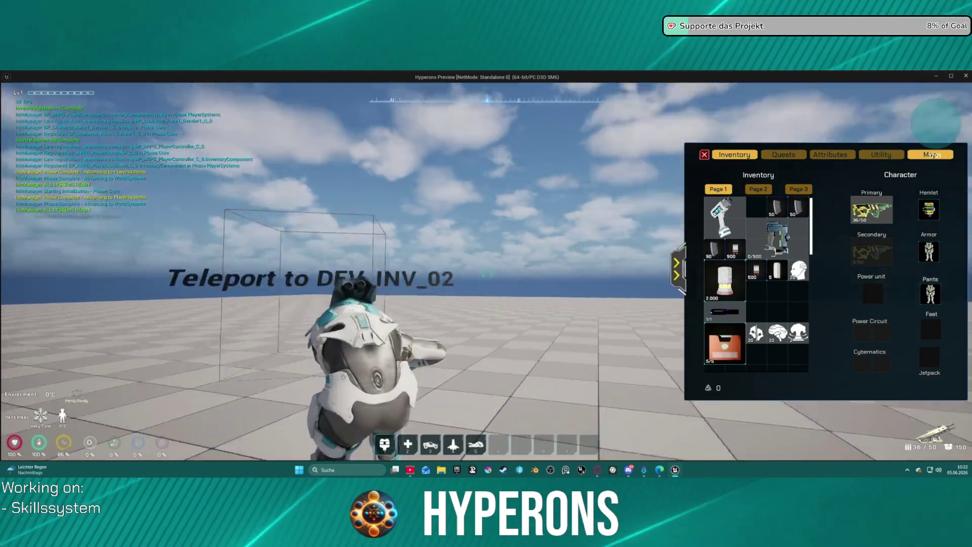
{"action": "left_click", "coordinate": [611, 271]}
Step: Walk toward the DEV_INV_02 teleport, check the equipment section, then stop the game
{"action": "key", "text": "w"}
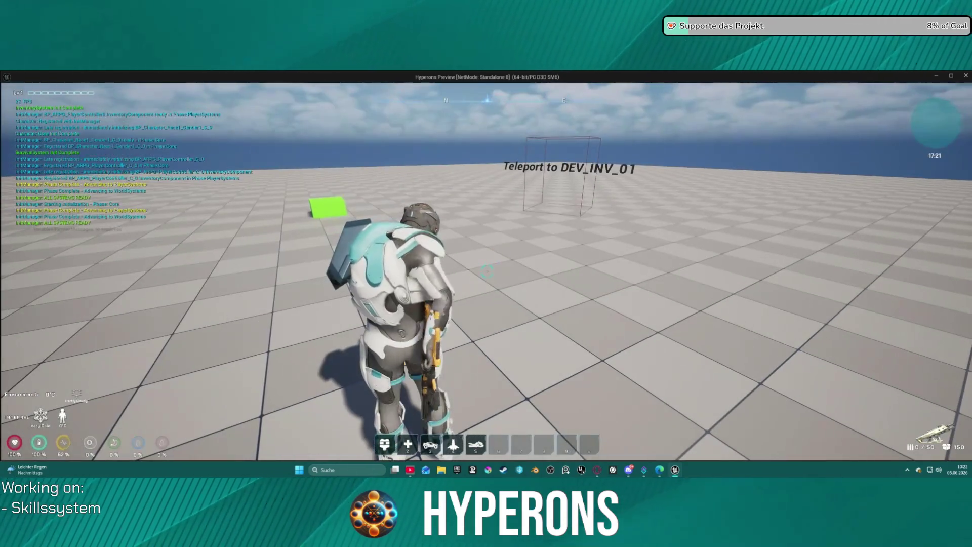
{"action": "key", "text": "i"}
{"action": "left_click", "coordinate": [829, 269]}
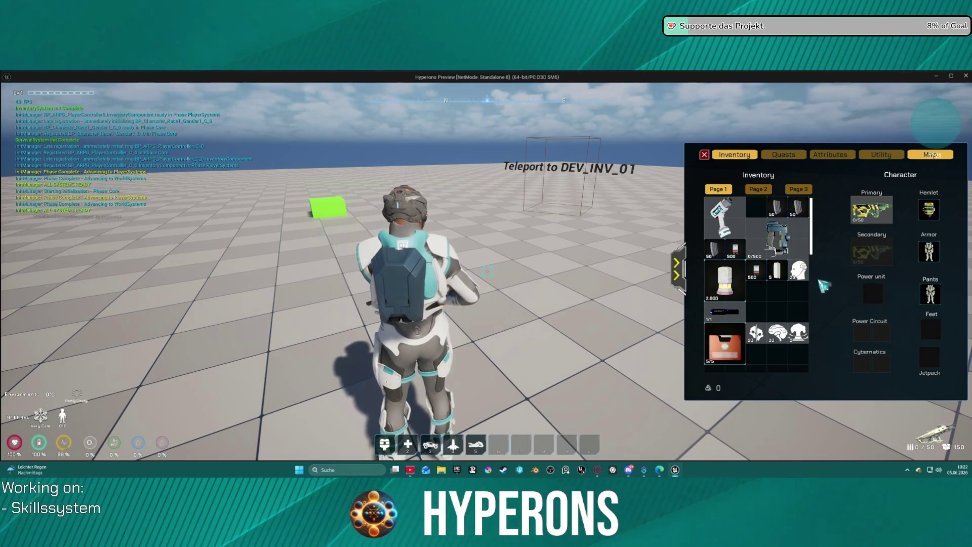
{"action": "mouse_move", "coordinate": [812, 278]}
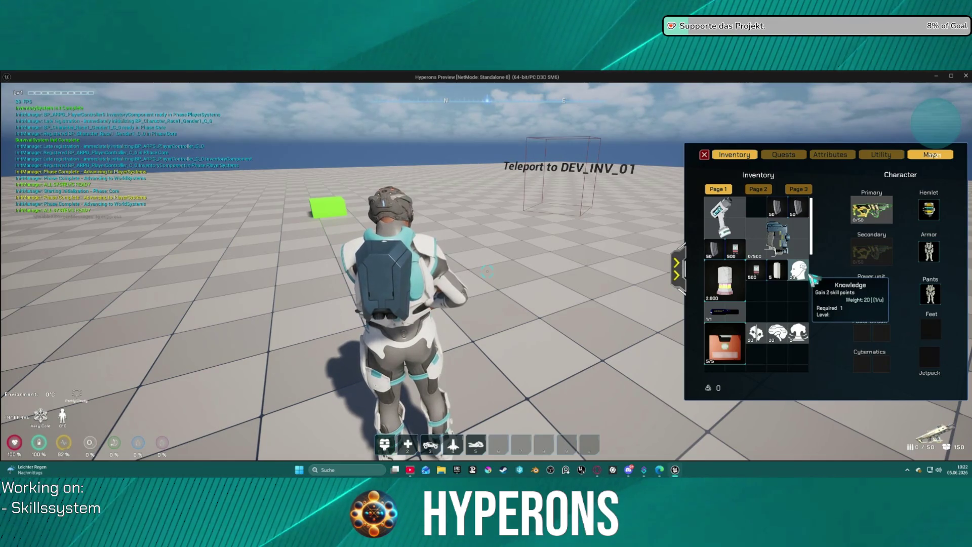
{"action": "key", "text": "Escape"}
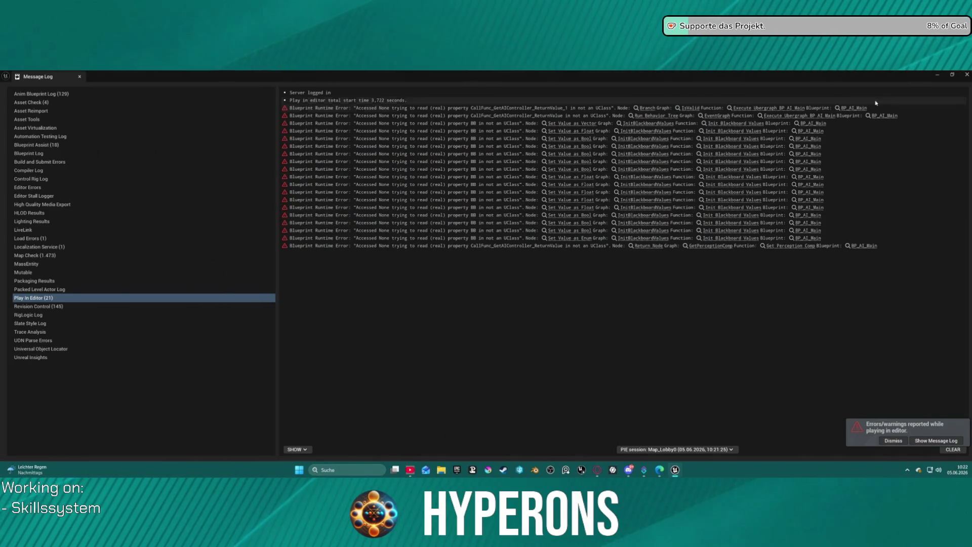
Step: Close the Message Log, open Fire Check in WeaponSystem, extend Update Widget's exec wire, and reach character selection
{"action": "left_click", "coordinate": [967, 76]}
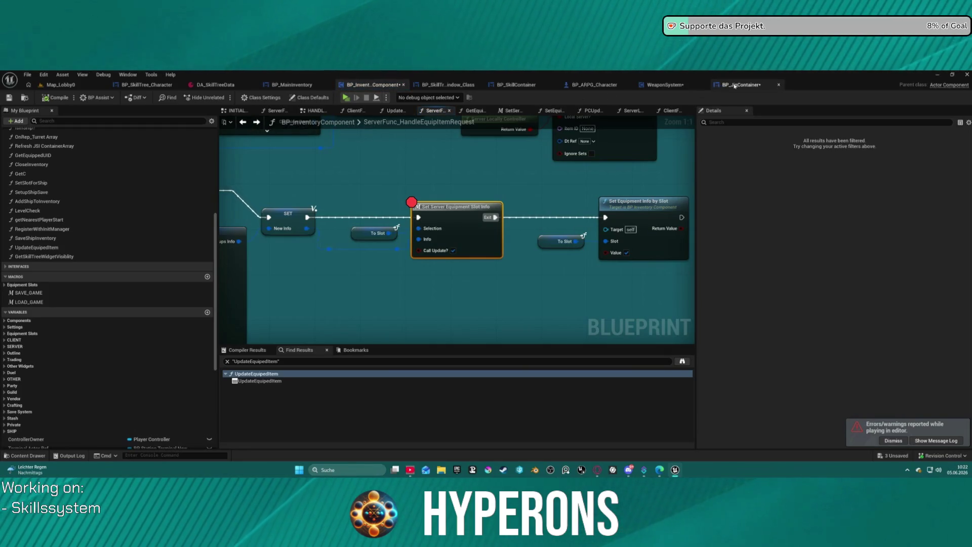
{"action": "left_click", "coordinate": [665, 85]}
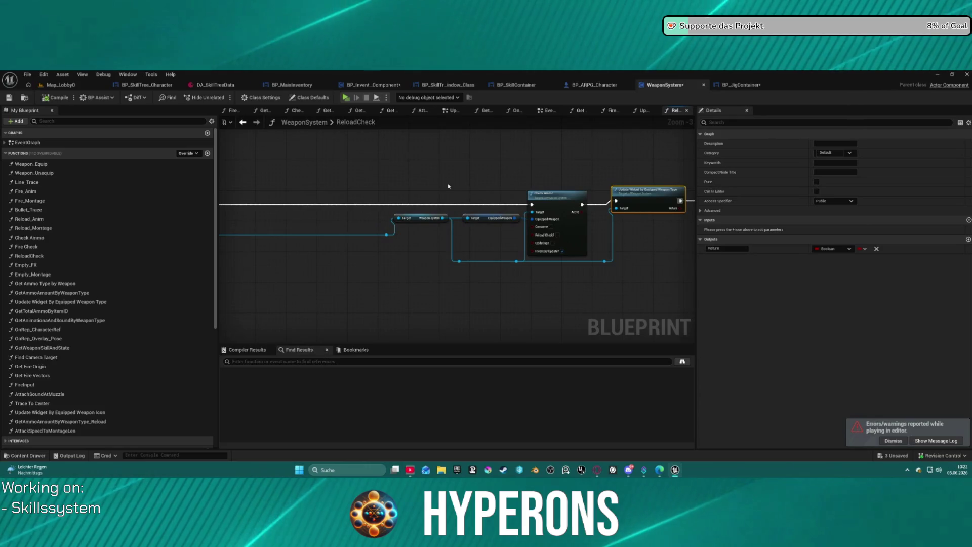
{"action": "scroll", "coordinate": [445, 199], "scroll_direction": "up", "scroll_amount": 3}
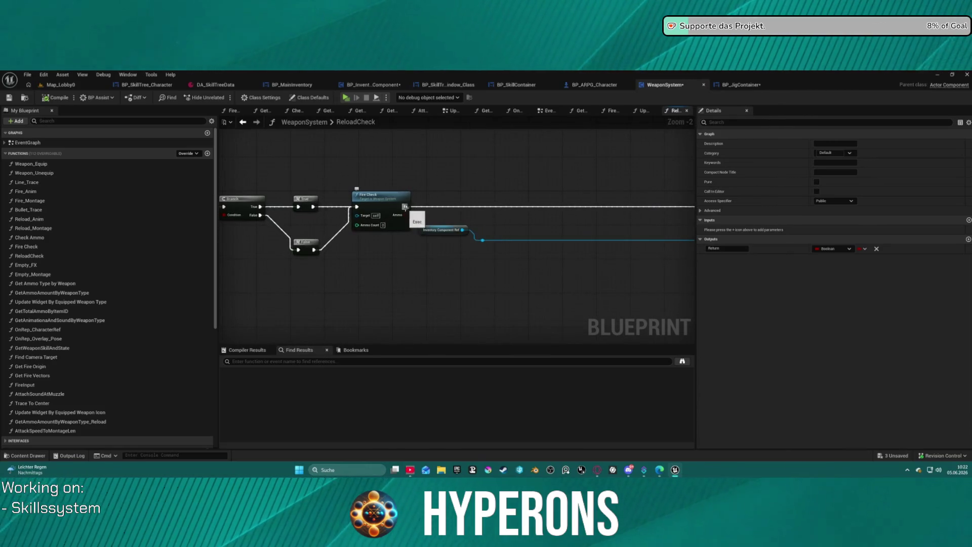
{"action": "double_click", "coordinate": [405, 207]}
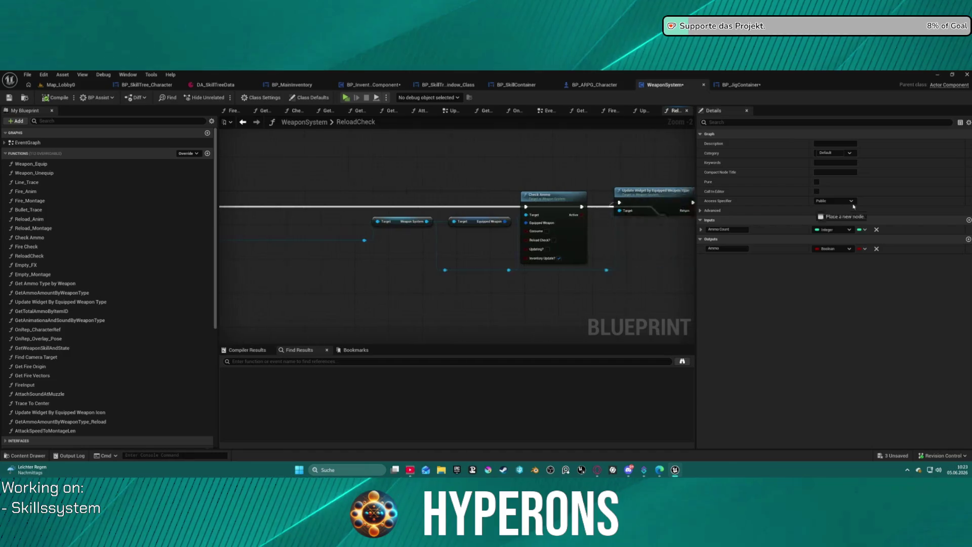
{"action": "left_click_drag", "start_coordinate": [854, 206], "coordinate": [413, 207]}
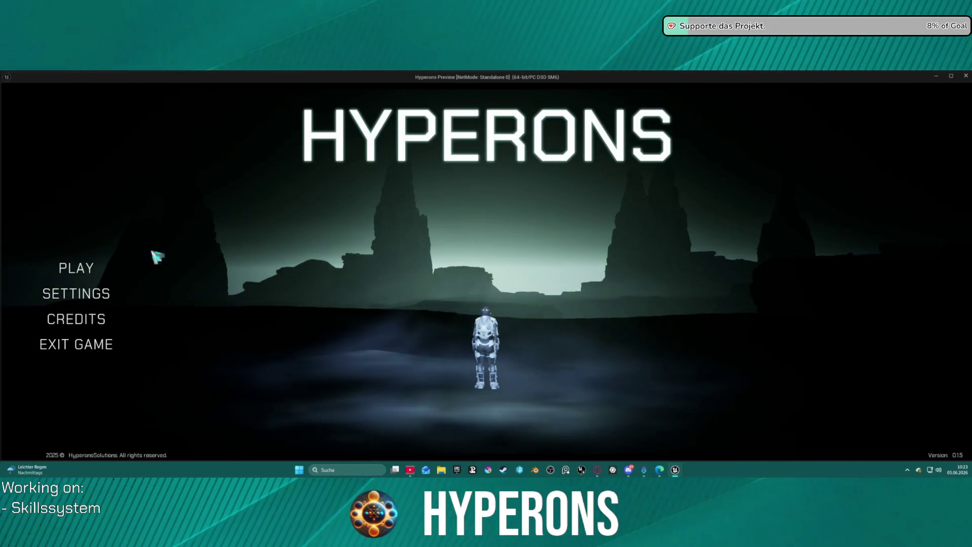
{"action": "left_click", "coordinate": [76, 268]}
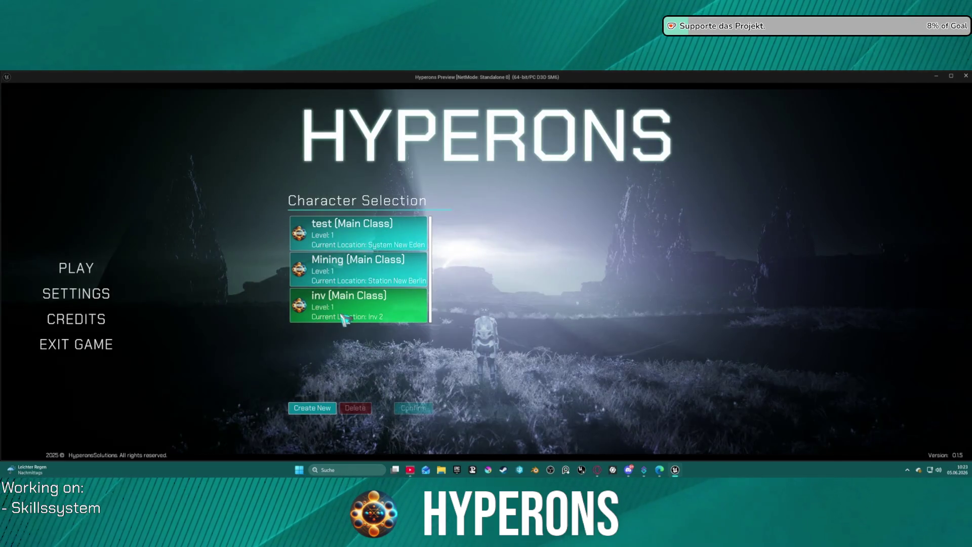
Step: Start the game as inv, view the equipment, reload the primary weapon and walk toward the teleport
{"action": "left_click", "coordinate": [347, 317]}
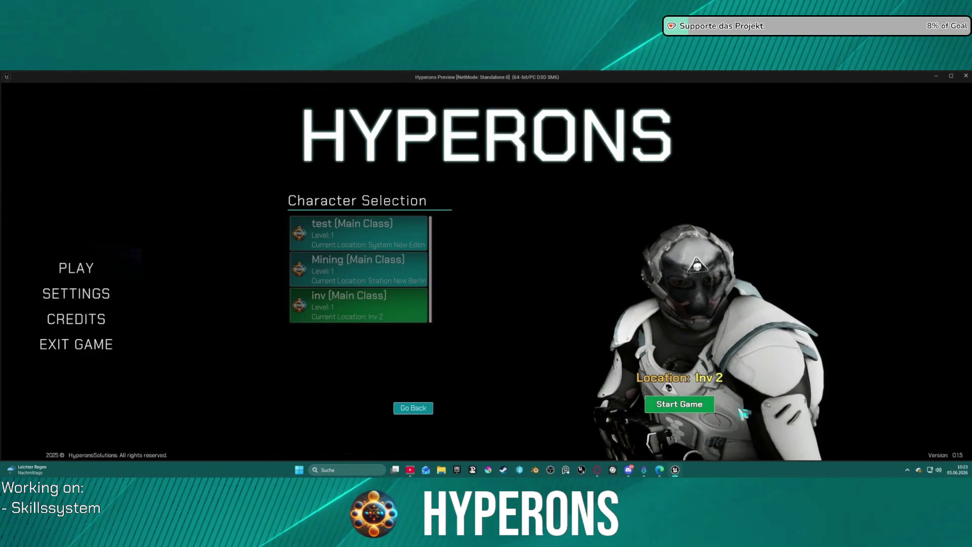
{"action": "left_click", "coordinate": [663, 405]}
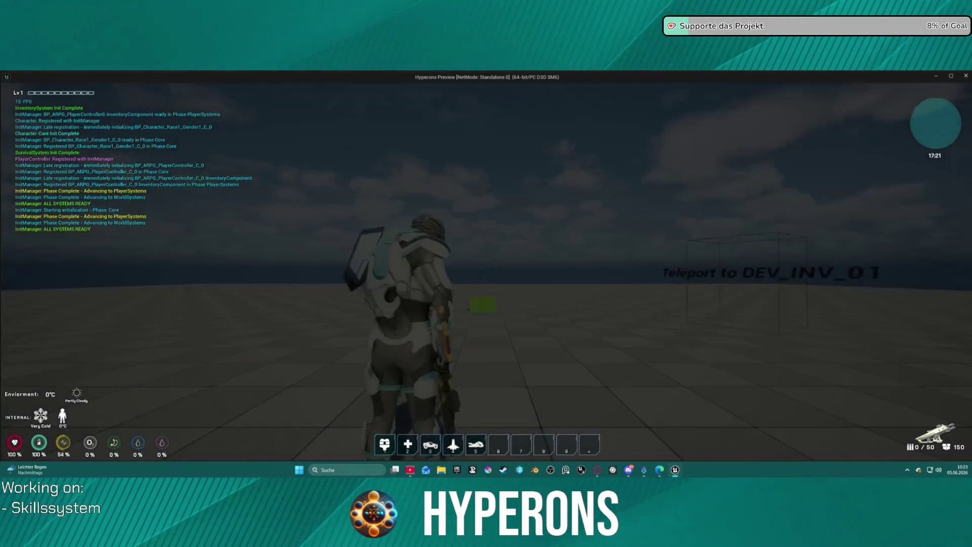
{"action": "key", "text": "i"}
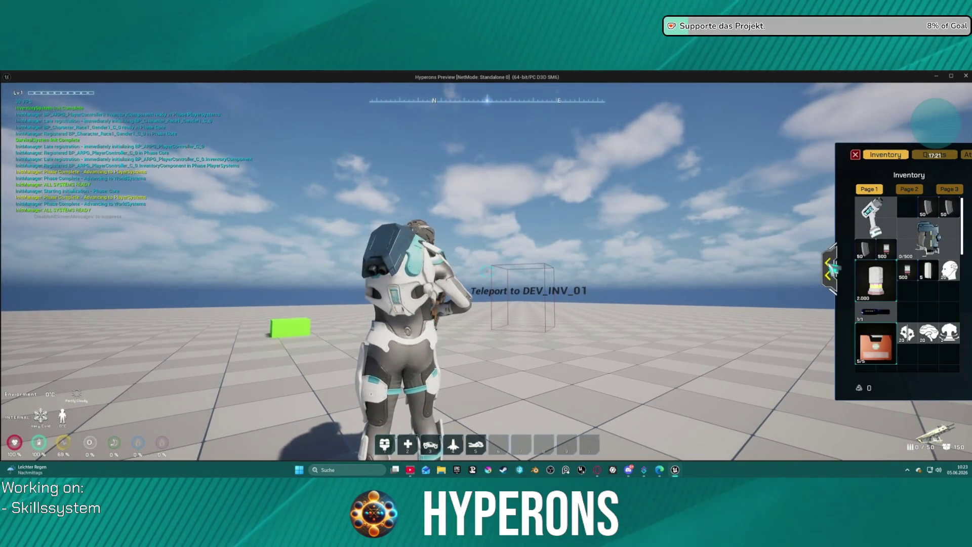
{"action": "left_click", "coordinate": [828, 270]}
{"action": "key", "text": "r"}
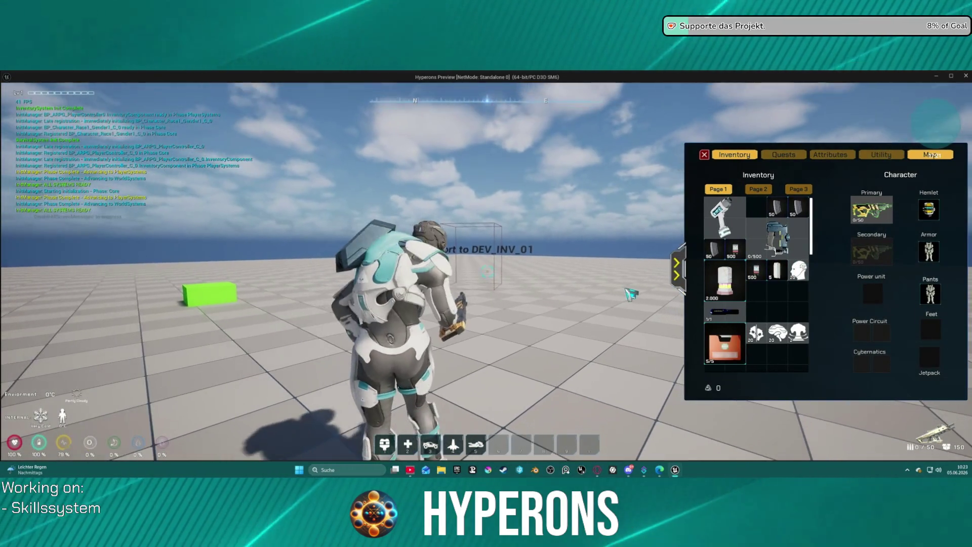
{"action": "key", "text": "w"}
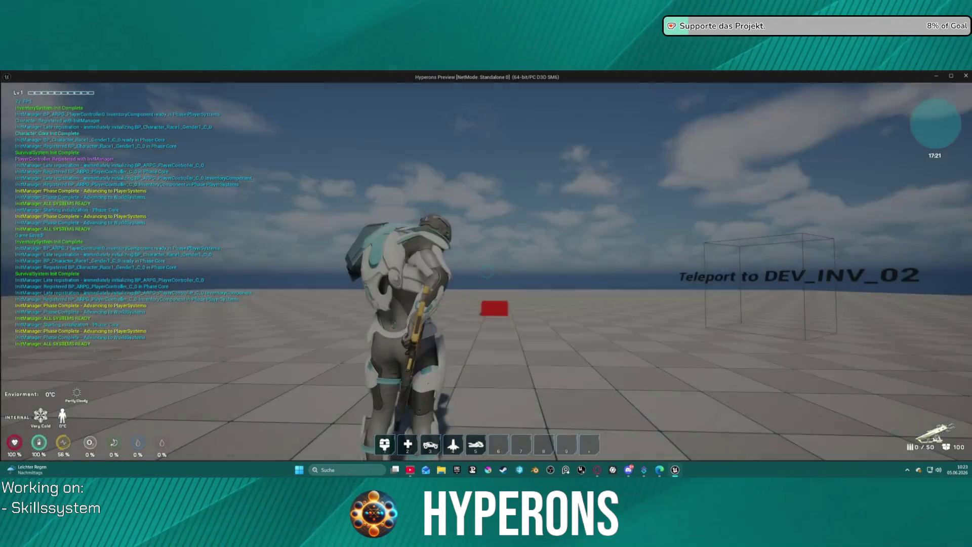
Step: Drag the rifle from the Primary slot into the inventory grid, triggering the unequip breakpoint
{"action": "key", "text": "i"}
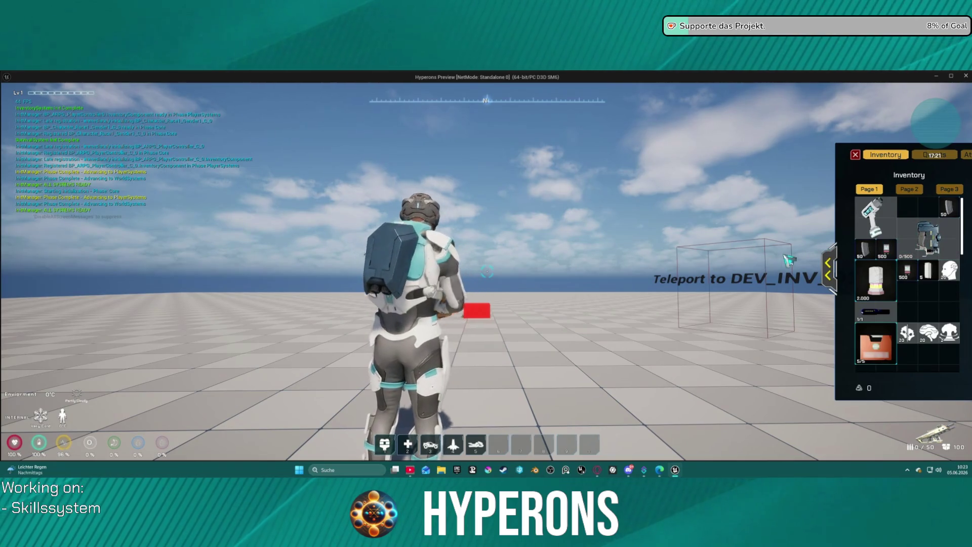
{"action": "left_click", "coordinate": [829, 269]}
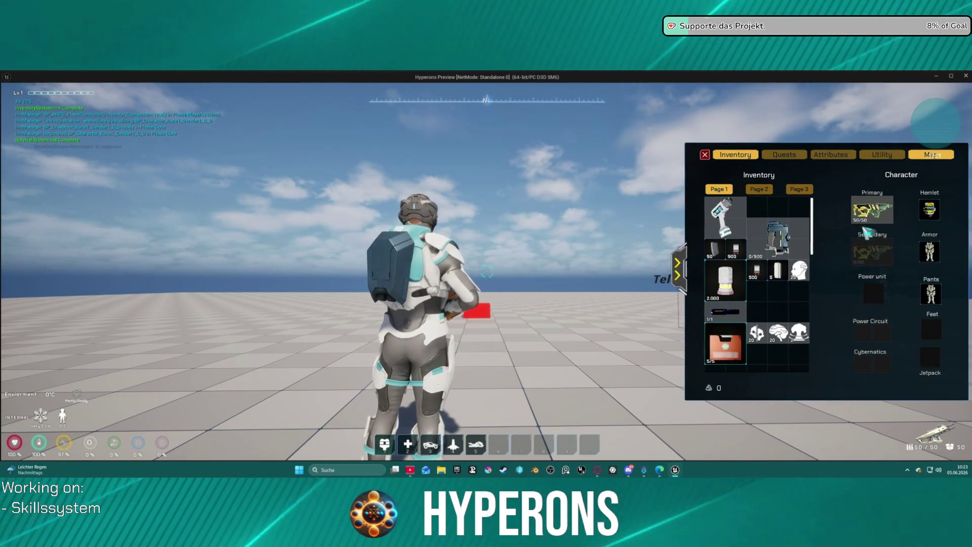
{"action": "left_click_drag", "start_coordinate": [871, 208], "coordinate": [766, 301]}
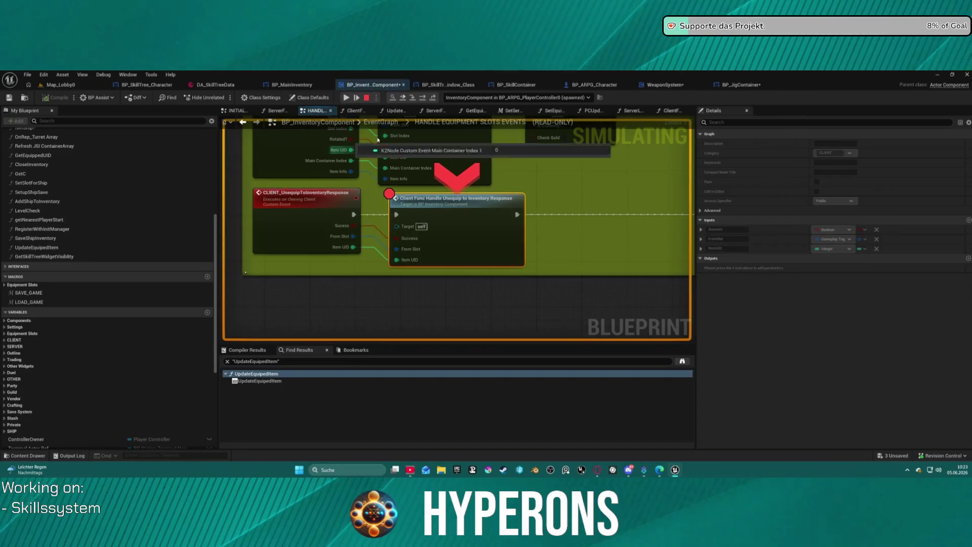
Step: Remove the unequip-response breakpoint, open ServerFunc_HandleUnequipToInventory, and resume the game
{"action": "right_click", "coordinate": [461, 217]}
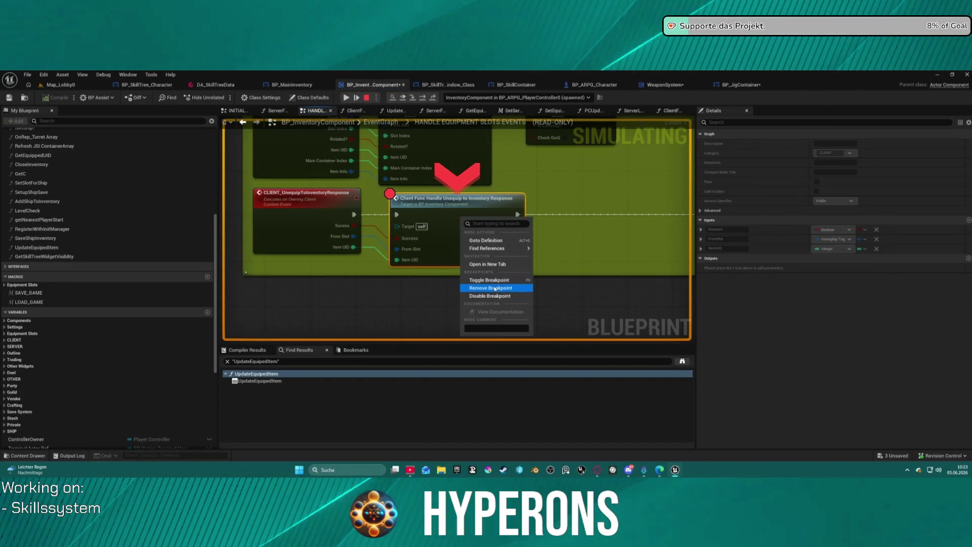
{"action": "left_click", "coordinate": [495, 288]}
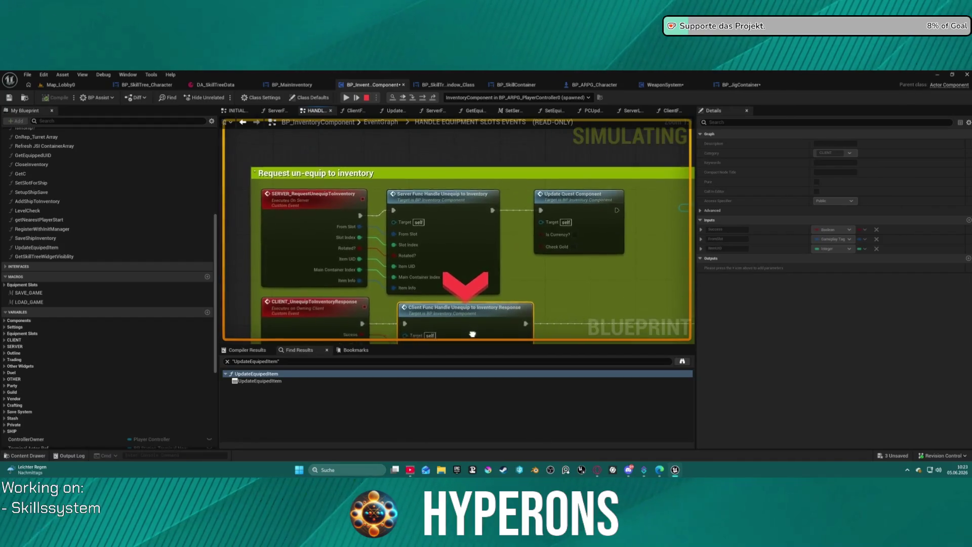
{"action": "double_click", "coordinate": [444, 191]}
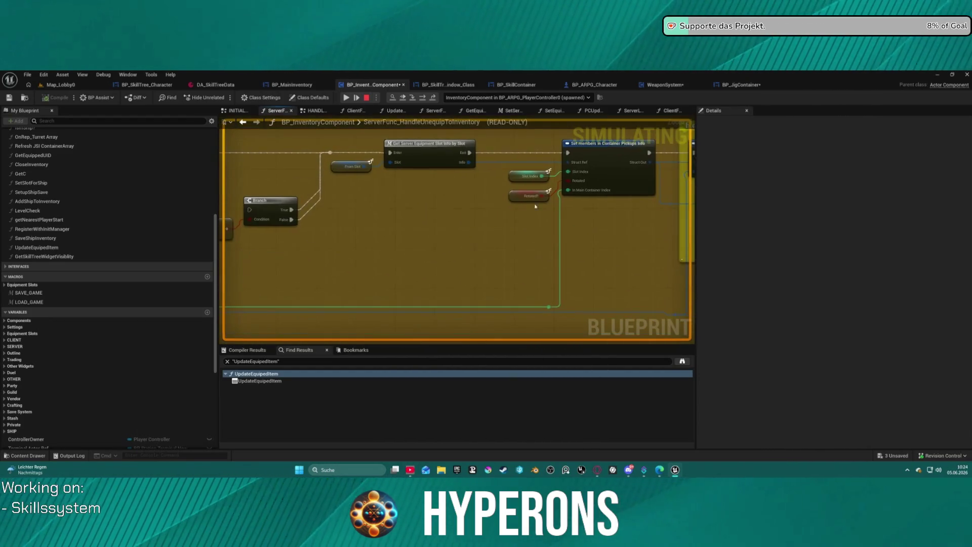
{"action": "left_click", "coordinate": [345, 98]}
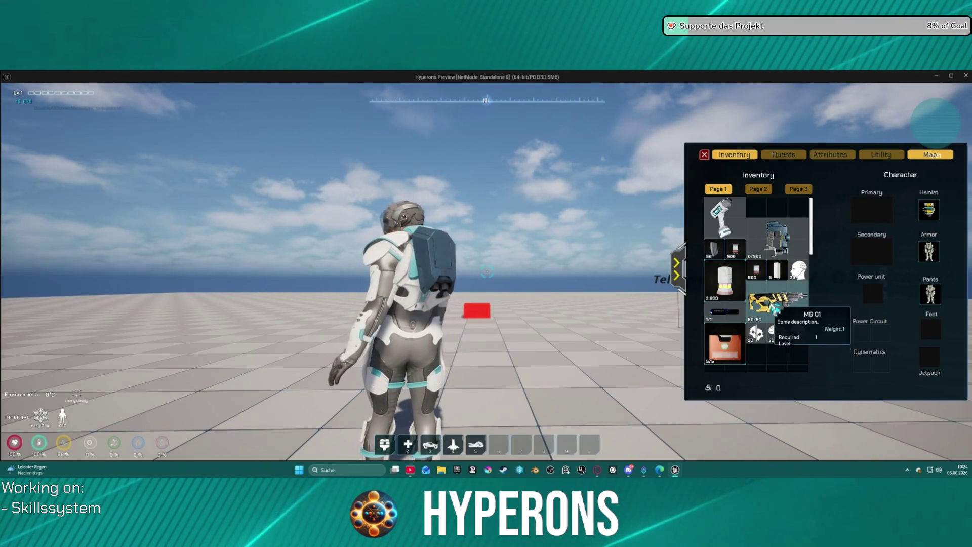
Step: Re-equip the MG 01 rifle, resume from the breakpoint, and walk into the DEV_INV_02 teleport
{"action": "right_click", "coordinate": [770, 304]}
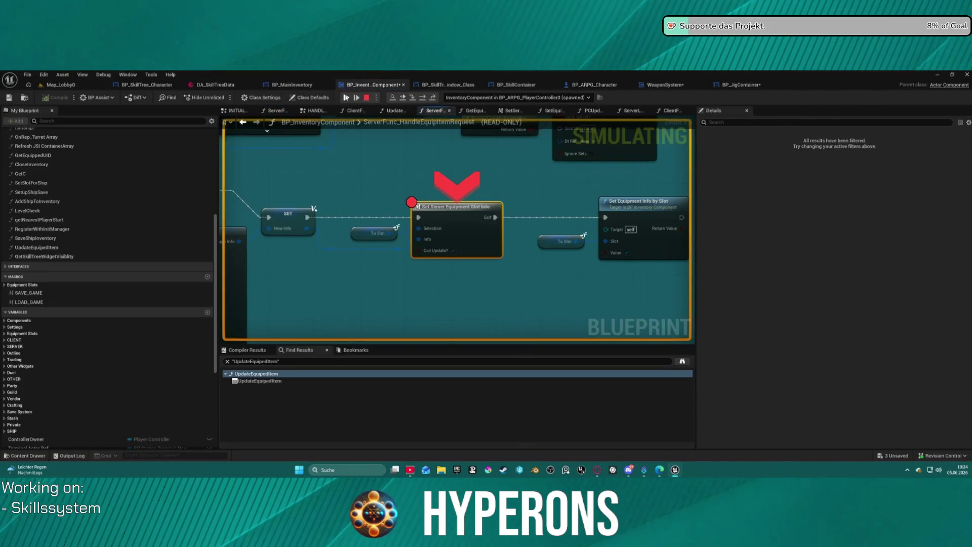
{"action": "left_click", "coordinate": [346, 97]}
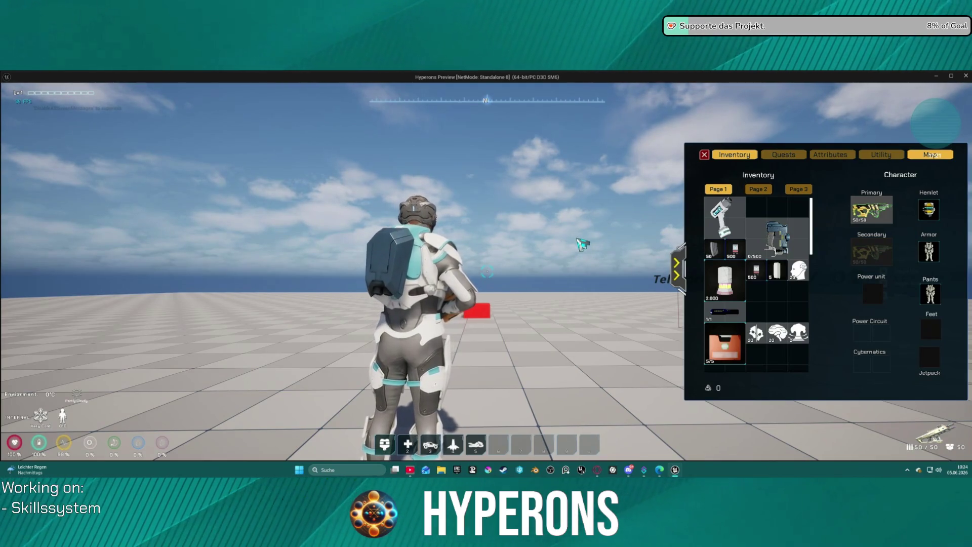
{"action": "key", "text": "w"}
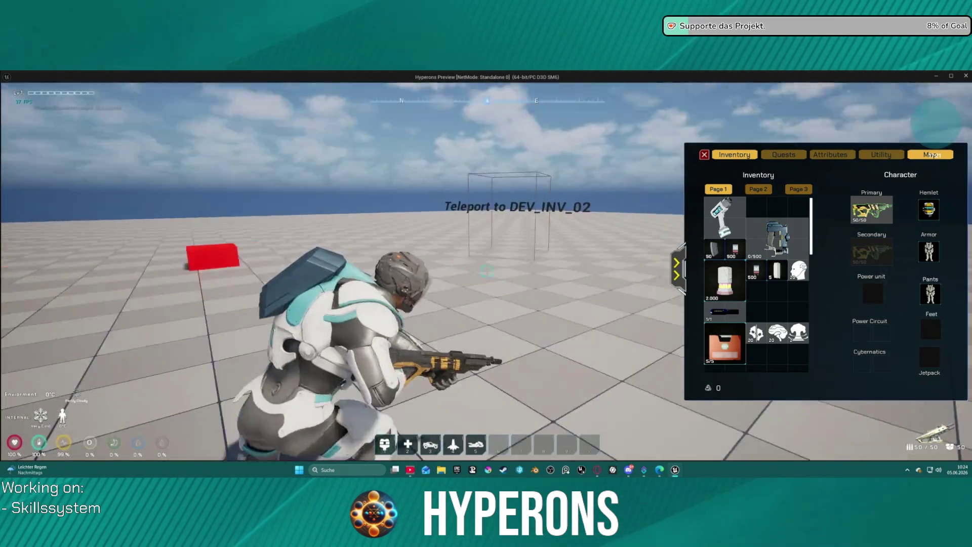
{"action": "key", "text": "w"}
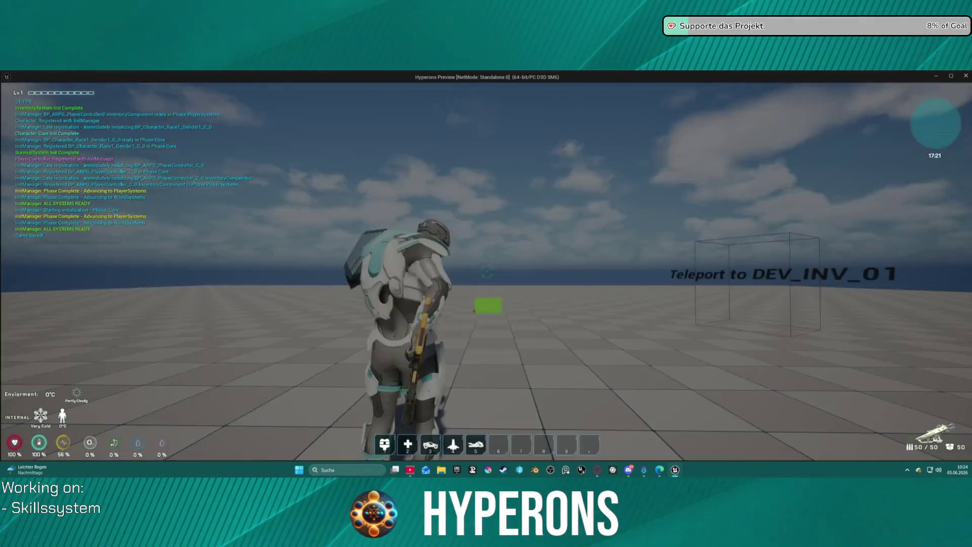
Step: Check the character equipment in the inventory, then fire the equipped rifle
{"action": "key", "text": "i"}
{"action": "key", "text": "i"}
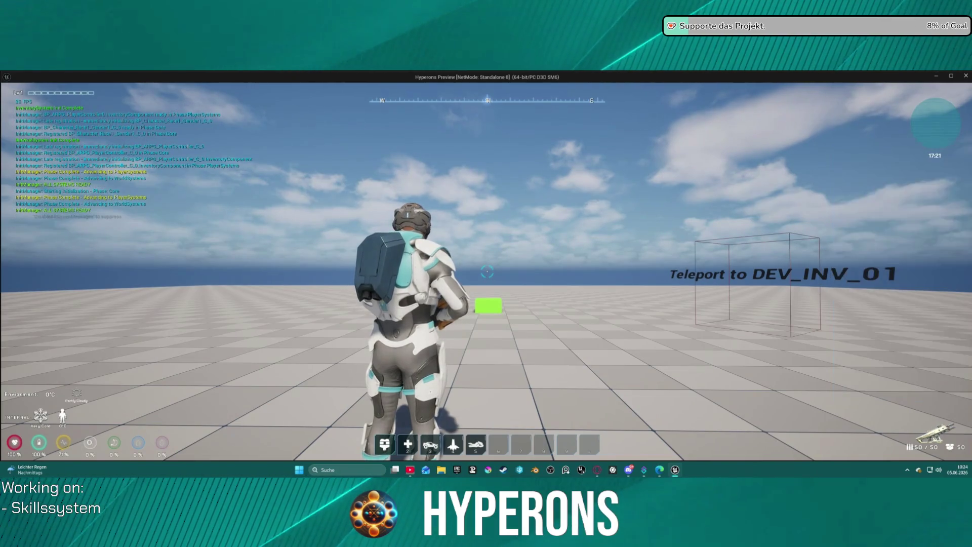
{"action": "key", "text": "i"}
{"action": "left_click", "coordinate": [830, 268]}
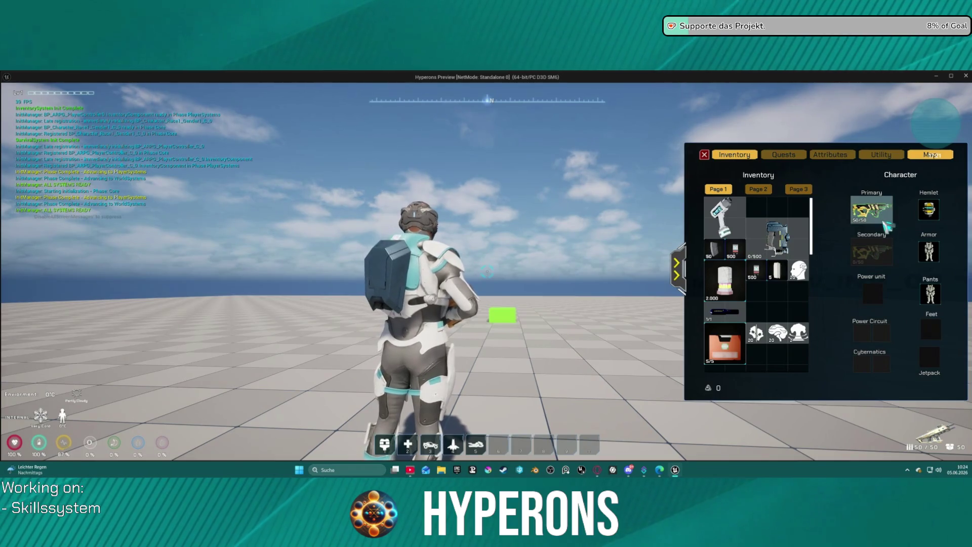
{"action": "key", "text": "i"}
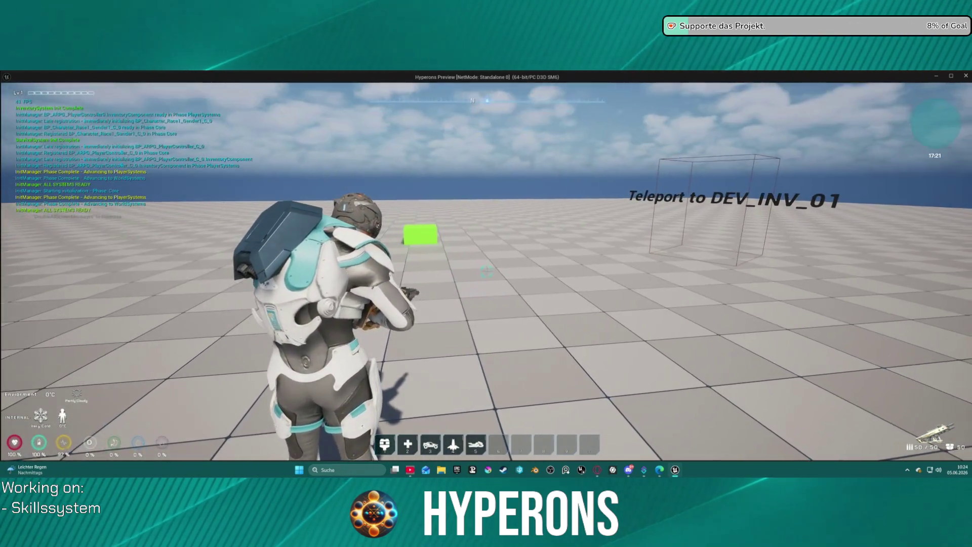
{"action": "left_click", "coordinate": [487, 271]}
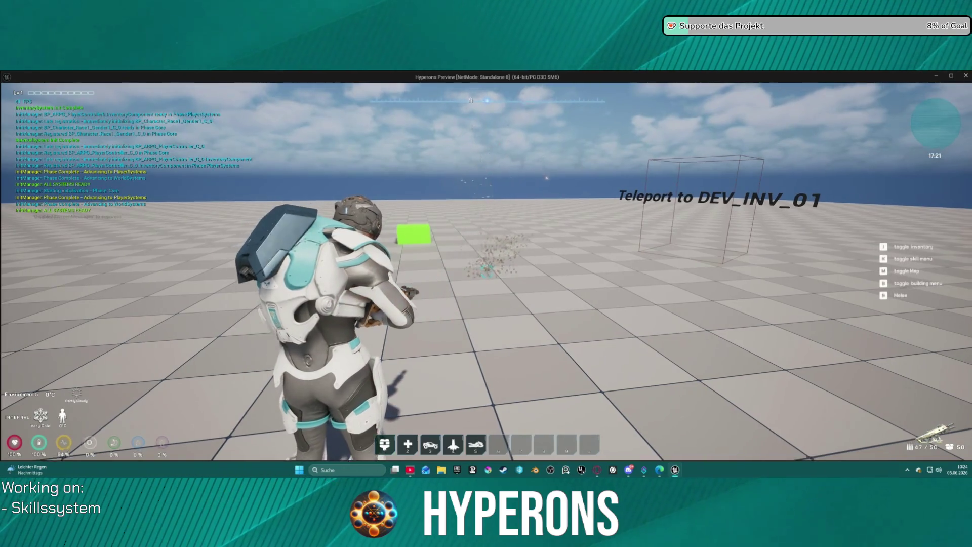
Step: Move the rifle onto the Primary slot, step over at the Set Server Equipment Slot Info breakpoint, and resume
{"action": "key", "text": "i"}
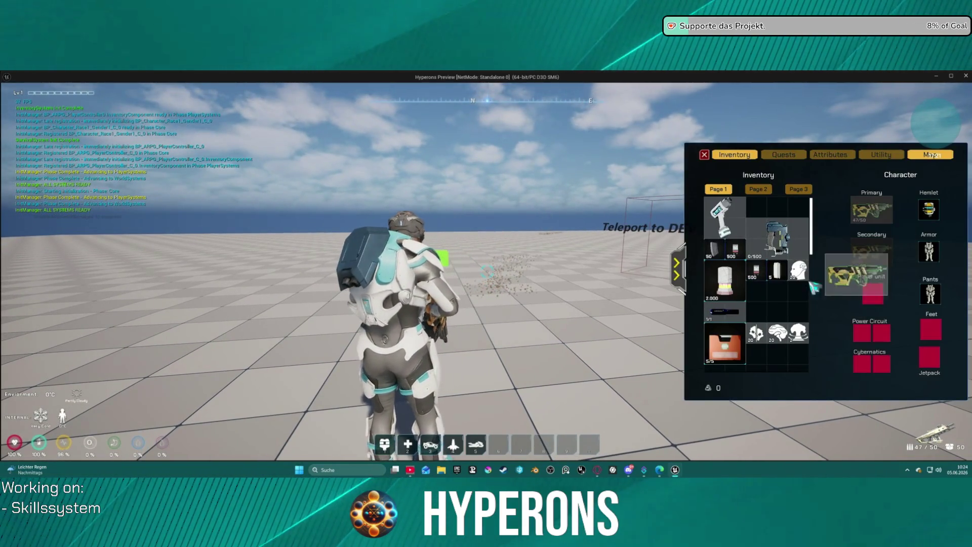
{"action": "left_click_drag", "start_coordinate": [771, 294], "coordinate": [871, 208]}
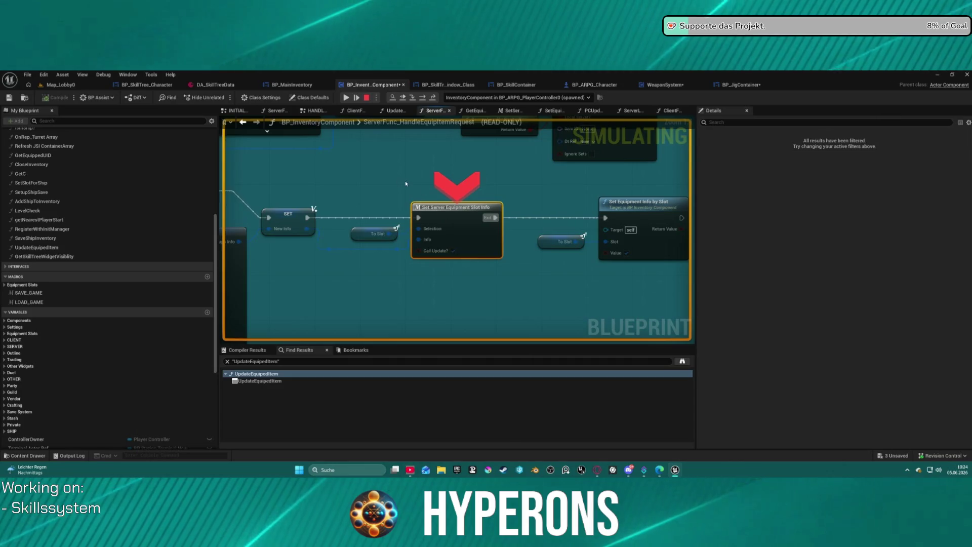
{"action": "key", "text": "F10"}
{"action": "key", "text": "F10"}
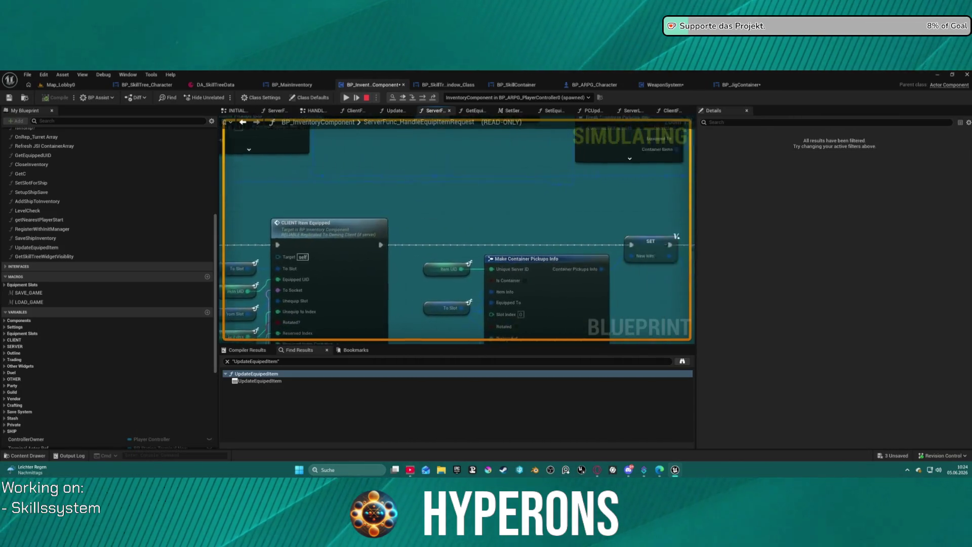
{"action": "key", "text": "F10"}
{"action": "key", "text": "F10"}
{"action": "key", "text": "F10"}
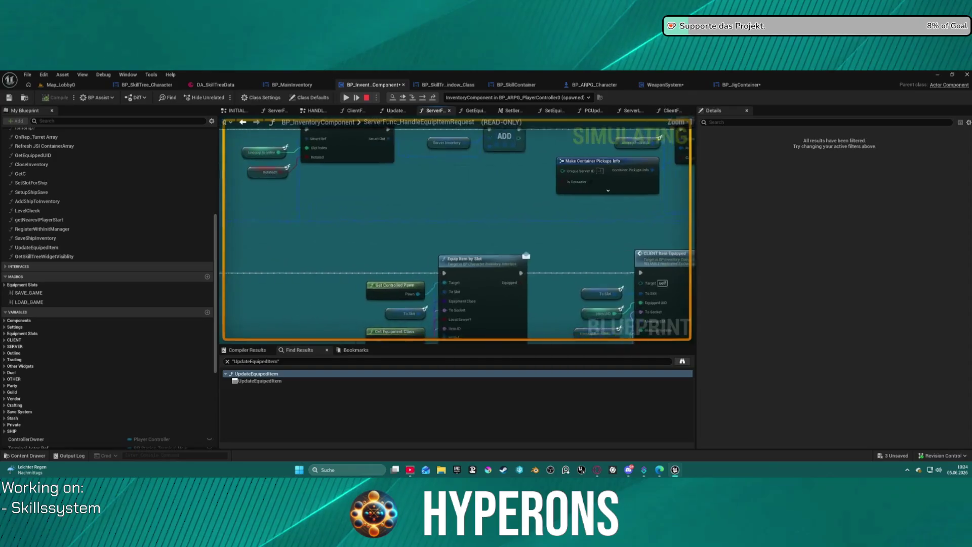
{"action": "left_click", "coordinate": [345, 97]}
Step: Walk through the DEV_INV_01 and DEV_INV_02 teleports checking the inventory, then stop the preview
{"action": "key", "text": "w"}
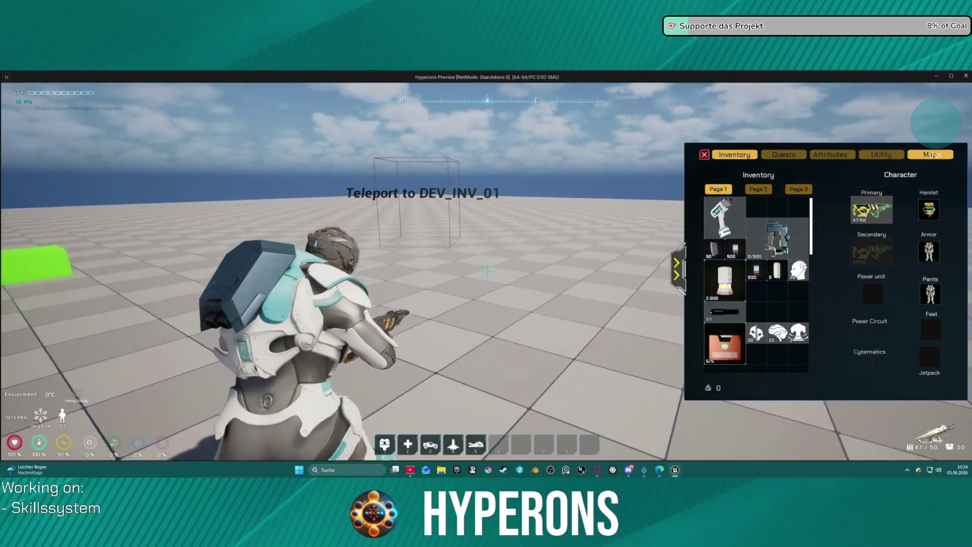
{"action": "key", "text": "w"}
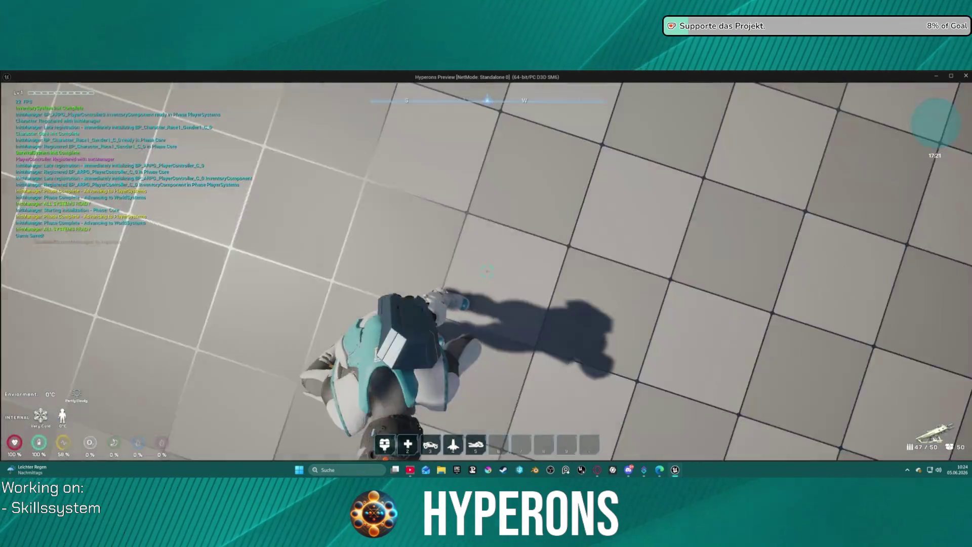
{"action": "key", "text": "i"}
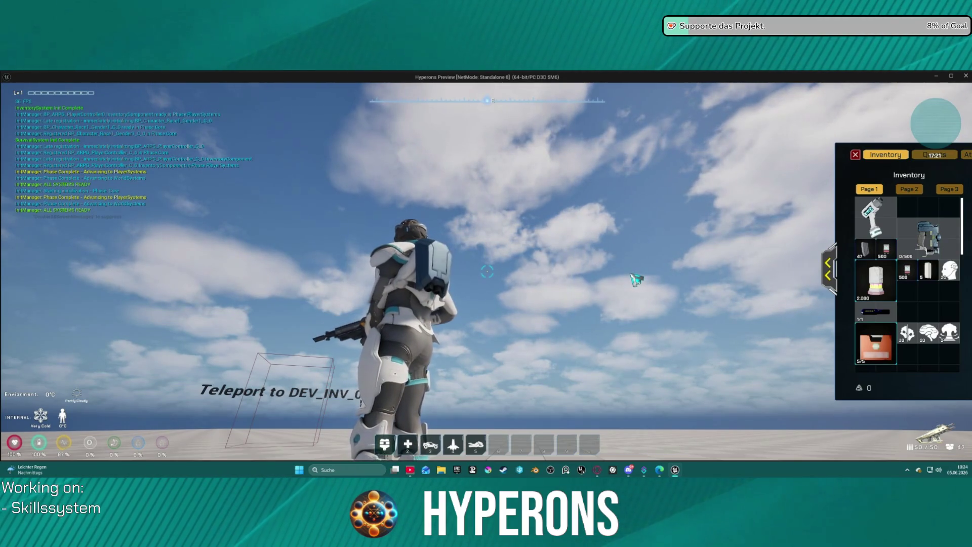
{"action": "key", "text": "w"}
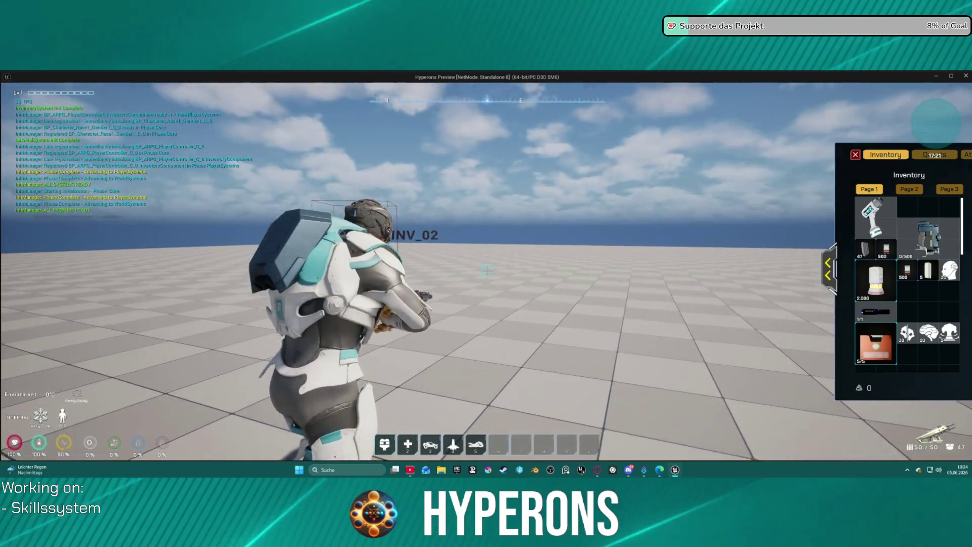
{"action": "key", "text": "w"}
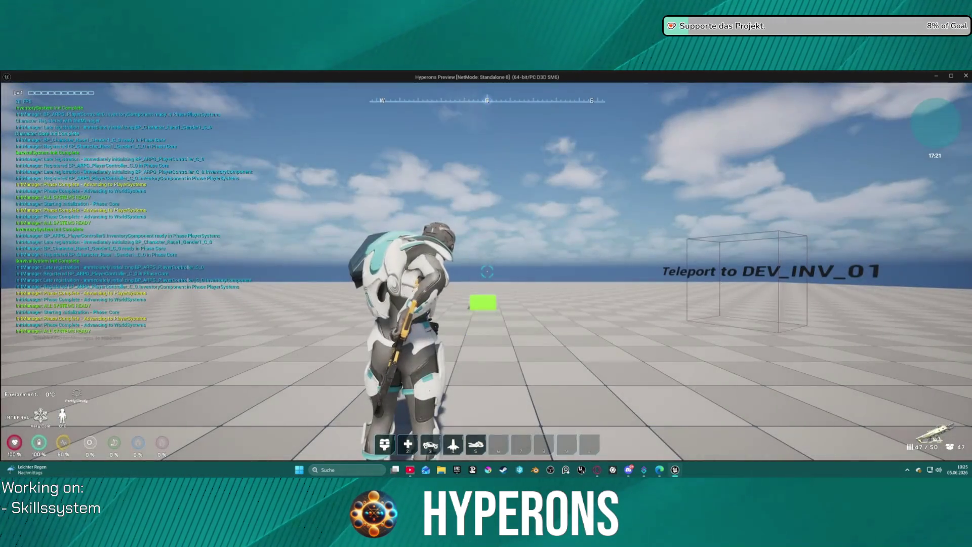
{"action": "key", "text": "i"}
{"action": "mouse_move", "coordinate": [871, 259]}
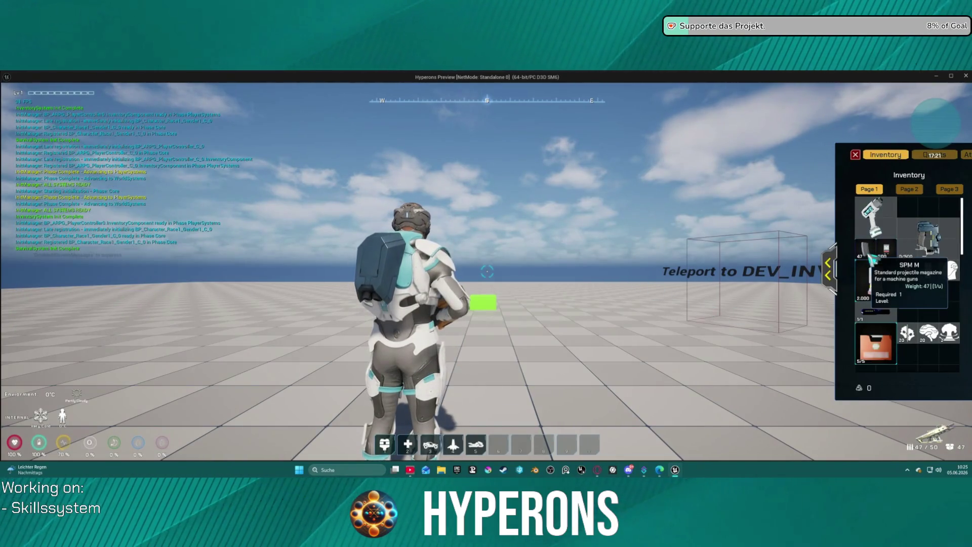
{"action": "key", "text": "Escape"}
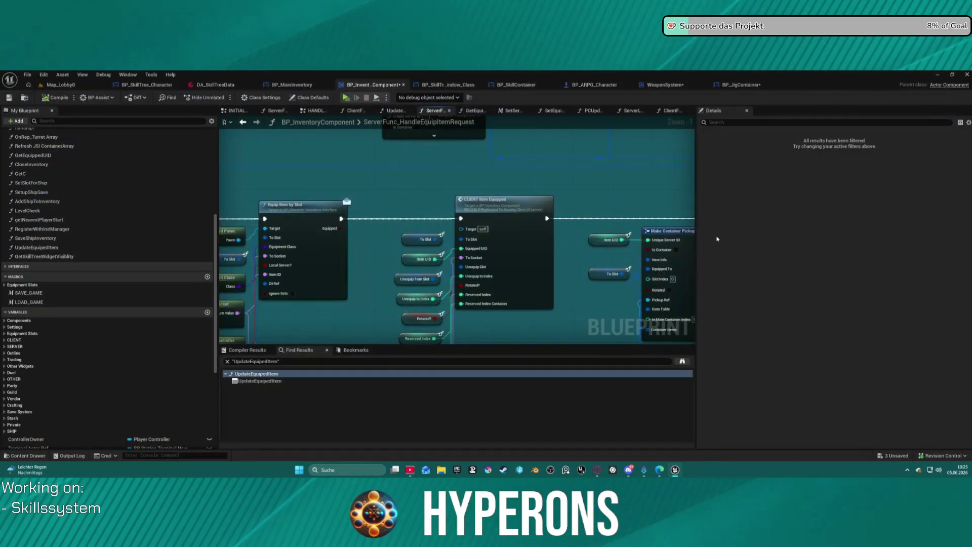
Step: In WeaponSystem's ReloadCheck graph, pan to the Return Node and select Check Ammo to see its pins
{"action": "scroll", "coordinate": [528, 193], "scroll_direction": "down", "scroll_amount": 5}
{"action": "scroll", "coordinate": [434, 217], "scroll_direction": "up", "scroll_amount": 5}
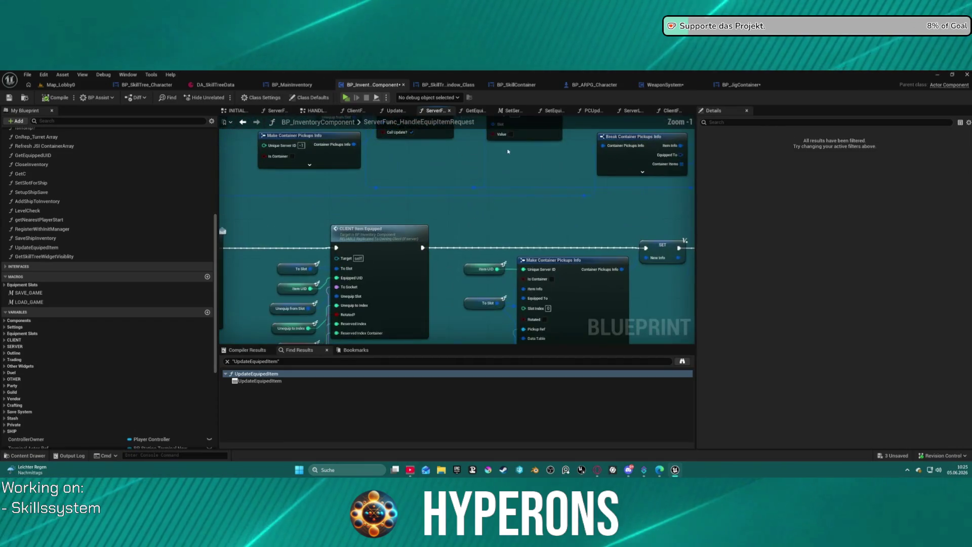
{"action": "left_click", "coordinate": [658, 85]}
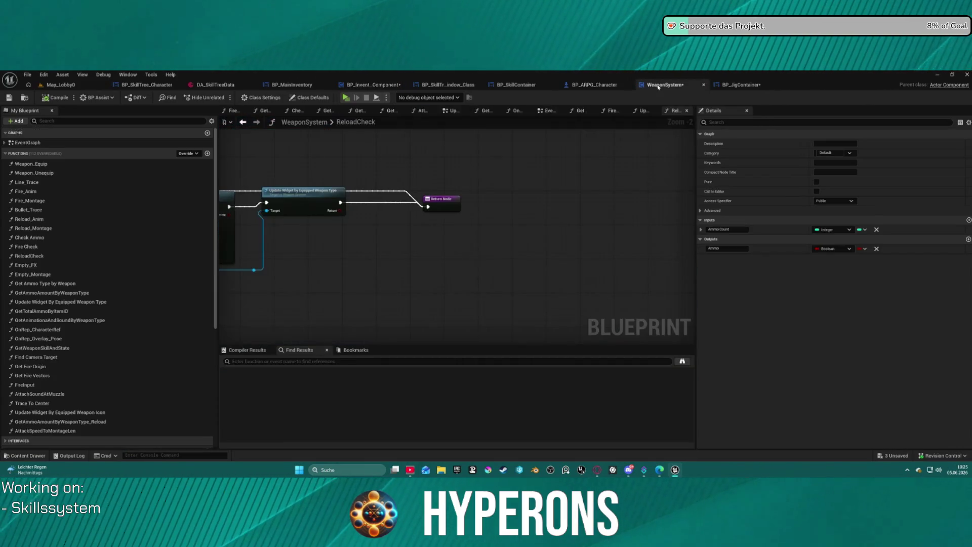
{"action": "mouse_move", "coordinate": [502, 179]}
{"action": "left_mouse_down"}
{"action": "mouse_move", "coordinate": [374, 193]}
{"action": "mouse_move", "coordinate": [473, 196]}
{"action": "left_mouse_up"}
{"action": "left_click", "coordinate": [490, 208]}
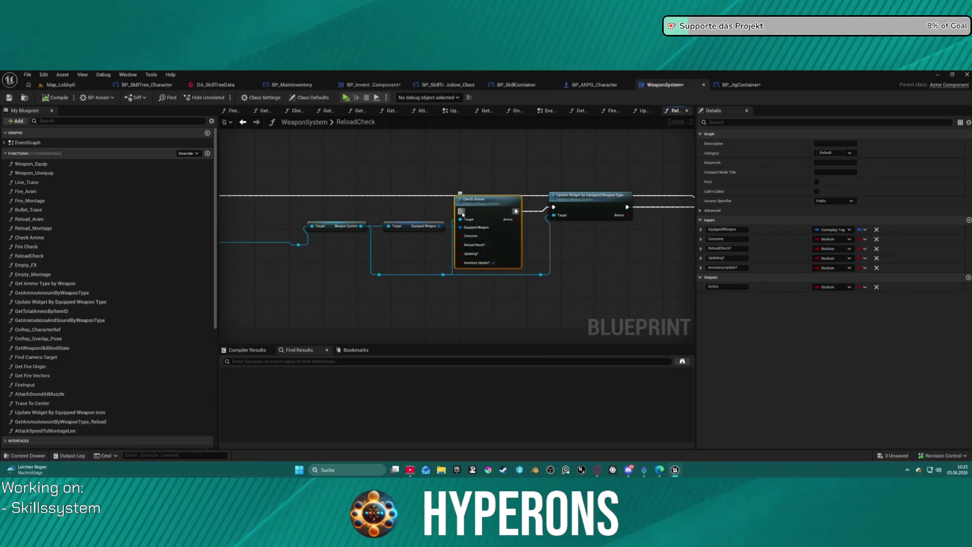
{"action": "mouse_move", "coordinate": [461, 212]}
{"action": "left_mouse_down"}
{"action": "mouse_move", "coordinate": [228, 213]}
{"action": "mouse_move", "coordinate": [655, 211]}
{"action": "left_mouse_up"}
{"action": "left_click_drag", "start_coordinate": [285, 185], "coordinate": [331, 175]}
Step: Open the Check Ammo graph and look through its inventory, Is Valid and SET sections
{"action": "double_click", "coordinate": [505, 165]}
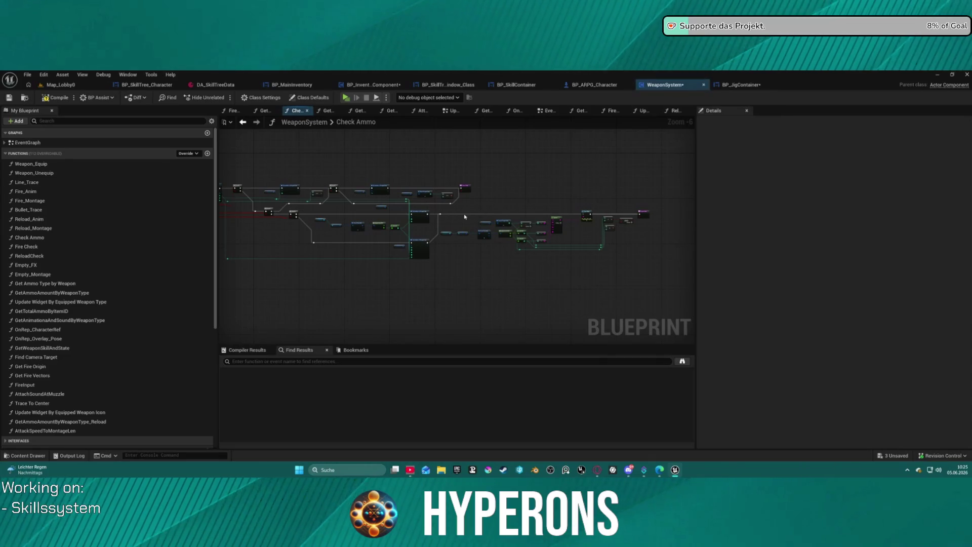
{"action": "scroll", "coordinate": [465, 217], "scroll_direction": "up", "scroll_amount": 5}
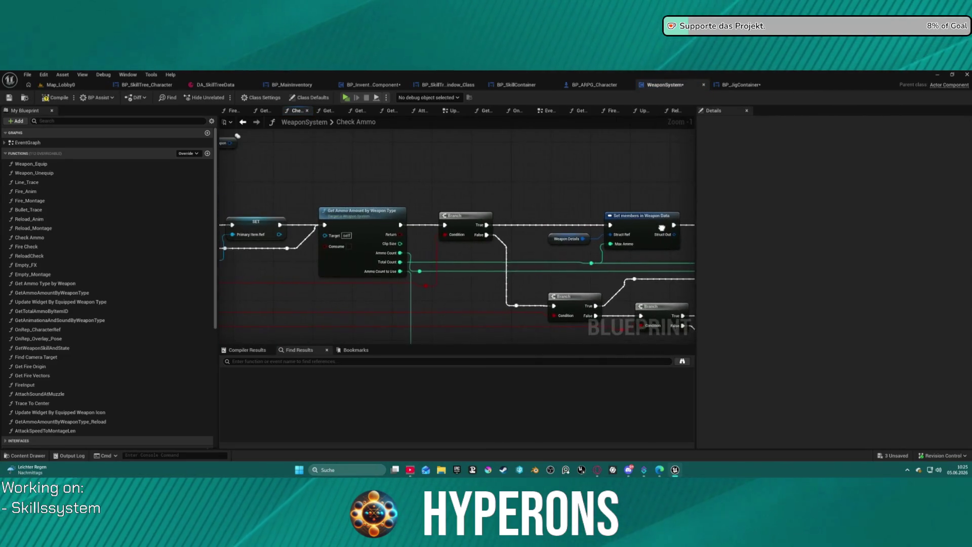
{"action": "left_click_drag", "start_coordinate": [240, 137], "coordinate": [745, 146]}
{"action": "left_click_drag", "start_coordinate": [436, 217], "coordinate": [221, 199]}
{"action": "mouse_move", "coordinate": [557, 228]}
{"action": "left_mouse_down"}
{"action": "mouse_move", "coordinate": [223, 221]}
{"action": "mouse_move", "coordinate": [557, 230]}
{"action": "mouse_move", "coordinate": [549, 122]}
{"action": "mouse_move", "coordinate": [223, 239]}
{"action": "mouse_move", "coordinate": [335, 250]}
{"action": "left_mouse_up"}
{"action": "scroll", "coordinate": [542, 219], "scroll_direction": "down", "scroll_amount": 4}
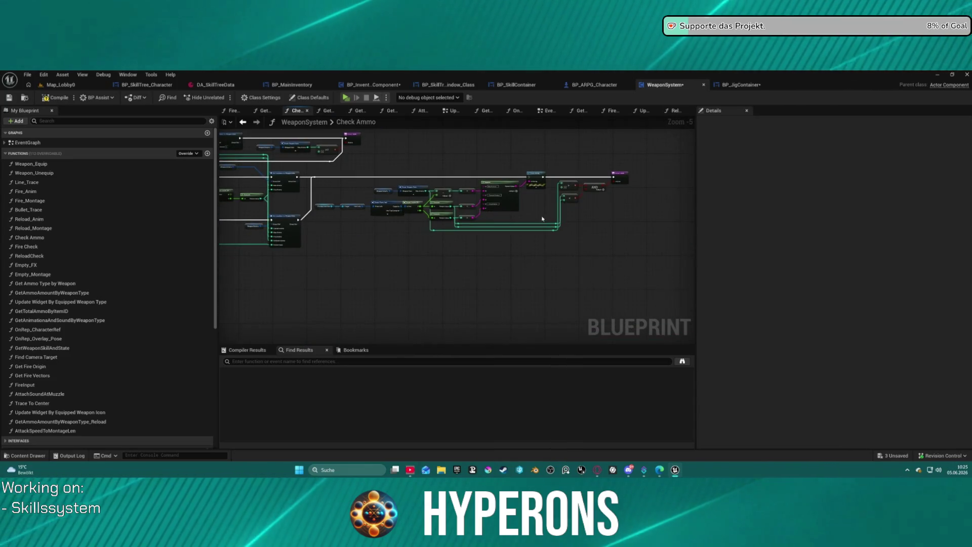
{"action": "mouse_move", "coordinate": [542, 219]}
{"action": "left_mouse_down"}
{"action": "mouse_move", "coordinate": [523, 184]}
{"action": "mouse_move", "coordinate": [385, 188]}
{"action": "left_mouse_up"}
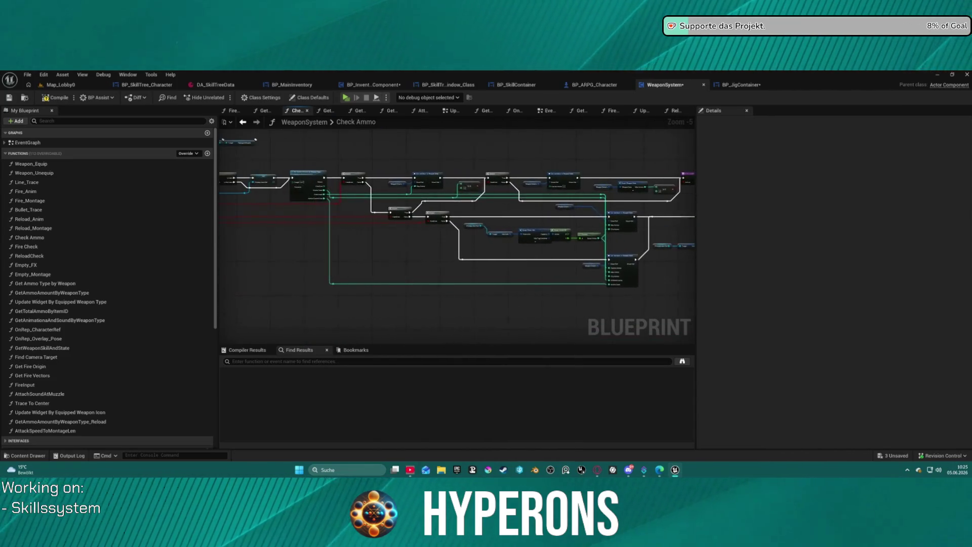
{"action": "left_click", "coordinate": [312, 174]}
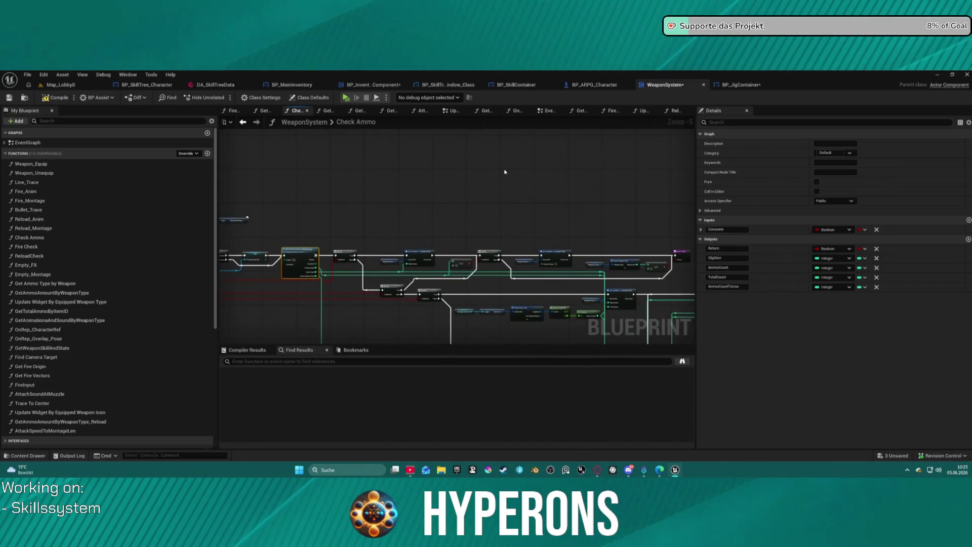
Step: Go back to ReloadCheck and open Update Widget By Equipped Weapon Type
{"action": "left_click", "coordinate": [242, 127]}
{"action": "left_click", "coordinate": [242, 127]}
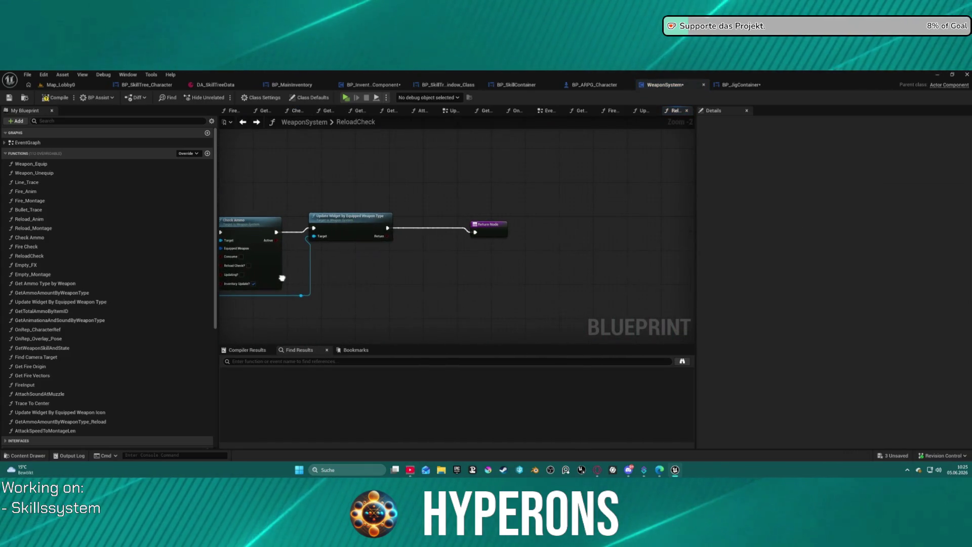
{"action": "double_click", "coordinate": [282, 278]}
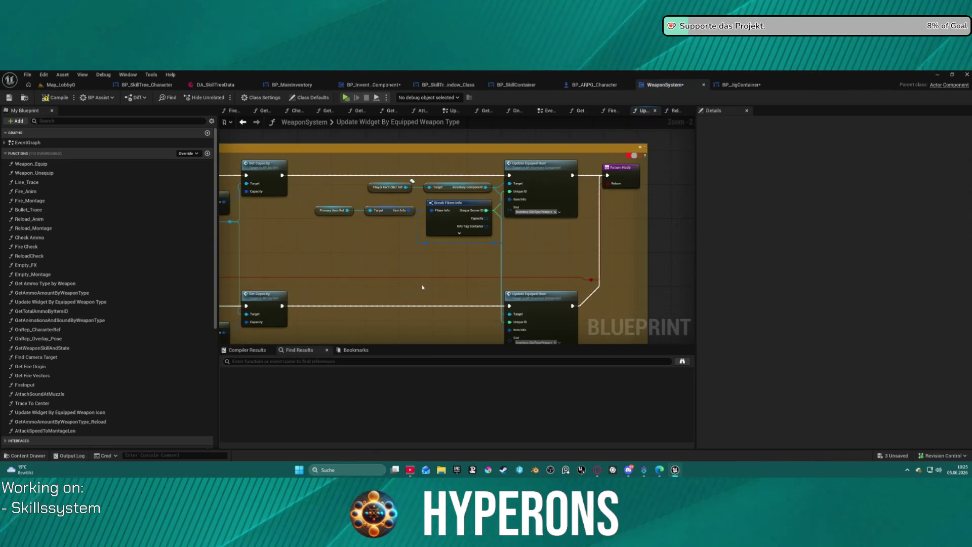
{"action": "mouse_move", "coordinate": [360, 274]}
{"action": "left_mouse_down"}
{"action": "mouse_move", "coordinate": [640, 280]}
{"action": "mouse_move", "coordinate": [615, 272]}
{"action": "mouse_move", "coordinate": [665, 270]}
{"action": "mouse_move", "coordinate": [439, 267]}
{"action": "left_mouse_up"}
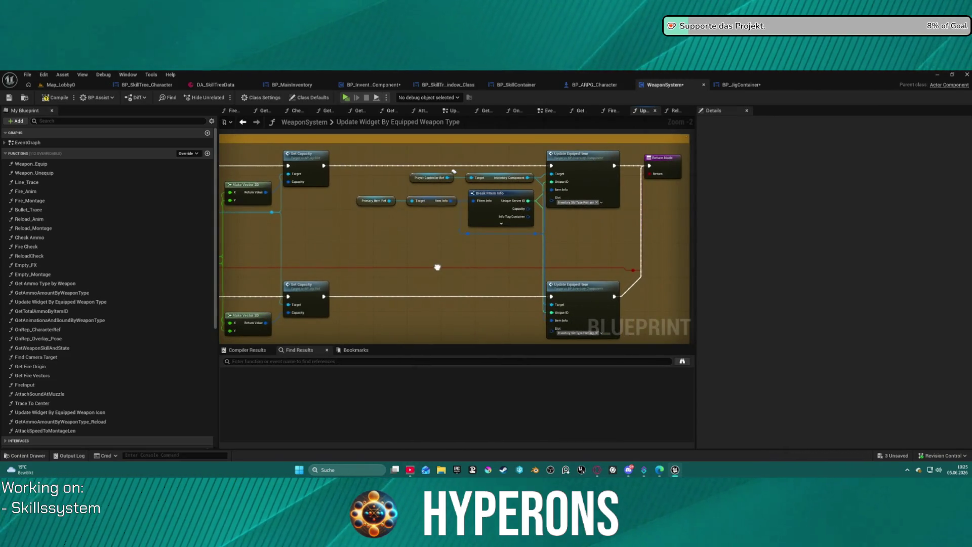
{"action": "left_click_drag", "start_coordinate": [438, 267], "coordinate": [435, 266]}
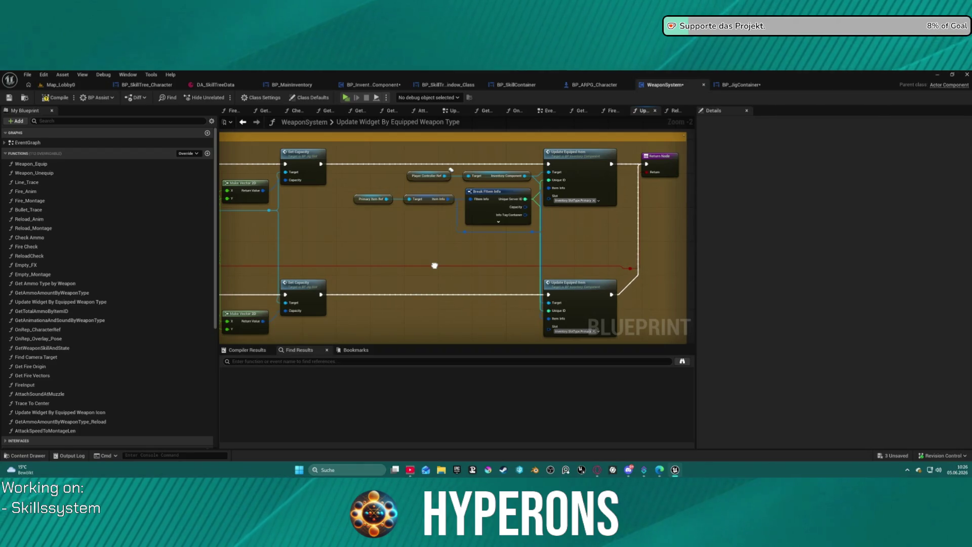
{"action": "left_click_drag", "start_coordinate": [434, 265], "coordinate": [435, 256]}
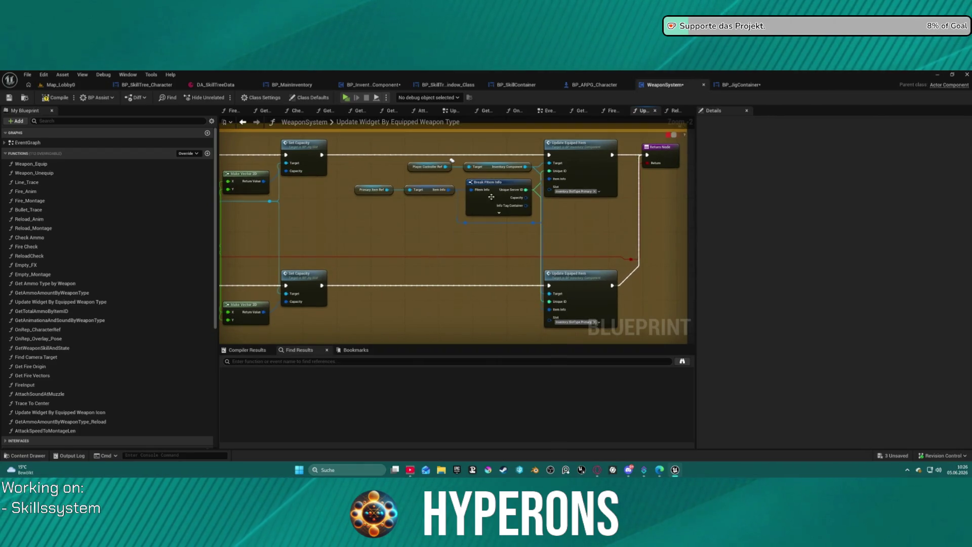
{"action": "double_click", "coordinate": [579, 163]}
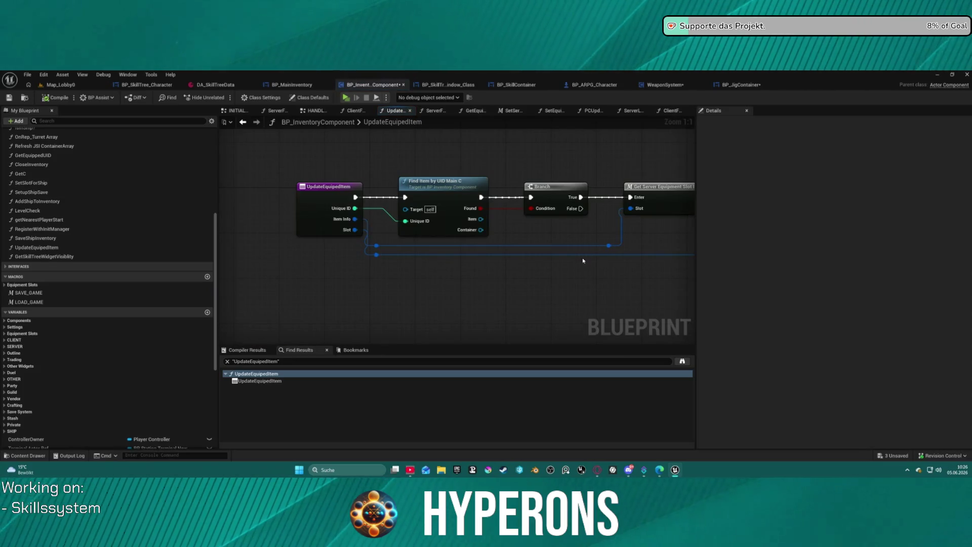
{"action": "mouse_move", "coordinate": [573, 294]}
{"action": "left_mouse_down"}
{"action": "mouse_move", "coordinate": [456, 295]}
{"action": "mouse_move", "coordinate": [405, 286]}
{"action": "mouse_move", "coordinate": [514, 278]}
{"action": "mouse_move", "coordinate": [295, 268]}
{"action": "mouse_move", "coordinate": [558, 276]}
{"action": "left_mouse_up"}
{"action": "mouse_move", "coordinate": [574, 236]}
{"action": "left_mouse_down"}
{"action": "mouse_move", "coordinate": [521, 246]}
{"action": "mouse_move", "coordinate": [510, 220]}
{"action": "mouse_move", "coordinate": [533, 198]}
{"action": "mouse_move", "coordinate": [504, 237]}
{"action": "left_mouse_up"}
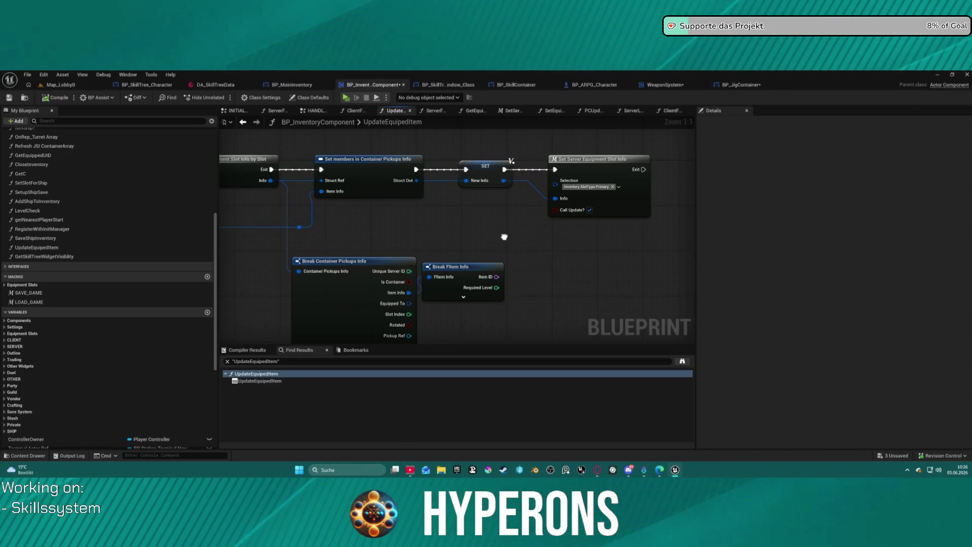
{"action": "left_click_drag", "start_coordinate": [504, 237], "coordinate": [553, 195]}
{"action": "left_click", "coordinate": [242, 125]}
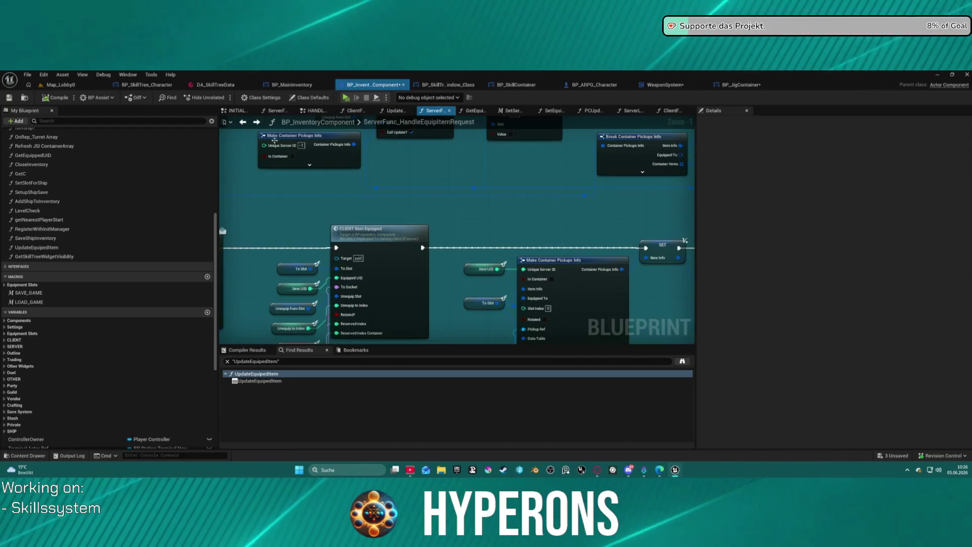
{"action": "scroll", "coordinate": [444, 183], "scroll_direction": "down", "scroll_amount": 3}
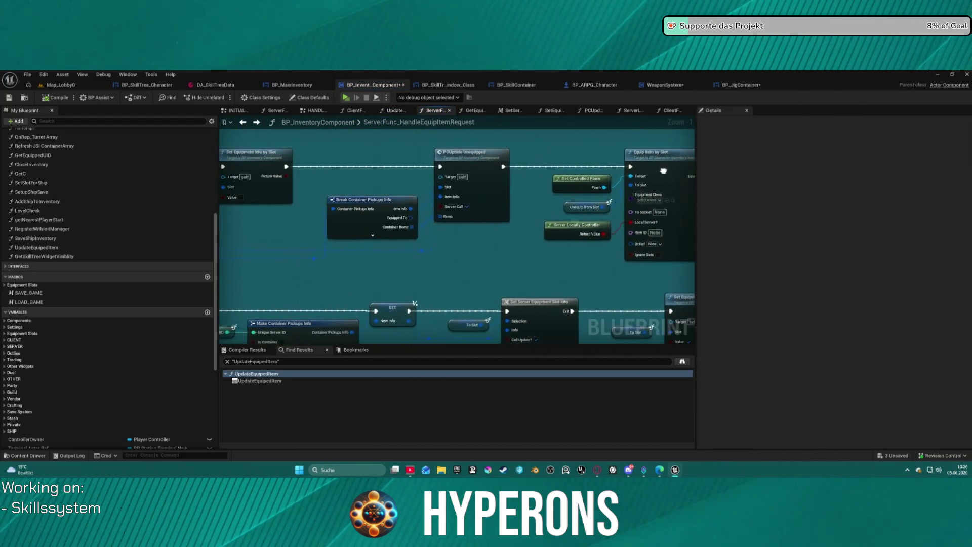
{"action": "left_click", "coordinate": [698, 86]}
Step: Add a breakpoint to the upper Update Equiped Item node, then to the lower one
{"action": "right_click", "coordinate": [571, 140]}
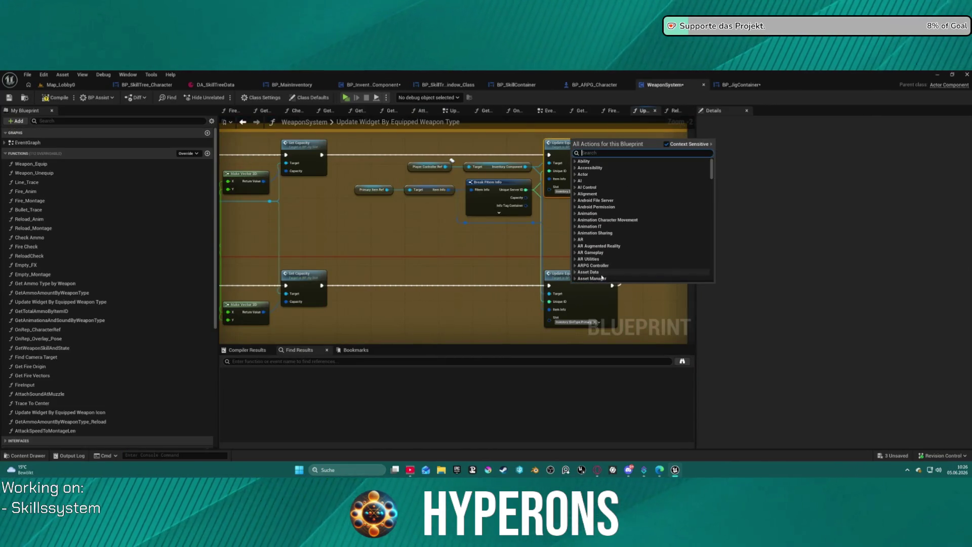
{"action": "right_click", "coordinate": [555, 153]}
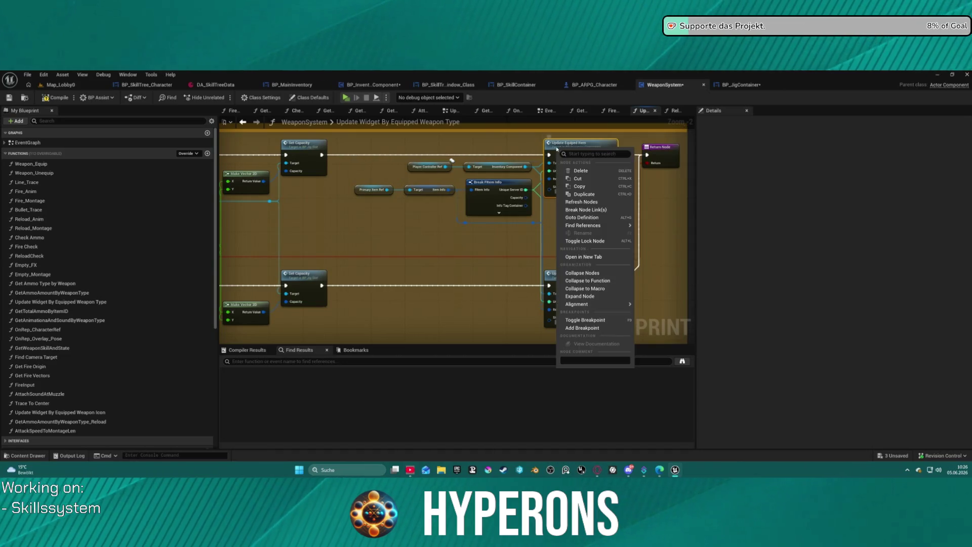
{"action": "left_click", "coordinate": [604, 330]}
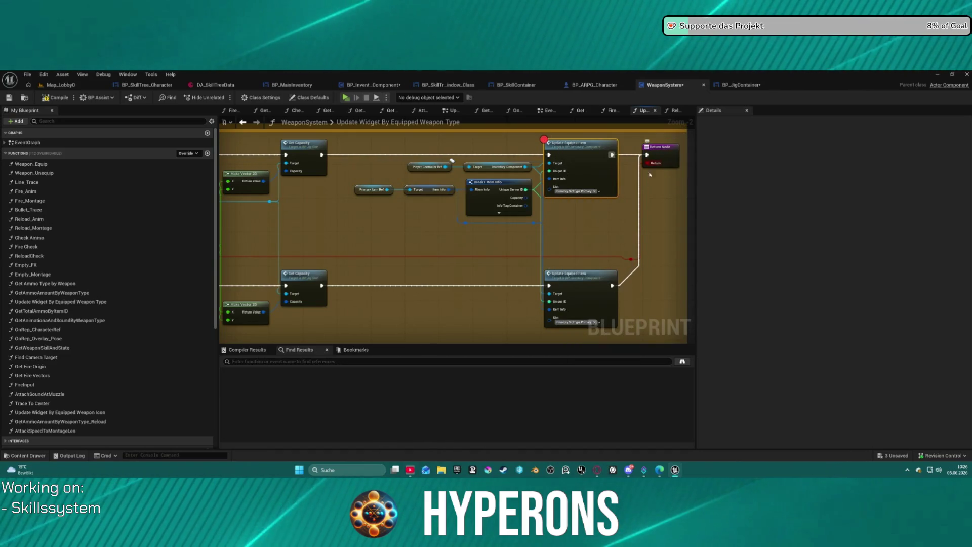
{"action": "right_click", "coordinate": [584, 276]}
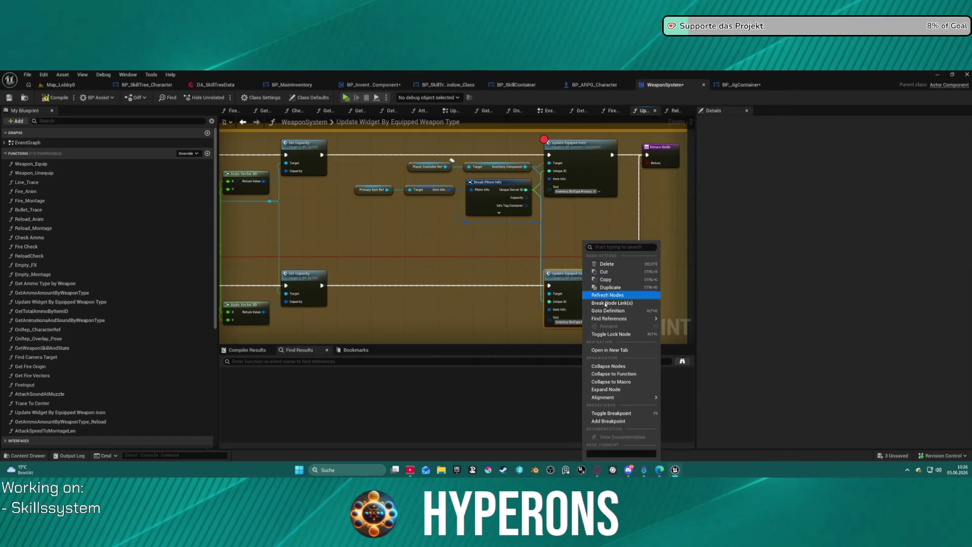
{"action": "left_click", "coordinate": [623, 413]}
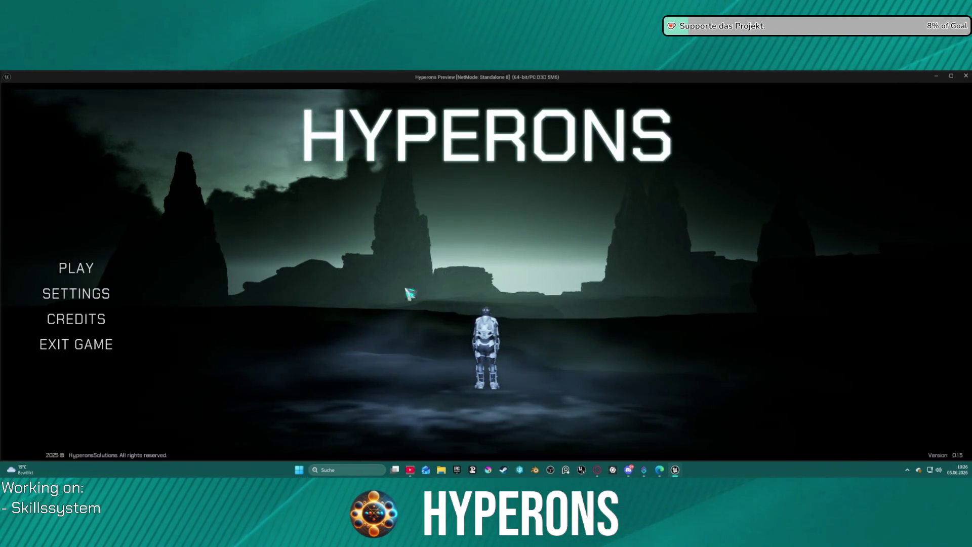
Step: Launch the game with the inv character so execution hits the Update Equiped Item breakpoint
{"action": "left_click", "coordinate": [74, 271]}
{"action": "left_click", "coordinate": [389, 317]}
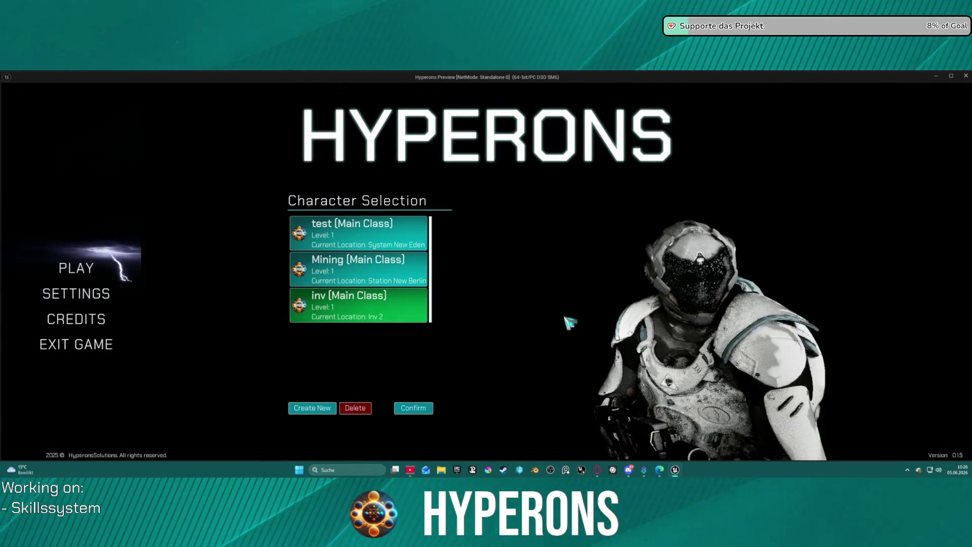
{"action": "left_click", "coordinate": [680, 407]}
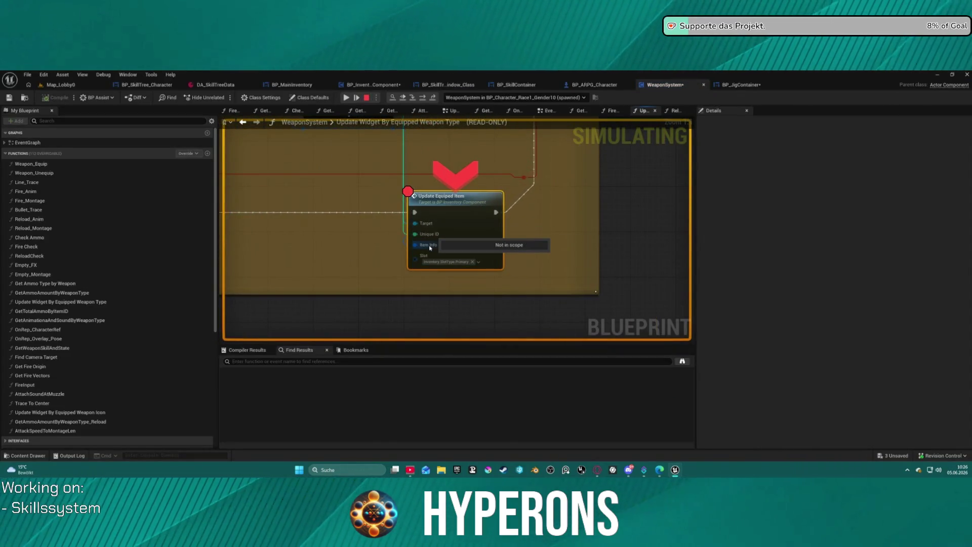
Step: Expand the paused Item Info value to inspect its fields
{"action": "mouse_move", "coordinate": [480, 317]}
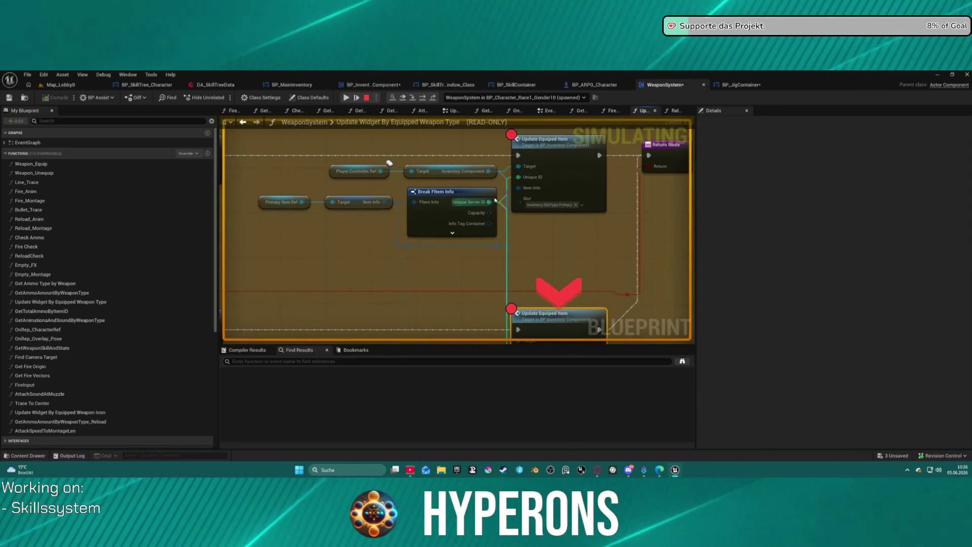
{"action": "mouse_move", "coordinate": [455, 204]}
{"action": "mouse_move", "coordinate": [381, 202]}
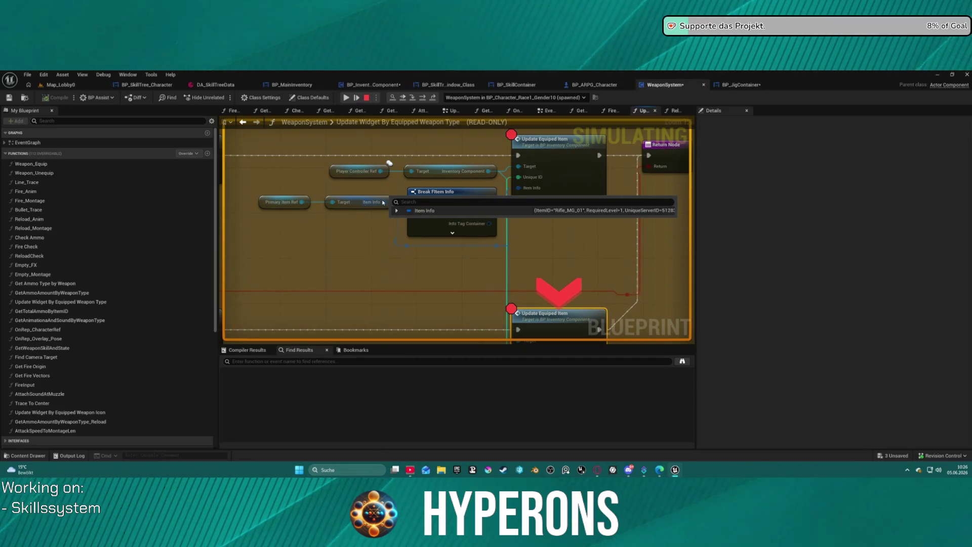
{"action": "left_click", "coordinate": [398, 211]}
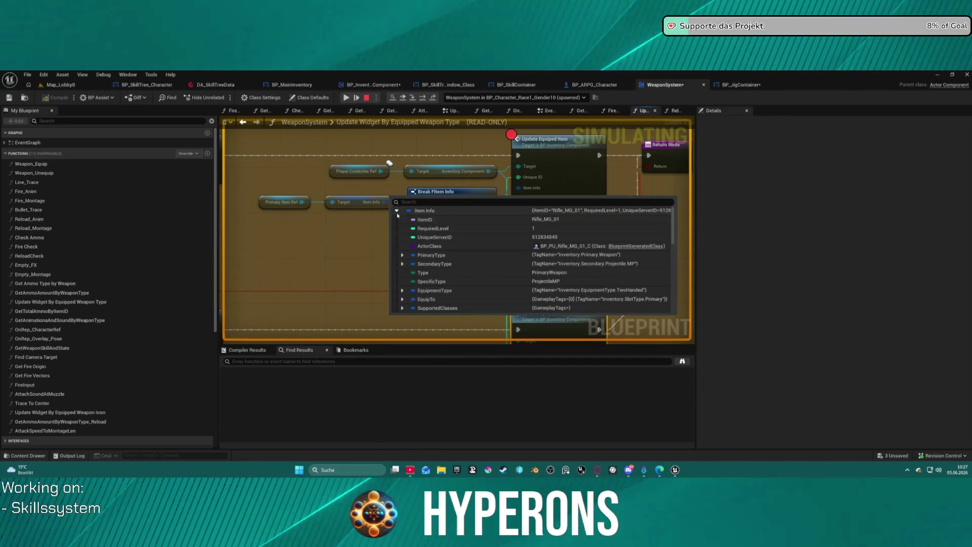
{"action": "scroll", "coordinate": [557, 274], "scroll_direction": "down", "scroll_amount": 5}
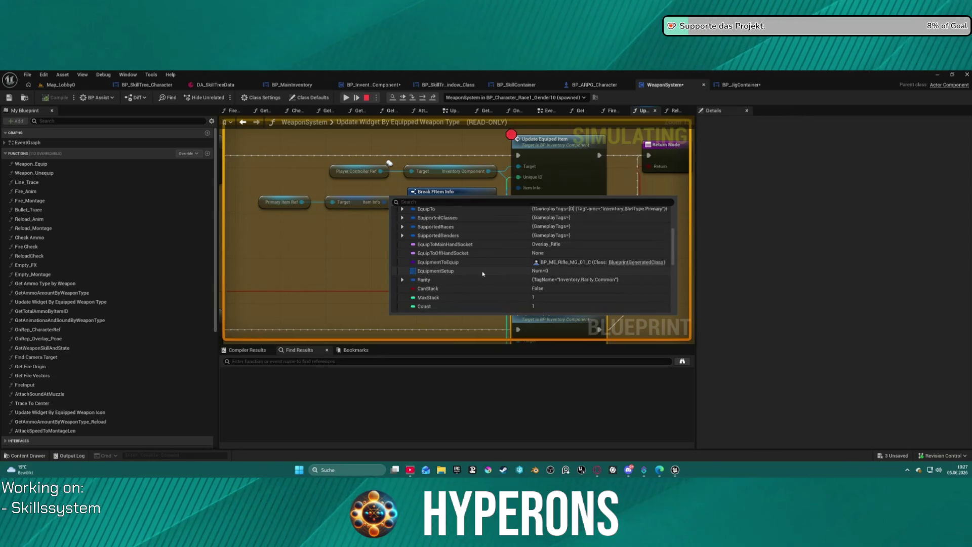
{"action": "scroll", "coordinate": [418, 252], "scroll_direction": "up", "scroll_amount": 3}
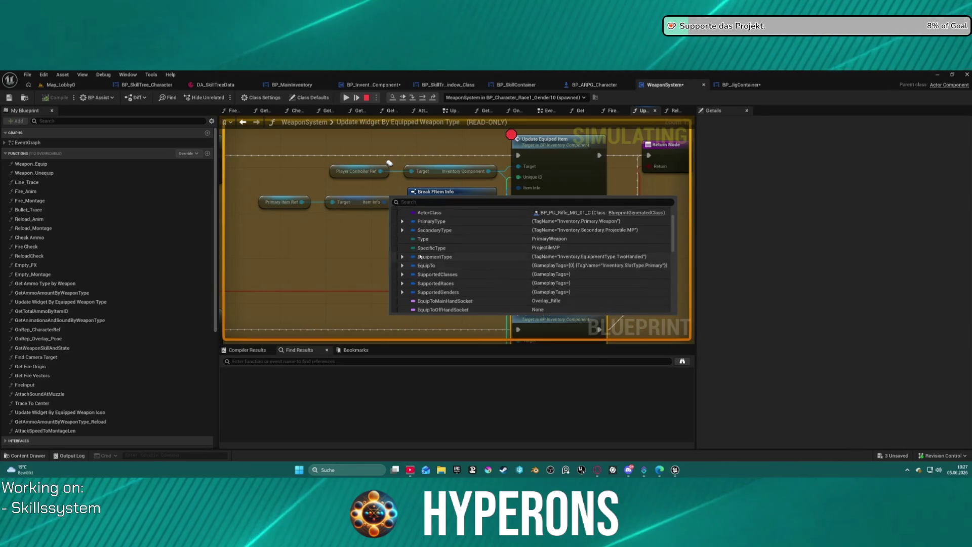
{"action": "scroll", "coordinate": [419, 235], "scroll_direction": "up", "scroll_amount": 3}
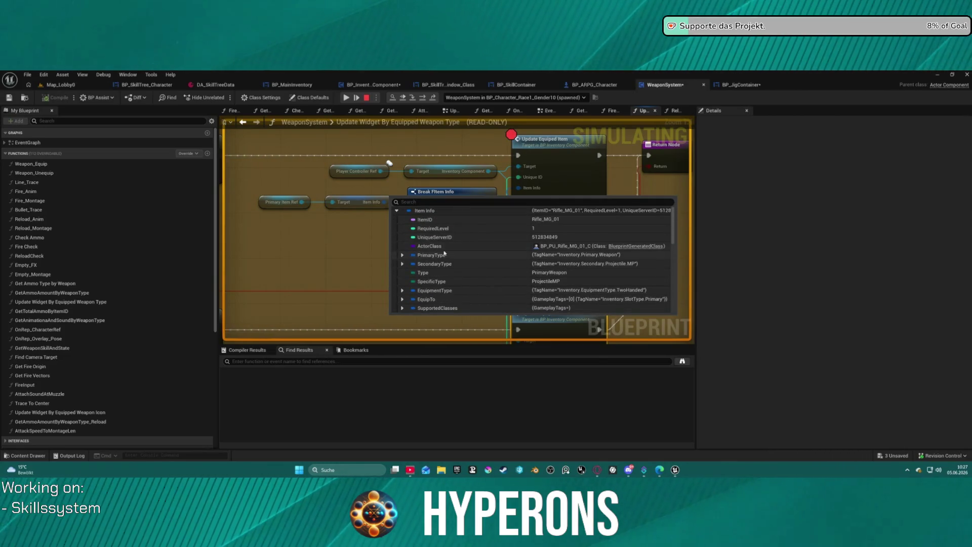
{"action": "scroll", "coordinate": [471, 251], "scroll_direction": "down", "scroll_amount": 3}
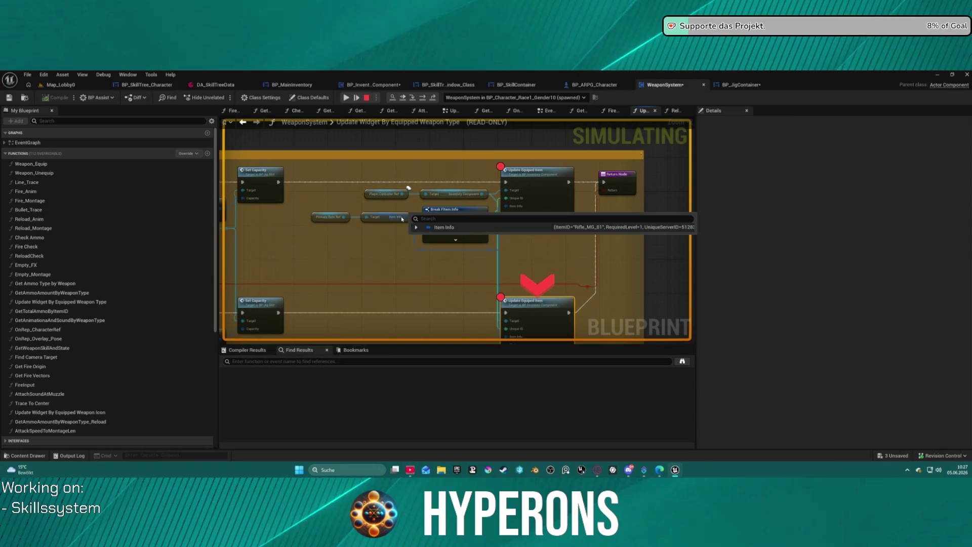
Step: Recheck Item Info's fields, then resume and step into BP_InventoryComponent's UpdateEquipedItem
{"action": "left_click", "coordinate": [417, 228]}
{"action": "scroll", "coordinate": [463, 281], "scroll_direction": "down", "scroll_amount": 5}
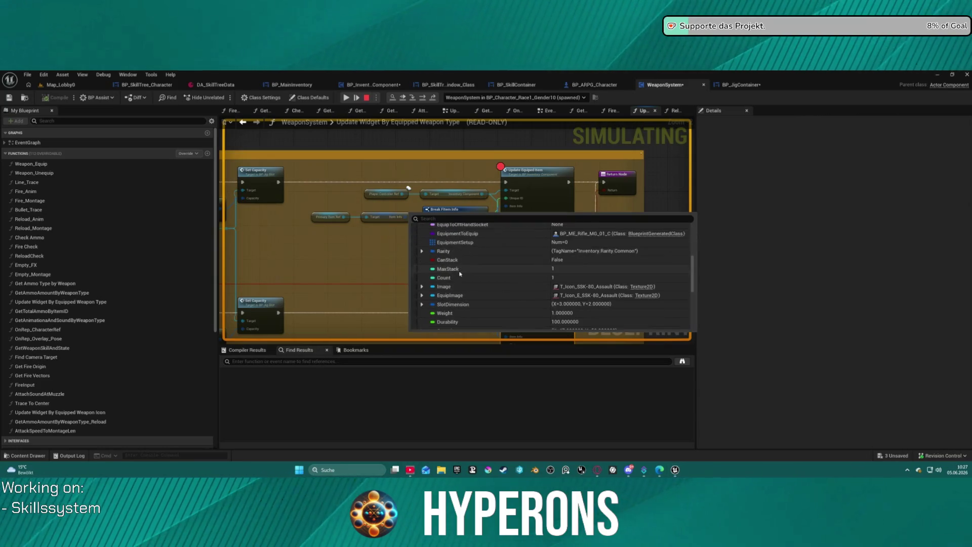
{"action": "scroll", "coordinate": [464, 314], "scroll_direction": "down", "scroll_amount": 2}
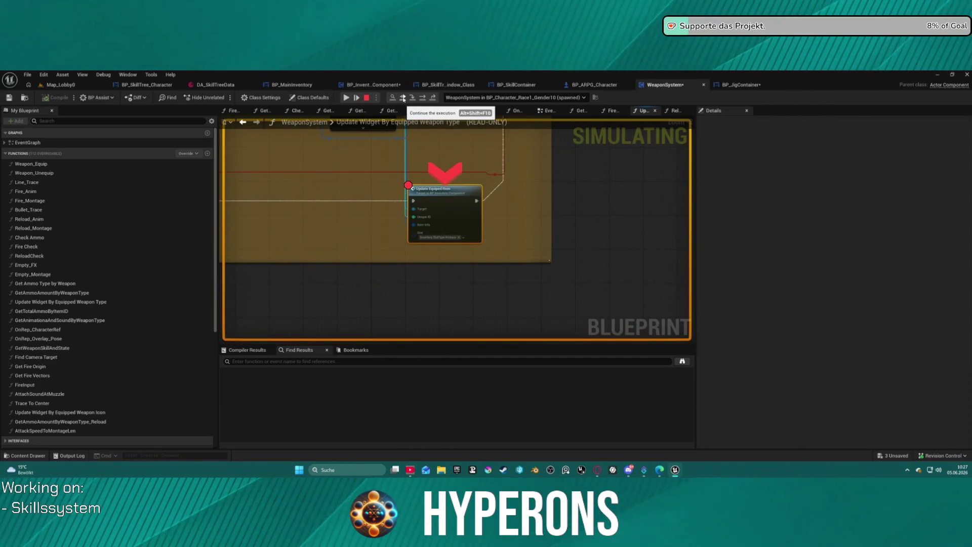
{"action": "left_click", "coordinate": [404, 98]}
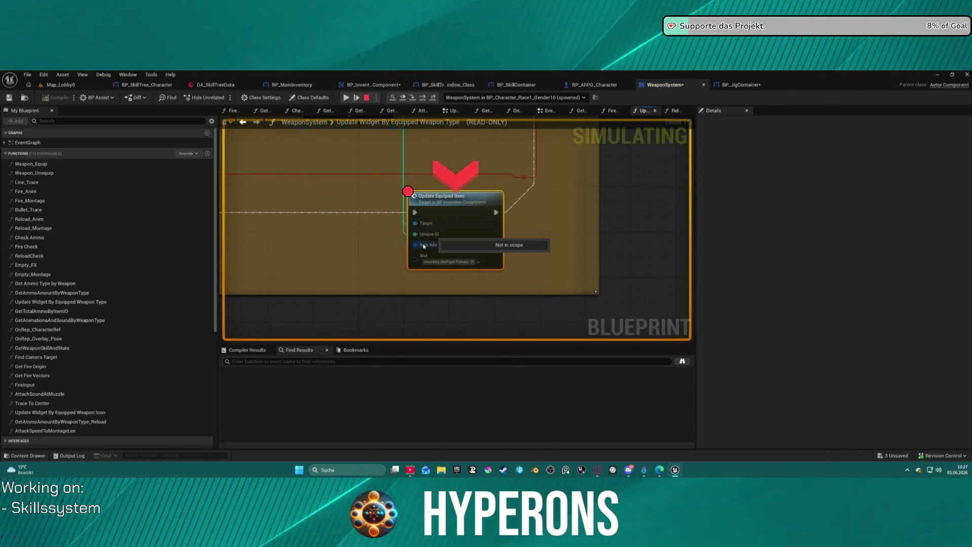
{"action": "left_click", "coordinate": [414, 98]}
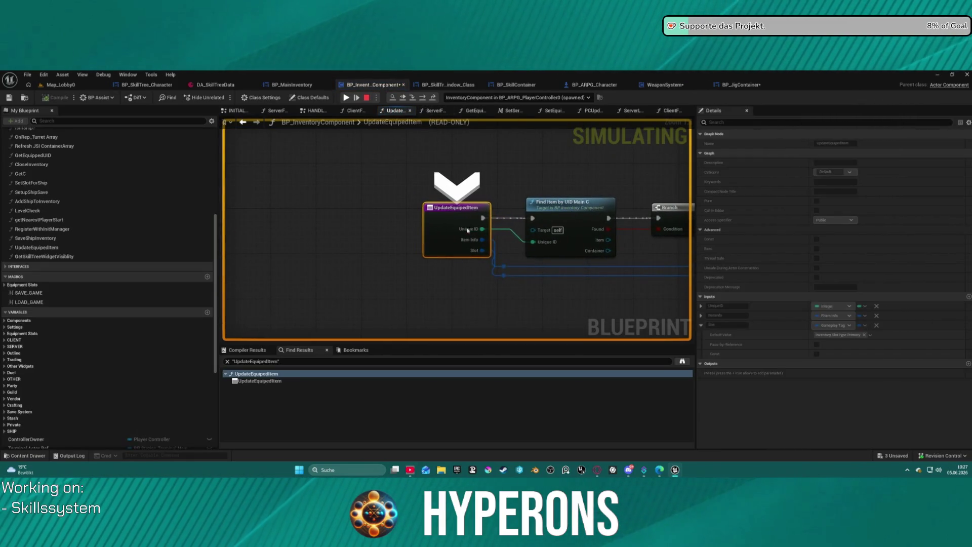
Step: Inspect the Item Info fields and the Slot tag at UpdateEquipedItem's entry
{"action": "mouse_move", "coordinate": [482, 241]}
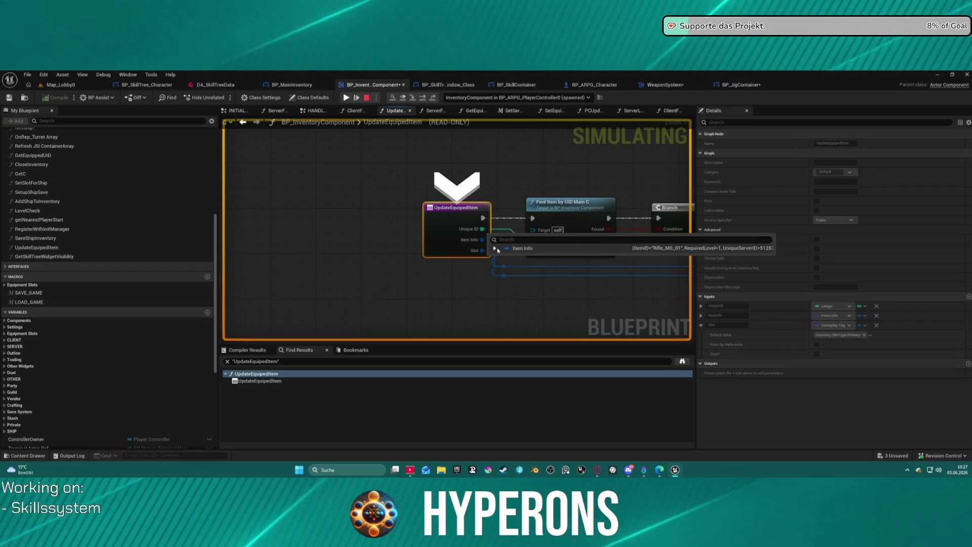
{"action": "left_click", "coordinate": [495, 248]}
{"action": "scroll", "coordinate": [557, 263], "scroll_direction": "down", "scroll_amount": 3}
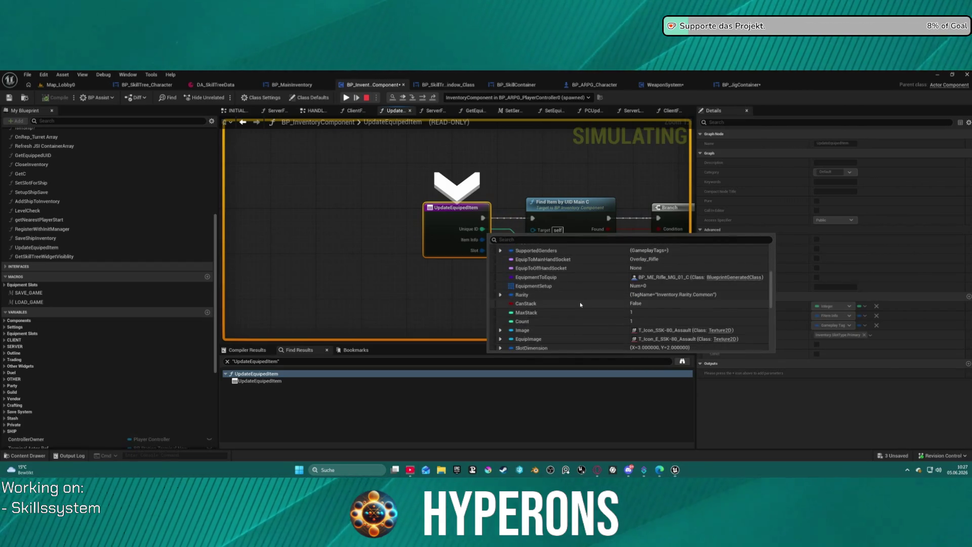
{"action": "left_click_drag", "start_coordinate": [539, 210], "coordinate": [392, 195]}
{"action": "left_click", "coordinate": [347, 245]}
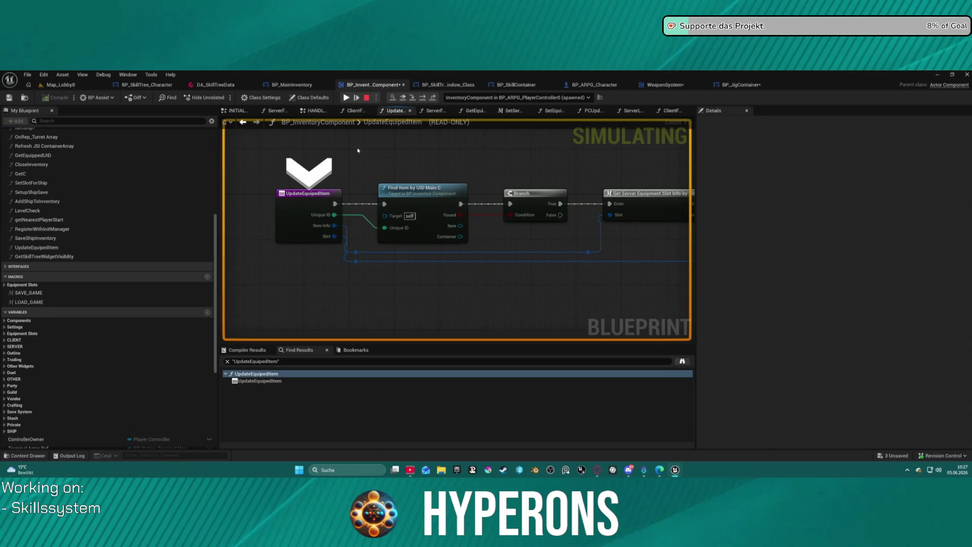
Step: Step over Find Item by UID to the Branch, confirming Found is False
{"action": "left_click", "coordinate": [423, 97]}
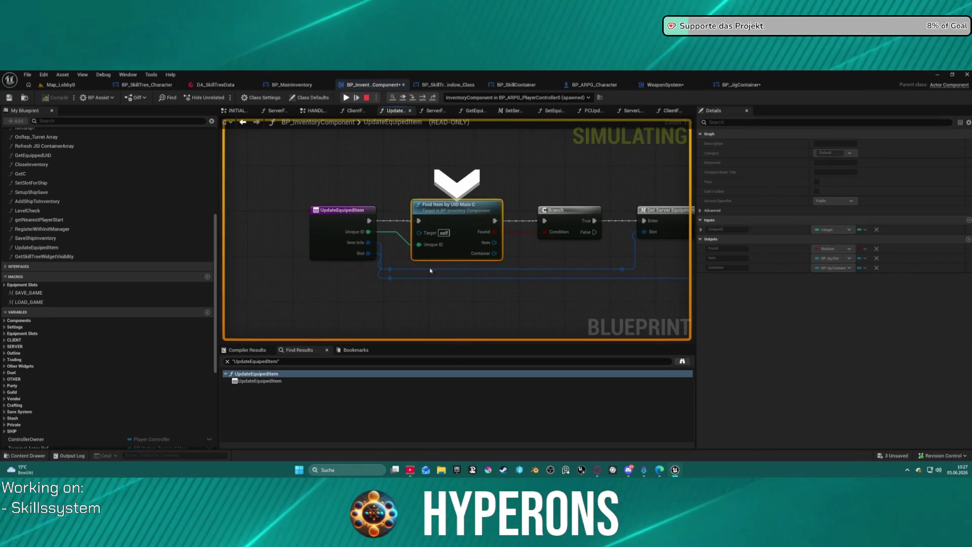
{"action": "mouse_move", "coordinate": [431, 246]}
{"action": "left_click_drag", "start_coordinate": [493, 234], "coordinate": [343, 164]}
{"action": "mouse_move", "coordinate": [343, 163]}
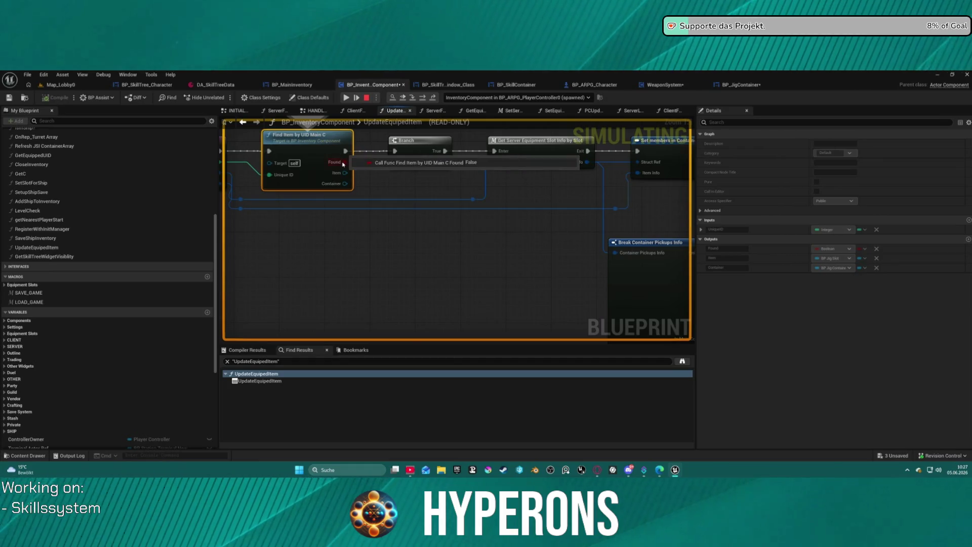
{"action": "left_click", "coordinate": [423, 97]}
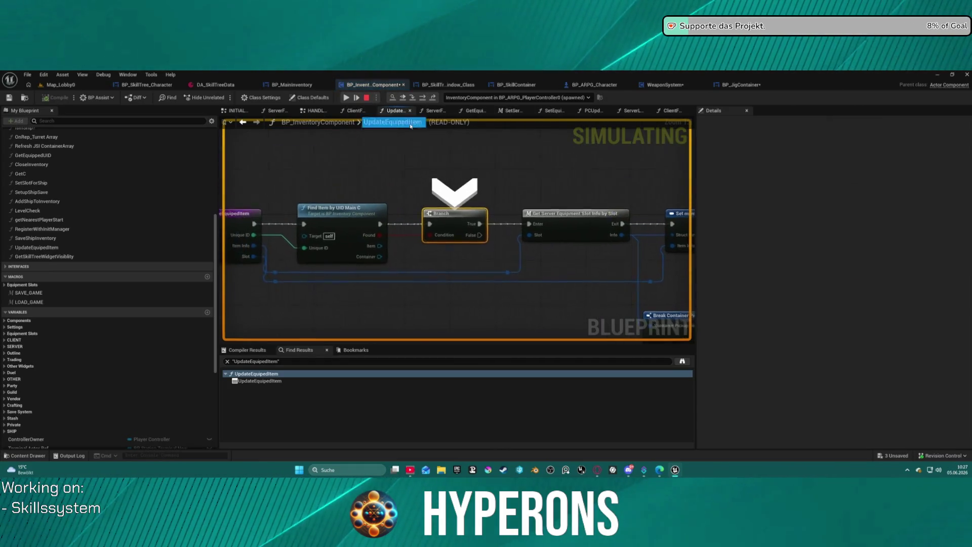
{"action": "mouse_move", "coordinate": [435, 240]}
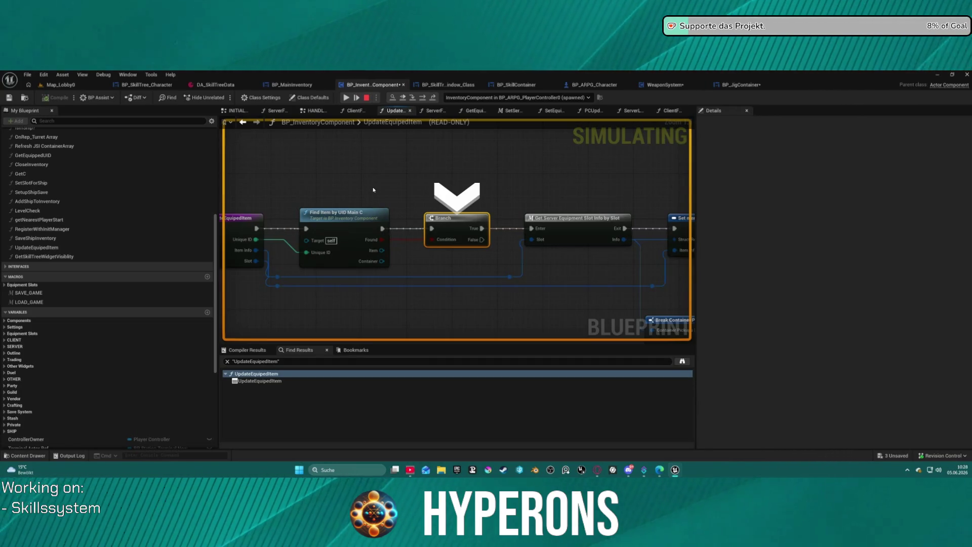
{"action": "mouse_move", "coordinate": [445, 215]}
{"action": "left_mouse_down"}
{"action": "mouse_move", "coordinate": [364, 182]}
{"action": "mouse_move", "coordinate": [545, 163]}
{"action": "left_mouse_up"}
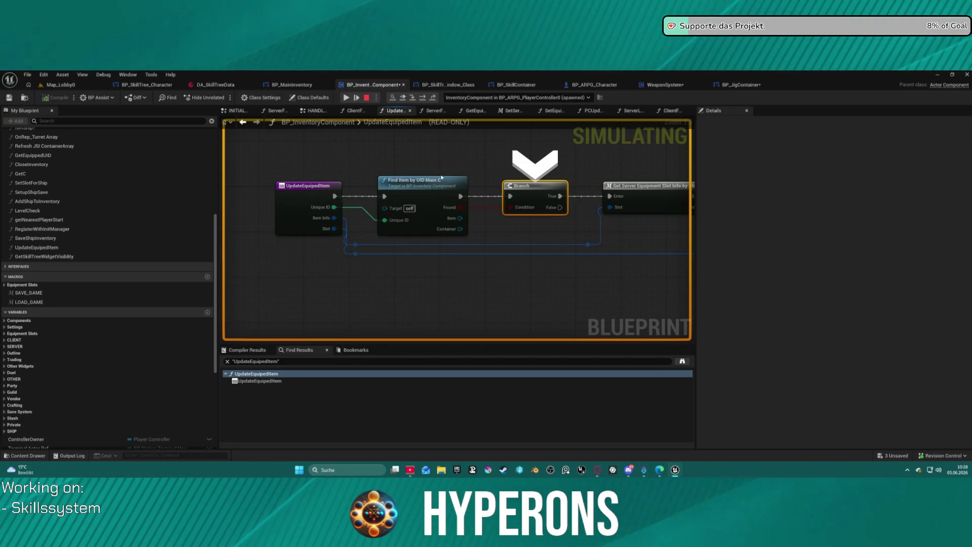
{"action": "key", "text": "F10"}
{"action": "key", "text": "F10"}
{"action": "key", "text": "F10"}
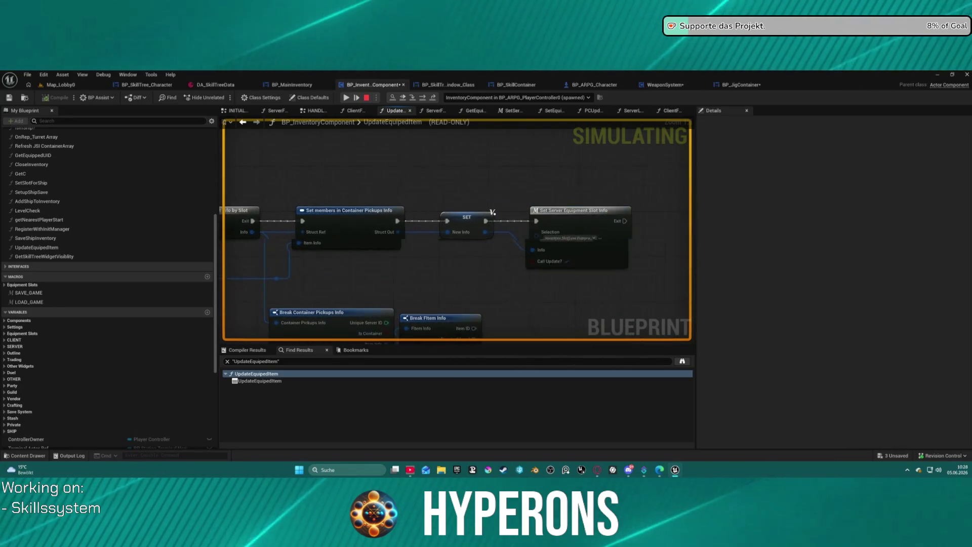
Step: Step back to the Branch and inspect its Condition and expanded Item Info fields
{"action": "key", "text": "F10"}
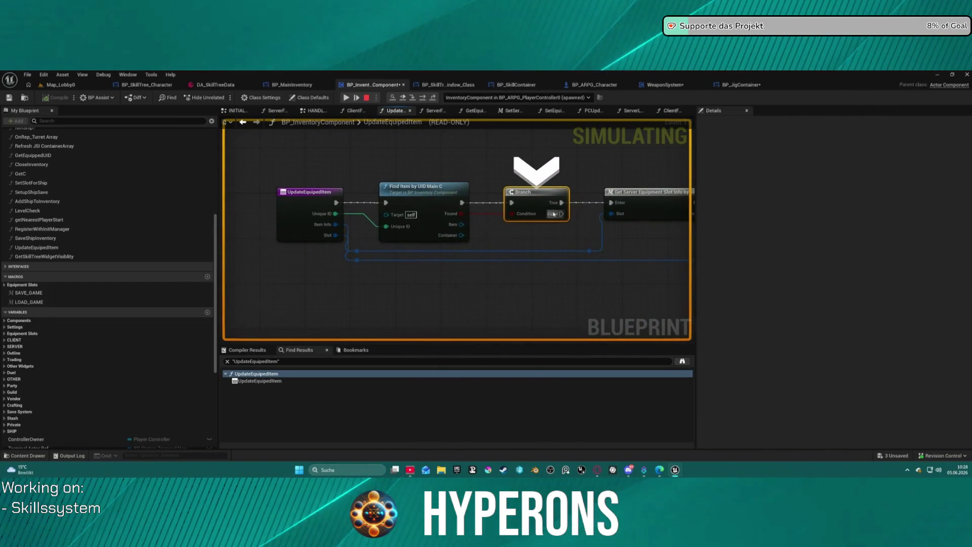
{"action": "mouse_move", "coordinate": [535, 216]}
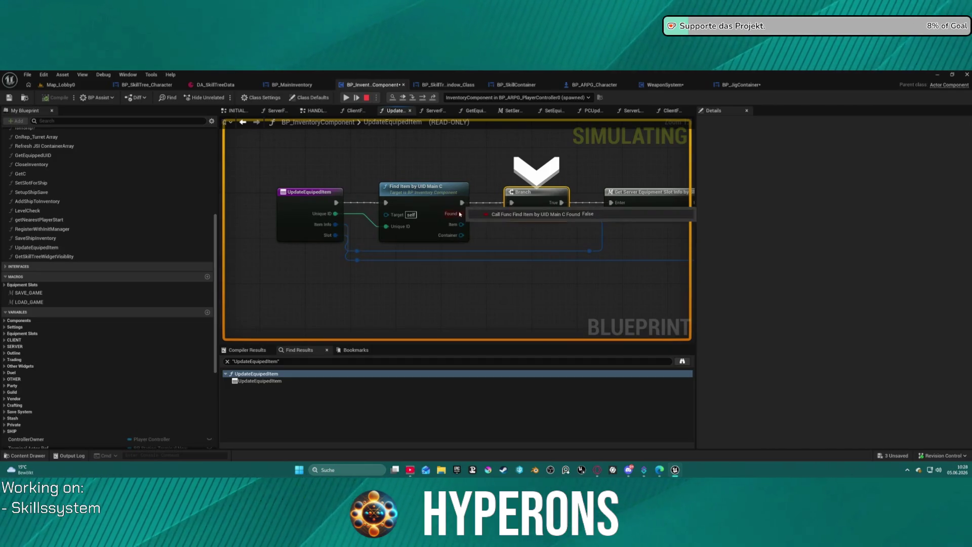
{"action": "mouse_move", "coordinate": [336, 224]}
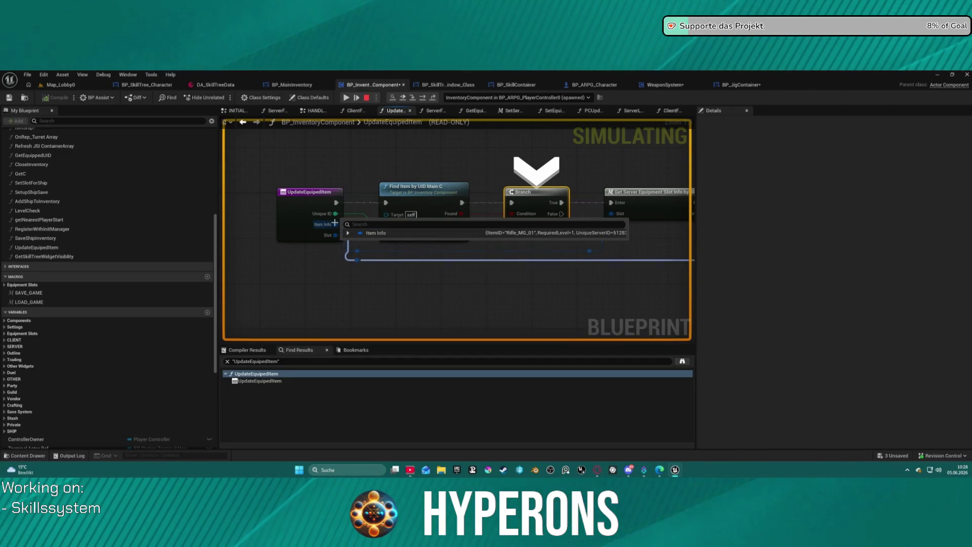
{"action": "left_click", "coordinate": [348, 233]}
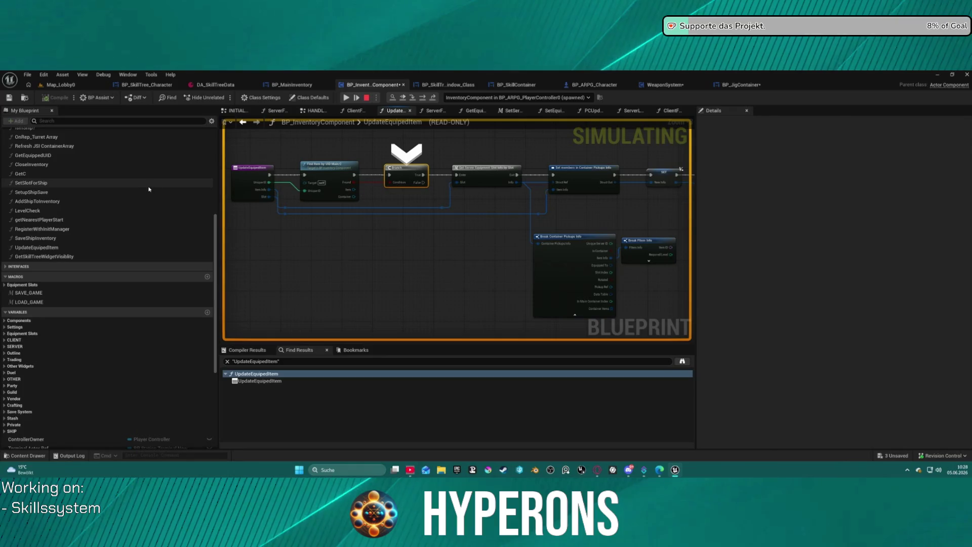
{"action": "scroll", "coordinate": [163, 205], "scroll_direction": "up", "scroll_amount": 5}
{"action": "scroll", "coordinate": [163, 205], "scroll_direction": "down", "scroll_amount": 5}
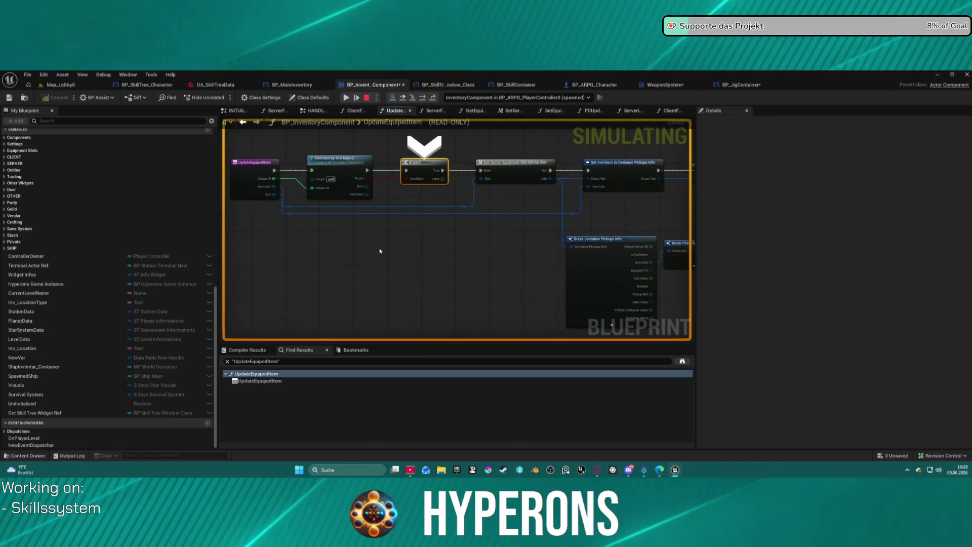
{"action": "mouse_move", "coordinate": [354, 166]}
{"action": "left_mouse_down"}
{"action": "mouse_move", "coordinate": [382, 226]}
{"action": "mouse_move", "coordinate": [234, 211]}
{"action": "mouse_move", "coordinate": [326, 214]}
{"action": "left_mouse_up"}
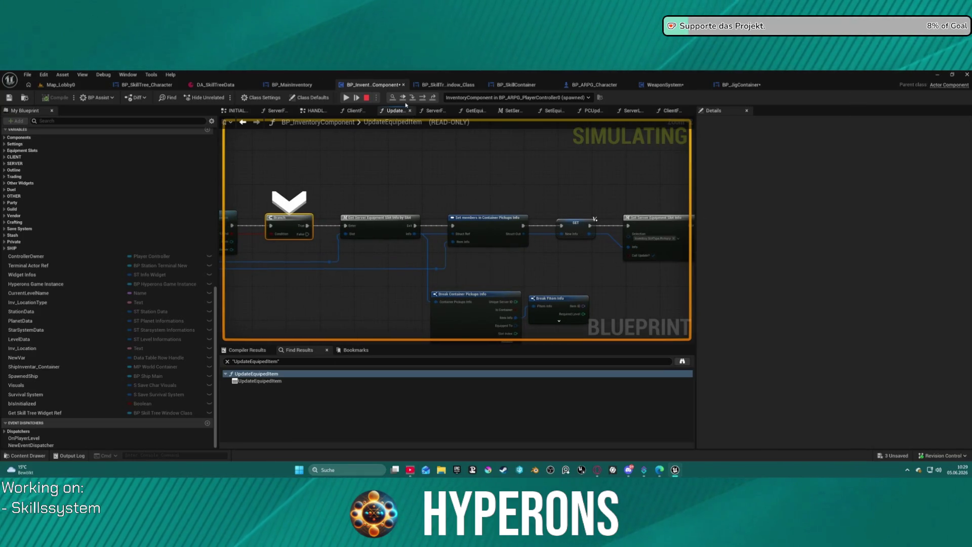
{"action": "left_click", "coordinate": [422, 100]}
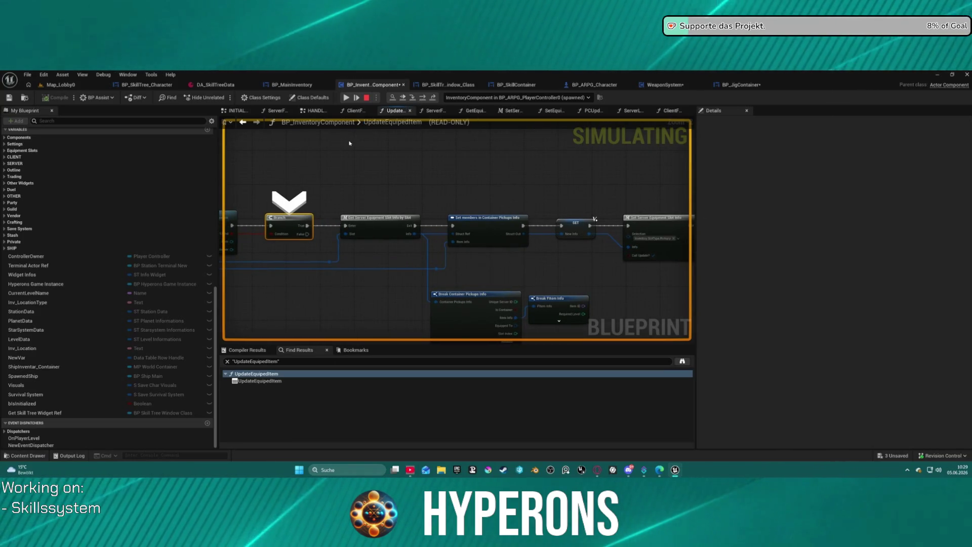
Step: Open GetServerEquipmentSlotInfoBySlot and expand its six Server Equipment Info slot entries
{"action": "mouse_move", "coordinate": [434, 244]}
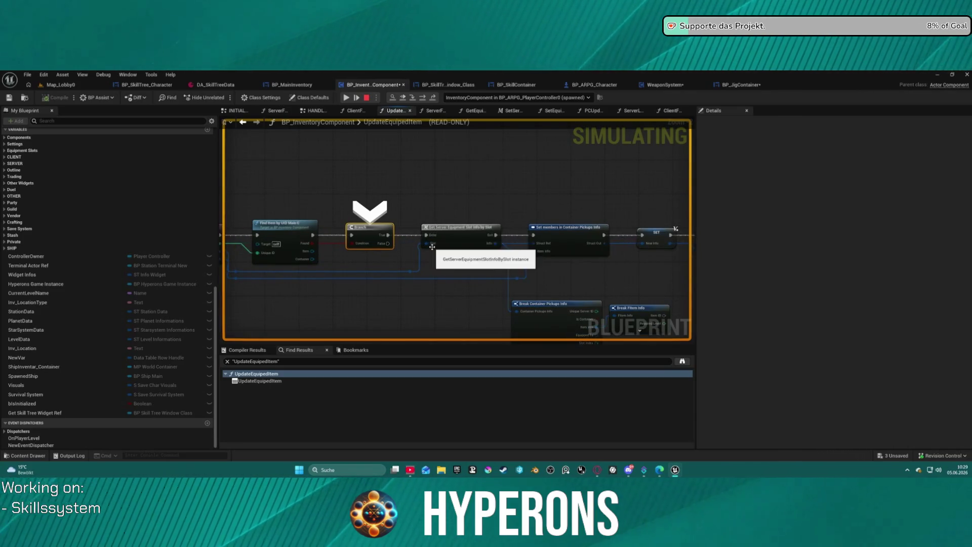
{"action": "left_click", "coordinate": [446, 232]}
{"action": "double_click", "coordinate": [445, 232]}
{"action": "mouse_move", "coordinate": [414, 237]}
{"action": "left_click", "coordinate": [460, 244]}
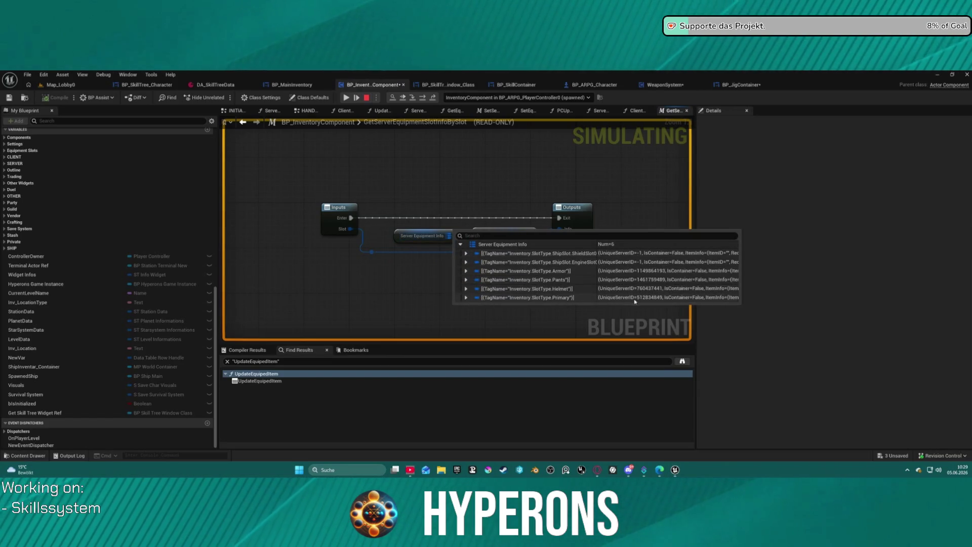
Step: Return to UpdateEquipedItem and open FindItemByUID_MainC to view its loop and return nodes
{"action": "mouse_move", "coordinate": [644, 300]}
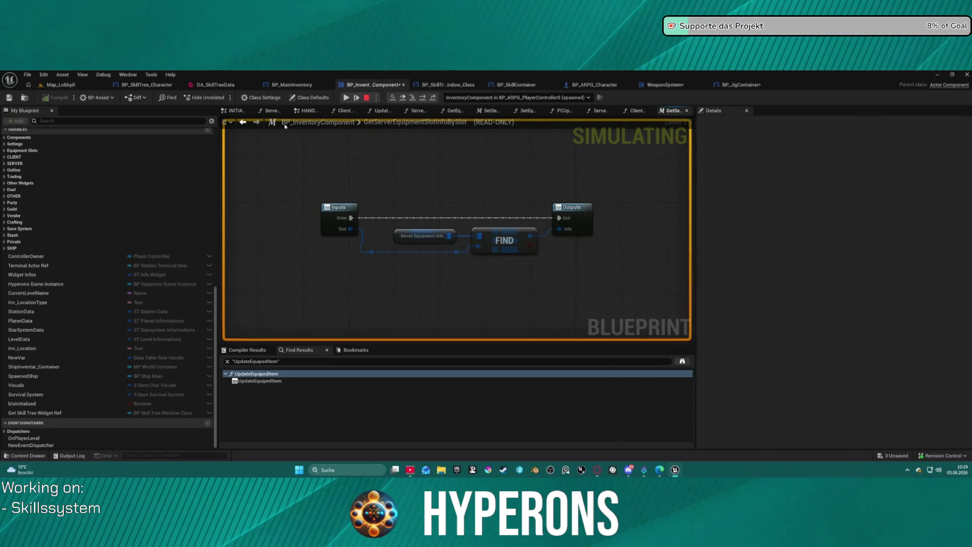
{"action": "left_click", "coordinate": [243, 123]}
{"action": "mouse_move", "coordinate": [269, 255]}
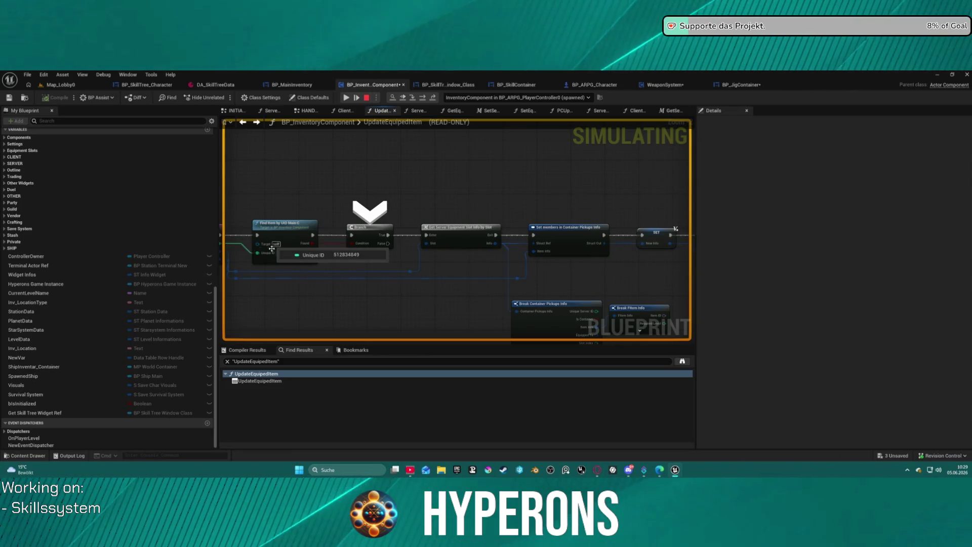
{"action": "double_click", "coordinate": [284, 229]}
{"action": "mouse_move", "coordinate": [556, 203]}
{"action": "left_mouse_down"}
{"action": "mouse_move", "coordinate": [588, 216]}
{"action": "mouse_move", "coordinate": [584, 225]}
{"action": "mouse_move", "coordinate": [540, 237]}
{"action": "mouse_move", "coordinate": [575, 238]}
{"action": "left_mouse_up"}
{"action": "mouse_move", "coordinate": [493, 227]}
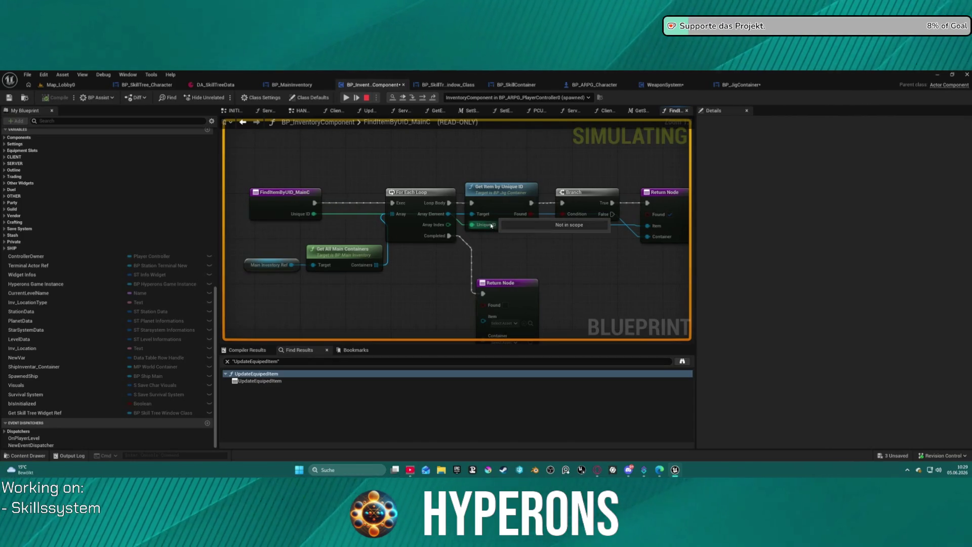